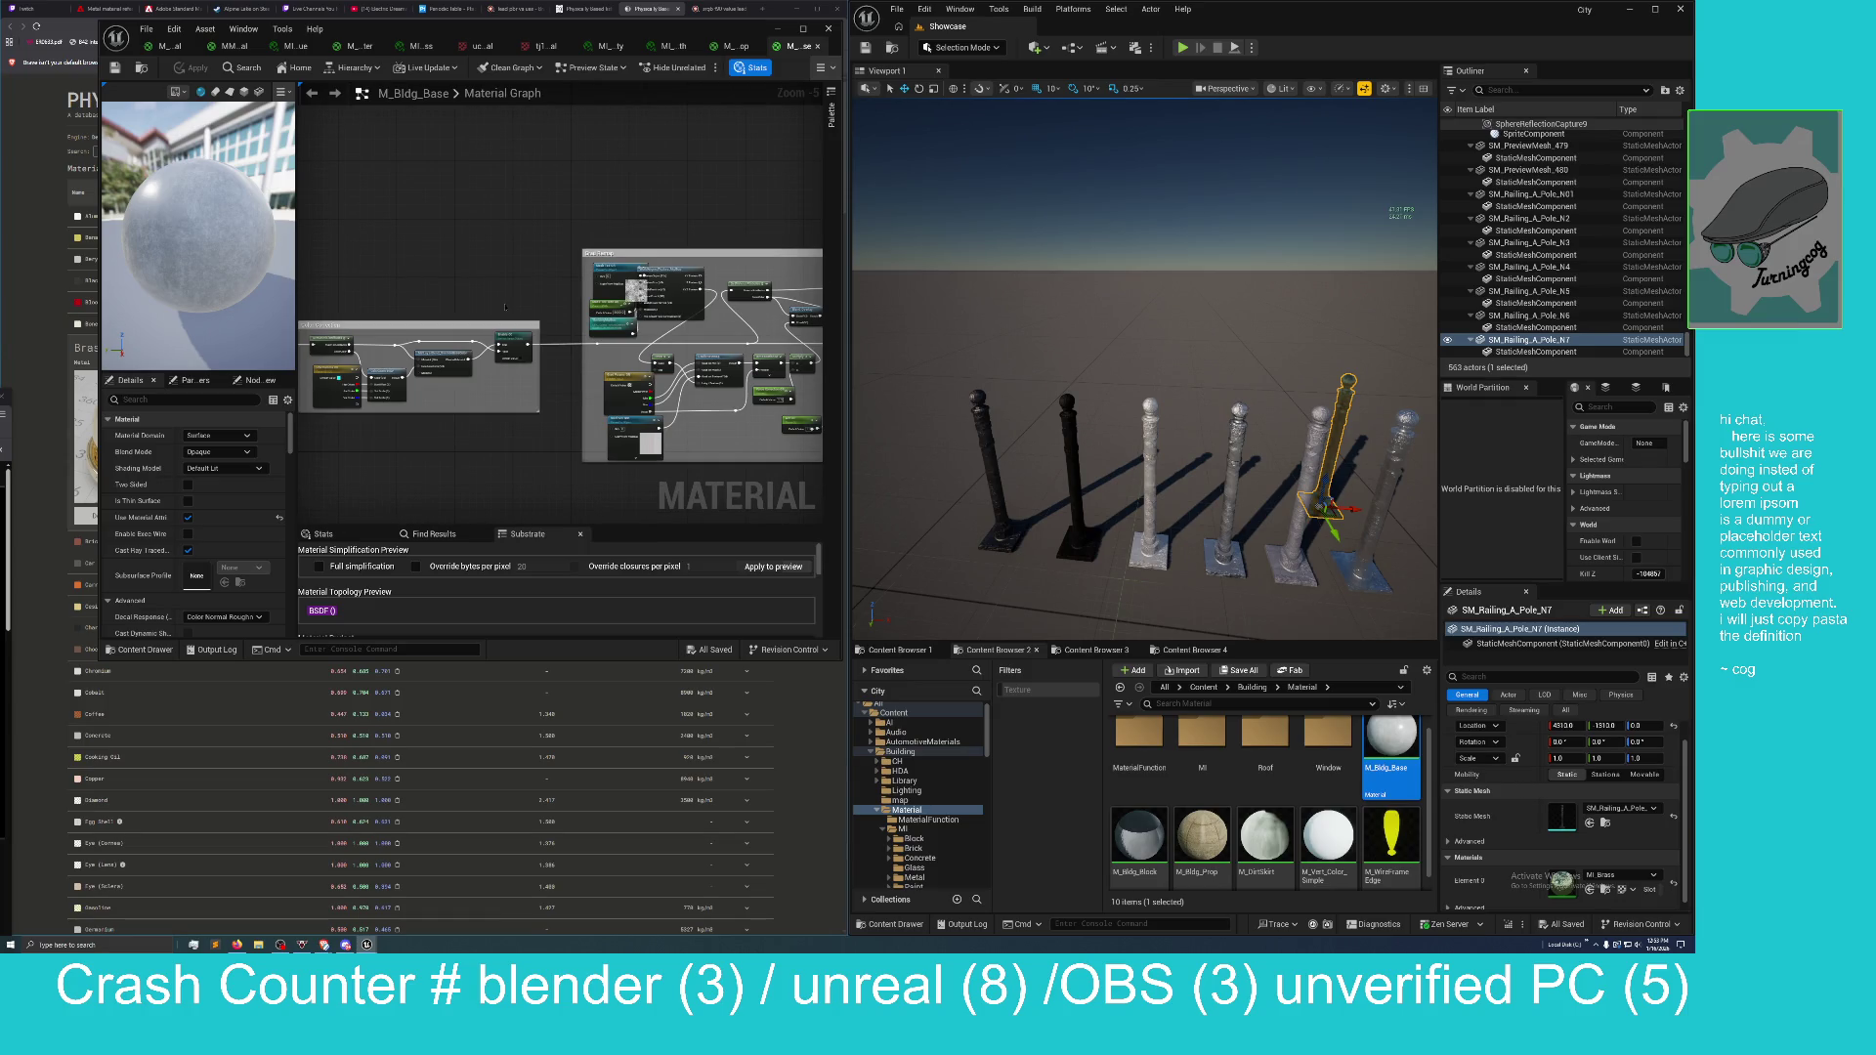
# Open the Roof materials folder and open M_Roof in the material editor.
pyautogui.moveTo(517, 306); pyautogui.dragTo(507, 256)
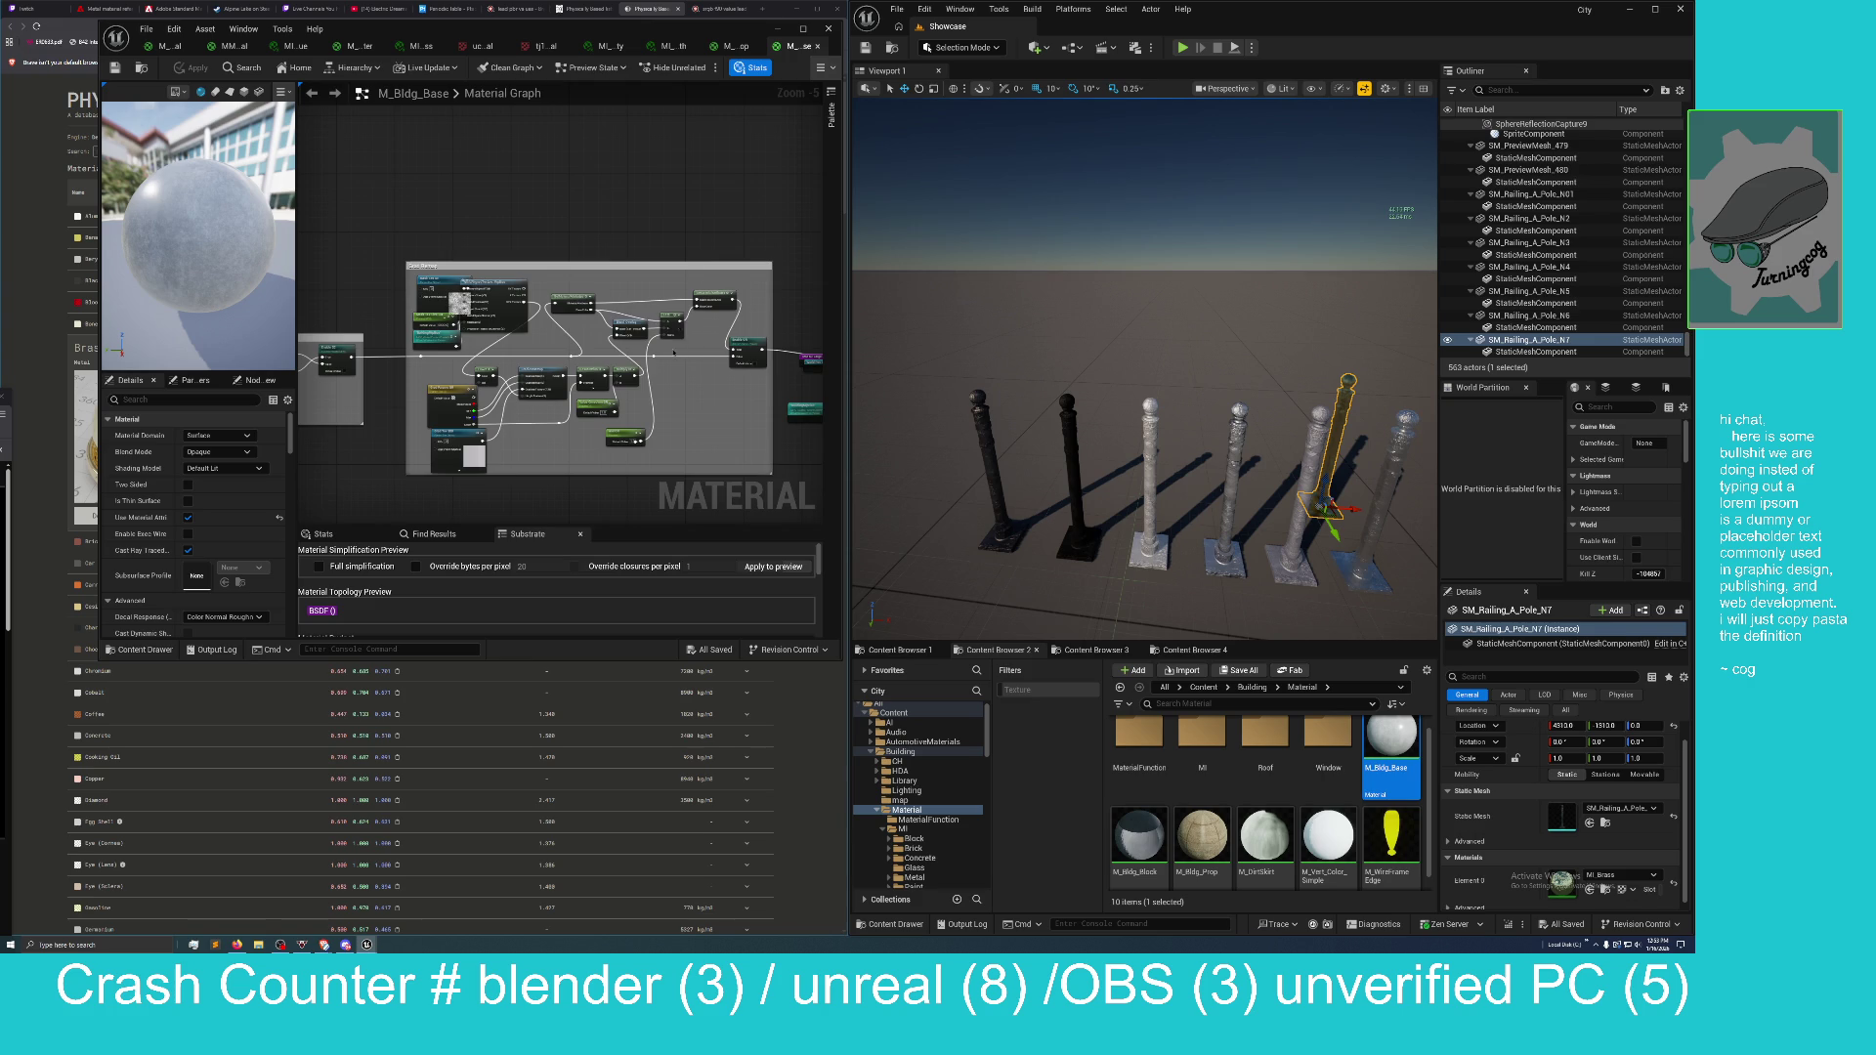
pyautogui.moveTo(657, 221); pyautogui.dragTo(406, 280)
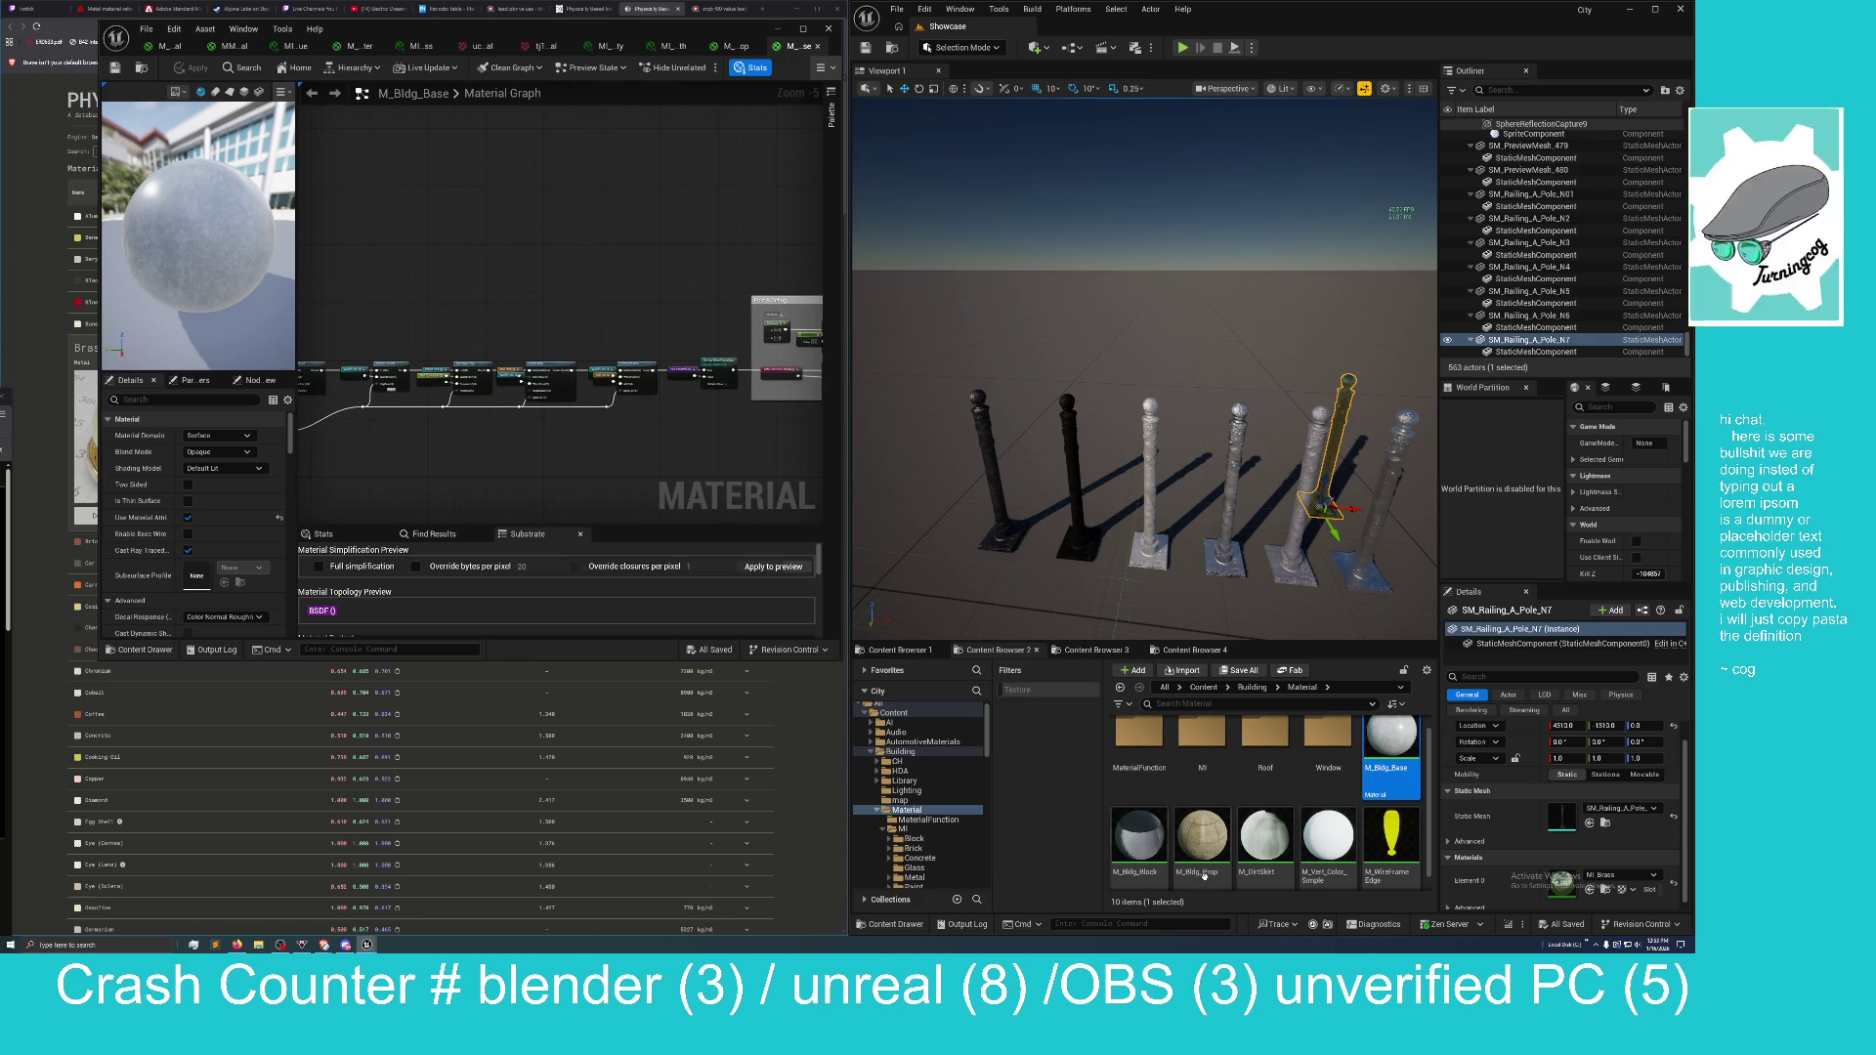
pyautogui.scroll(1, 1182, 830)
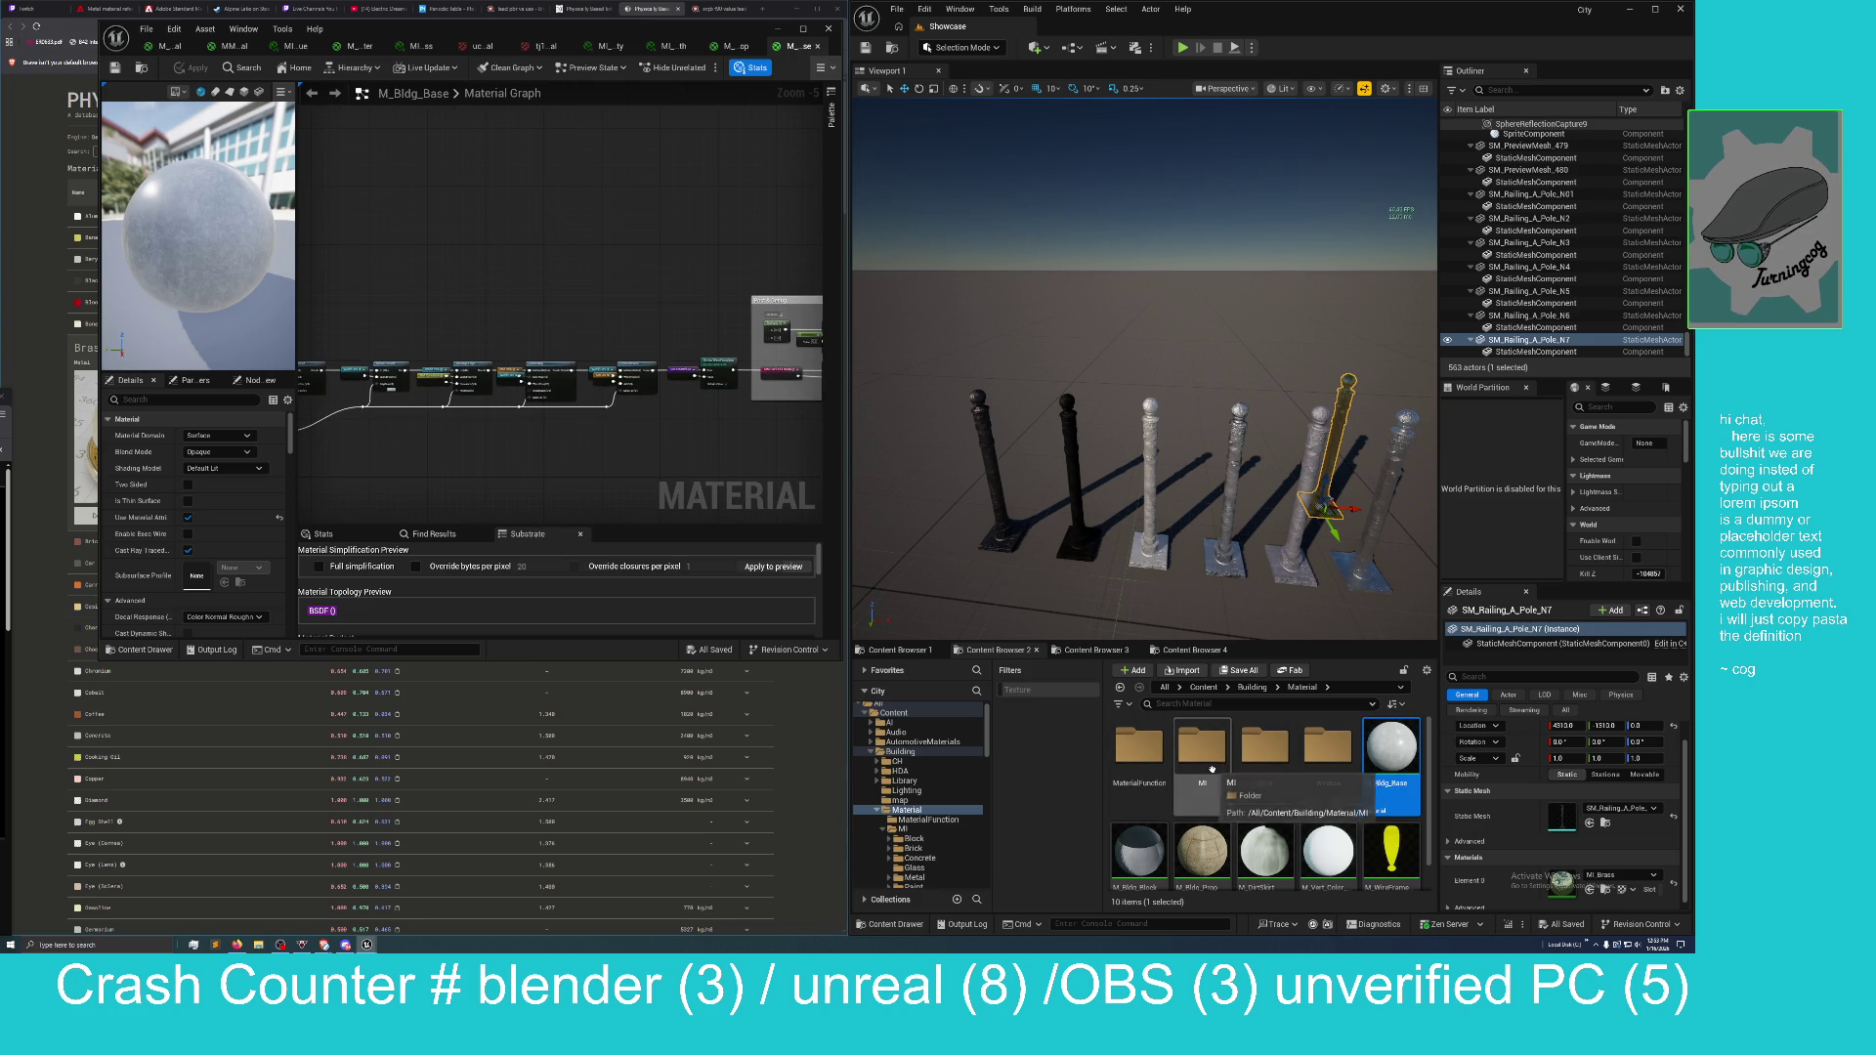
pyautogui.doubleClick(1267, 752)
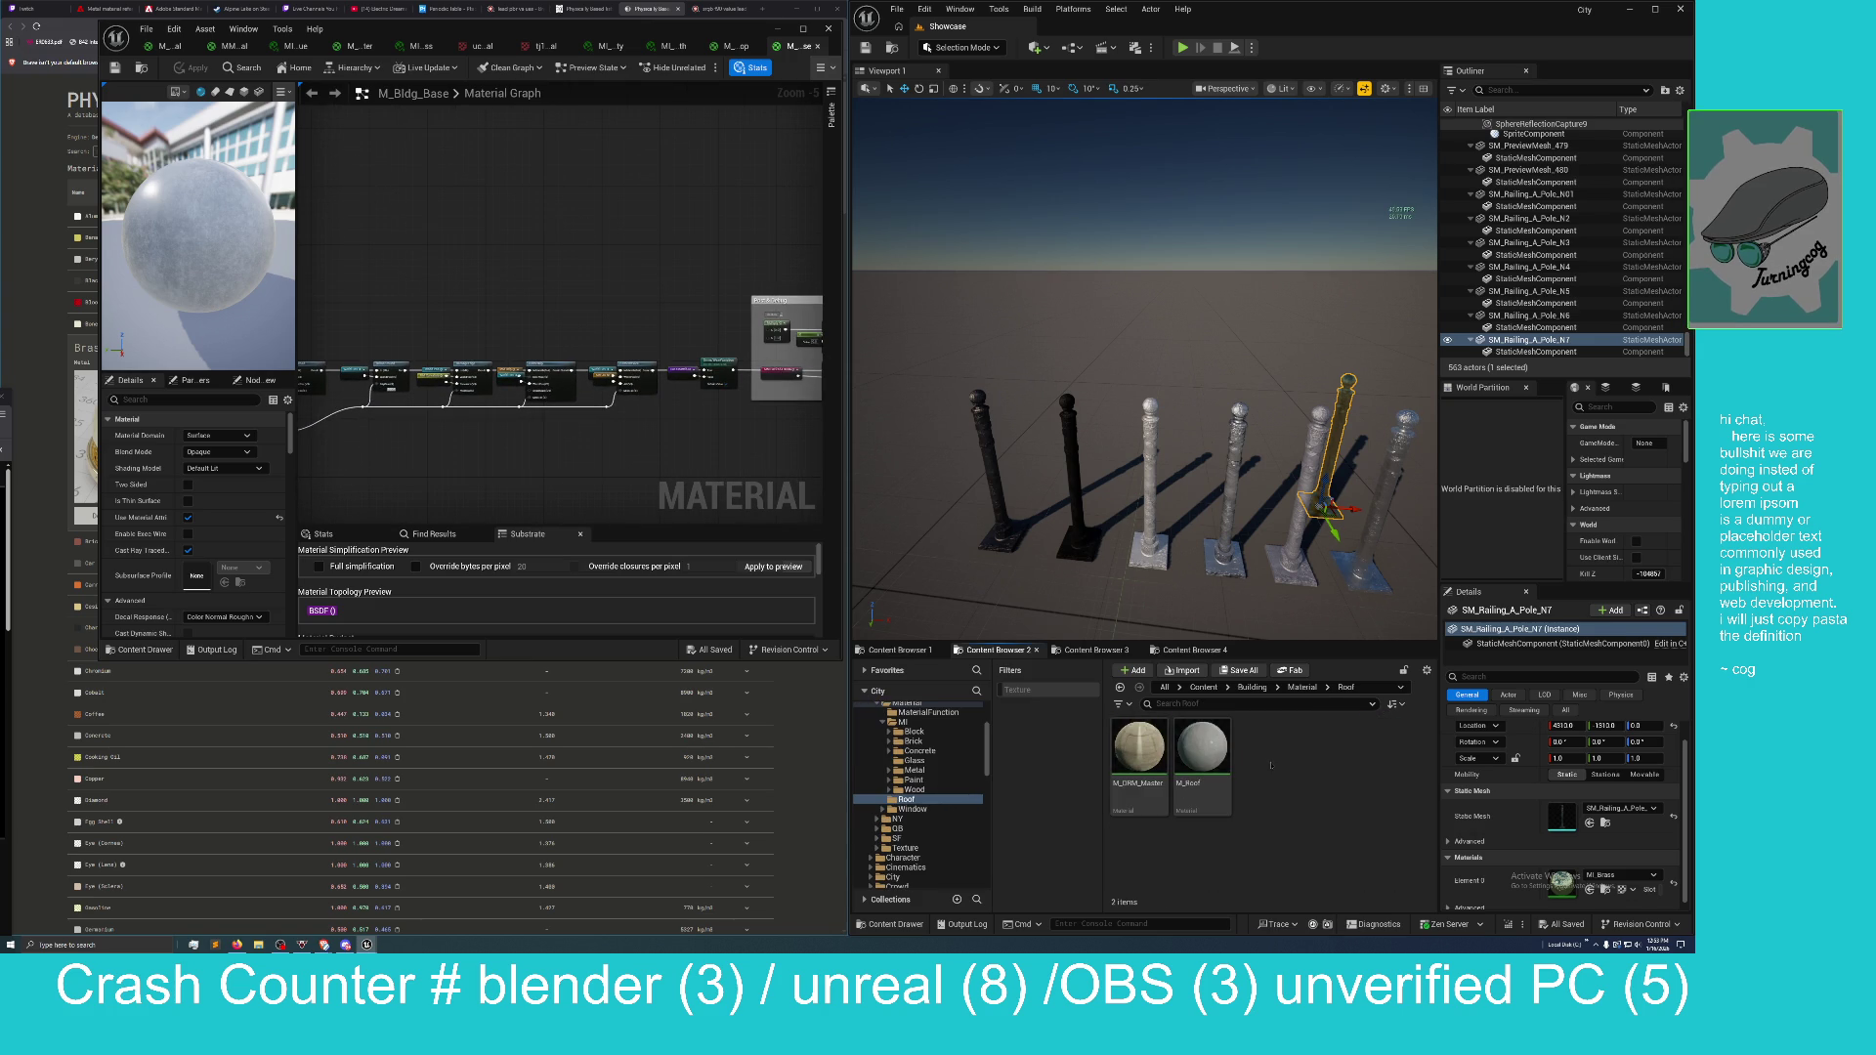
pyautogui.click(1212, 753)
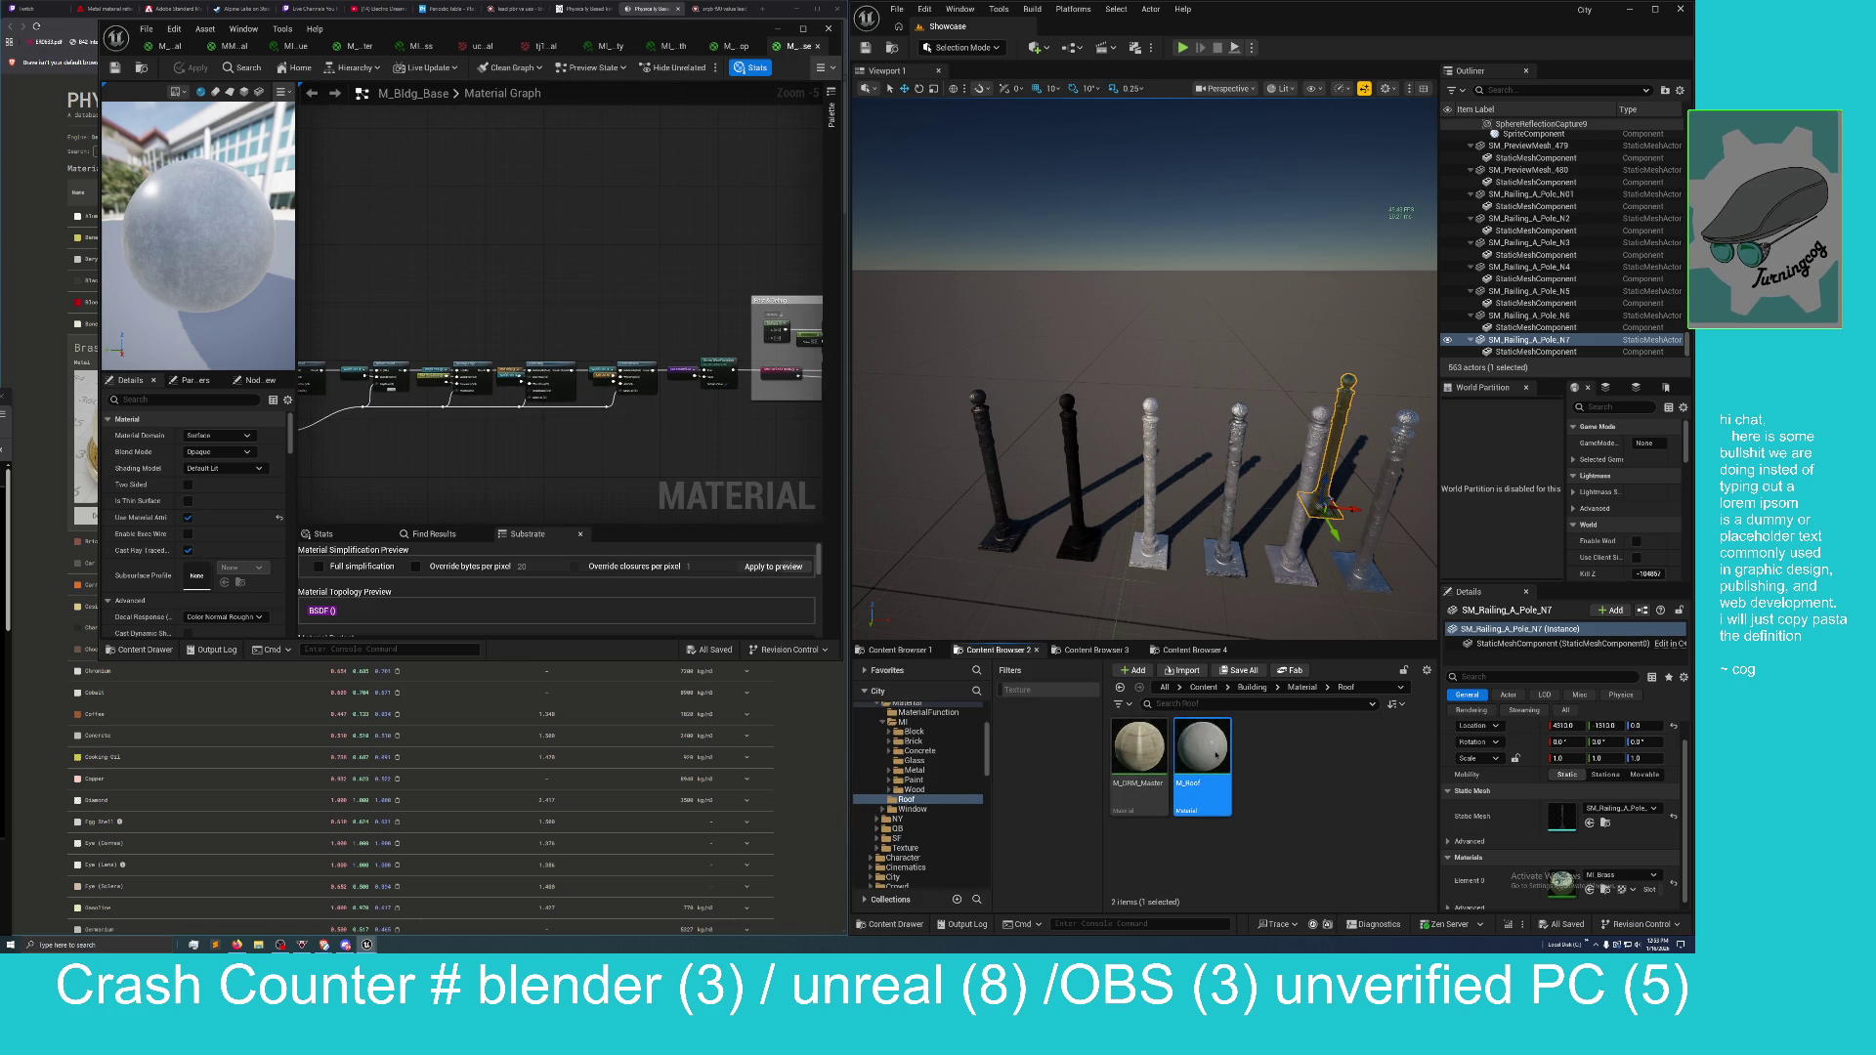
pyautogui.doubleClick(1204, 752)
# Zoom and pan the M_Roof graph to bring its Texture Sample nodes into view.
pyautogui.scroll(5, 491, 484)
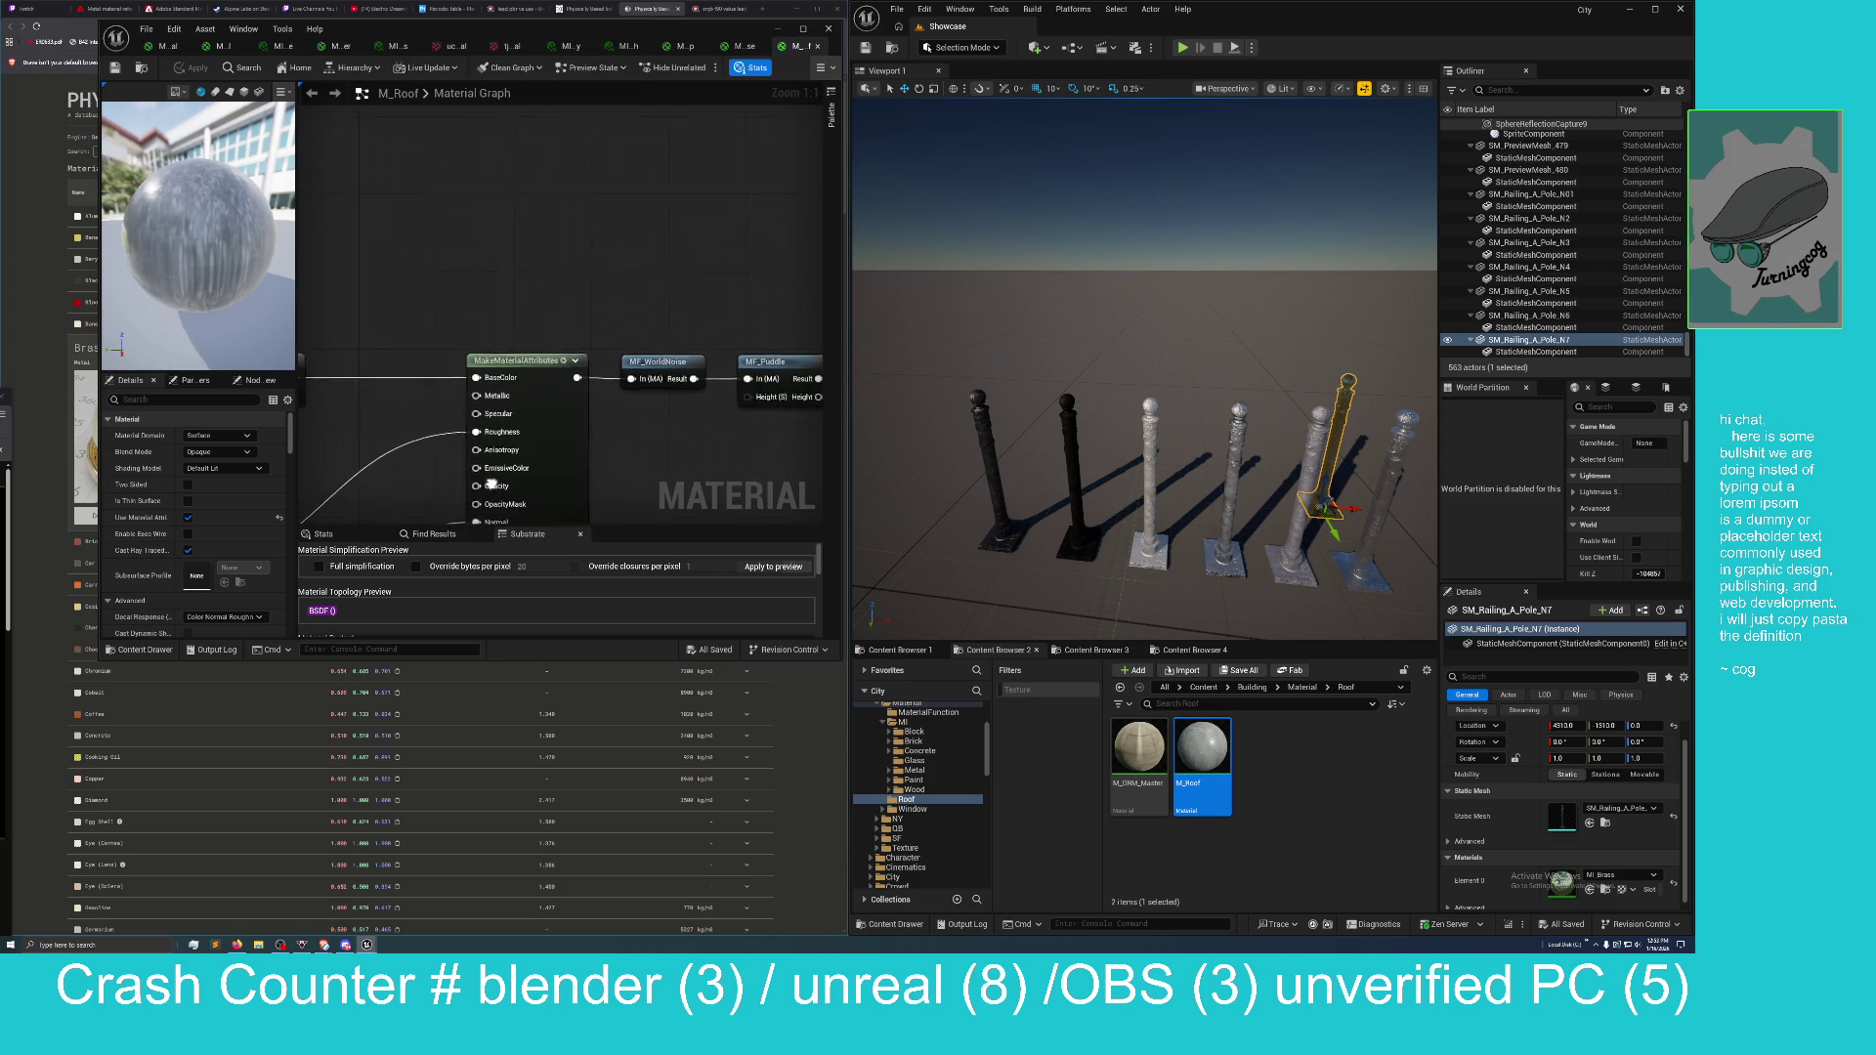
pyautogui.scroll(-3, 490, 484)
pyautogui.moveTo(480, 311)
pyautogui.mouseDown()
pyautogui.moveTo(440, 204)
pyautogui.moveTo(128, 197)
pyautogui.mouseUp()
pyautogui.moveTo(579, 486); pyautogui.dragTo(576, 489)
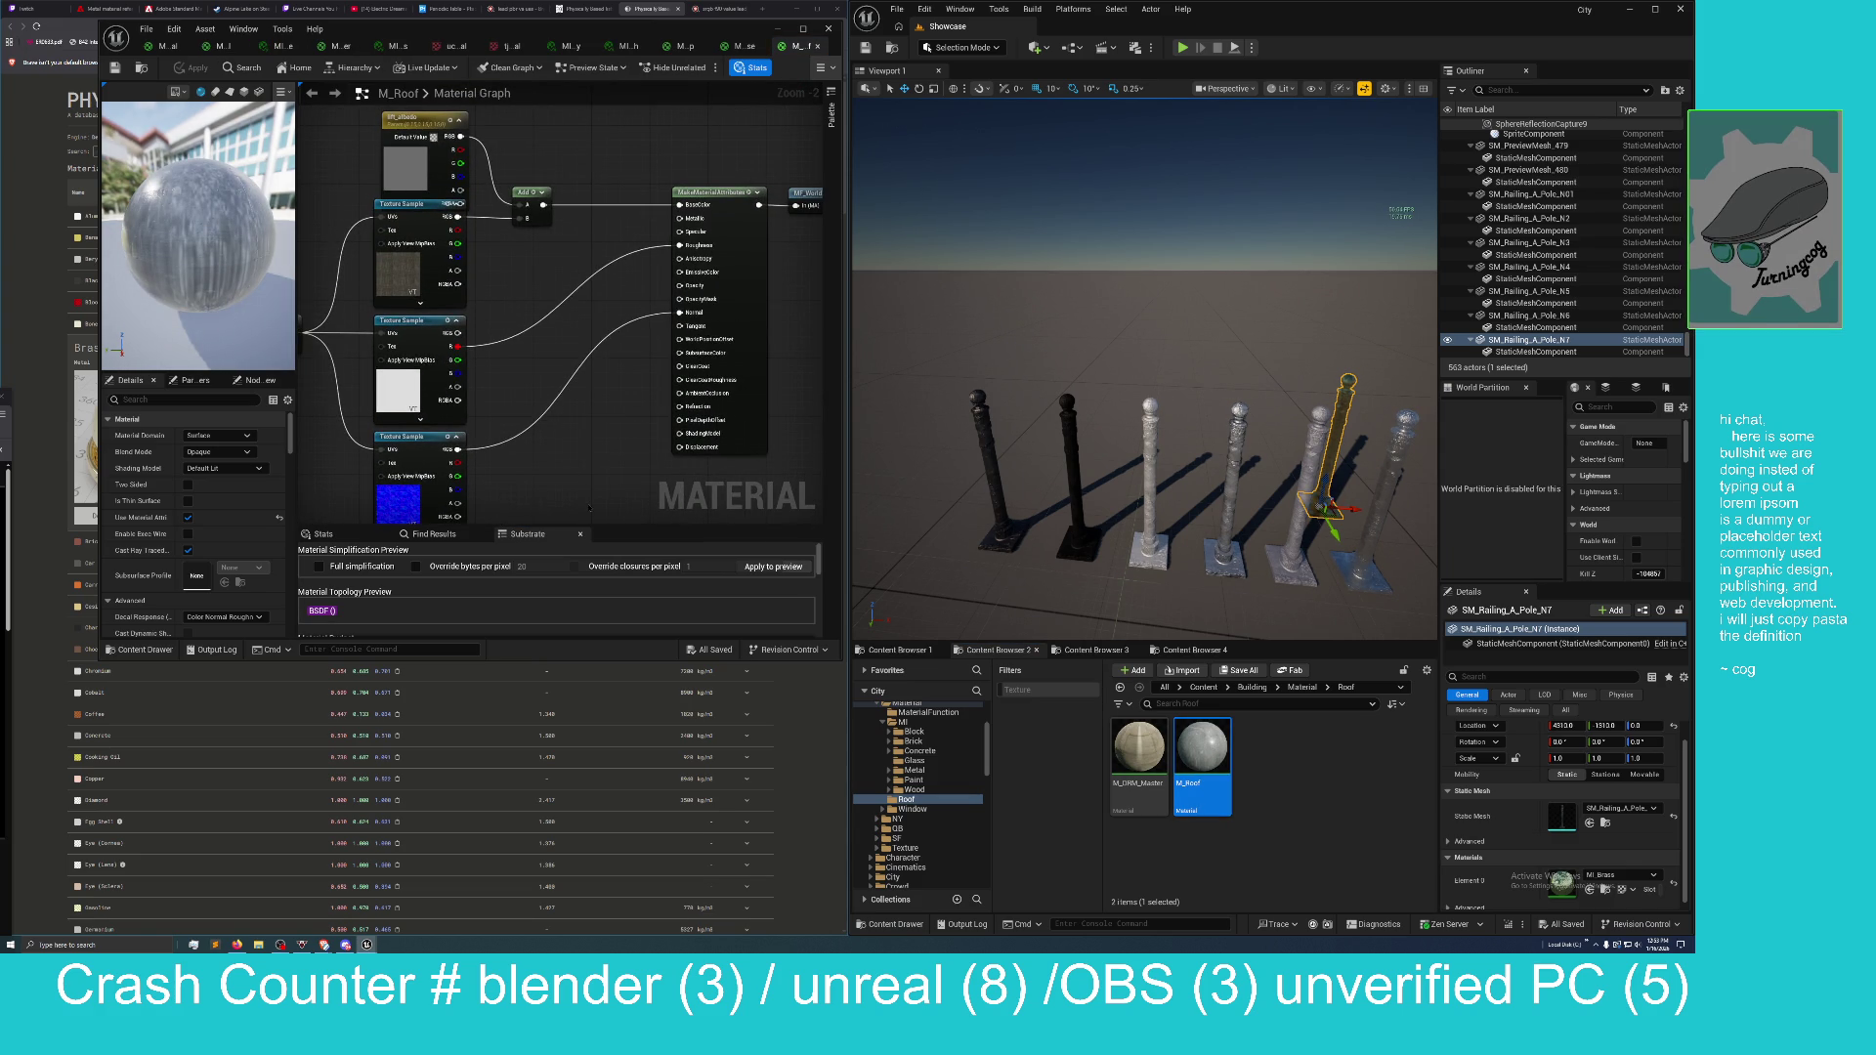
# Move the PhysicallyBased reference page over the editor, then bring Unreal back in front.
pyautogui.click(783, 11)
pyautogui.moveTo(783, 11)
pyautogui.mouseDown()
pyautogui.moveTo(750, 42)
pyautogui.moveTo(762, 374)
pyautogui.moveTo(707, 238)
pyautogui.moveTo(710, 36)
pyautogui.mouseUp()
pyautogui.moveTo(1467, 4); pyautogui.dragTo(1444, 18)
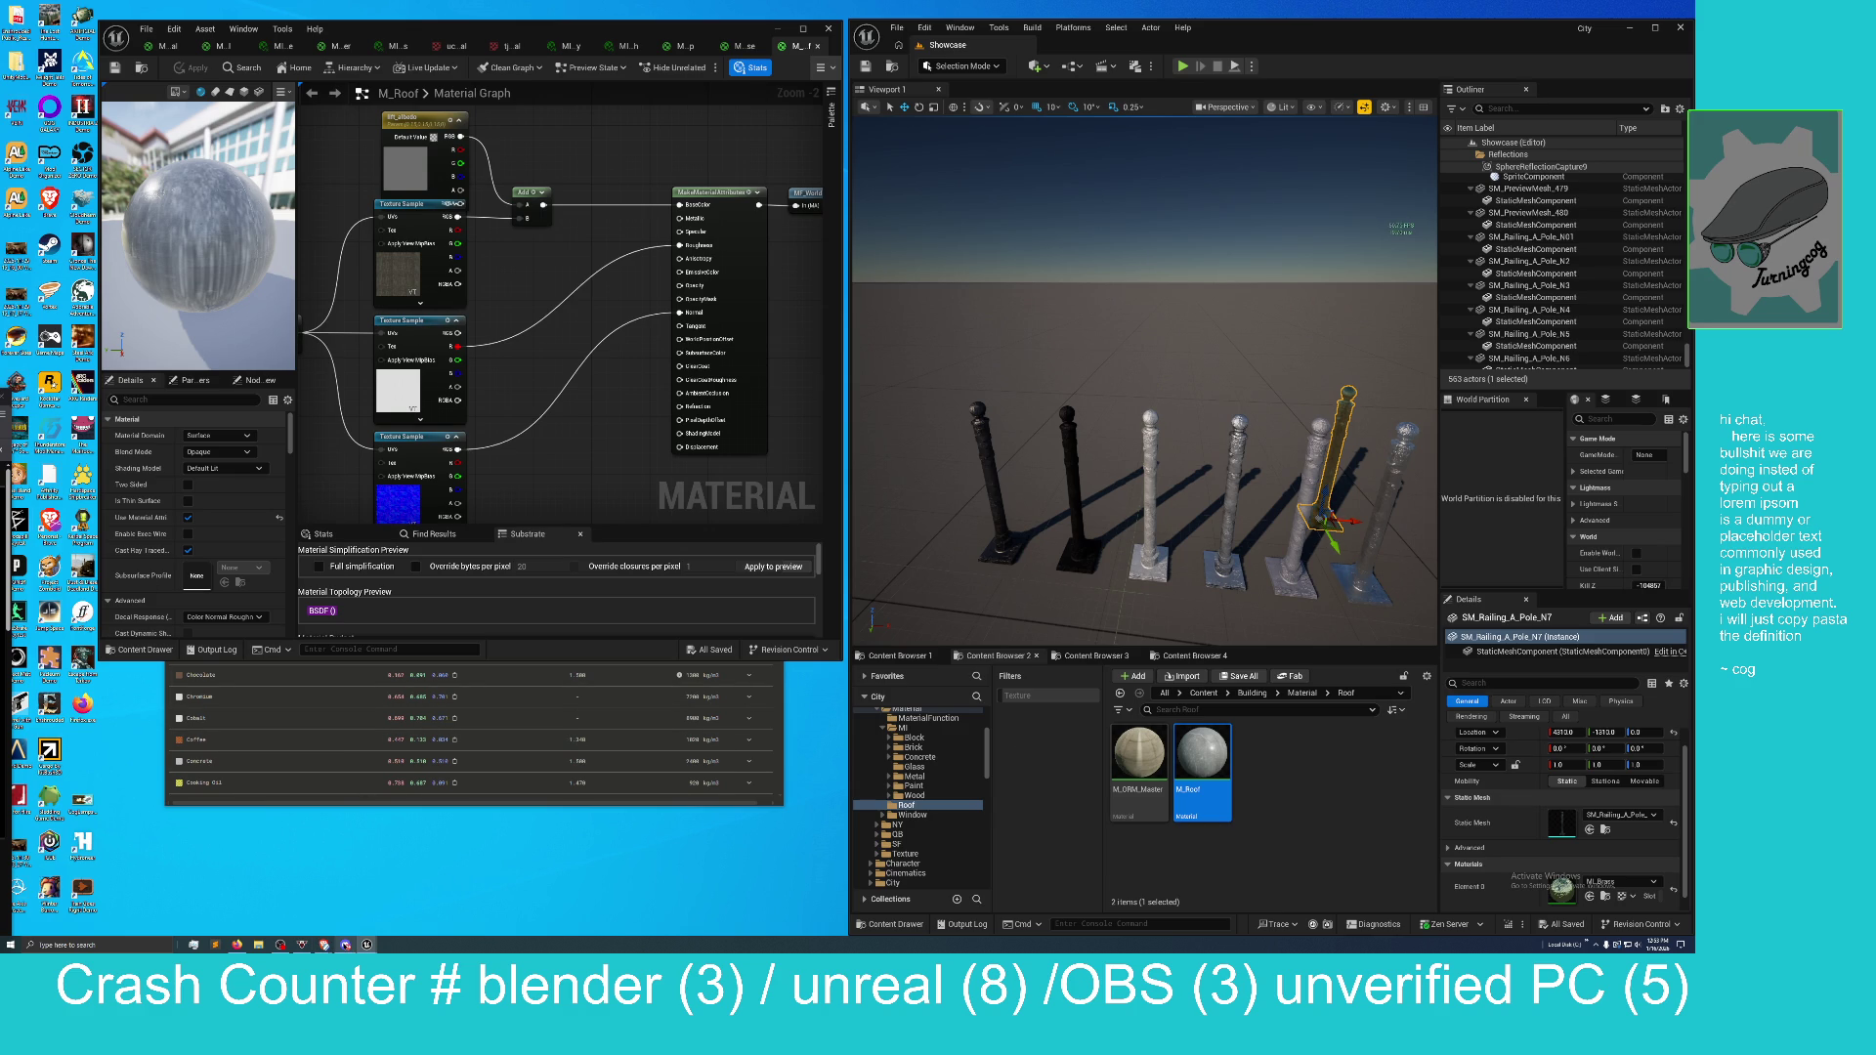
# Bring the Discord window forward and position it over the viewport.
pyautogui.moveTo(345, 945)
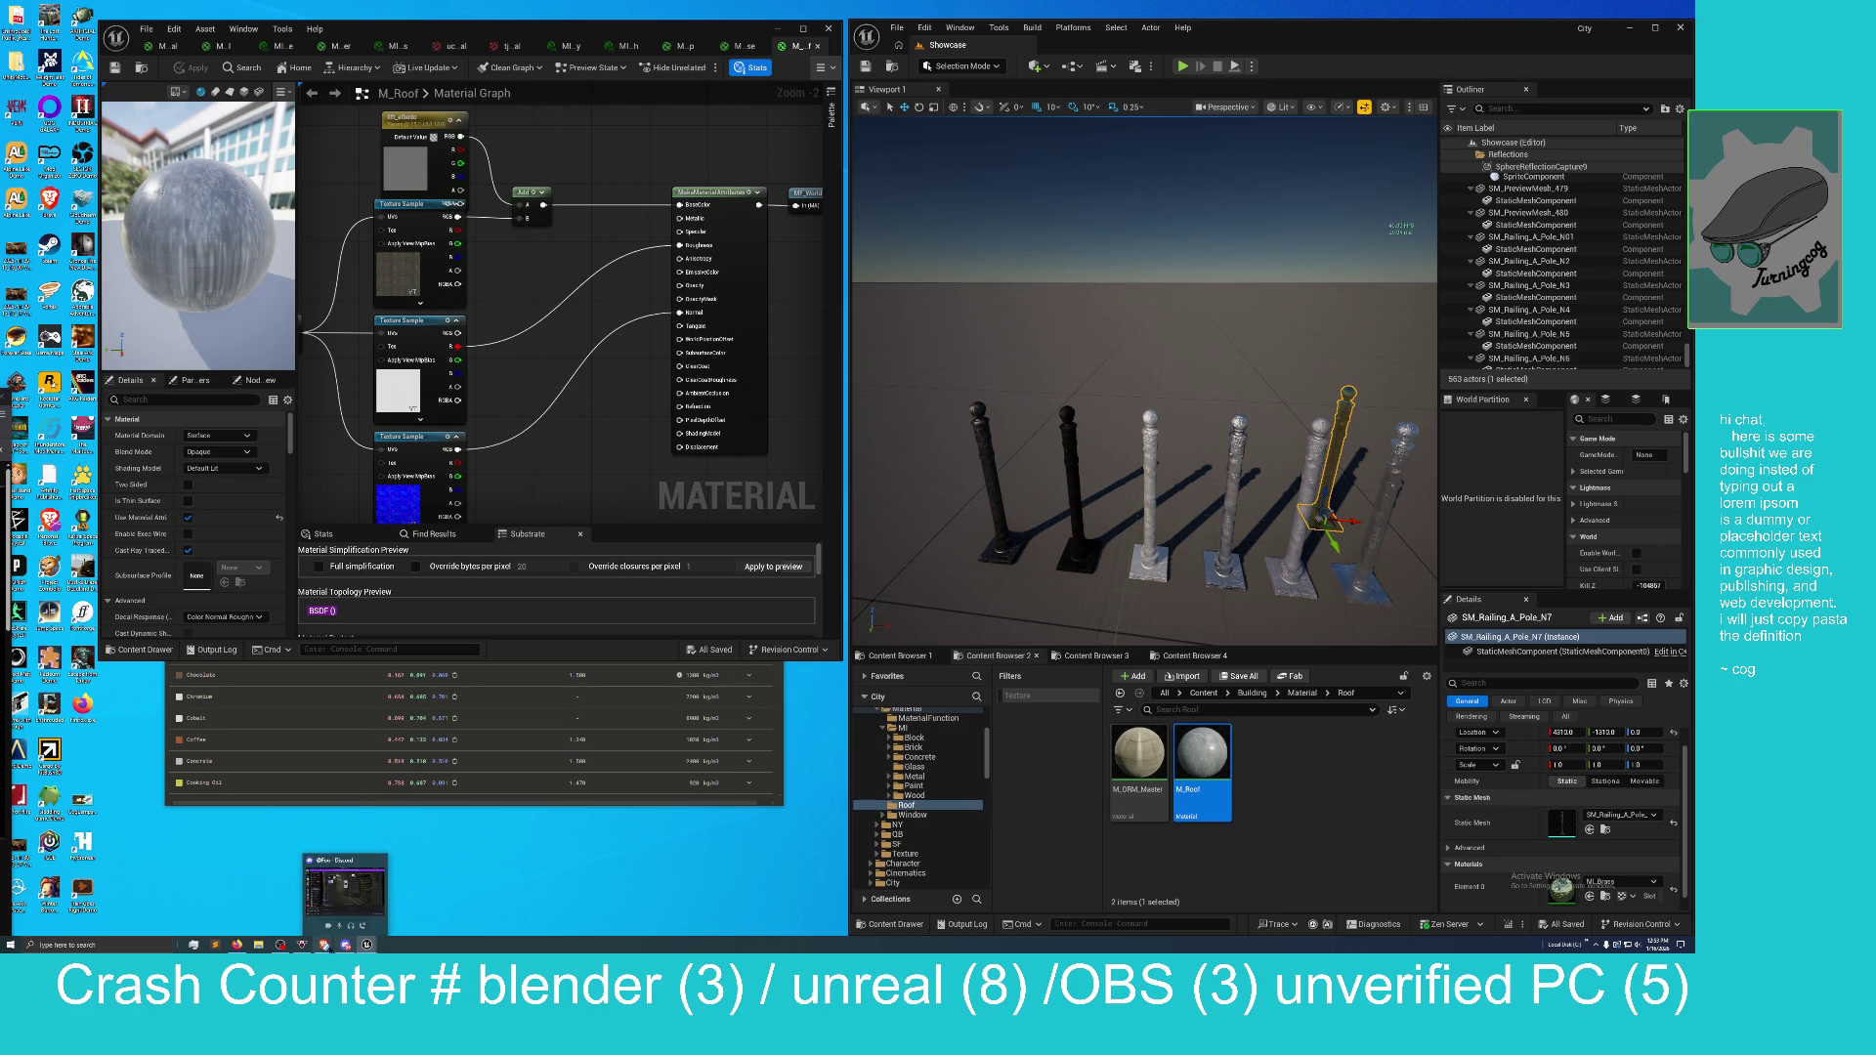
pyautogui.click(344, 891)
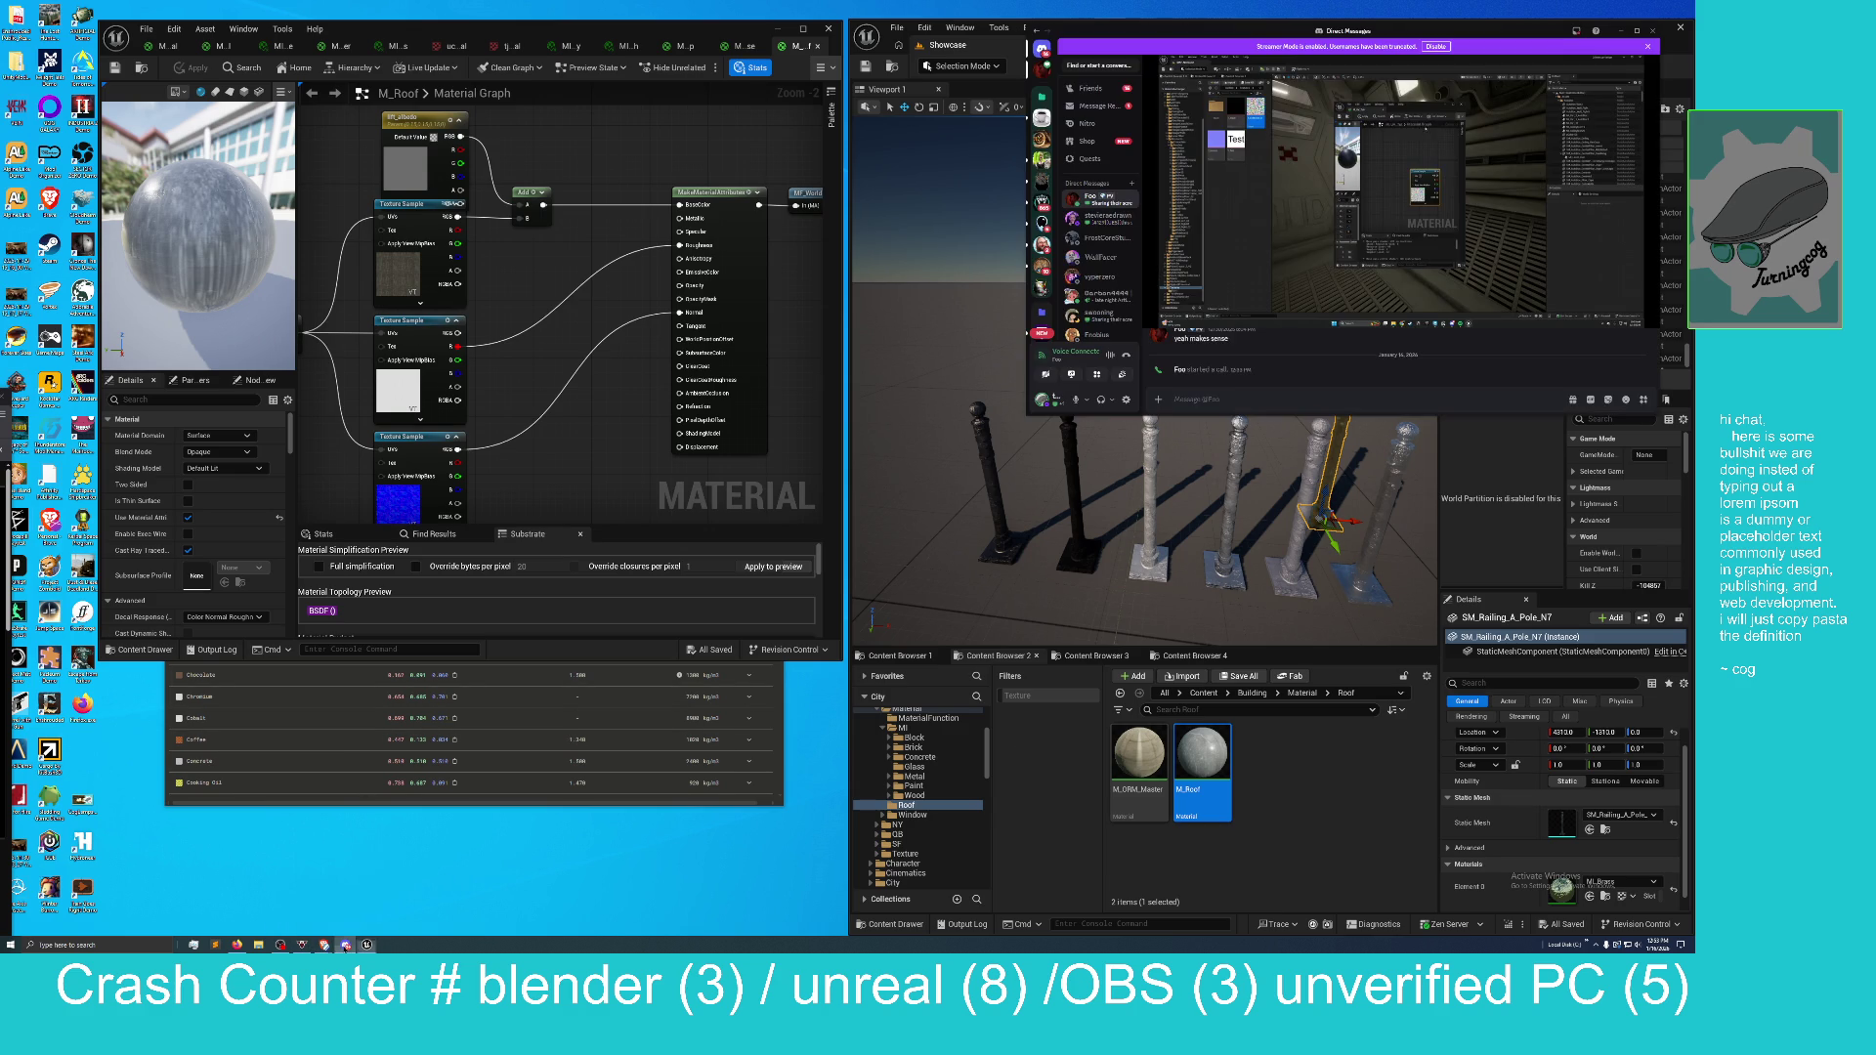
pyautogui.moveTo(1357, 38)
pyautogui.mouseDown()
pyautogui.moveTo(980, 285)
pyautogui.moveTo(490, 541)
pyautogui.moveTo(528, 493)
pyautogui.mouseUp()
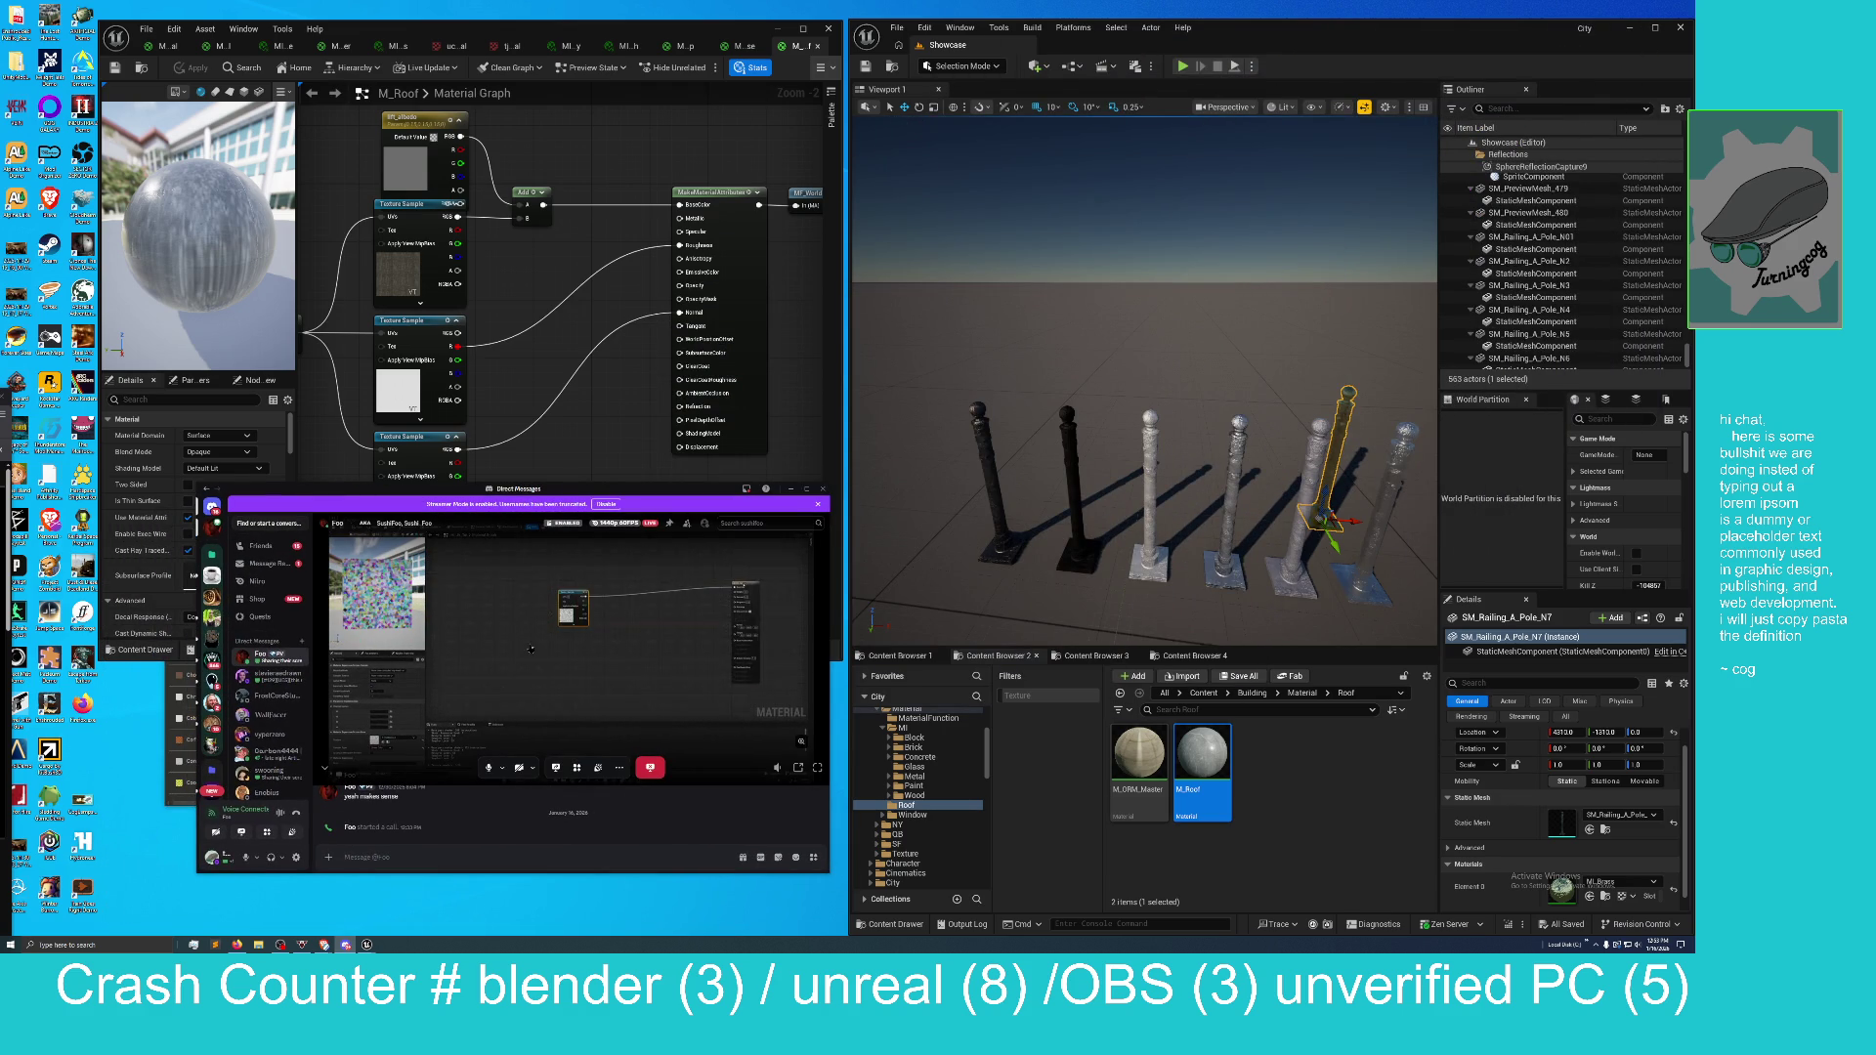
pyautogui.moveTo(599, 492); pyautogui.dragTo(595, 446)
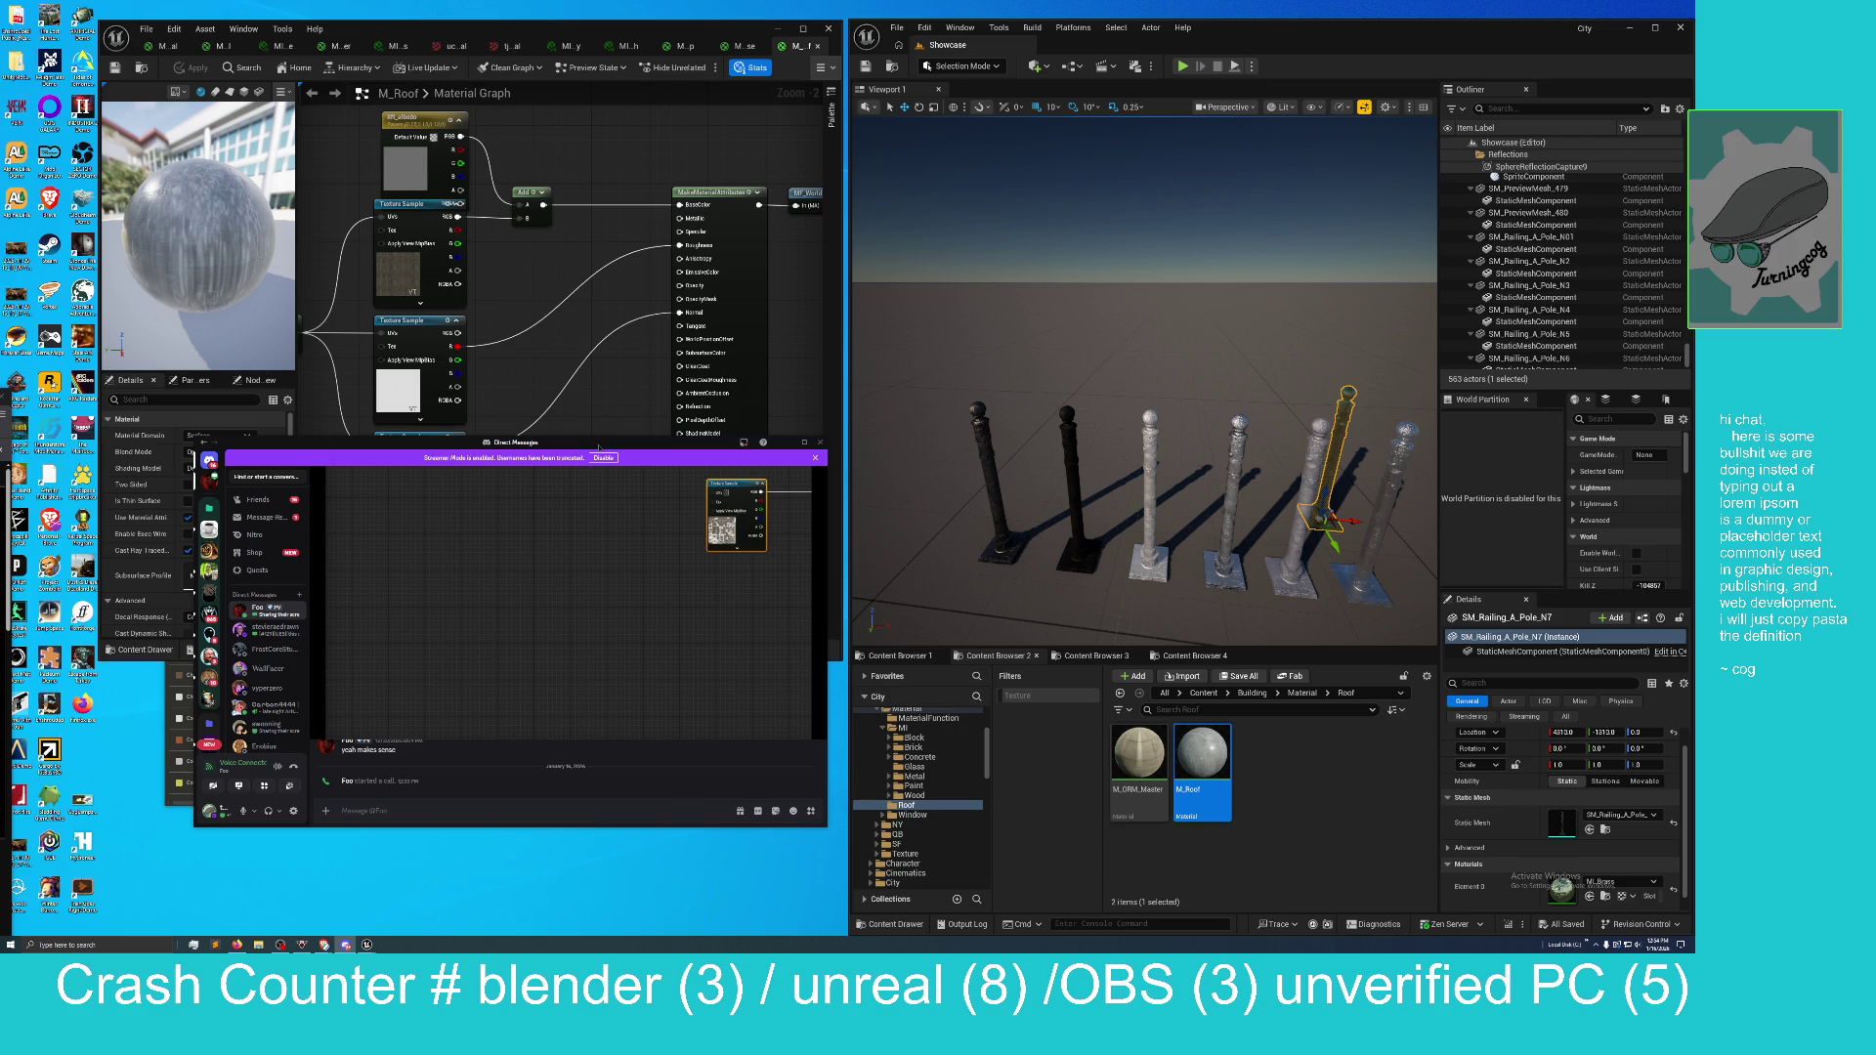
# Fit the shared stream in view, show participants as tiles, and maximize Discord.
pyautogui.moveTo(495, 491)
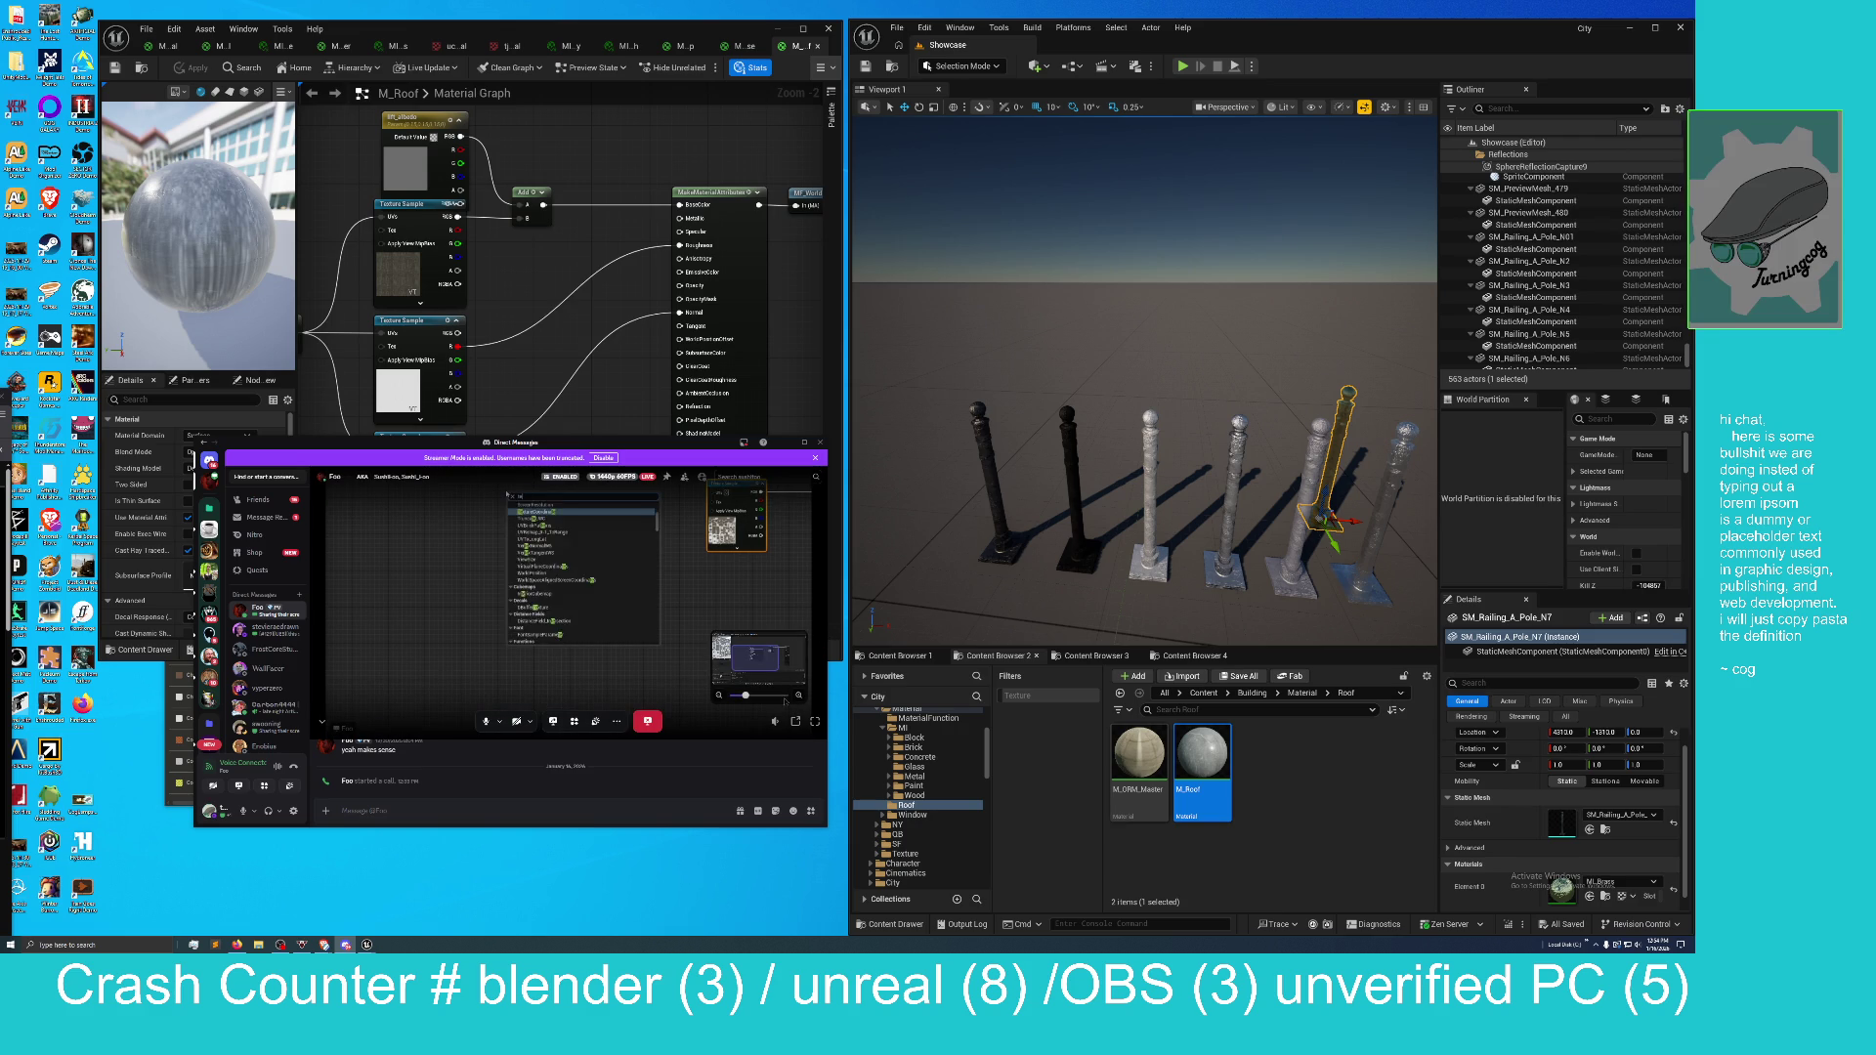
pyautogui.moveTo(746, 694); pyautogui.dragTo(732, 695)
pyautogui.click(718, 665)
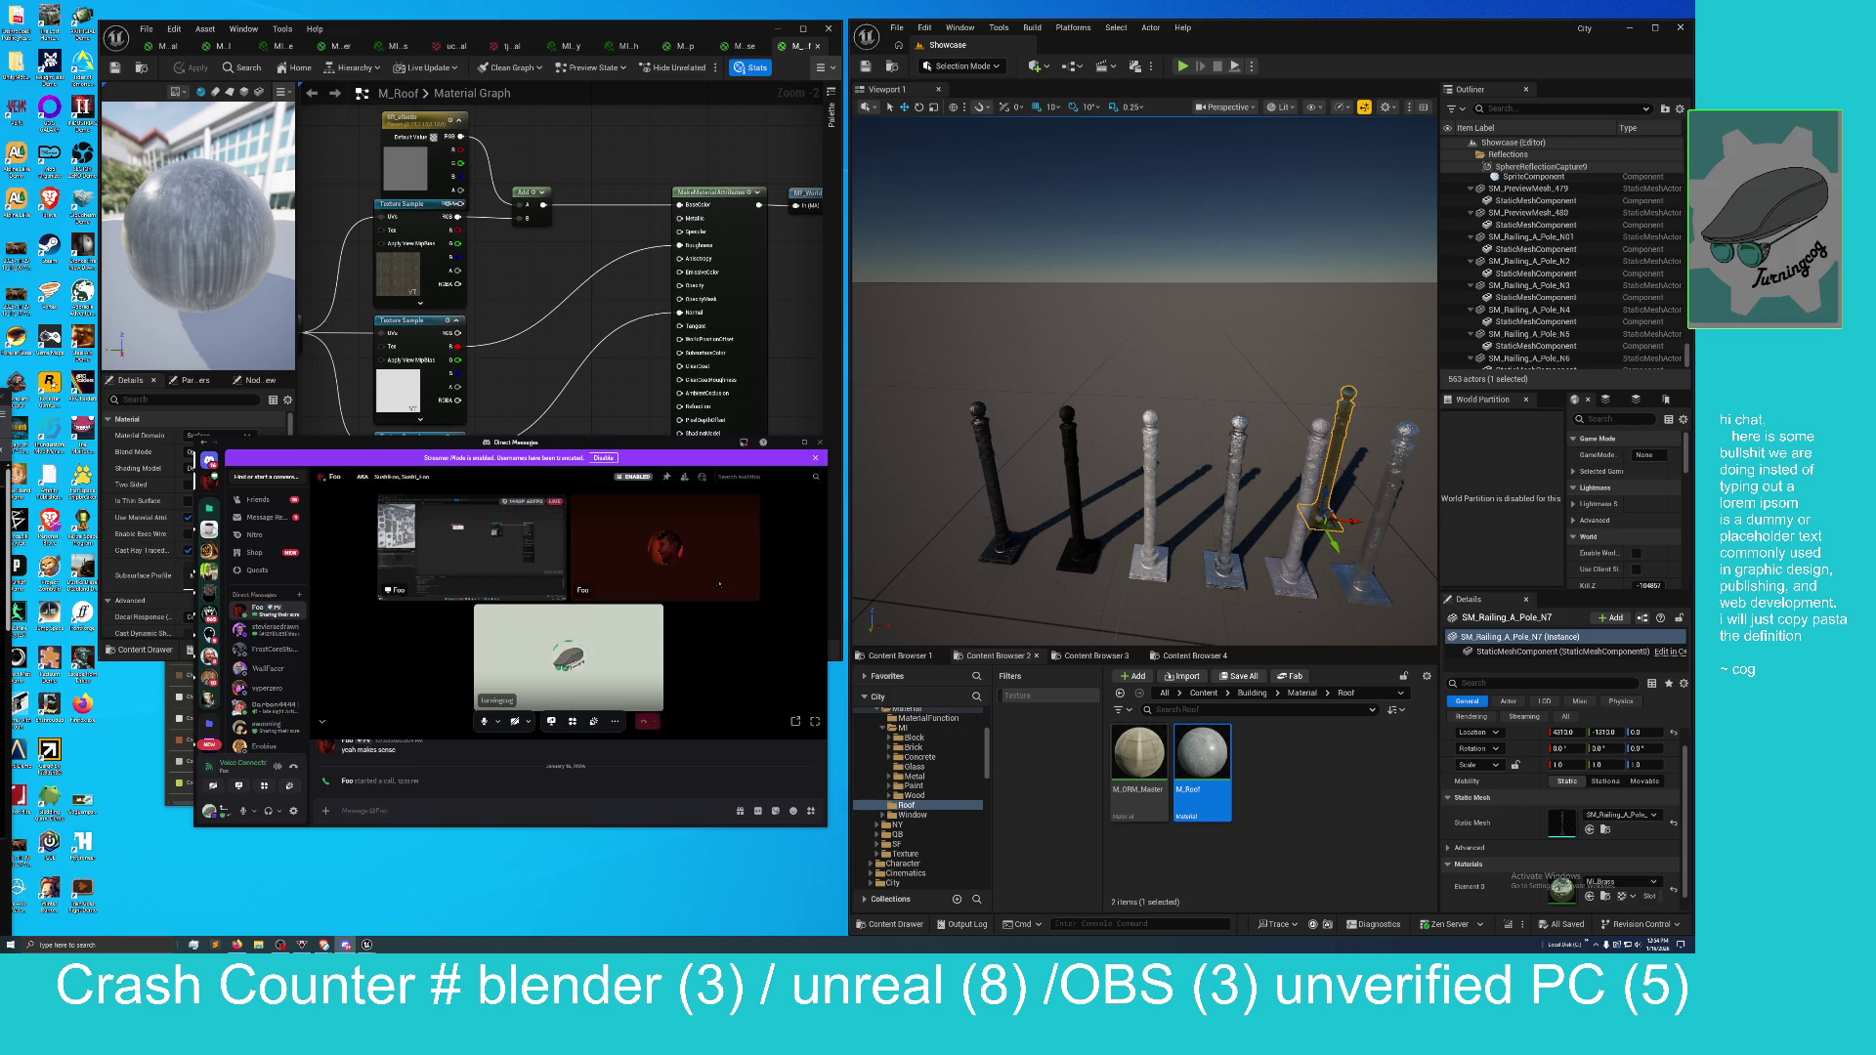
pyautogui.click(472, 547)
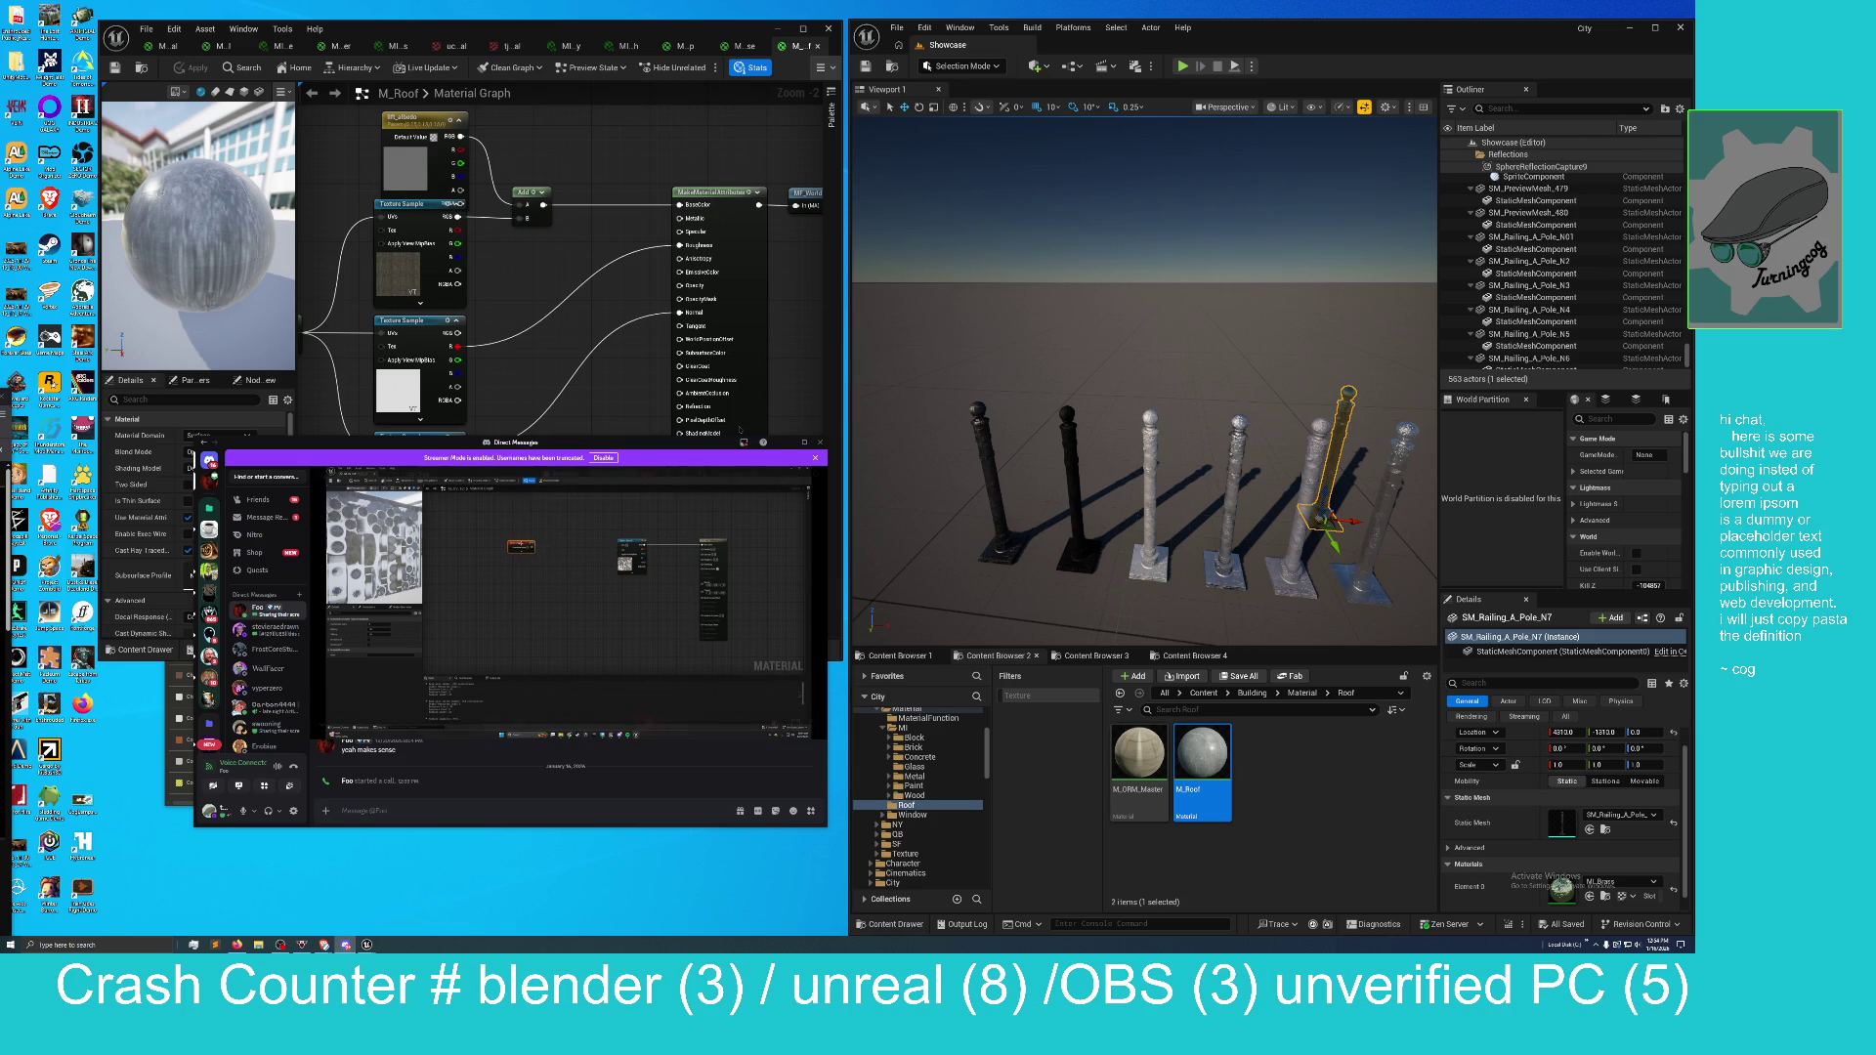
pyautogui.click(803, 443)
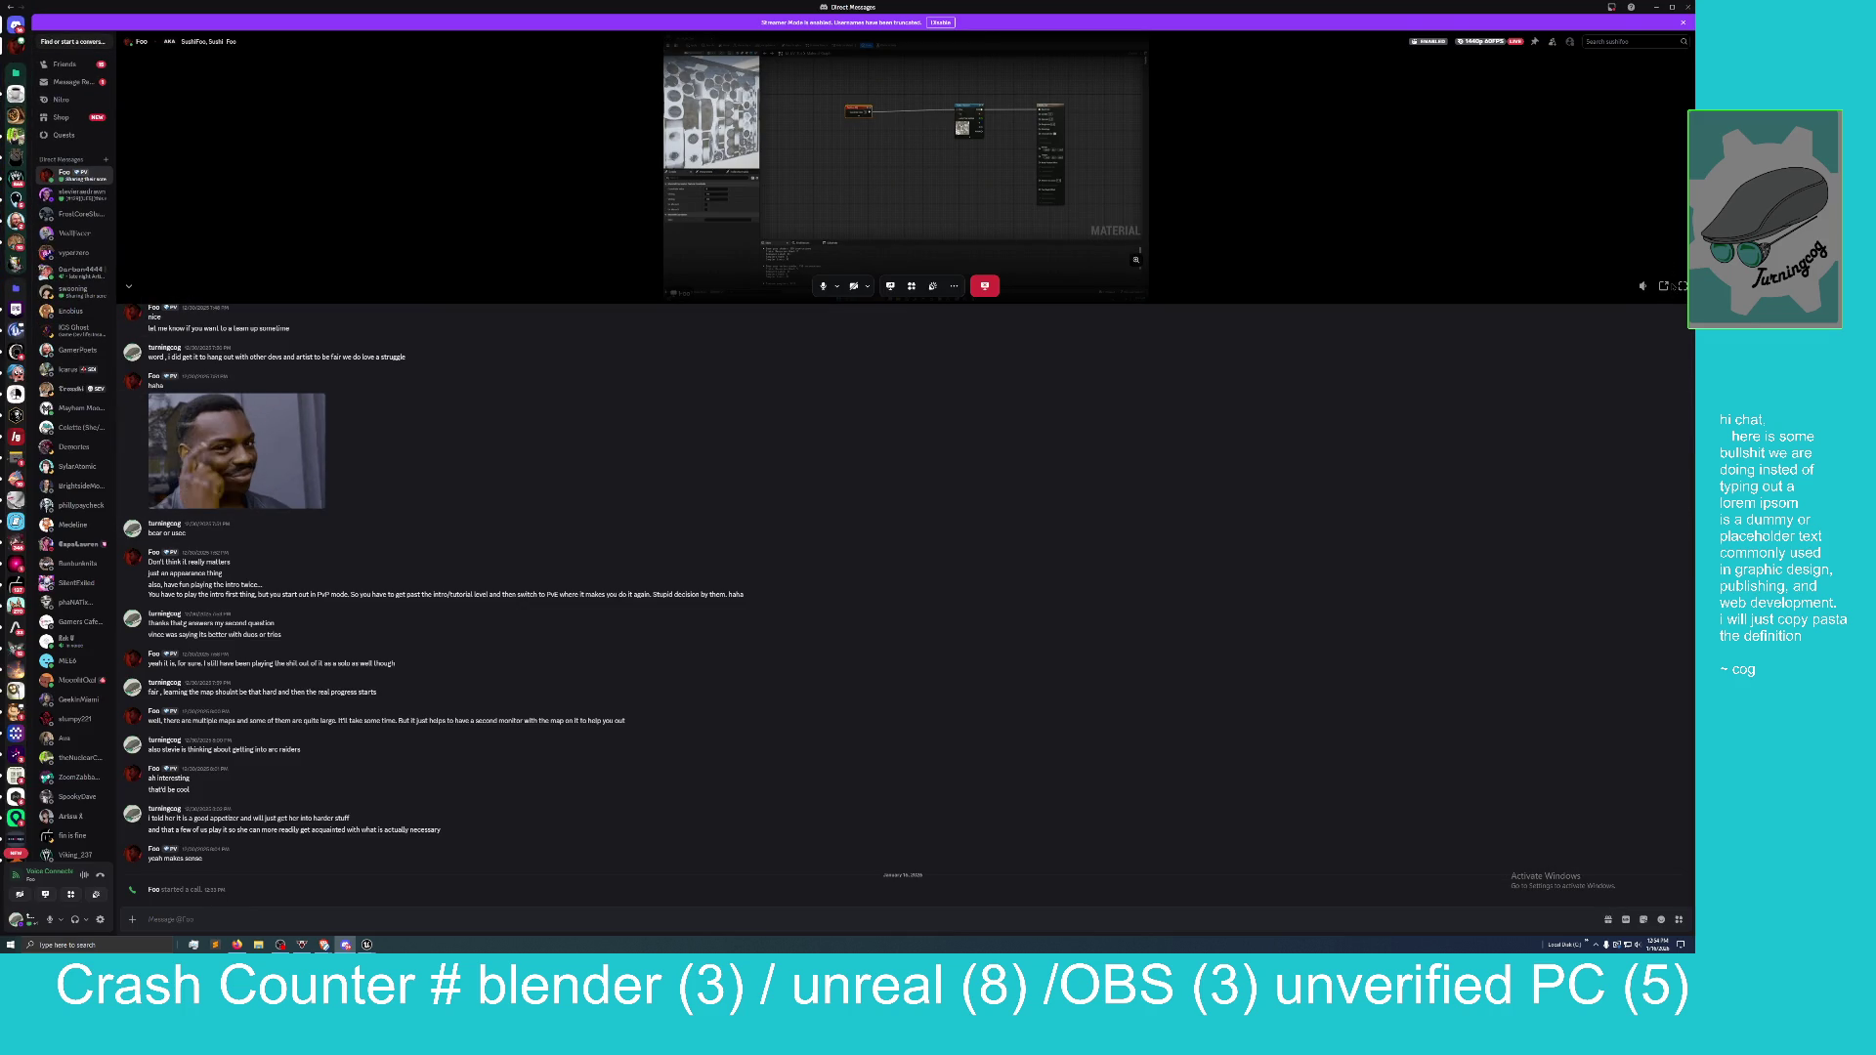
# Show the stream full screen and expand the TexCoord node's tiling and mirror options.
pyautogui.click(1682, 286)
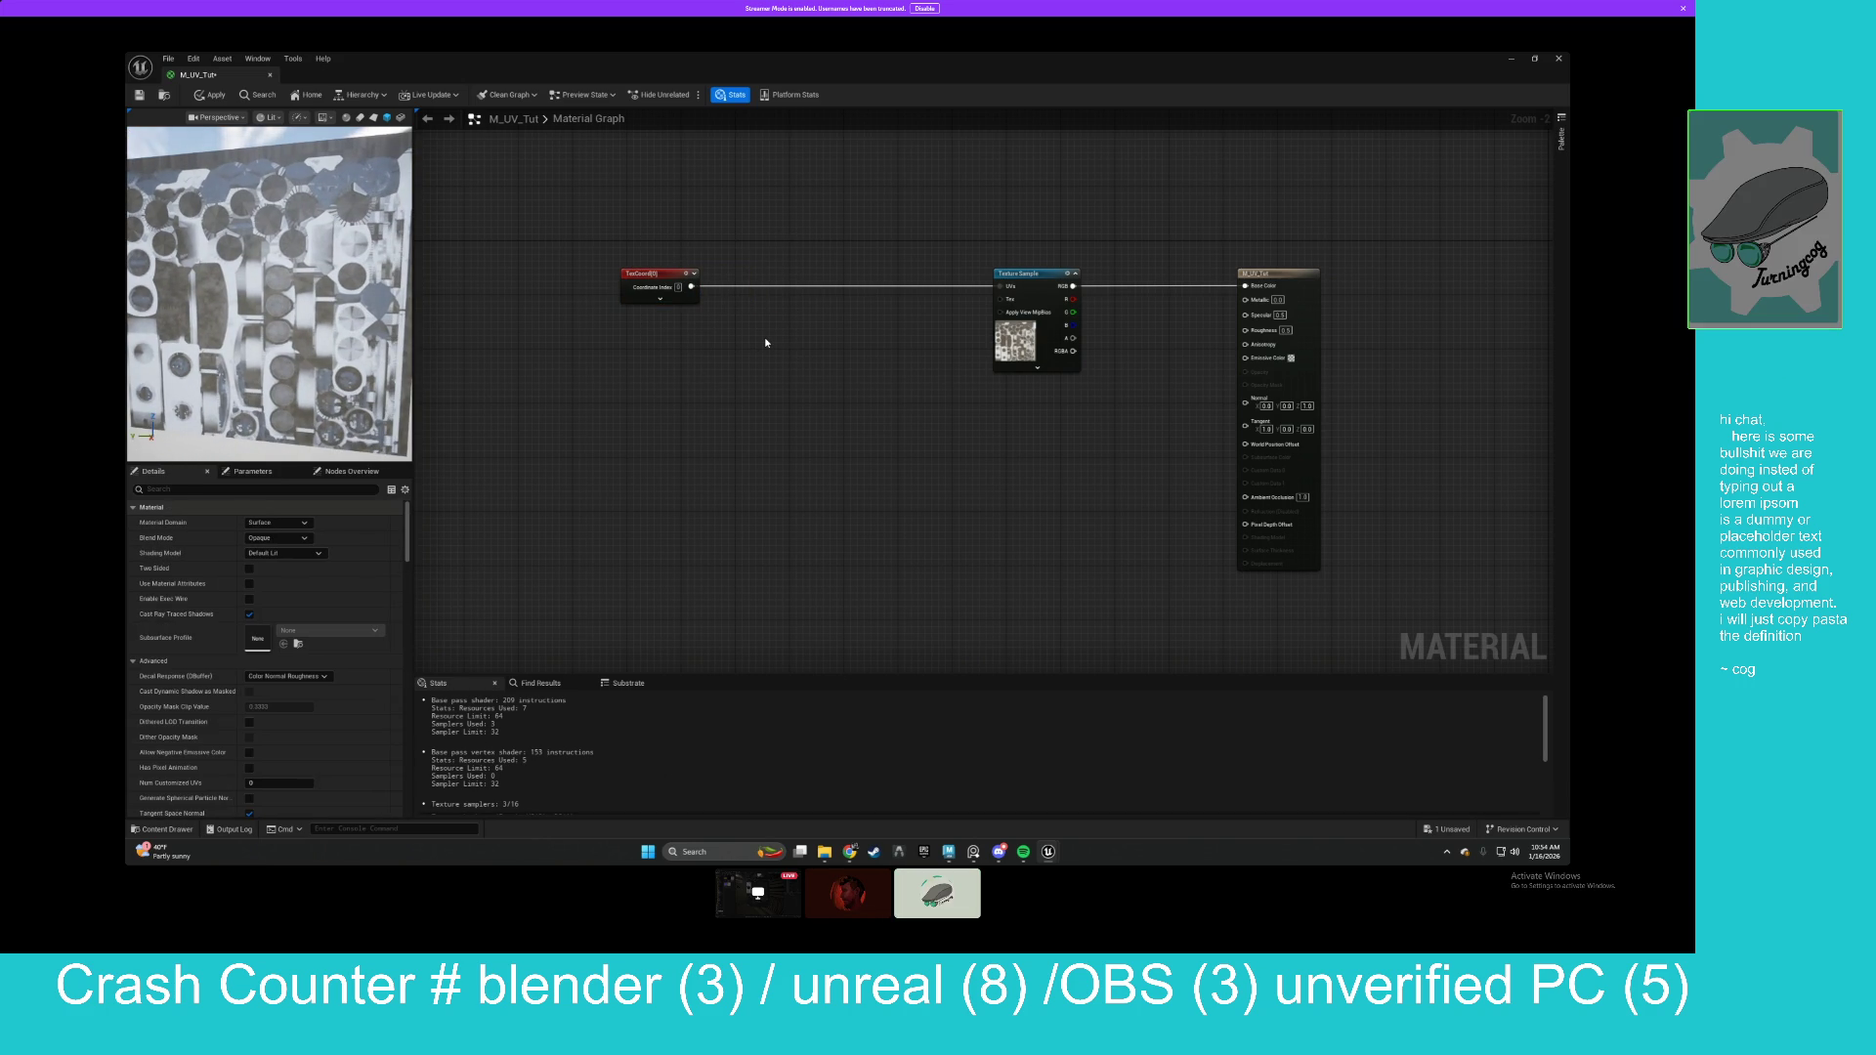
pyautogui.click(660, 300)
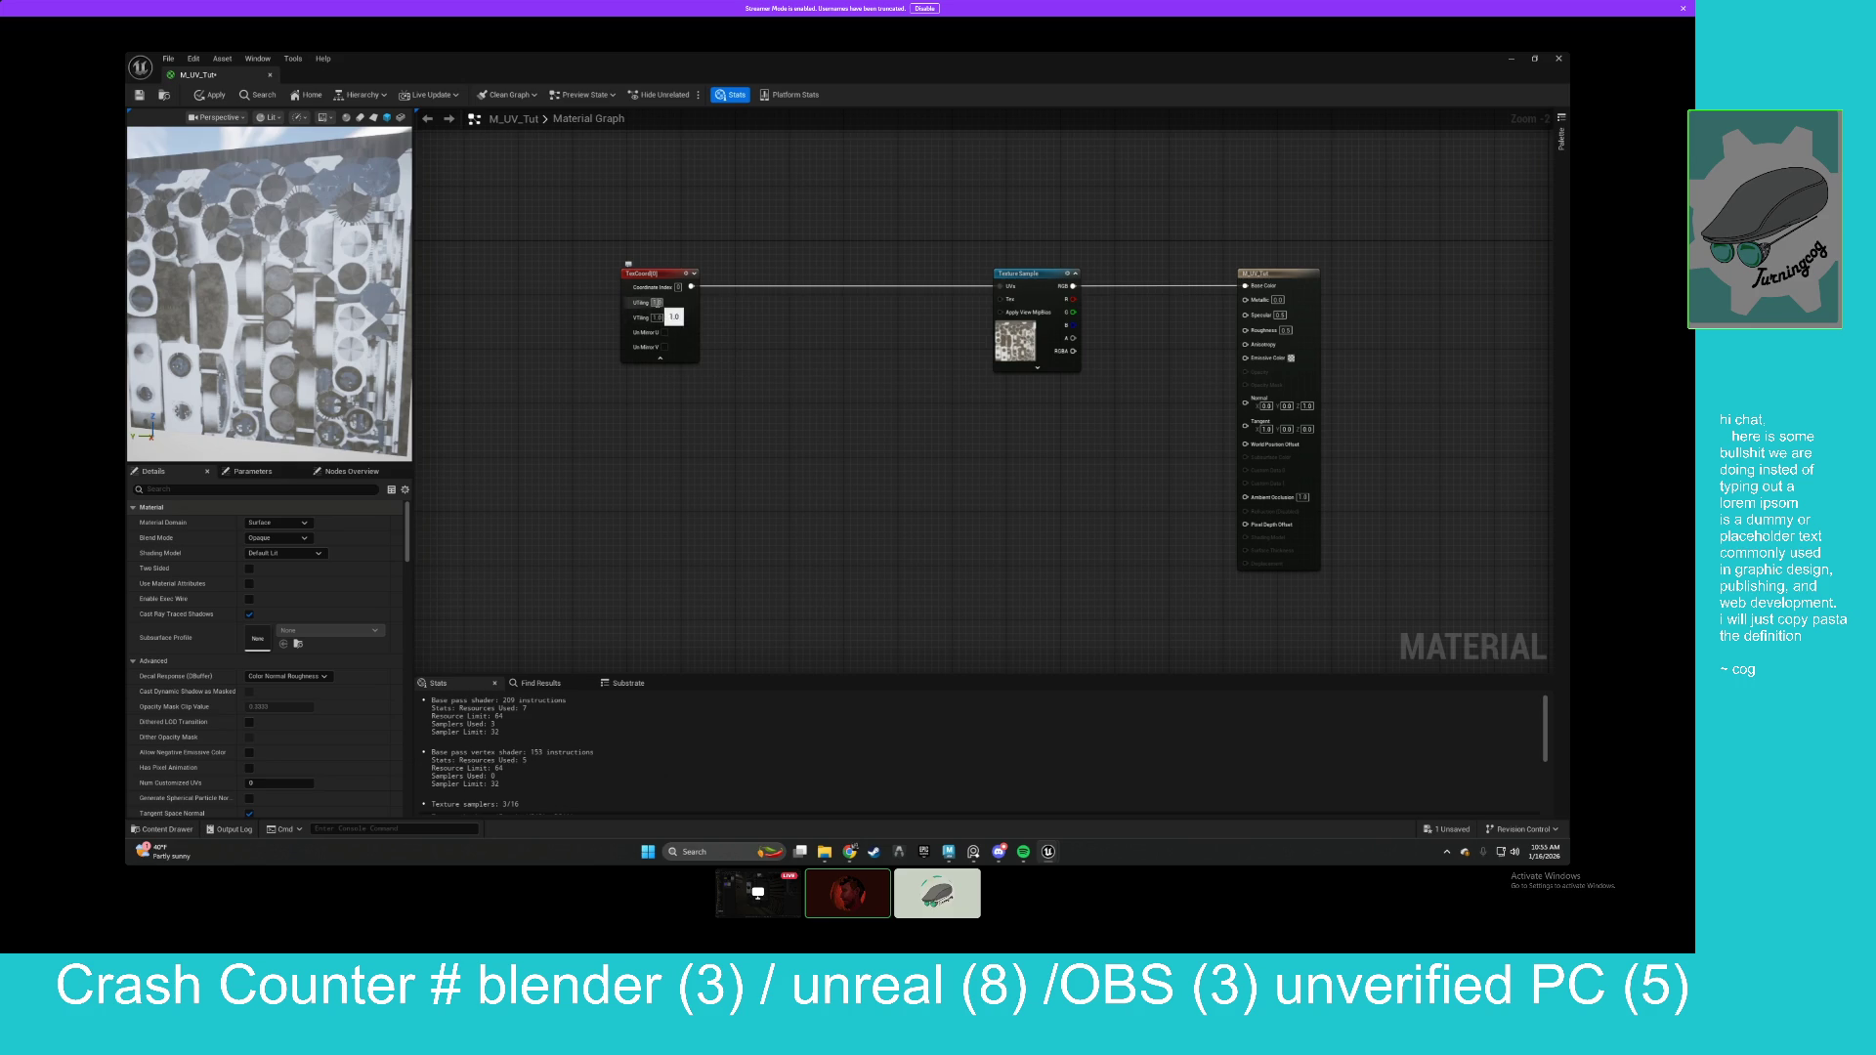
# Move the TexCoord node left, orbit the textured preview cube, and add a Multiply node.
pyautogui.moveTo(646, 270); pyautogui.dragTo(597, 270)
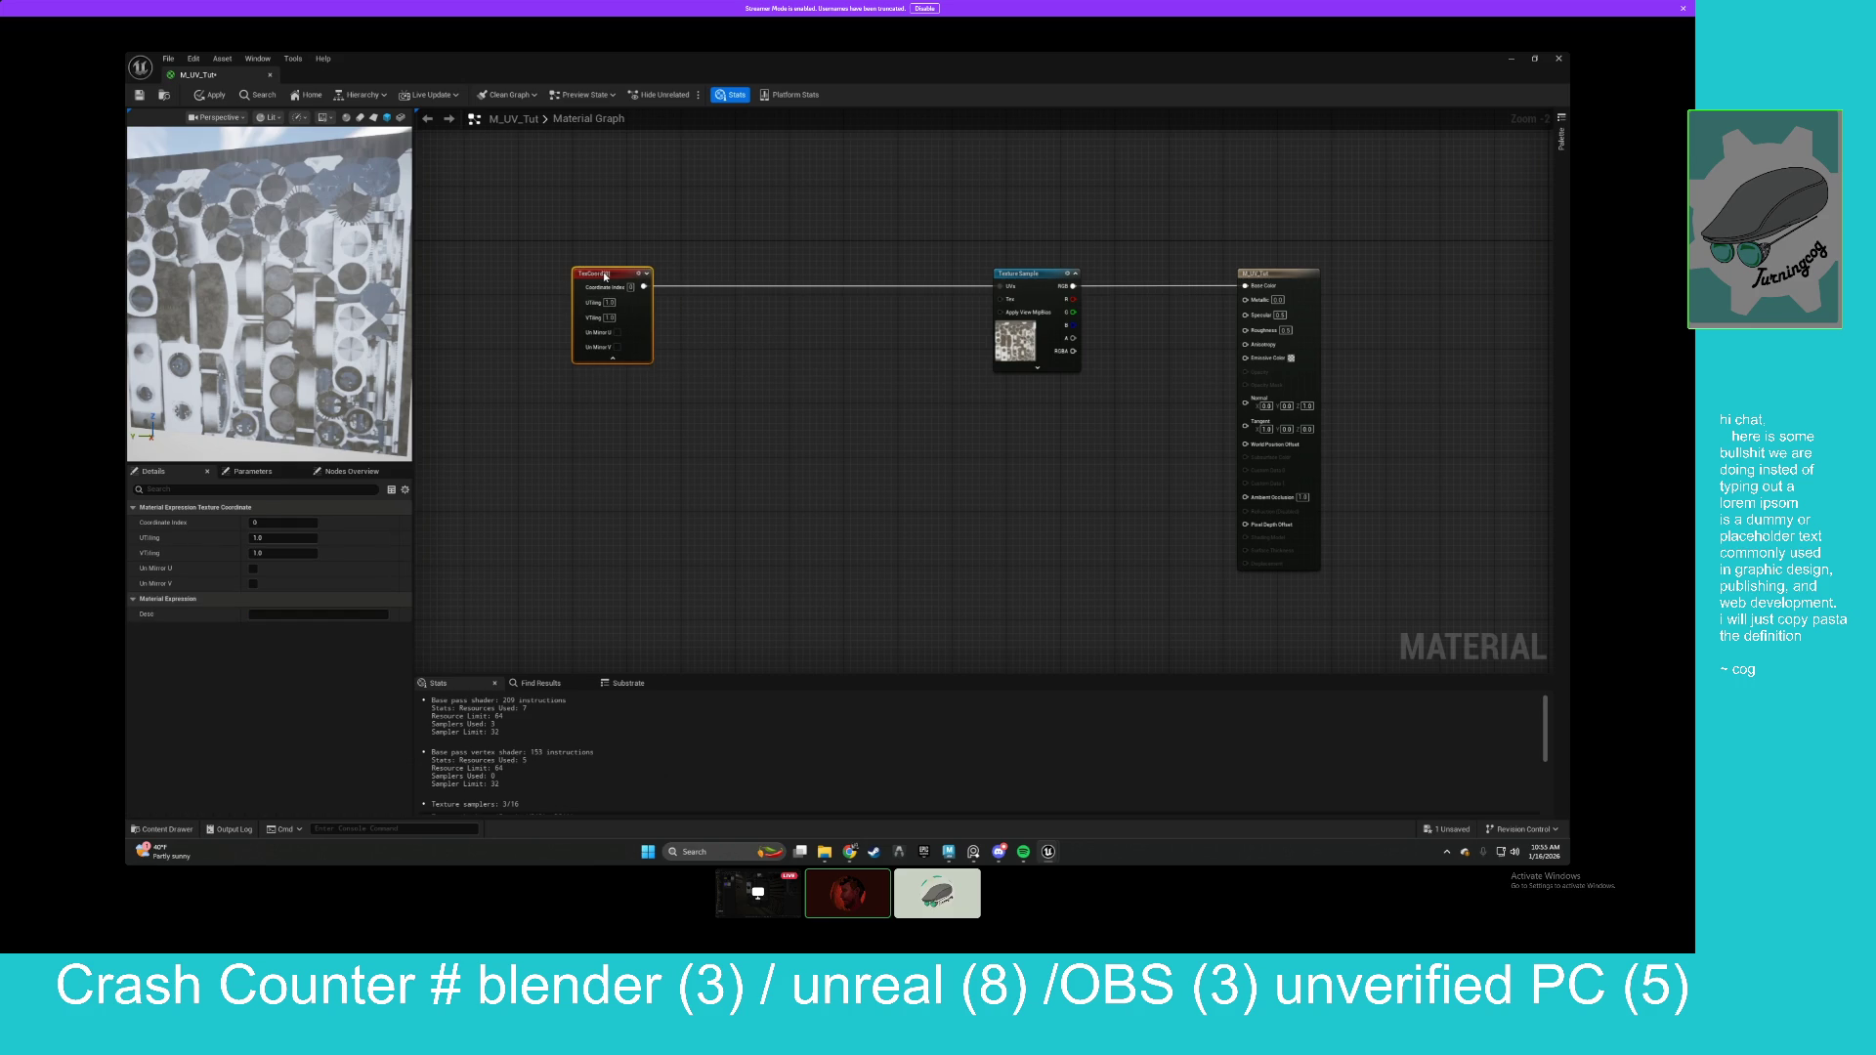
pyautogui.click(759, 337)
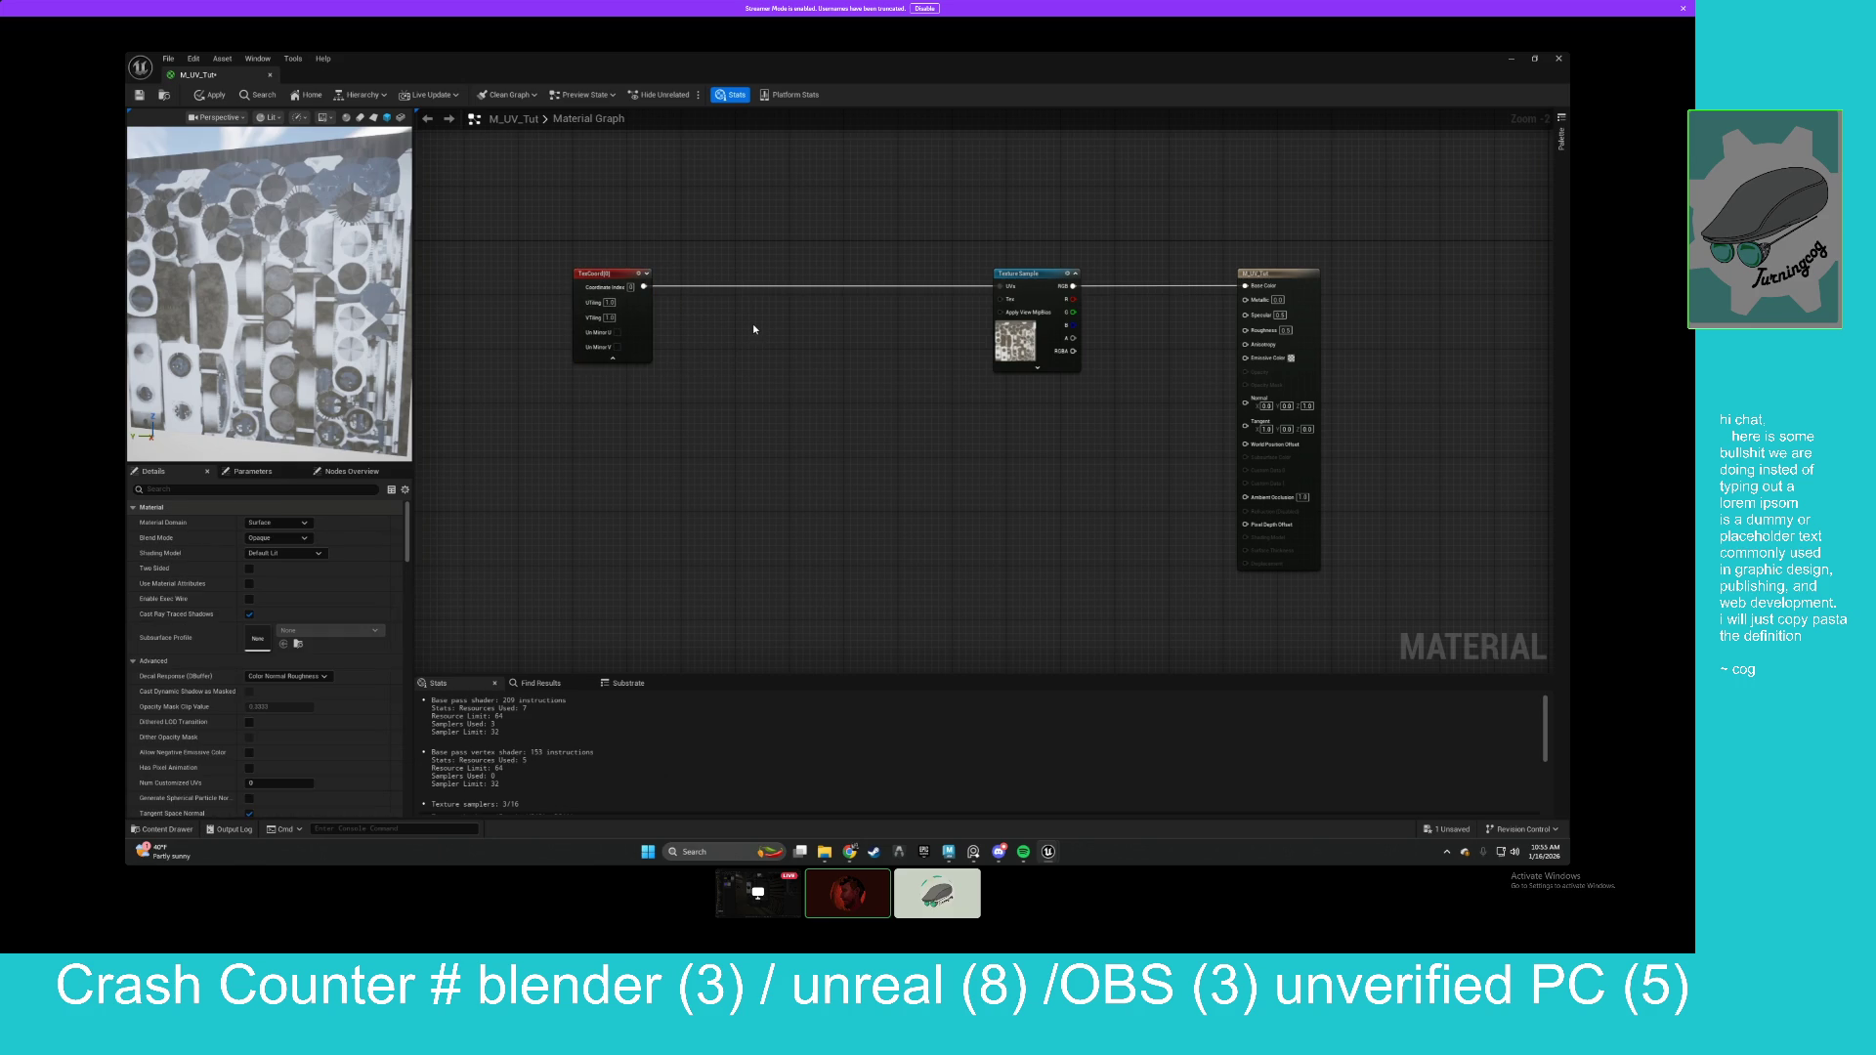
pyautogui.moveTo(254, 293)
pyautogui.mouseDown()
pyautogui.moveTo(235, 284)
pyautogui.moveTo(443, 313)
pyautogui.mouseUp()
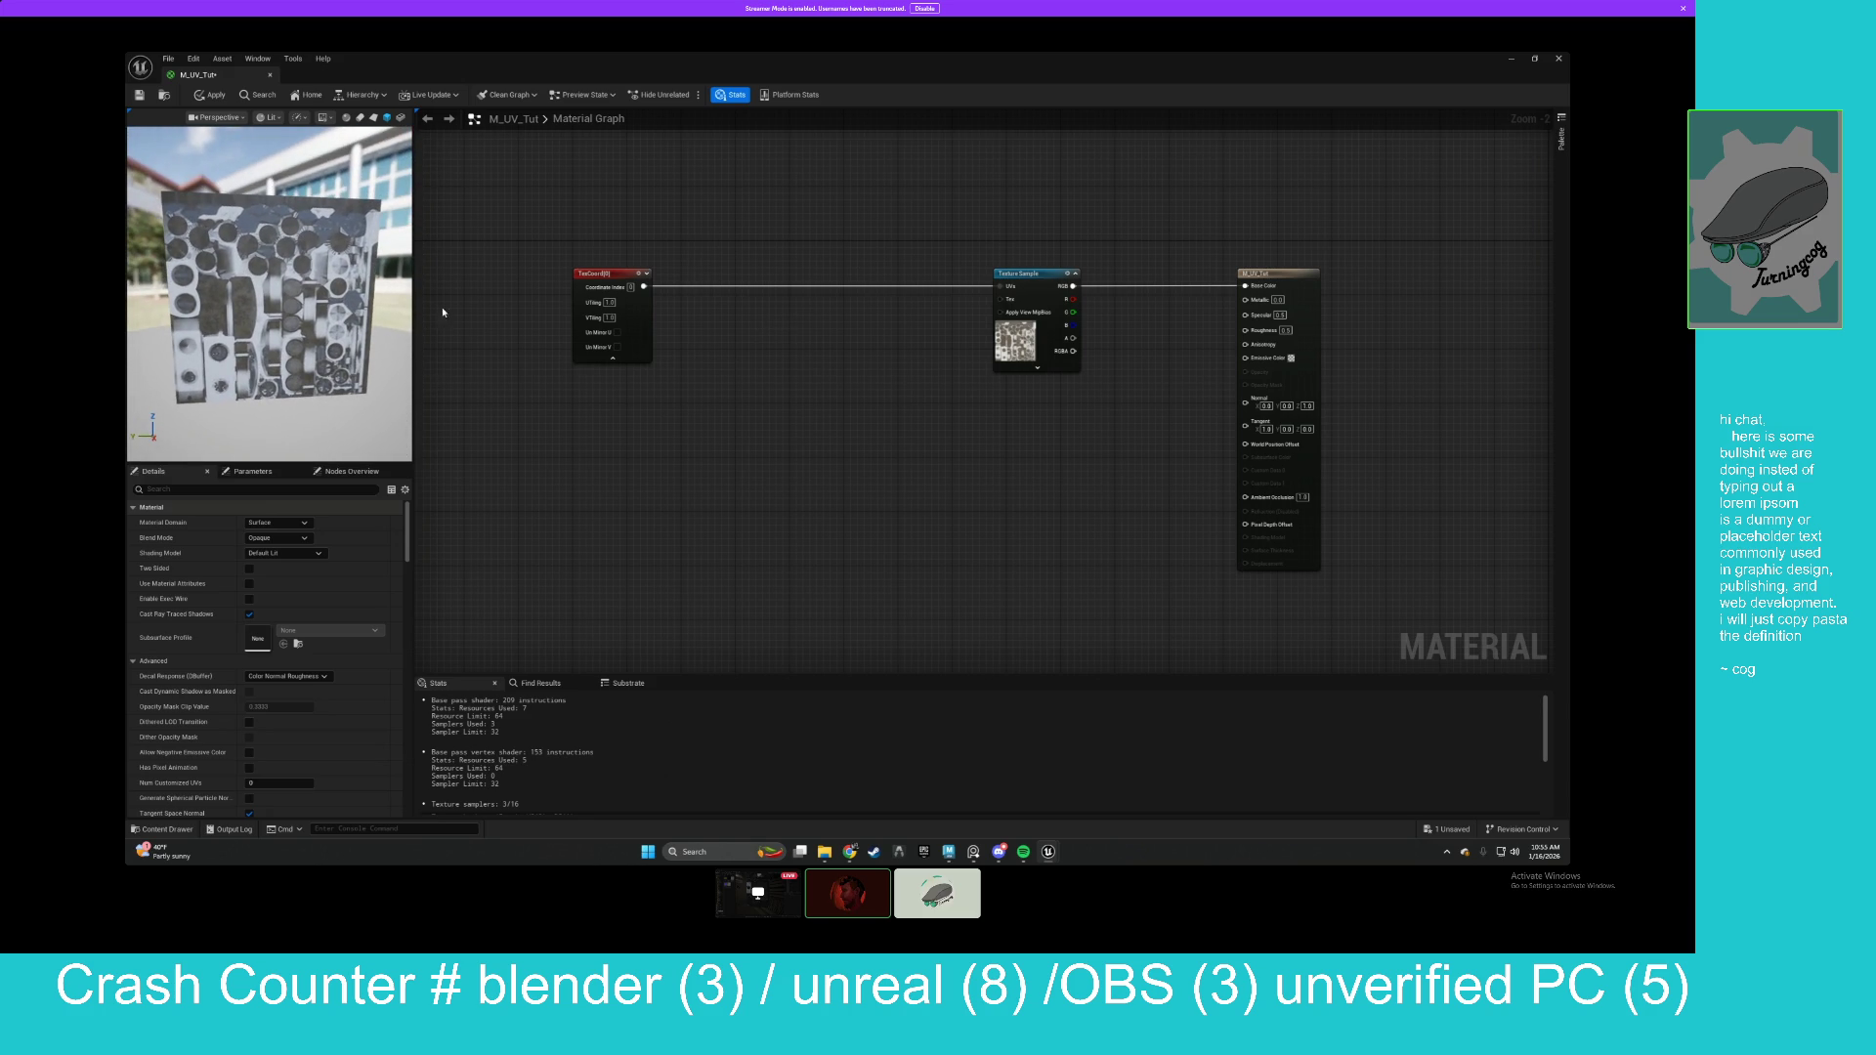
pyautogui.click(766, 310)
# Route TexCoord through a Multiply node with B 2.0 into the Texture Sample UVs.
pyautogui.moveTo(775, 317); pyautogui.dragTo(786, 304)
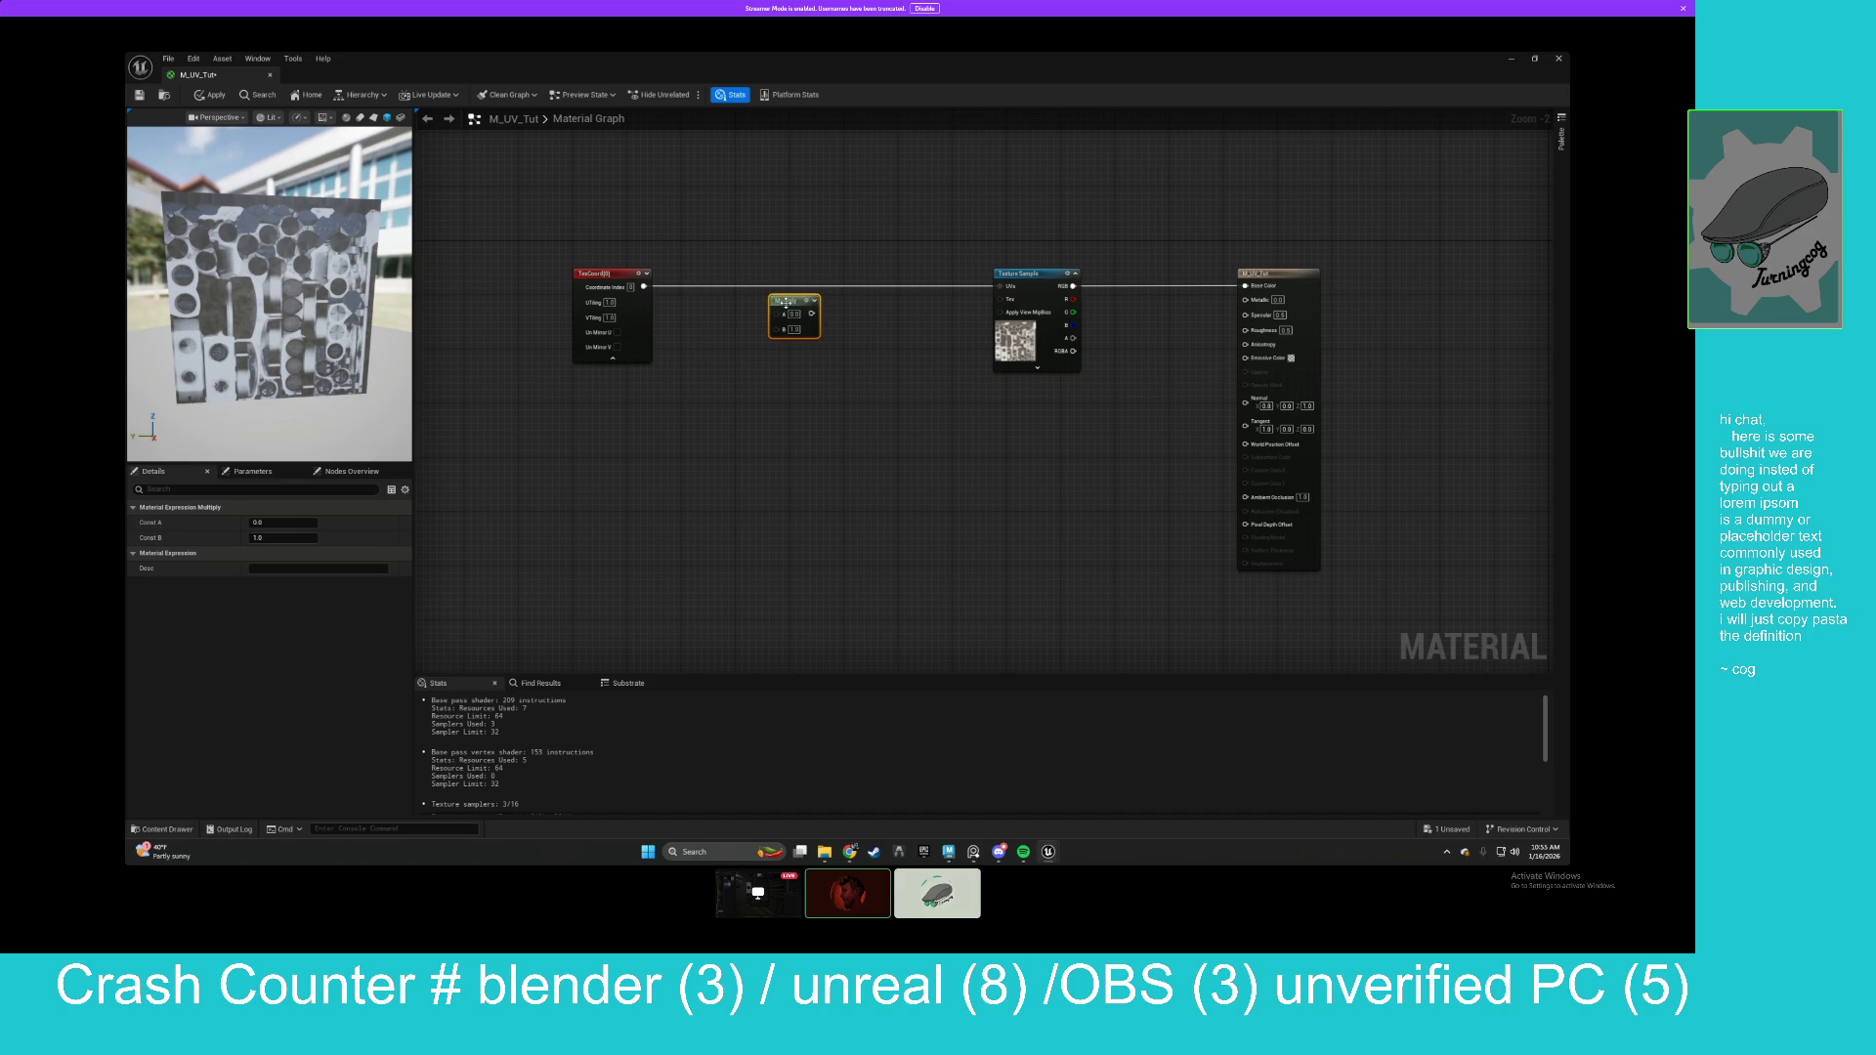
pyautogui.click(704, 356)
pyautogui.moveTo(647, 284)
pyautogui.mouseDown()
pyautogui.moveTo(778, 313)
pyautogui.moveTo(1006, 289)
pyautogui.mouseUp()
pyautogui.moveTo(787, 300); pyautogui.dragTo(766, 274)
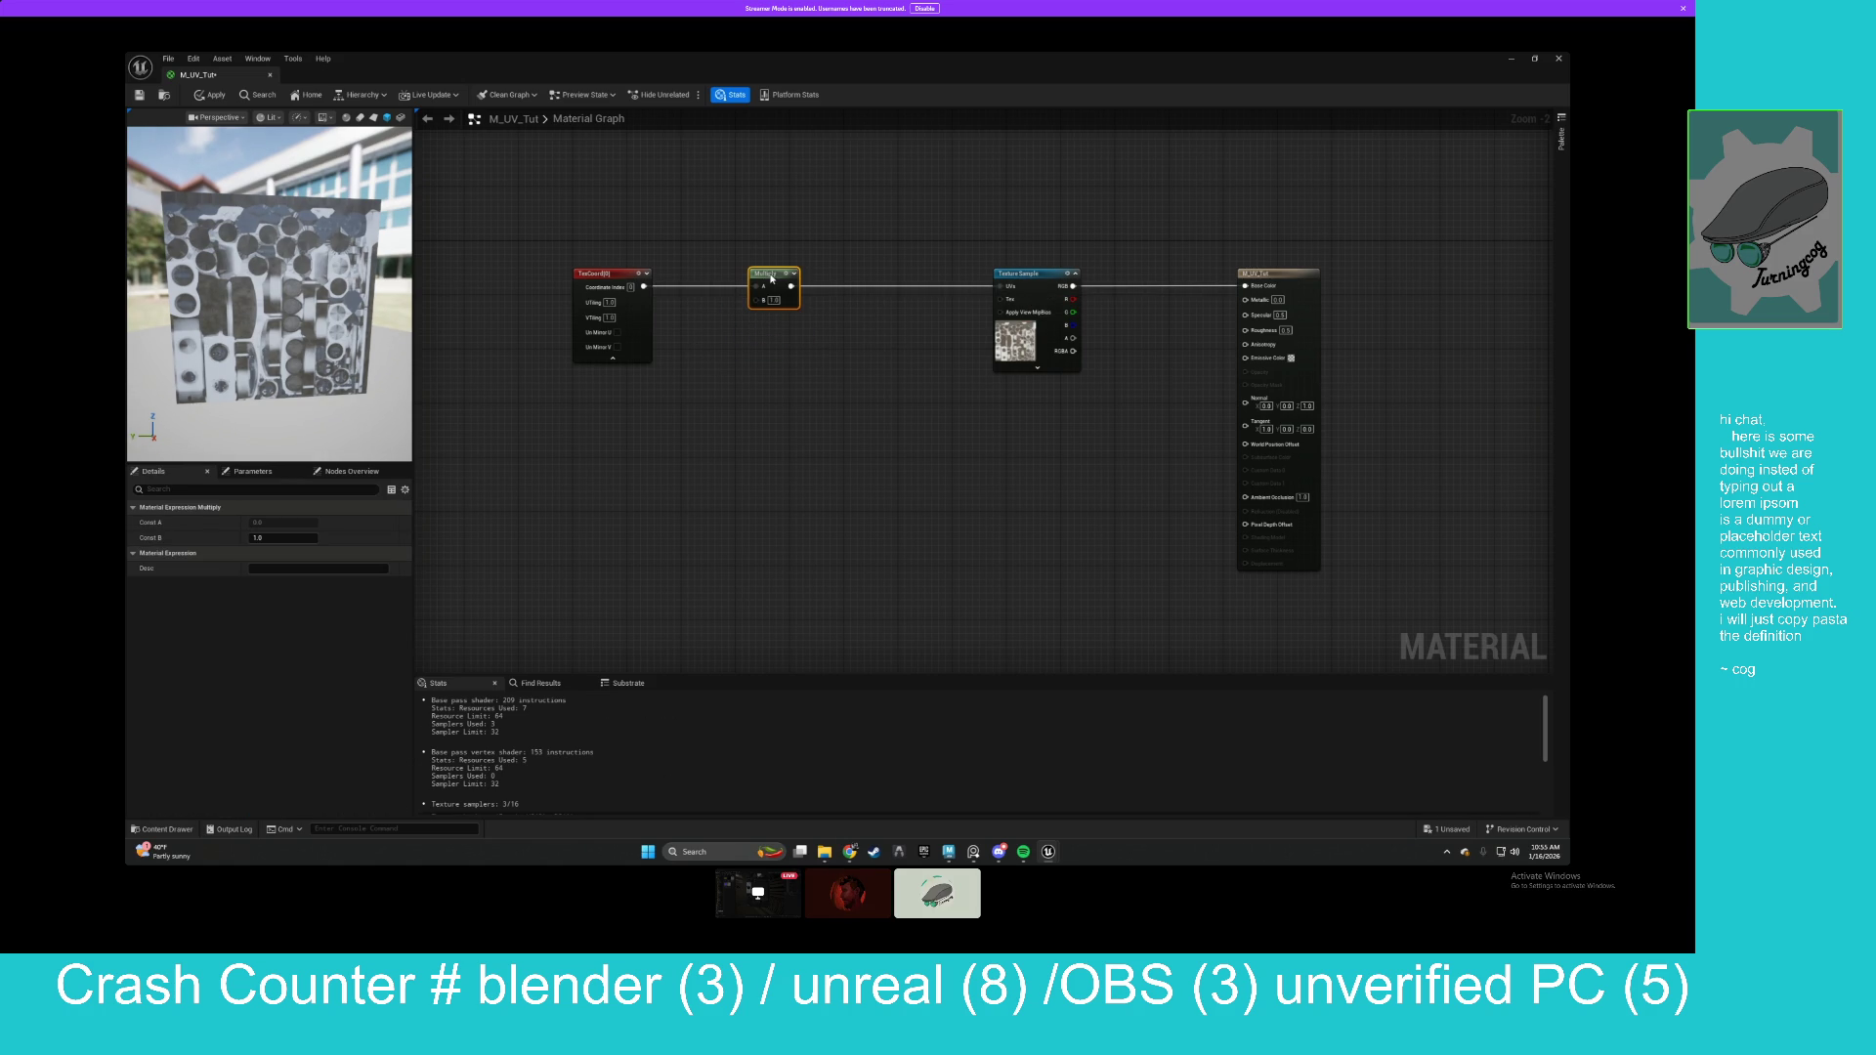
pyautogui.write('2')
pyautogui.press('Return')
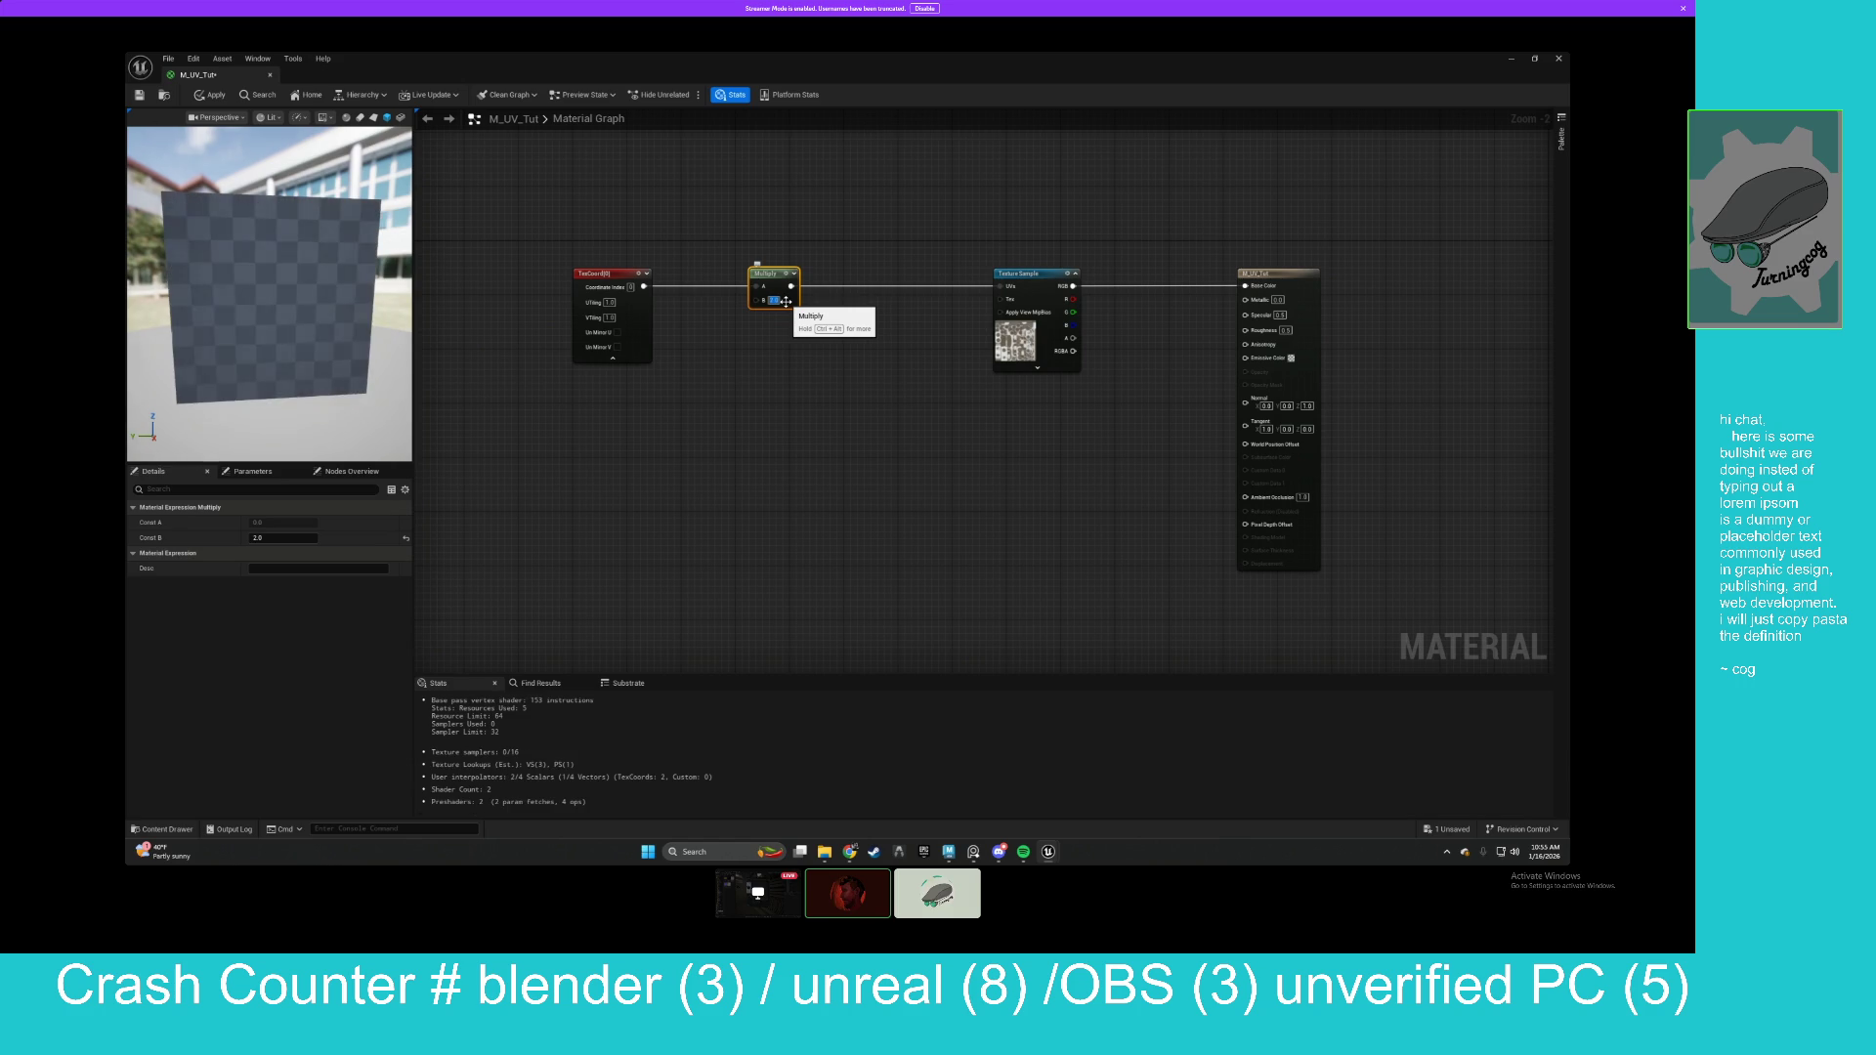
pyautogui.moveTo(310, 267)
pyautogui.mouseDown()
pyautogui.moveTo(245, 335)
pyautogui.moveTo(264, 355)
pyautogui.mouseUp()
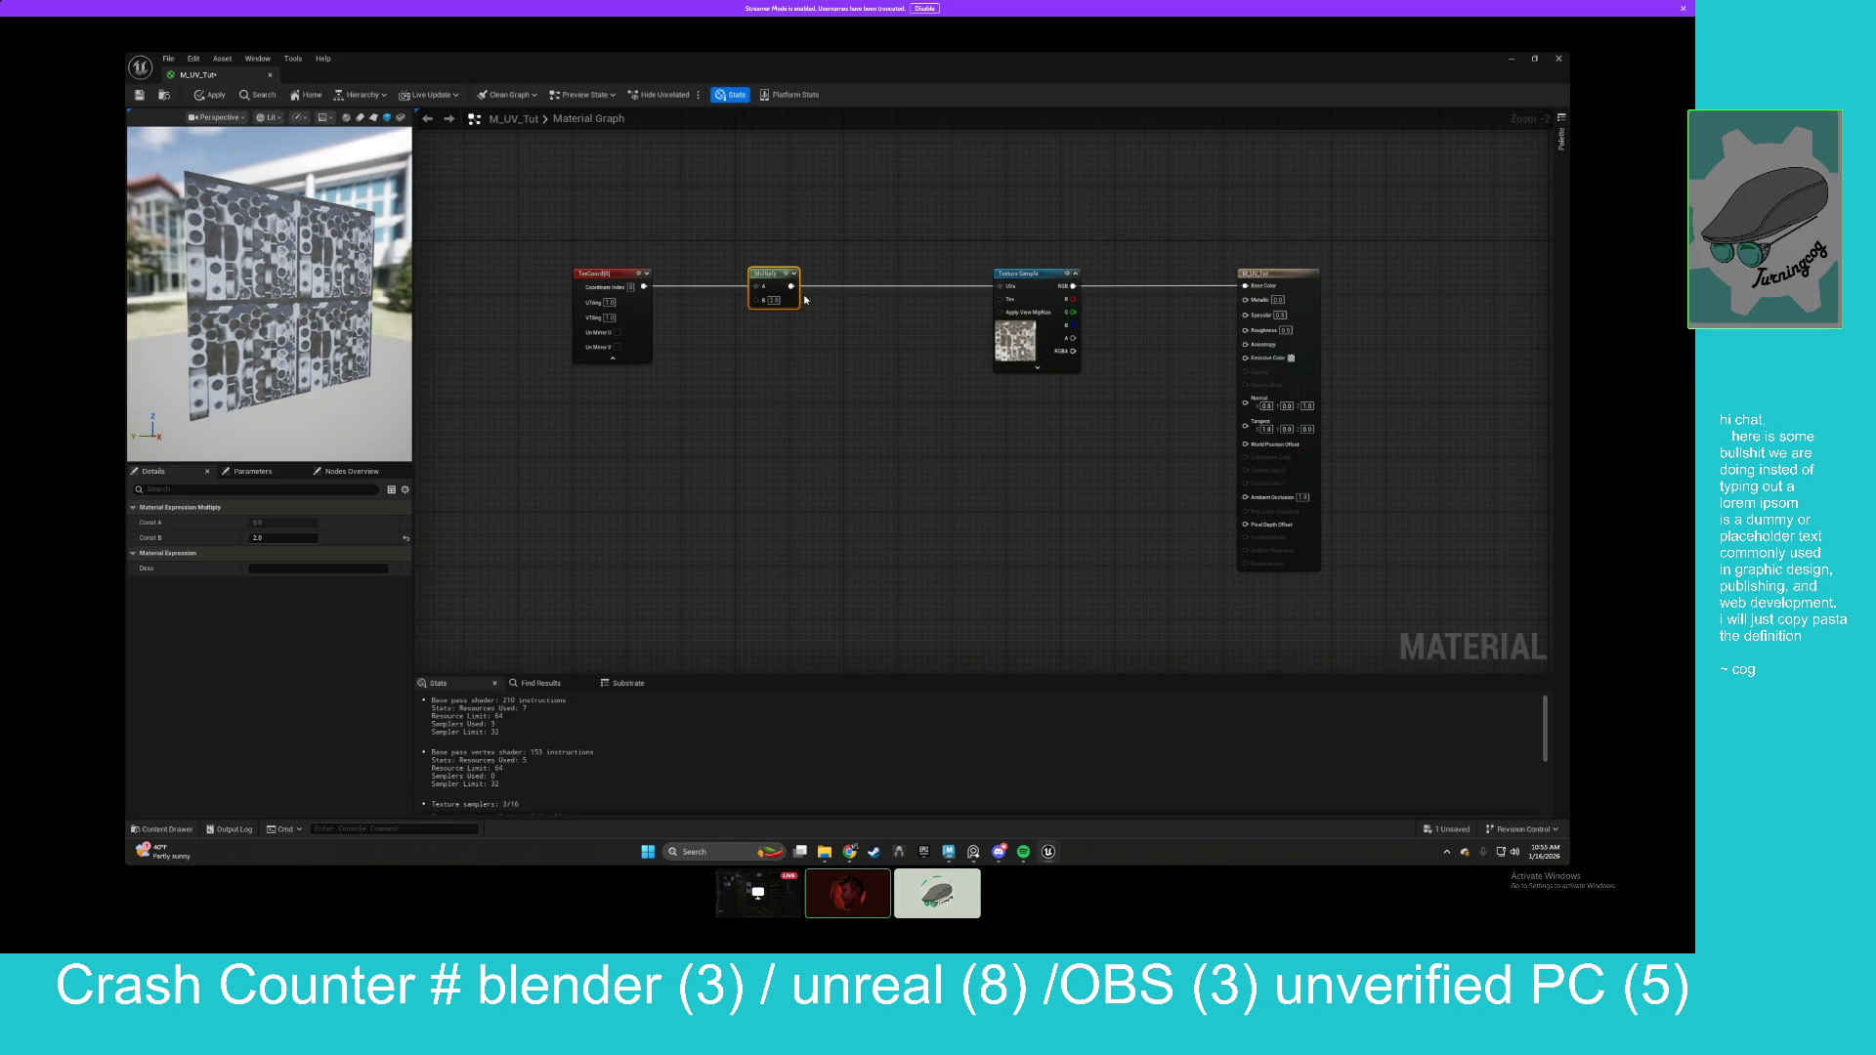
pyautogui.moveTo(772, 274); pyautogui.dragTo(813, 274)
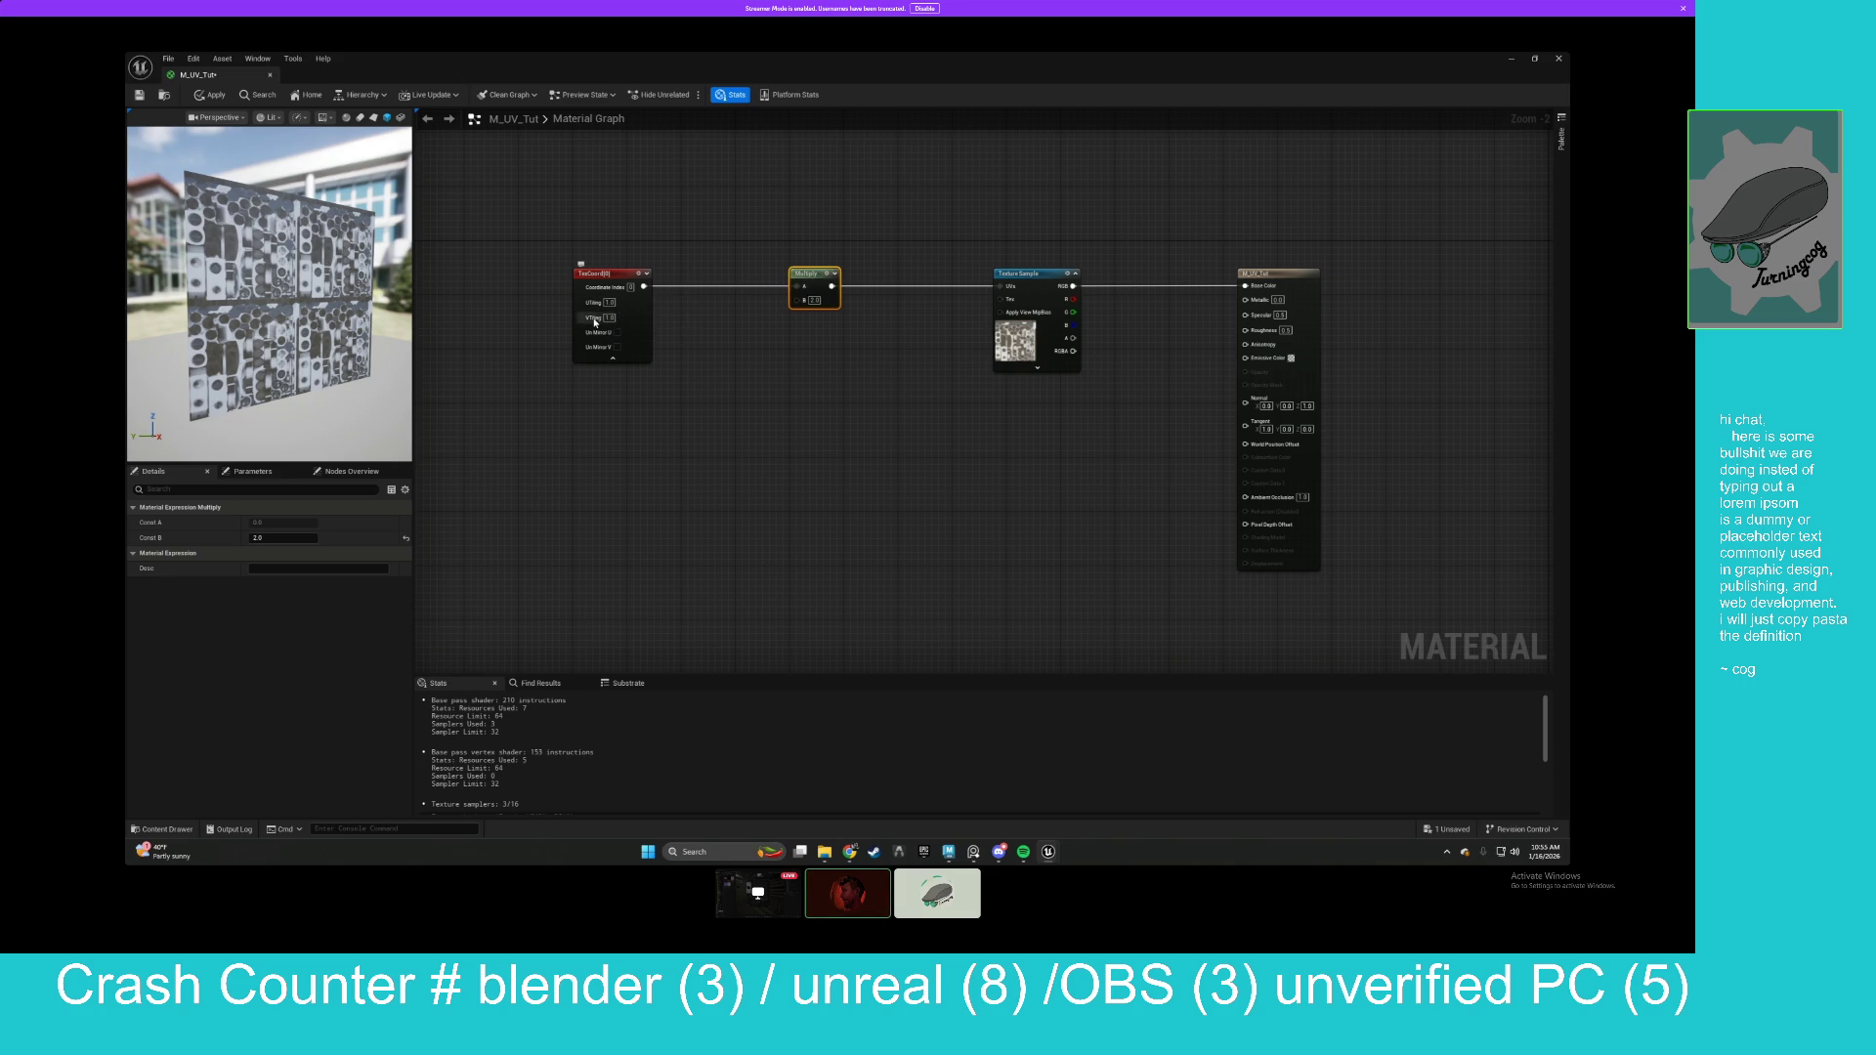
pyautogui.moveTo(826, 278); pyautogui.dragTo(862, 278)
# Wire a UV Tile X scalar parameter (default 2) into Multiply B and duplicate it below.
pyautogui.click(718, 319)
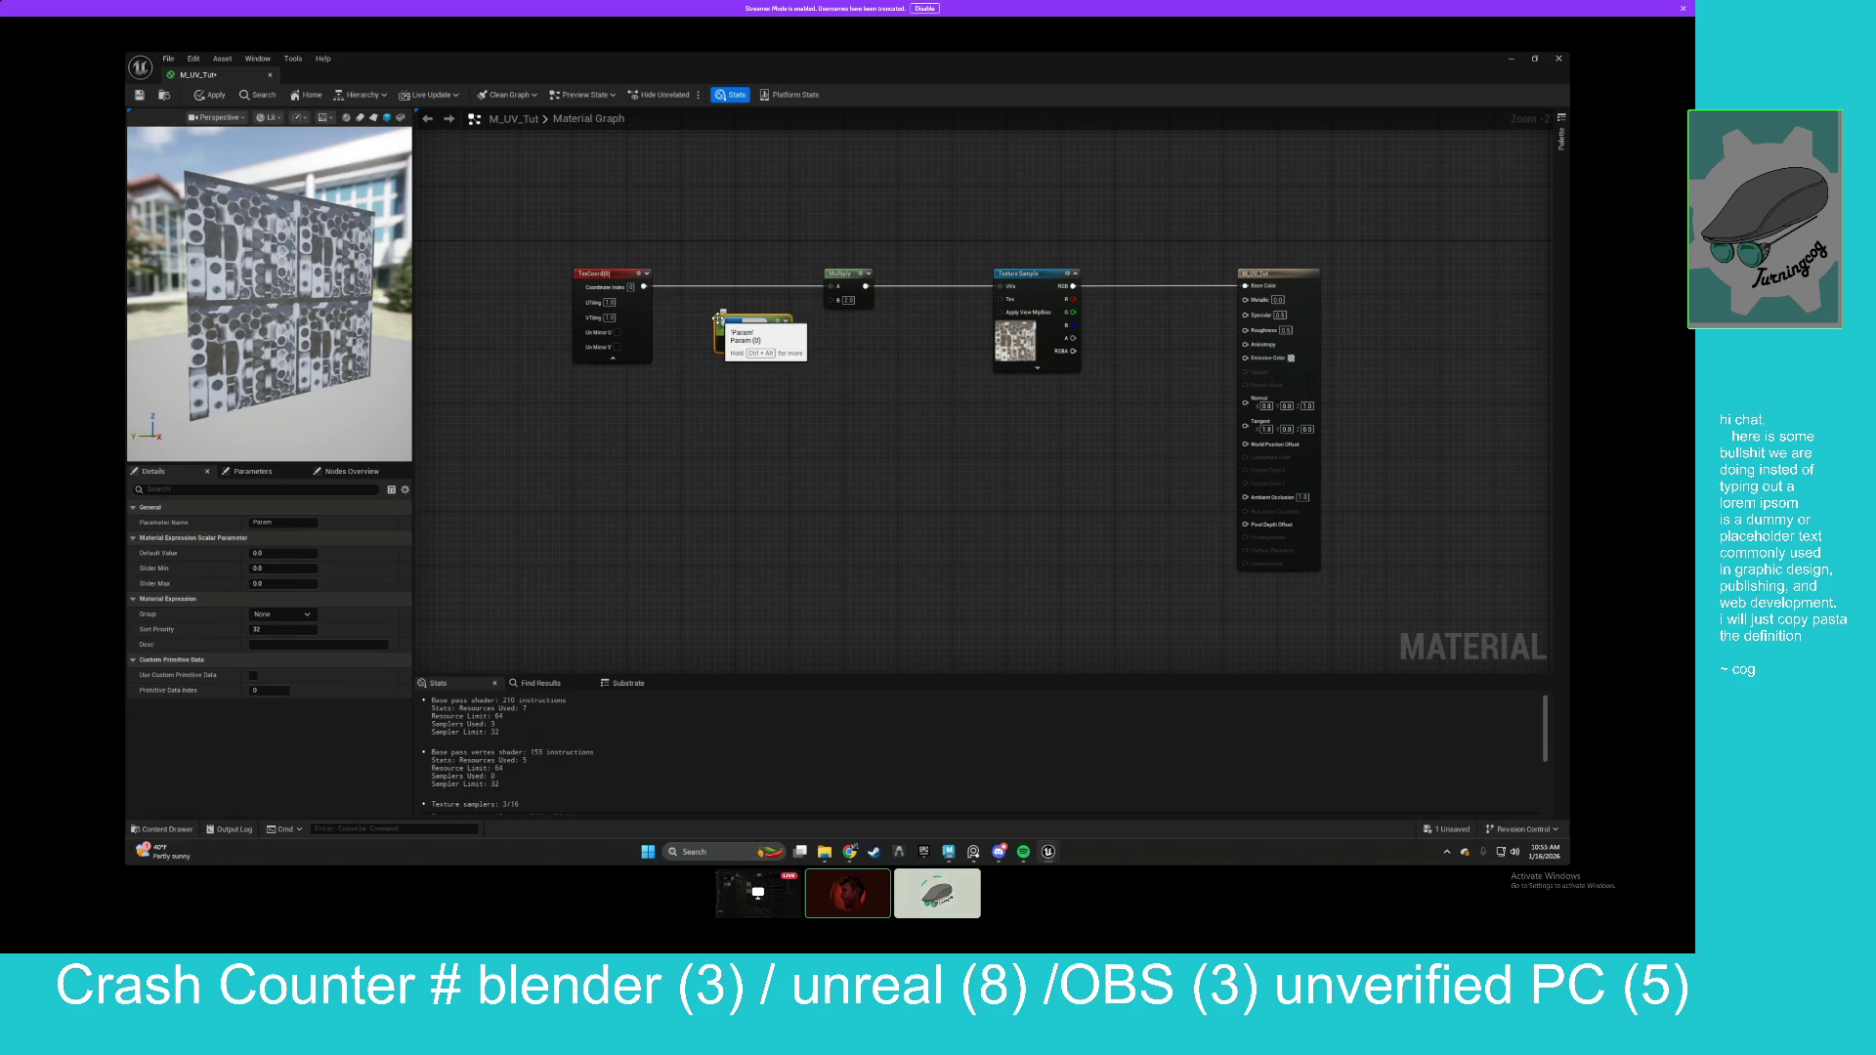
pyautogui.write('2')
pyautogui.moveTo(782, 340); pyautogui.dragTo(832, 300)
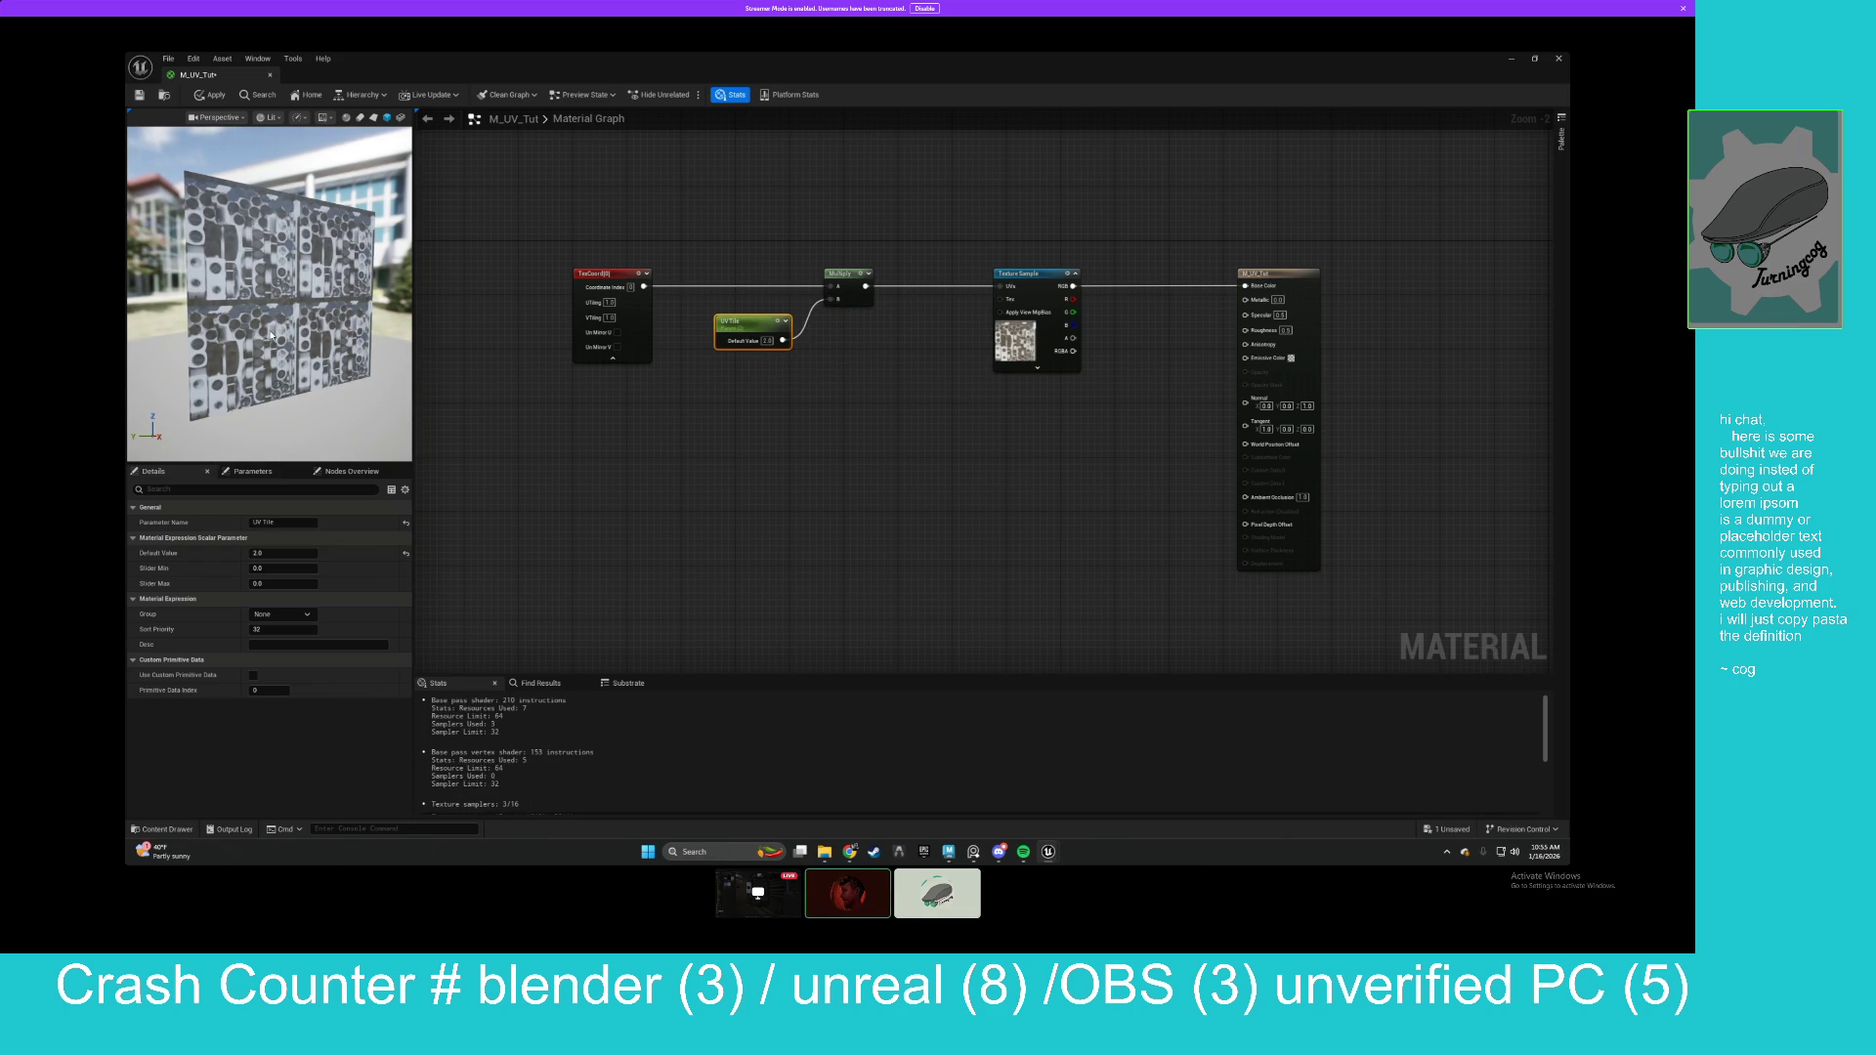
pyautogui.moveTo(748, 342)
pyautogui.mouseDown()
pyautogui.moveTo(723, 342)
pyautogui.moveTo(747, 383)
pyautogui.mouseUp()
pyautogui.hotkey('ctrl', 'd')
pyautogui.click(723, 327)
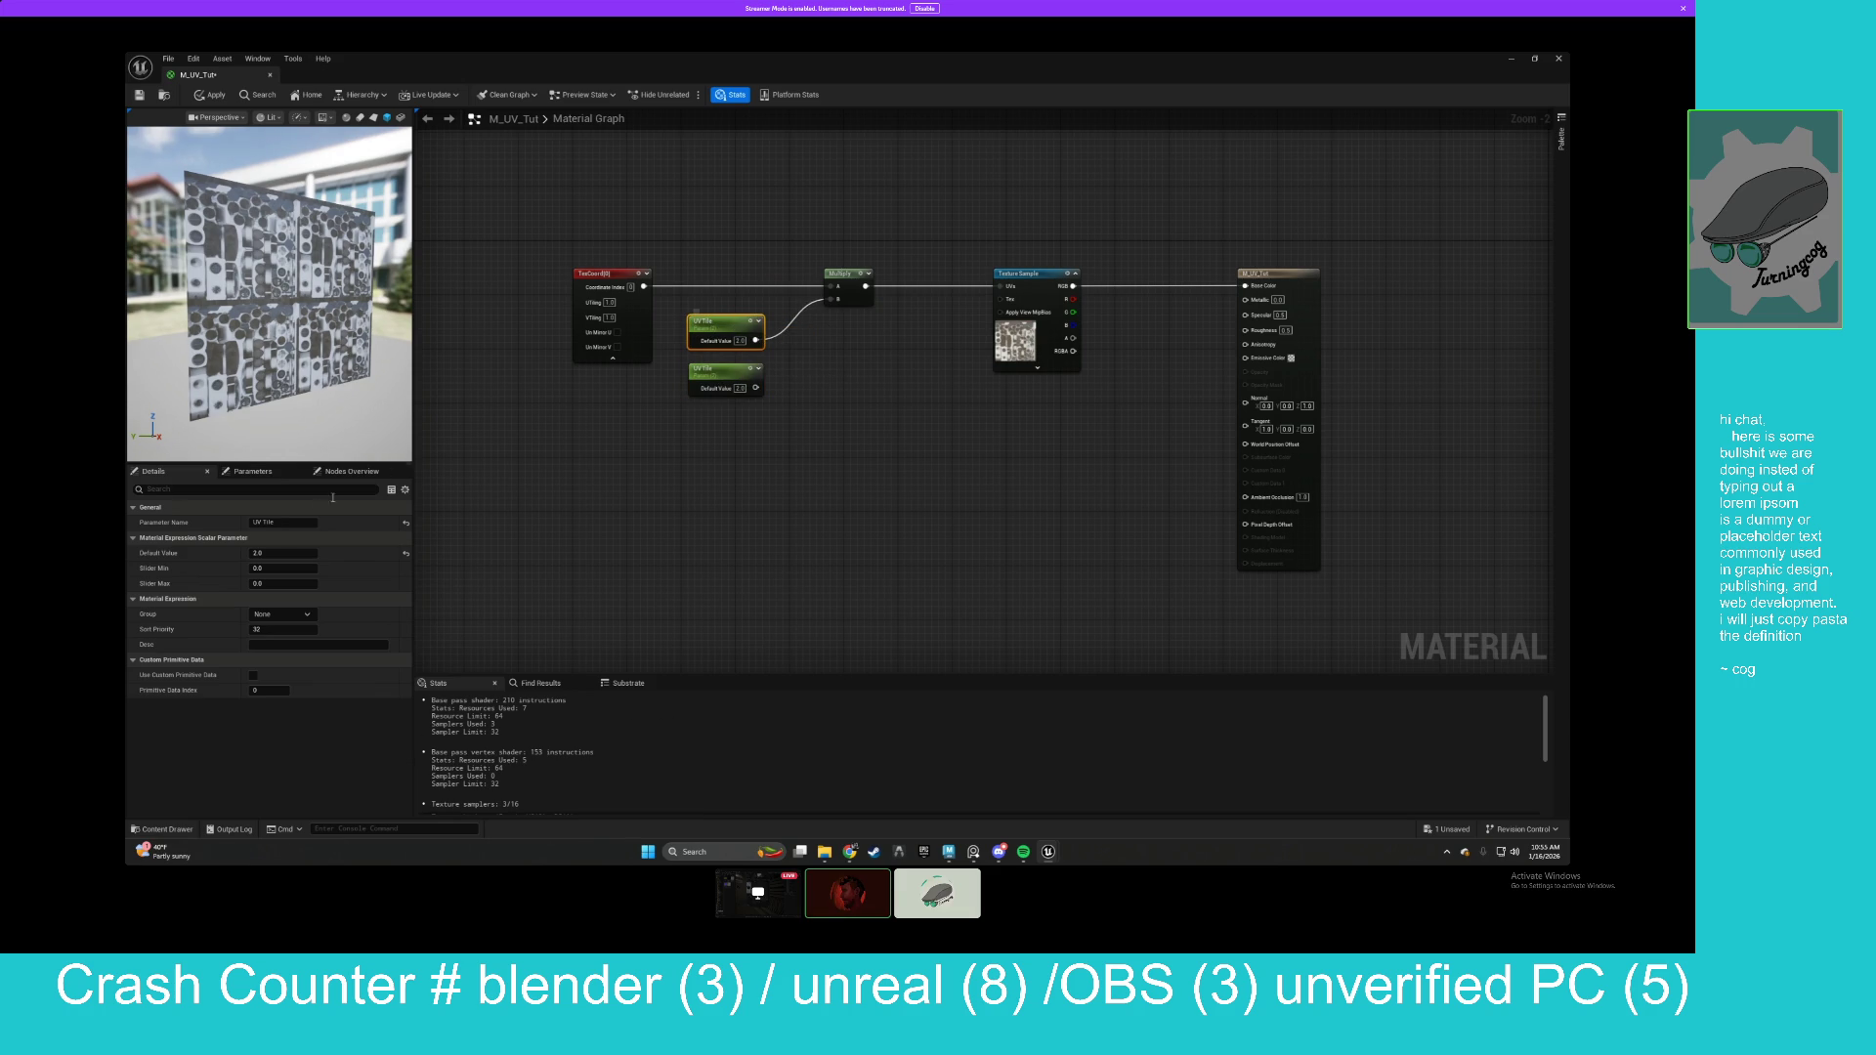
# Rename the copy to UV Tile Y and nudge both tiling parameters left.
pyautogui.click(286, 521)
pyautogui.click(730, 361)
pyautogui.click(296, 523)
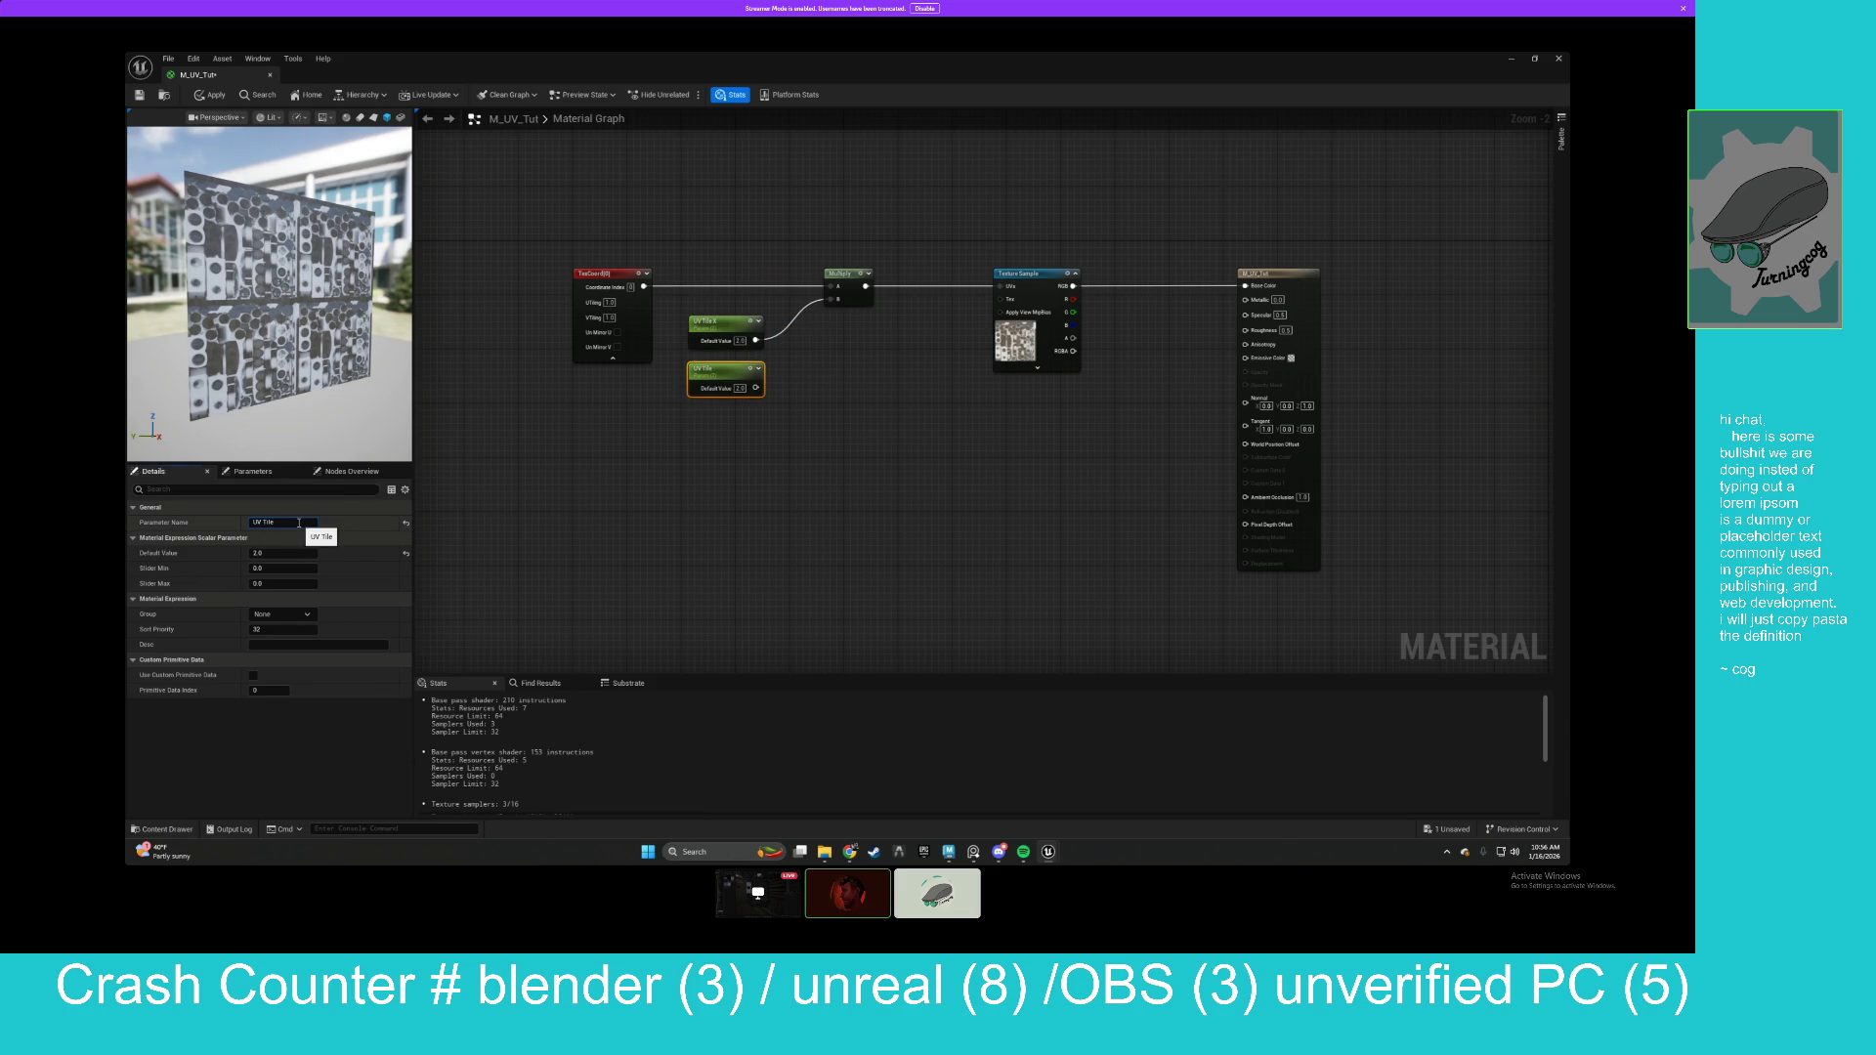
pyautogui.write('Y')
pyautogui.press('Return')
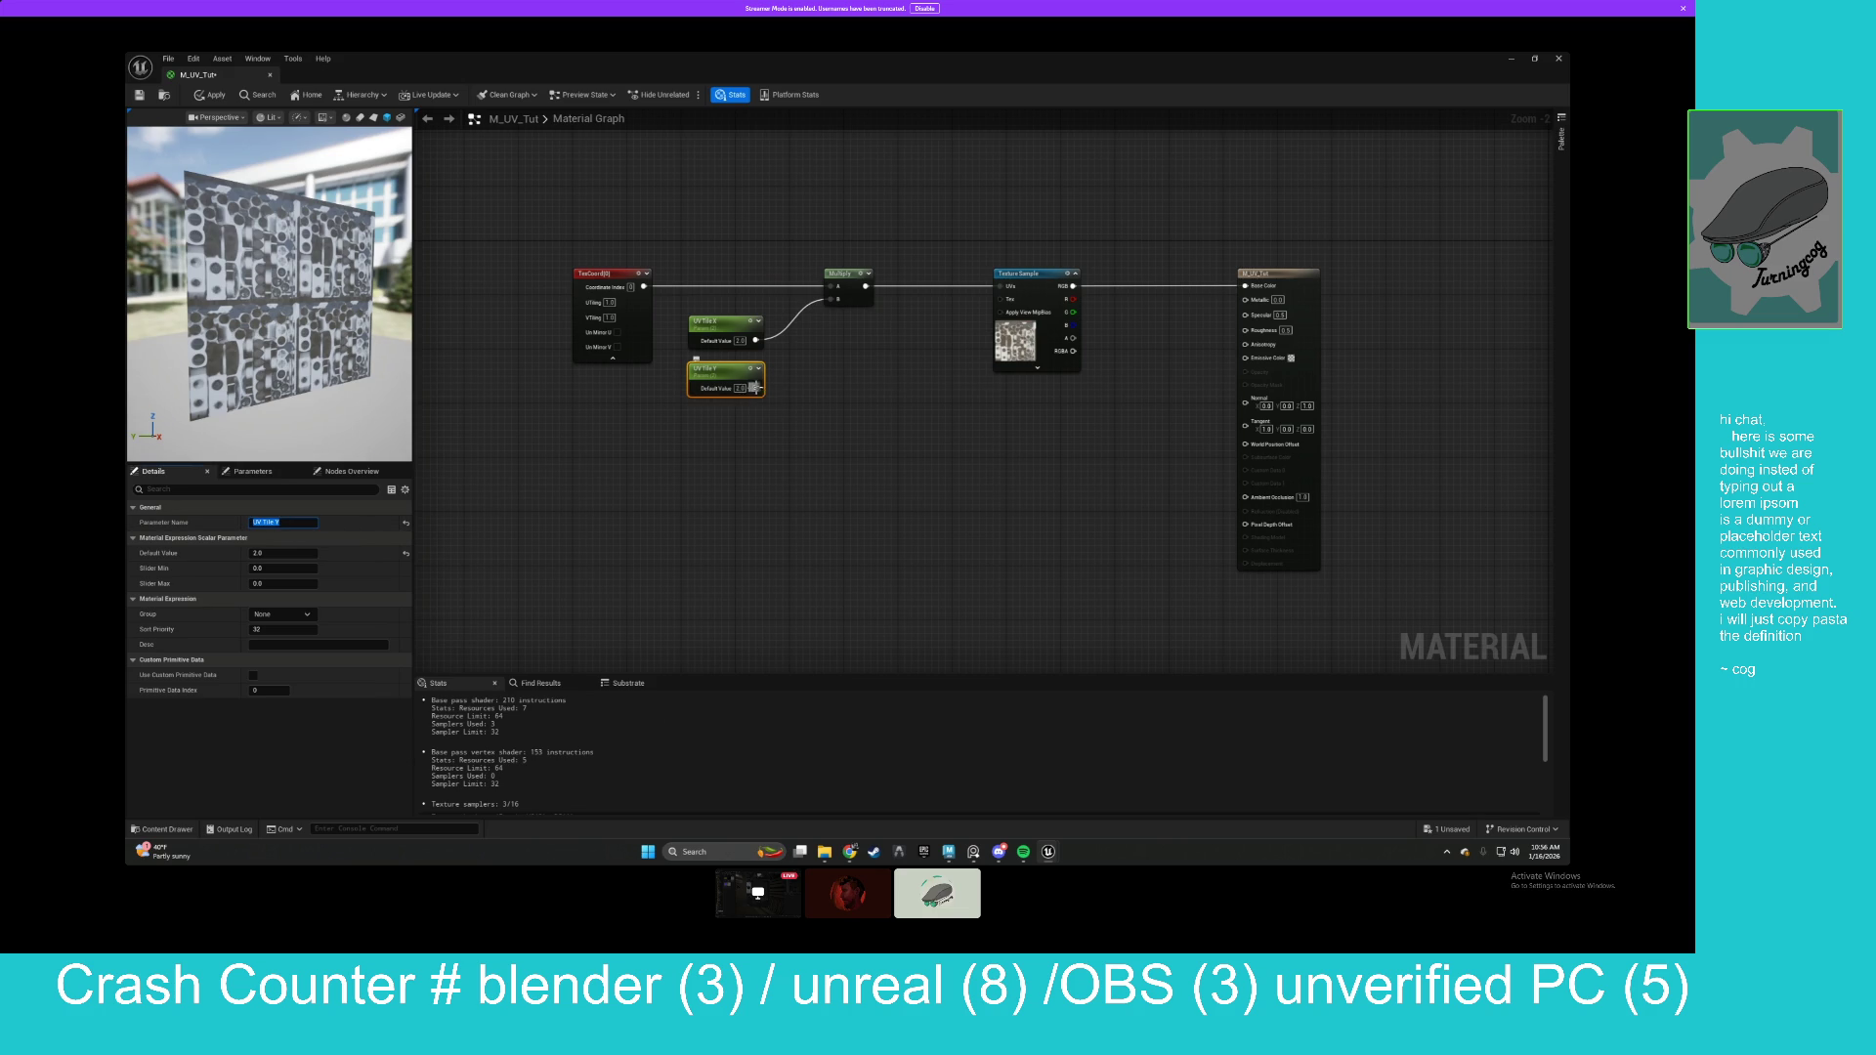
pyautogui.click(758, 346)
pyautogui.click(728, 324)
pyautogui.moveTo(727, 325); pyautogui.dragTo(704, 376)
pyautogui.keyDown('shift'); pyautogui.click(725, 375); pyautogui.keyUp('shift')
pyautogui.click(795, 372)
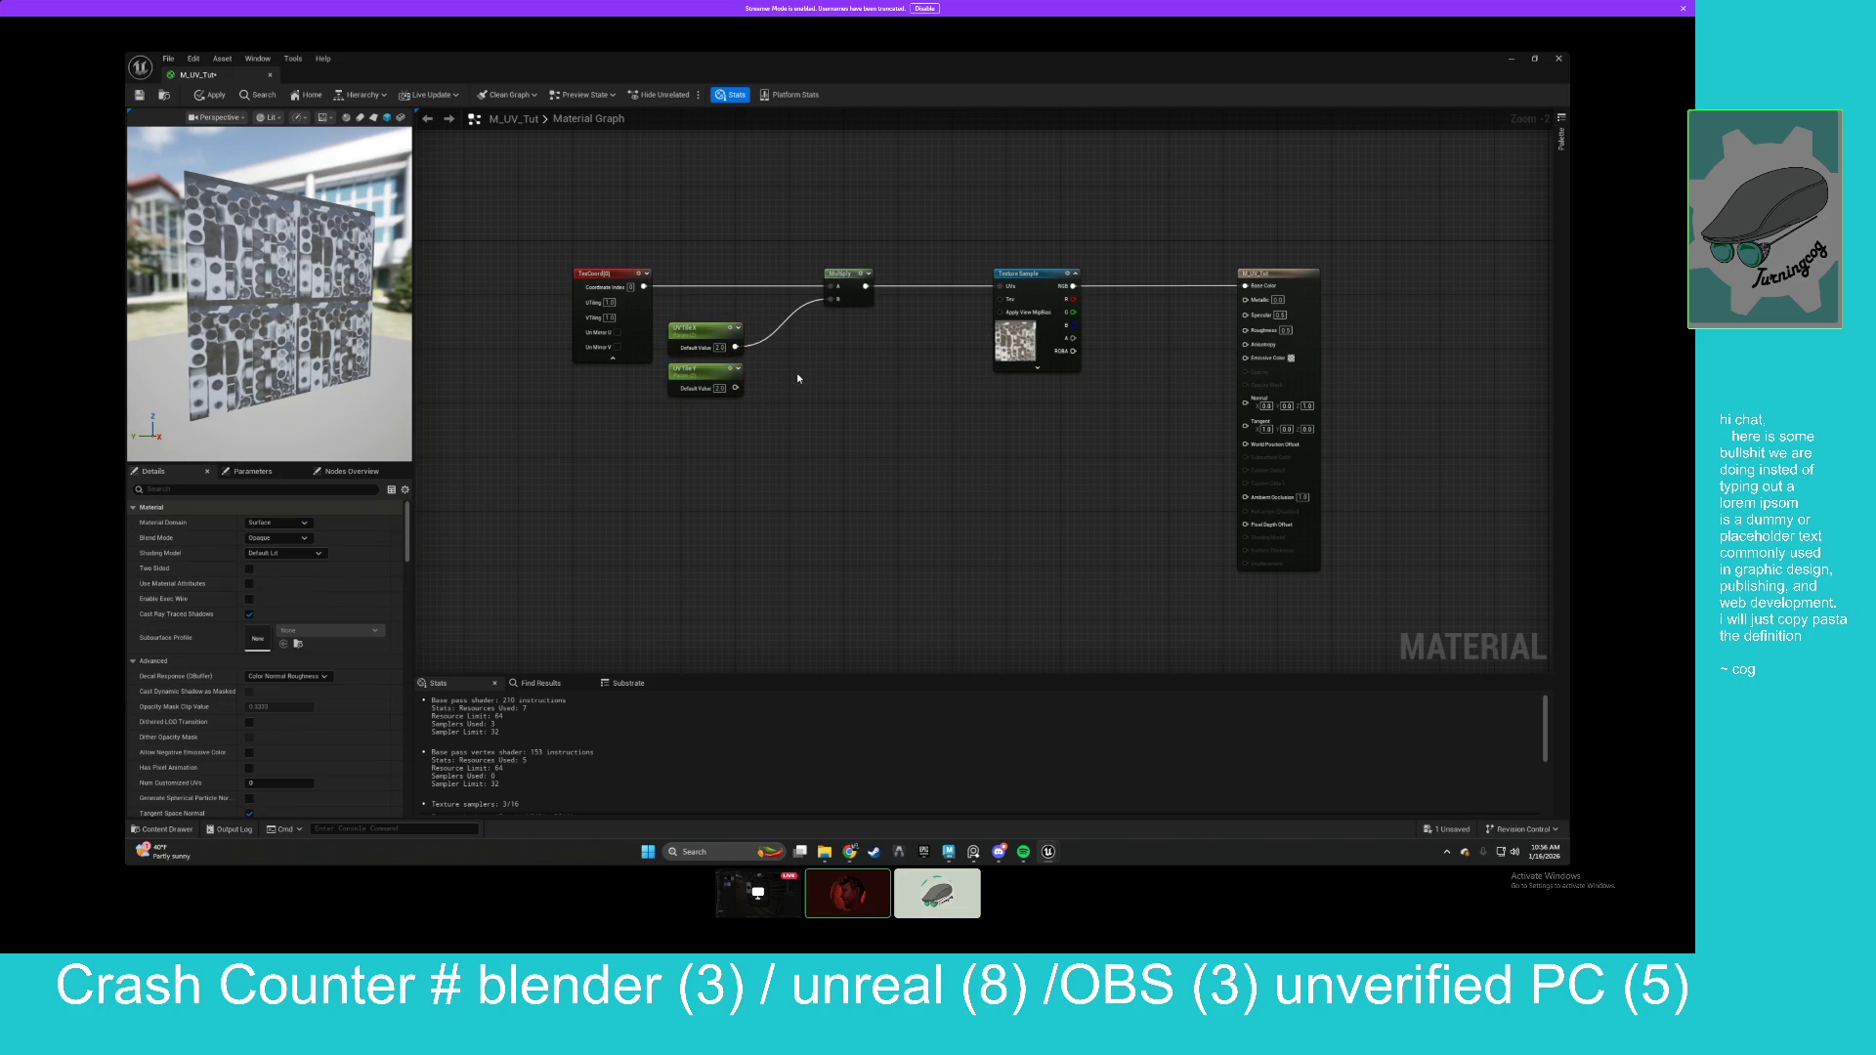
pyautogui.rightClick(787, 368)
# Combine UV Tile X and UV Tile Y with an AppendVector node feeding Multiply B.
pyautogui.write('append vec')
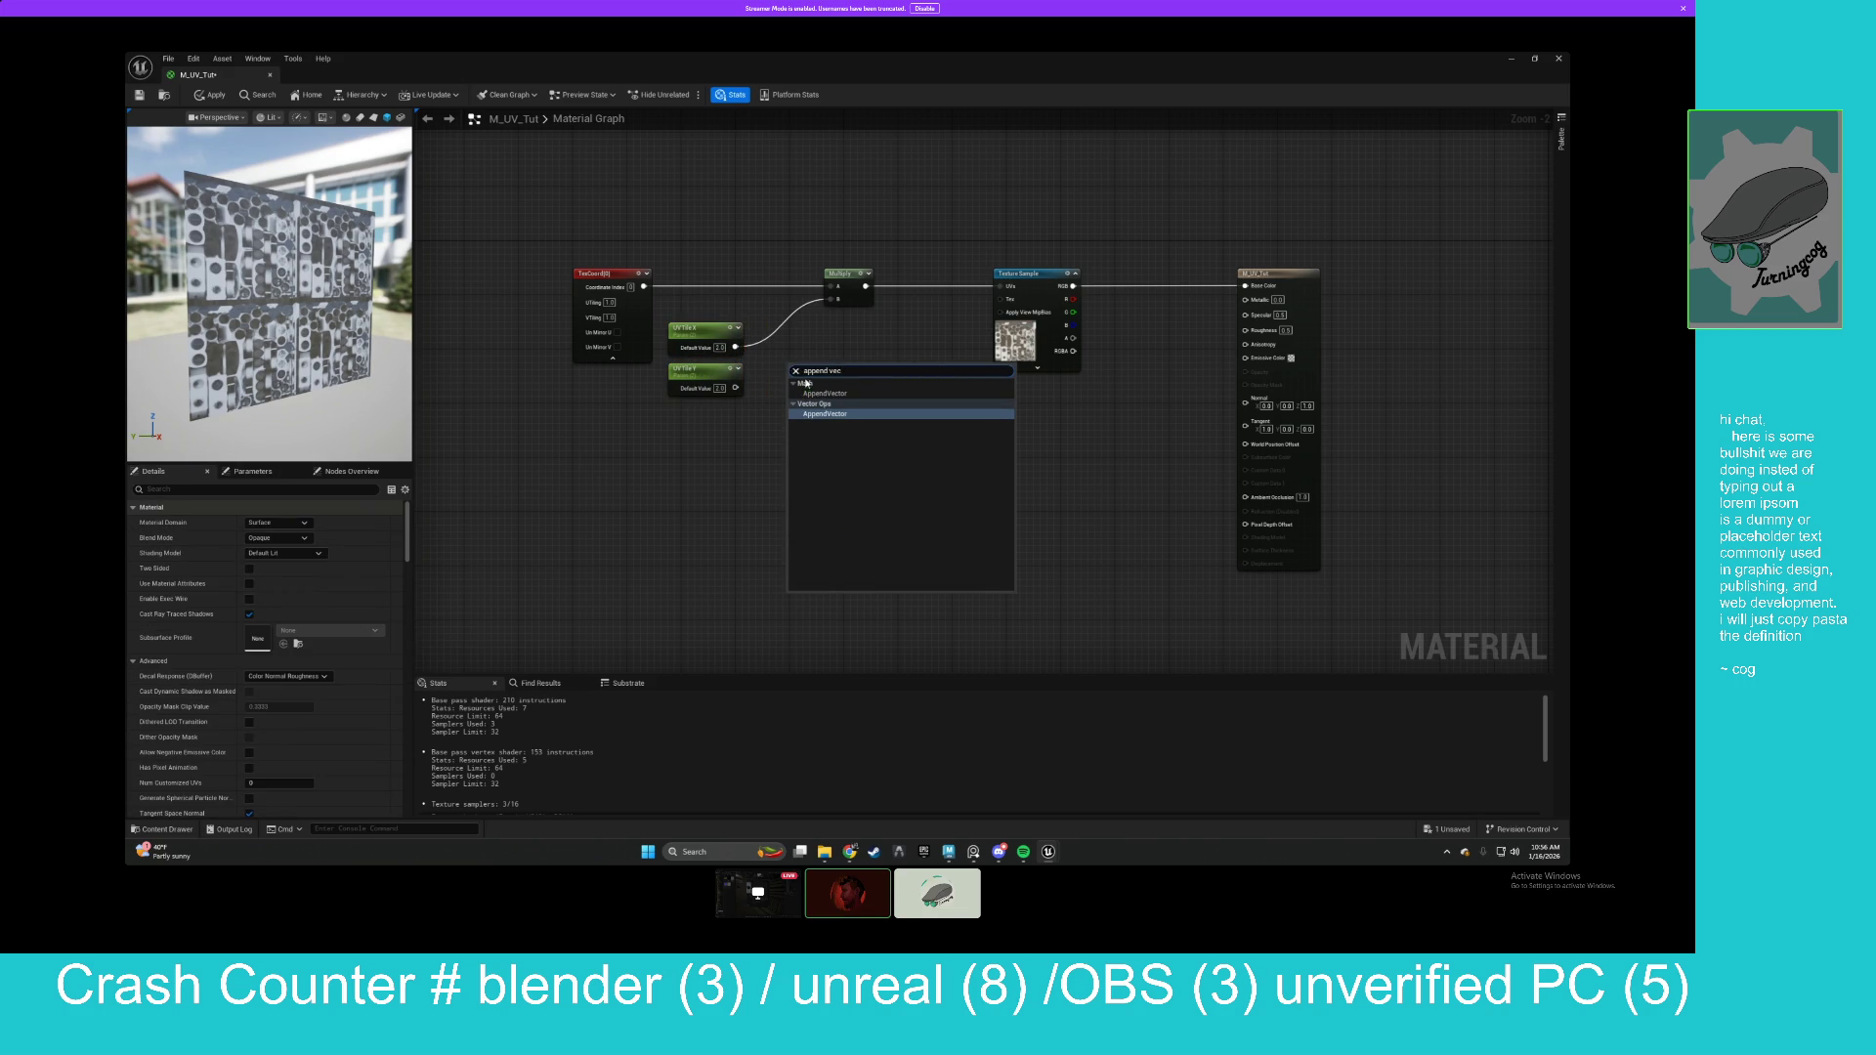
pyautogui.press('Return')
pyautogui.moveTo(735, 347)
pyautogui.mouseDown()
pyautogui.moveTo(790, 391)
pyautogui.moveTo(712, 370)
pyautogui.moveTo(787, 395)
pyautogui.moveTo(792, 348)
pyautogui.mouseUp()
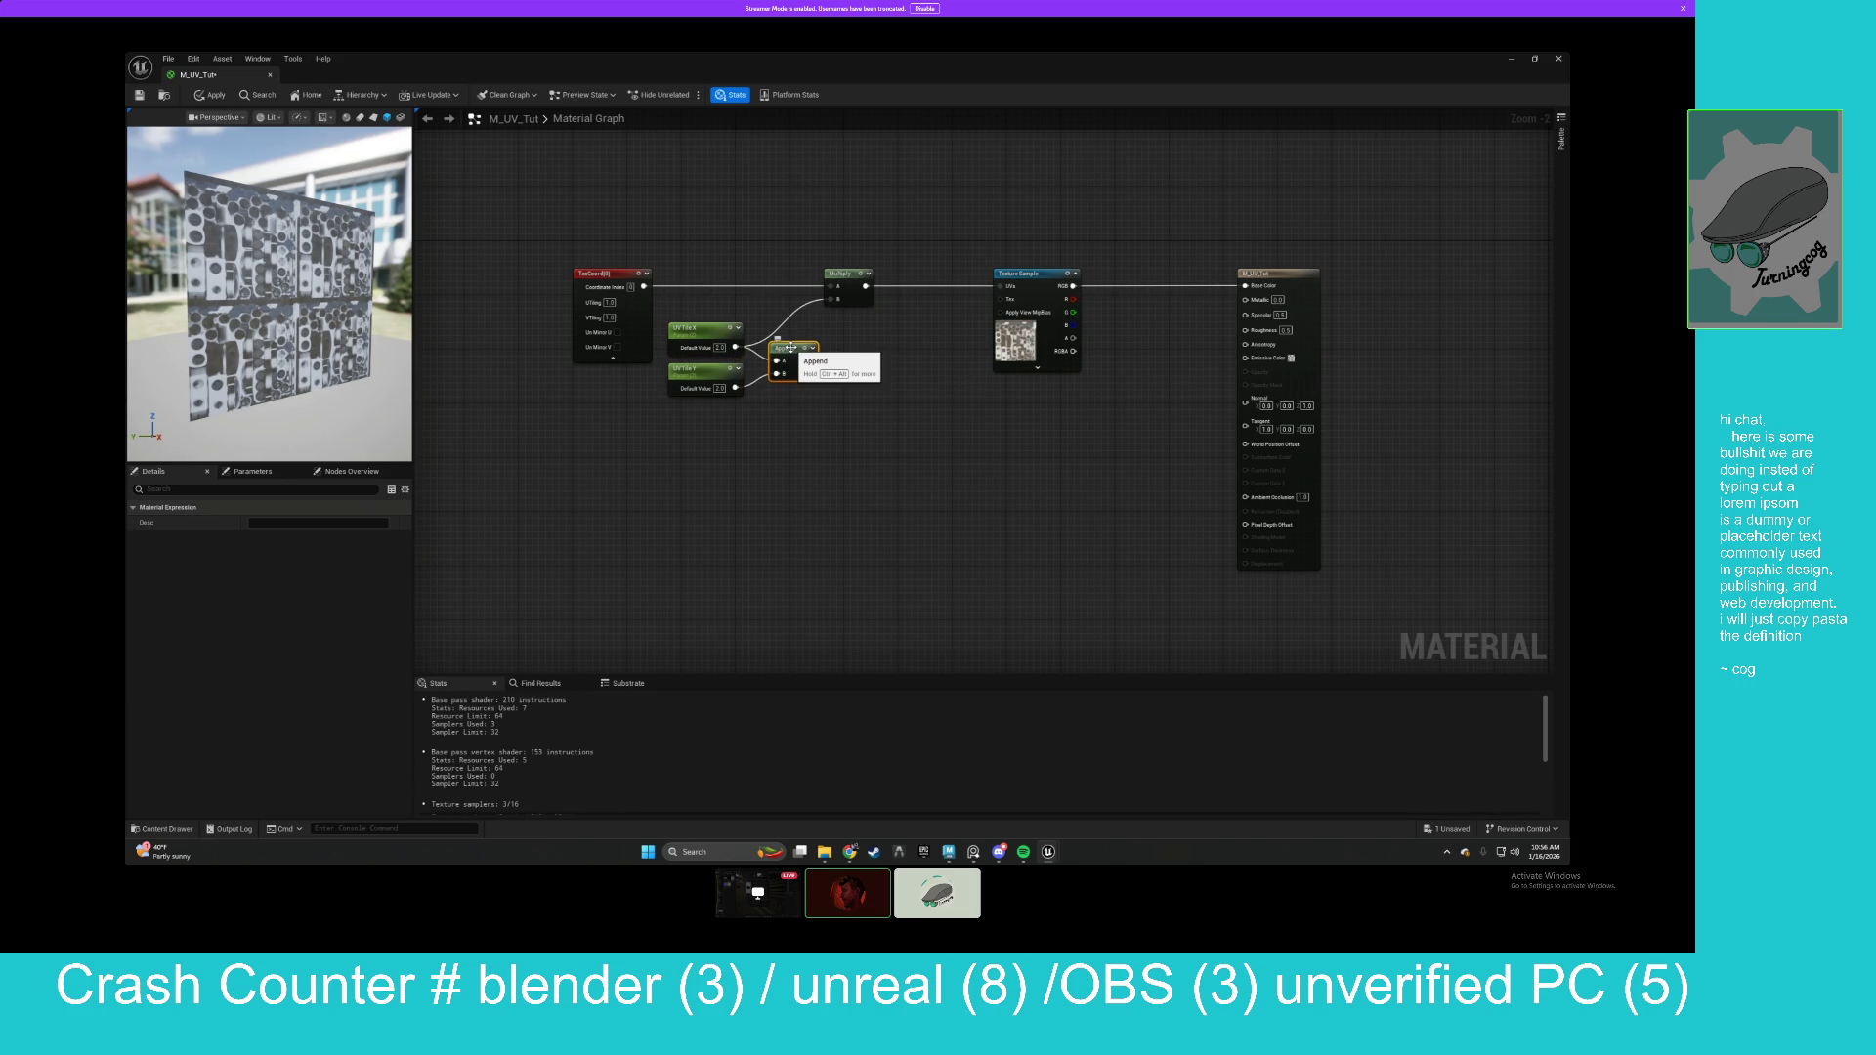
pyautogui.click(731, 377)
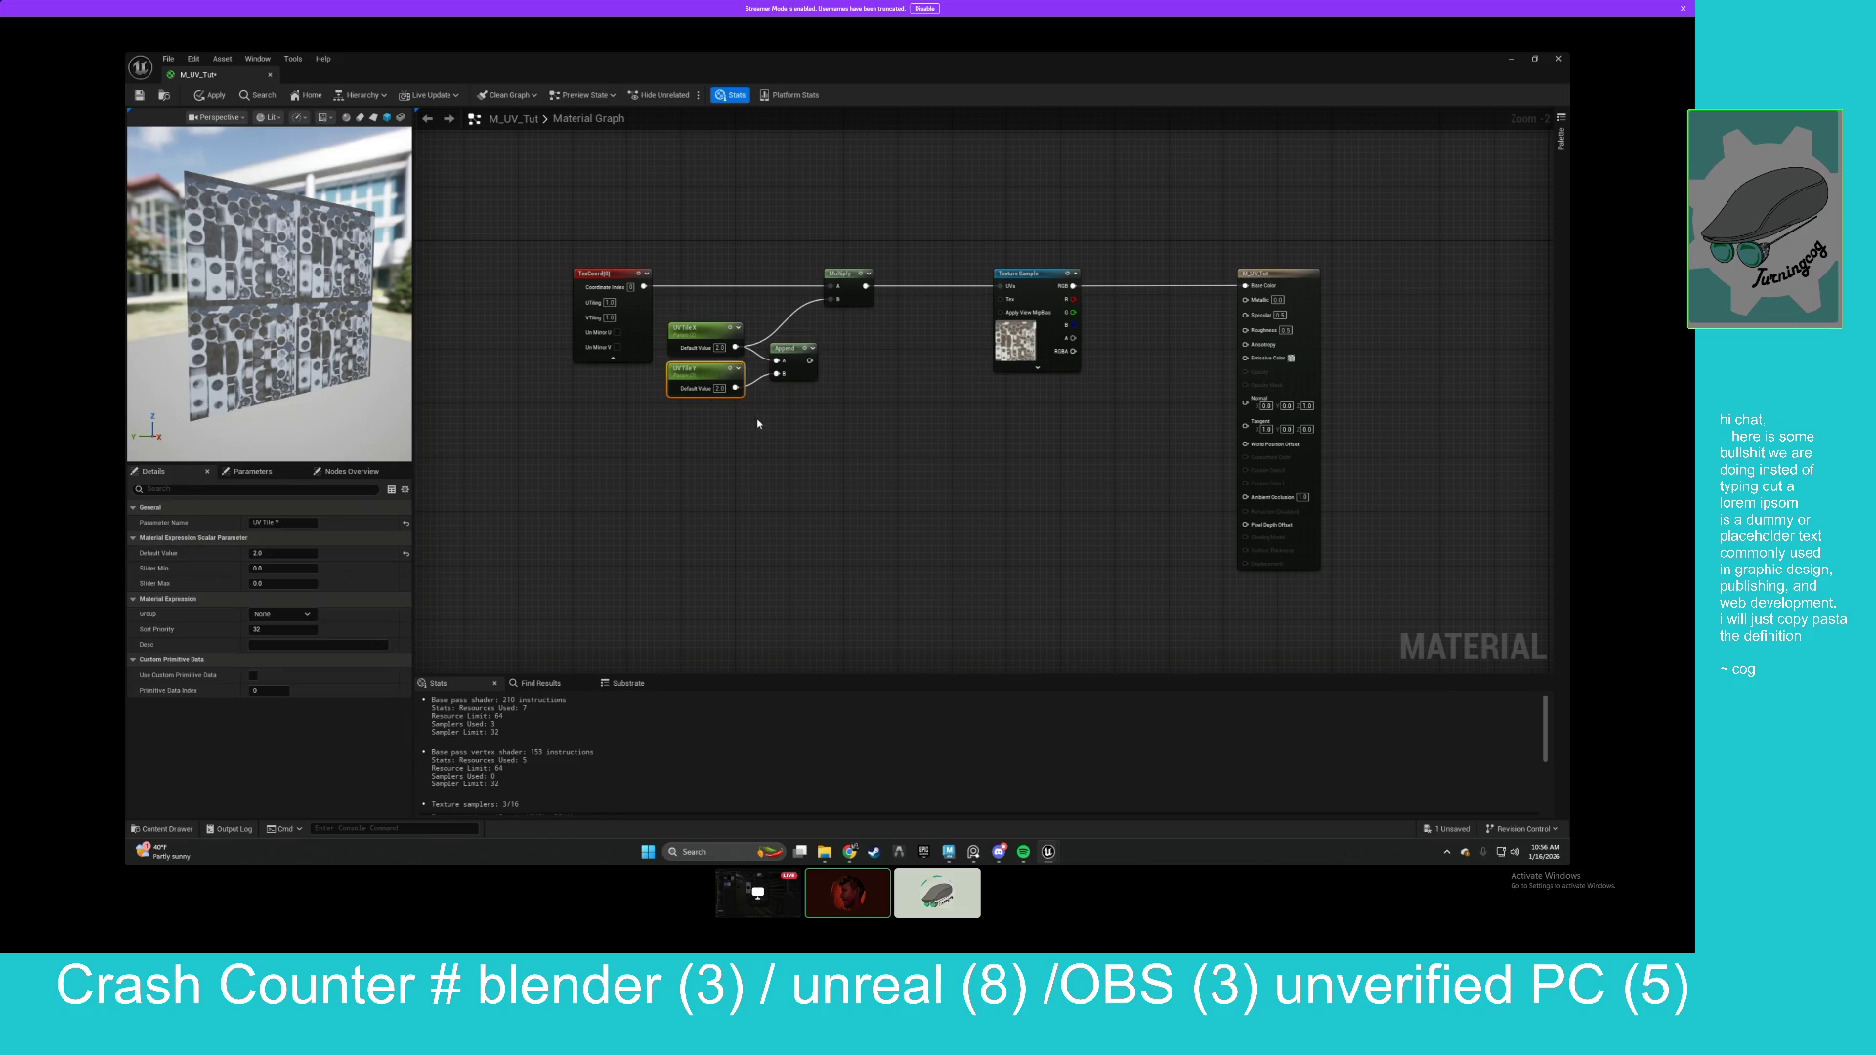
pyautogui.click(790, 348)
pyautogui.hotkey('ctrl', 'c')
pyautogui.hotkey('ctrl', 'v')
pyautogui.moveTo(809, 360)
pyautogui.mouseDown()
pyautogui.moveTo(911, 393)
pyautogui.moveTo(859, 376)
pyautogui.mouseUp()
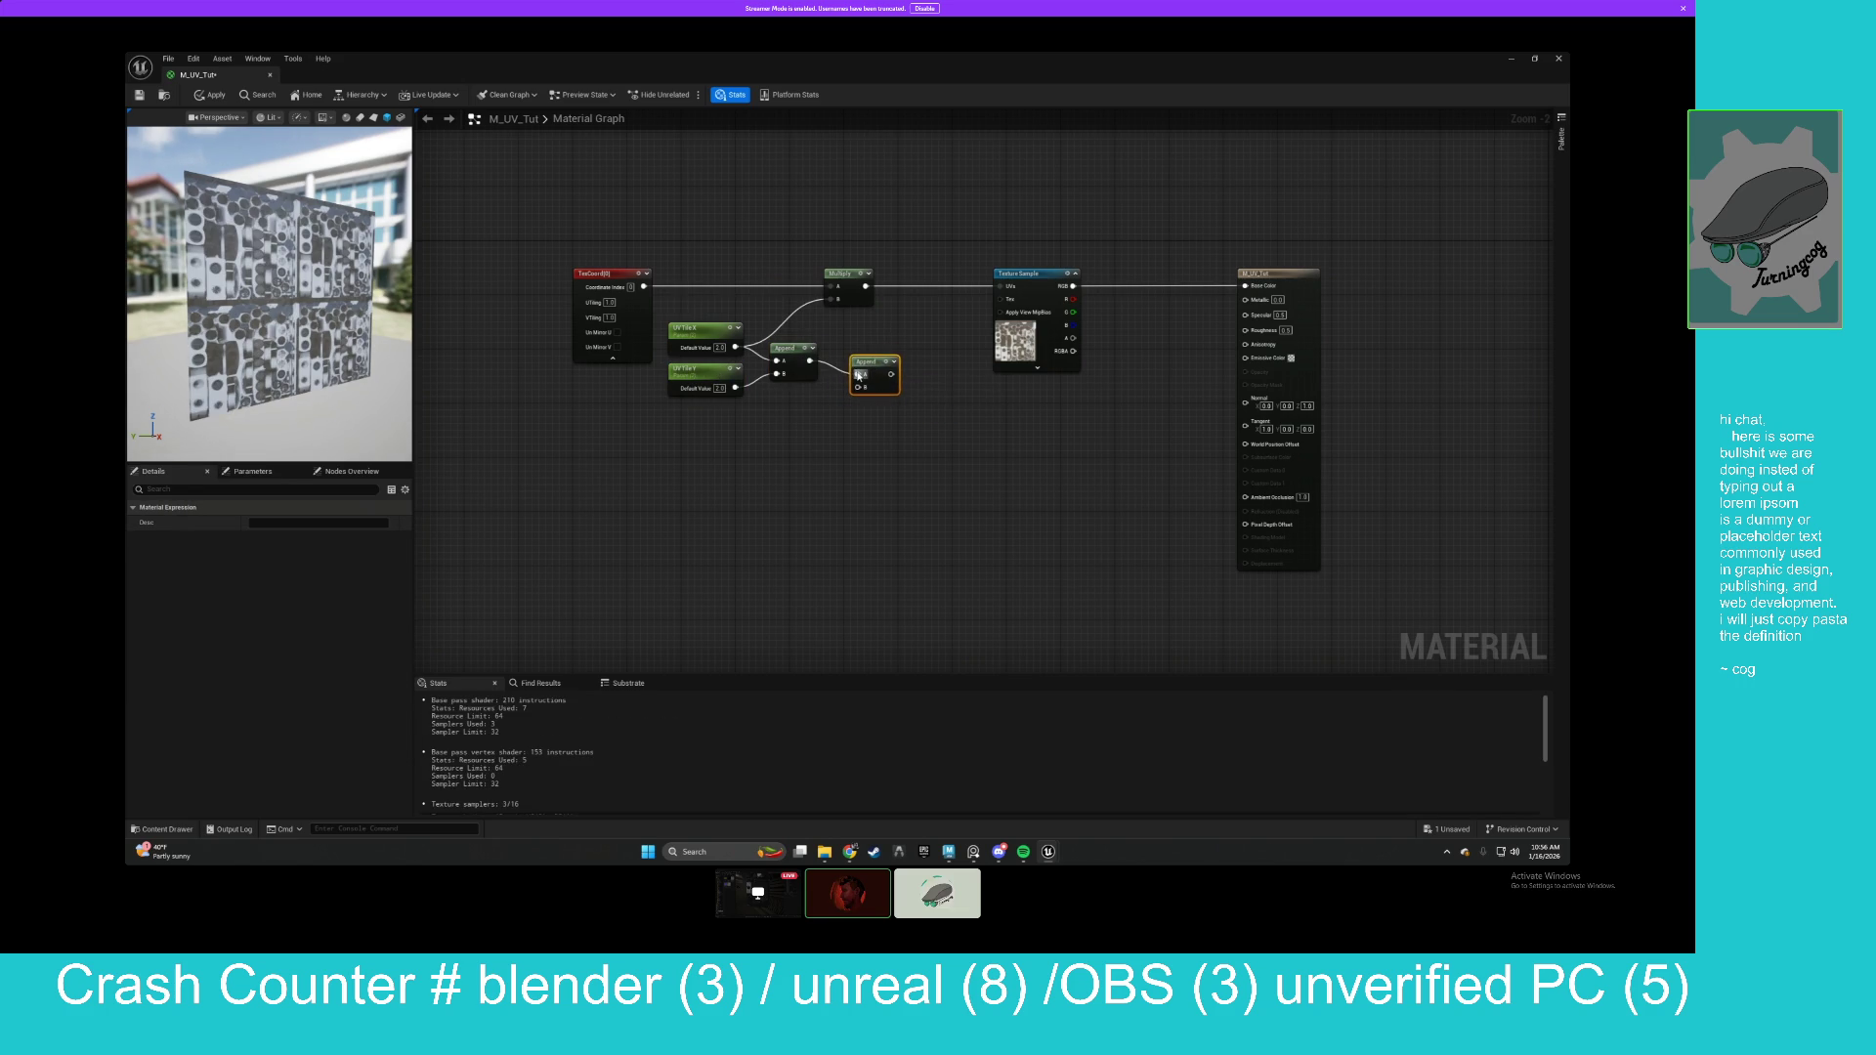
pyautogui.moveTo(717, 430)
pyautogui.mouseDown()
pyautogui.moveTo(769, 437)
pyautogui.moveTo(827, 480)
pyautogui.mouseUp()
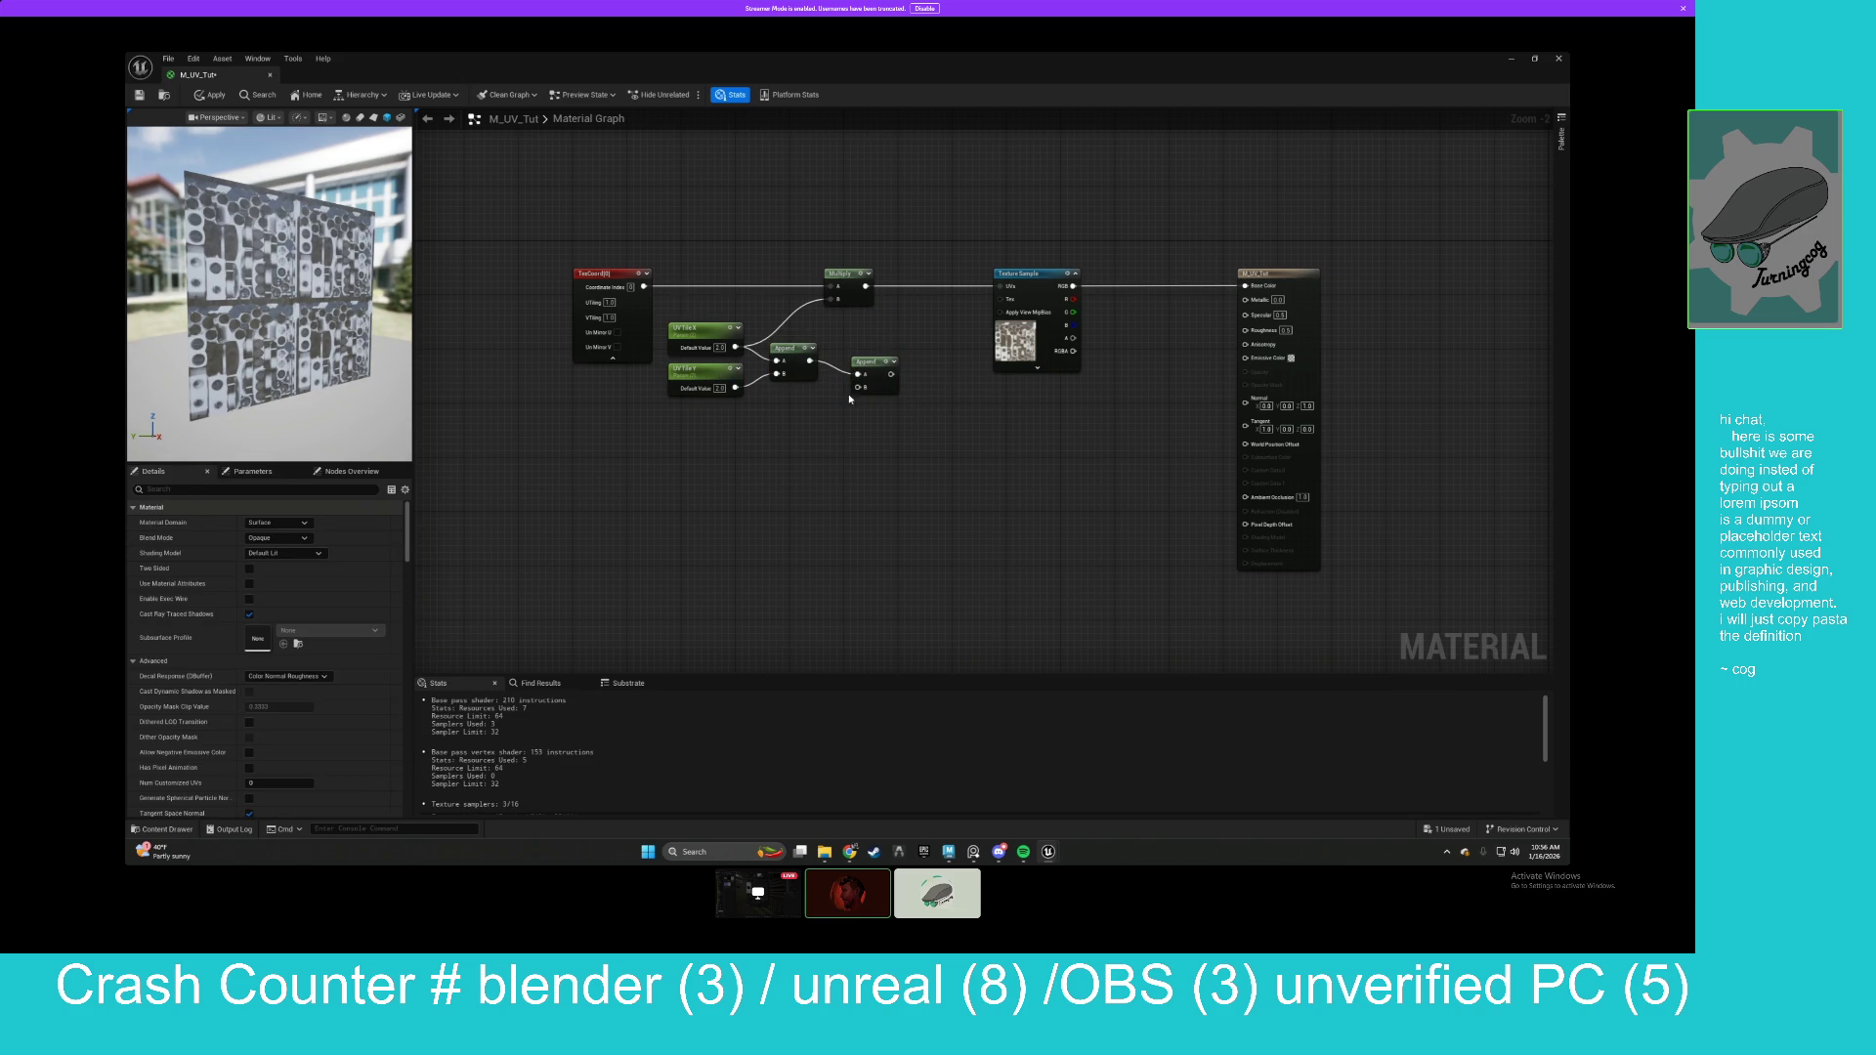
pyautogui.moveTo(843, 338); pyautogui.dragTo(920, 423)
pyautogui.press('Delete')
pyautogui.moveTo(809, 361); pyautogui.dragTo(833, 299)
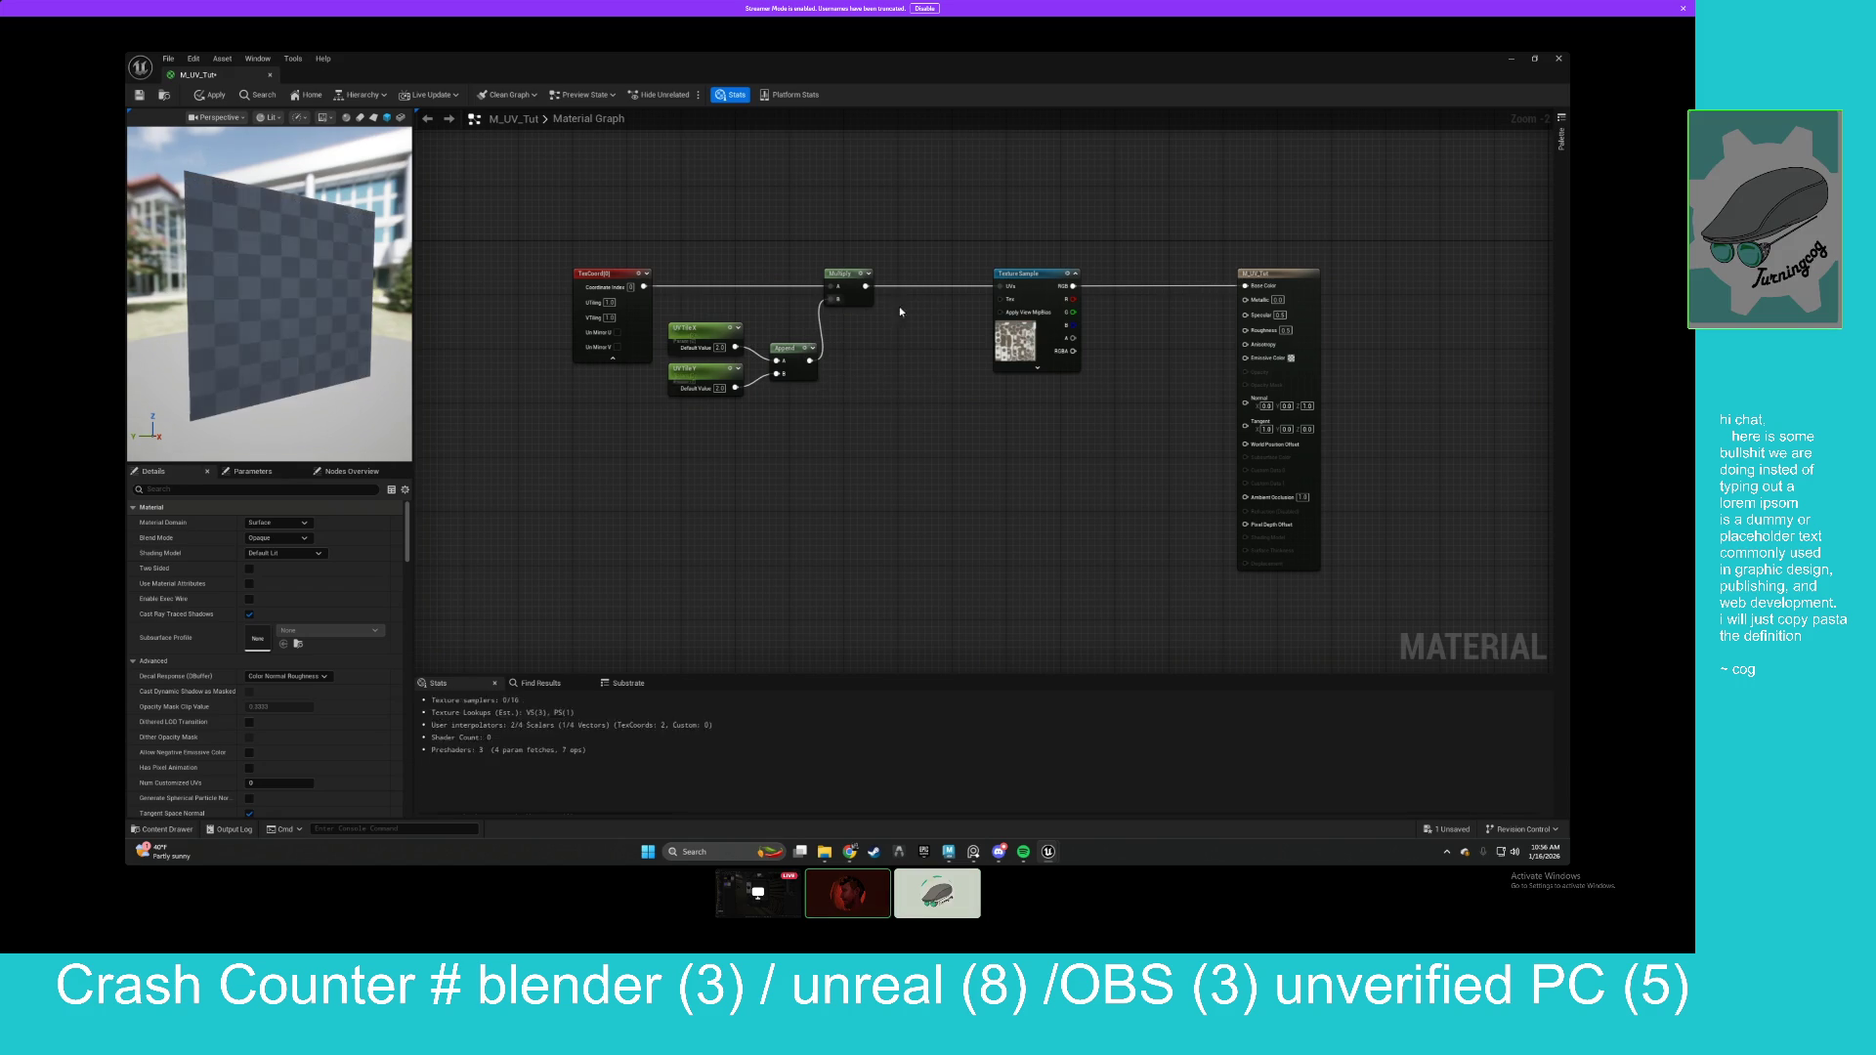
# Test UV Tile Y at 1.0 and 1.5, then set it back to 2.0.
pyautogui.click(709, 379)
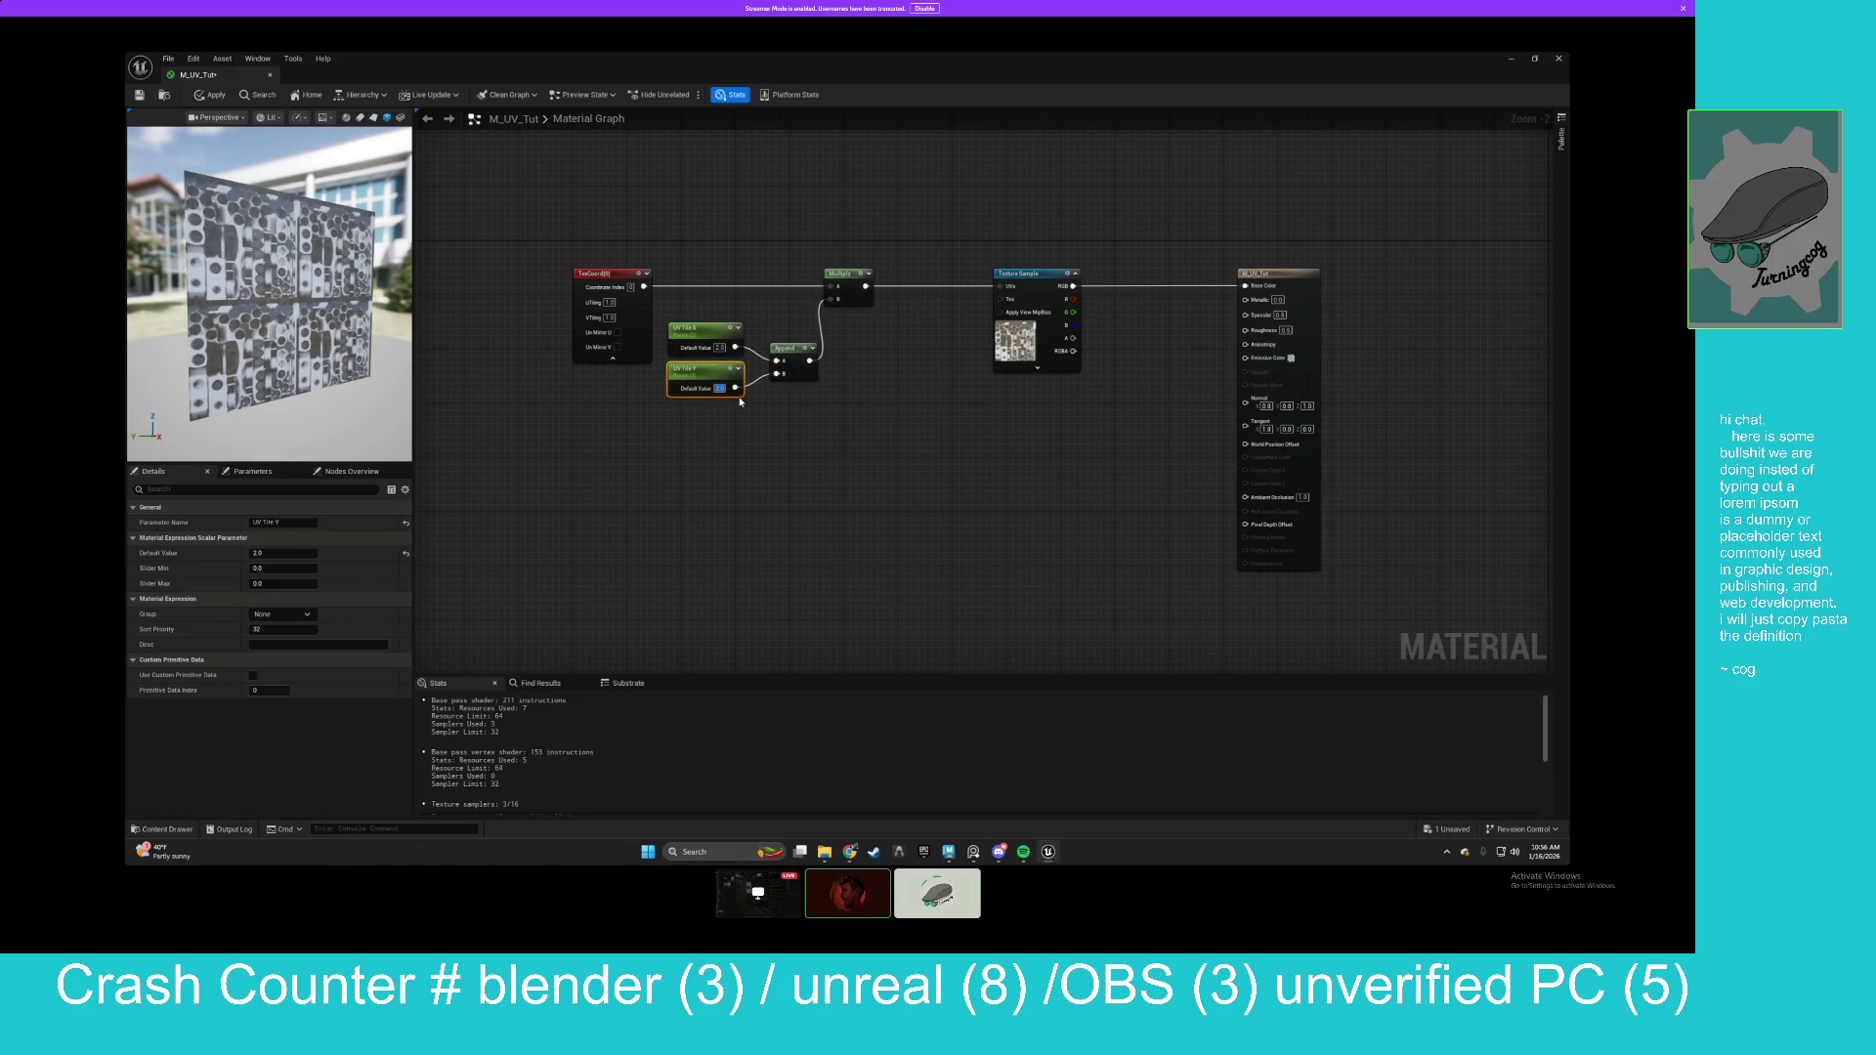
pyautogui.write('1')
pyautogui.press('Return')
pyautogui.moveTo(264, 323); pyautogui.dragTo(409, 311)
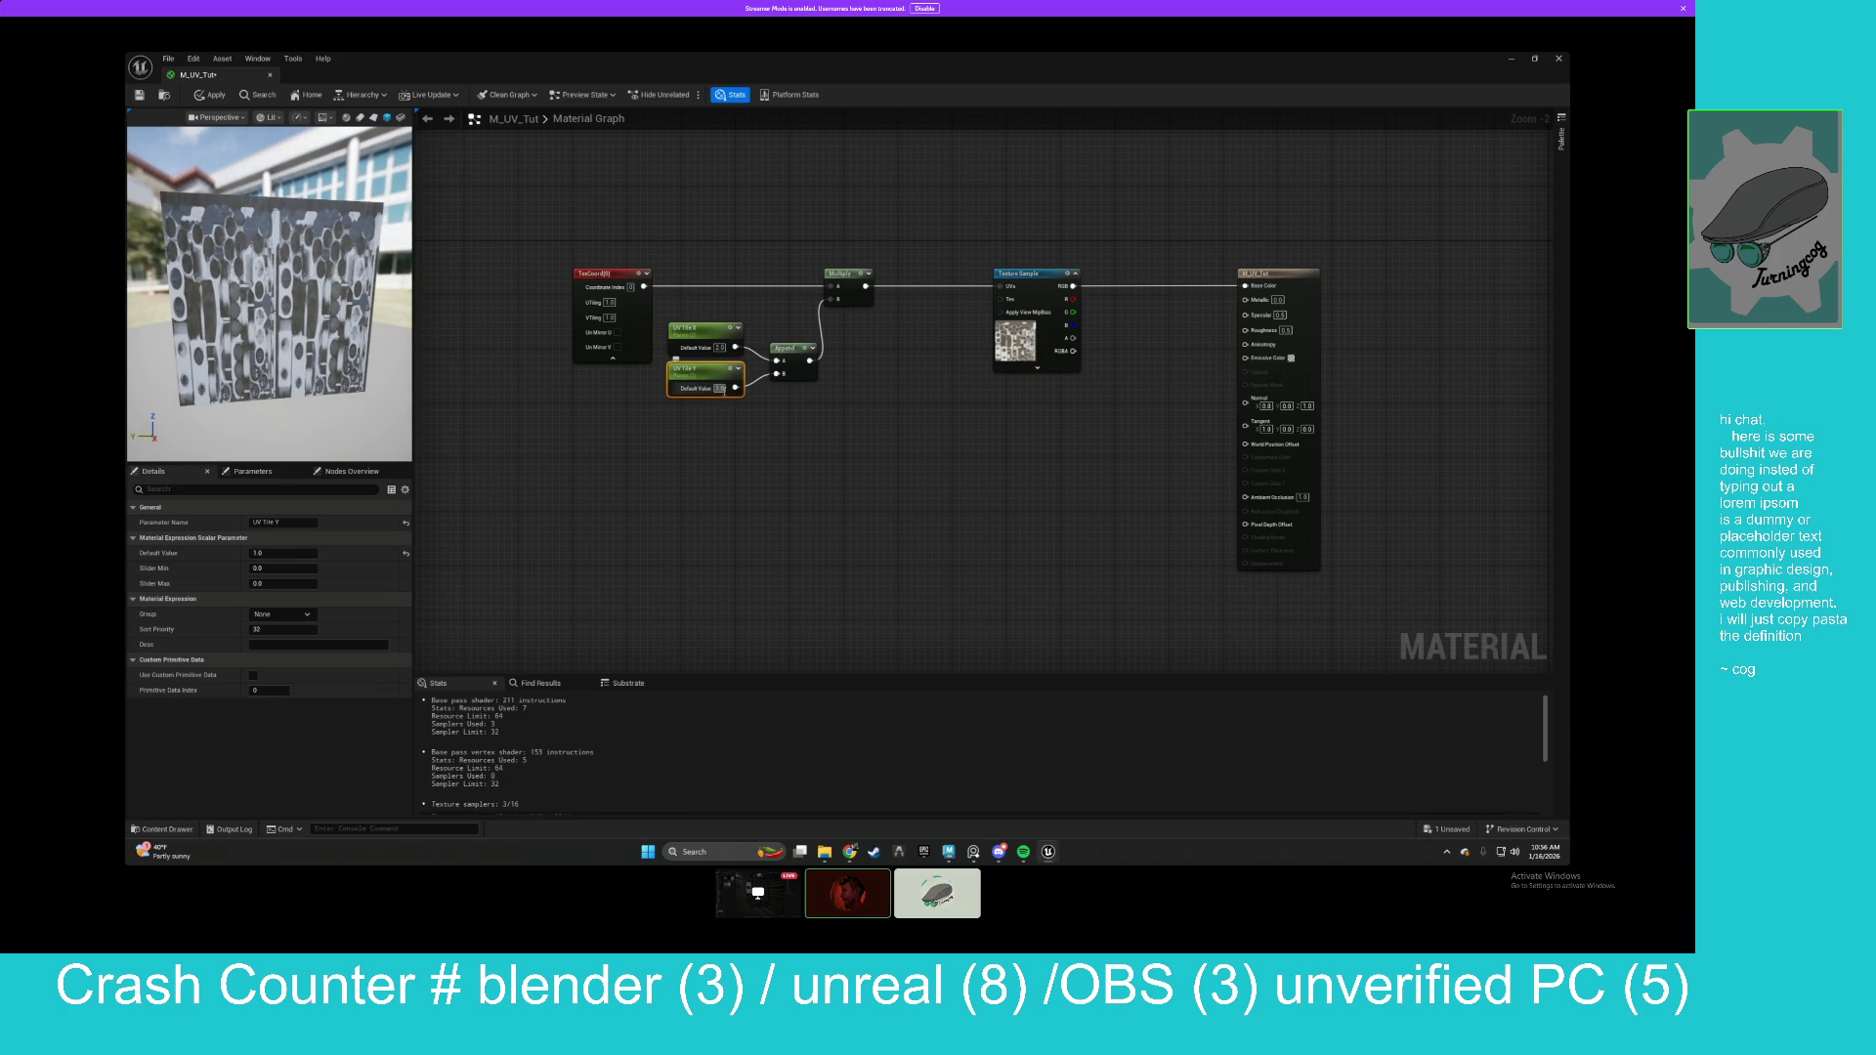
pyautogui.write('1.5')
pyautogui.press('Return')
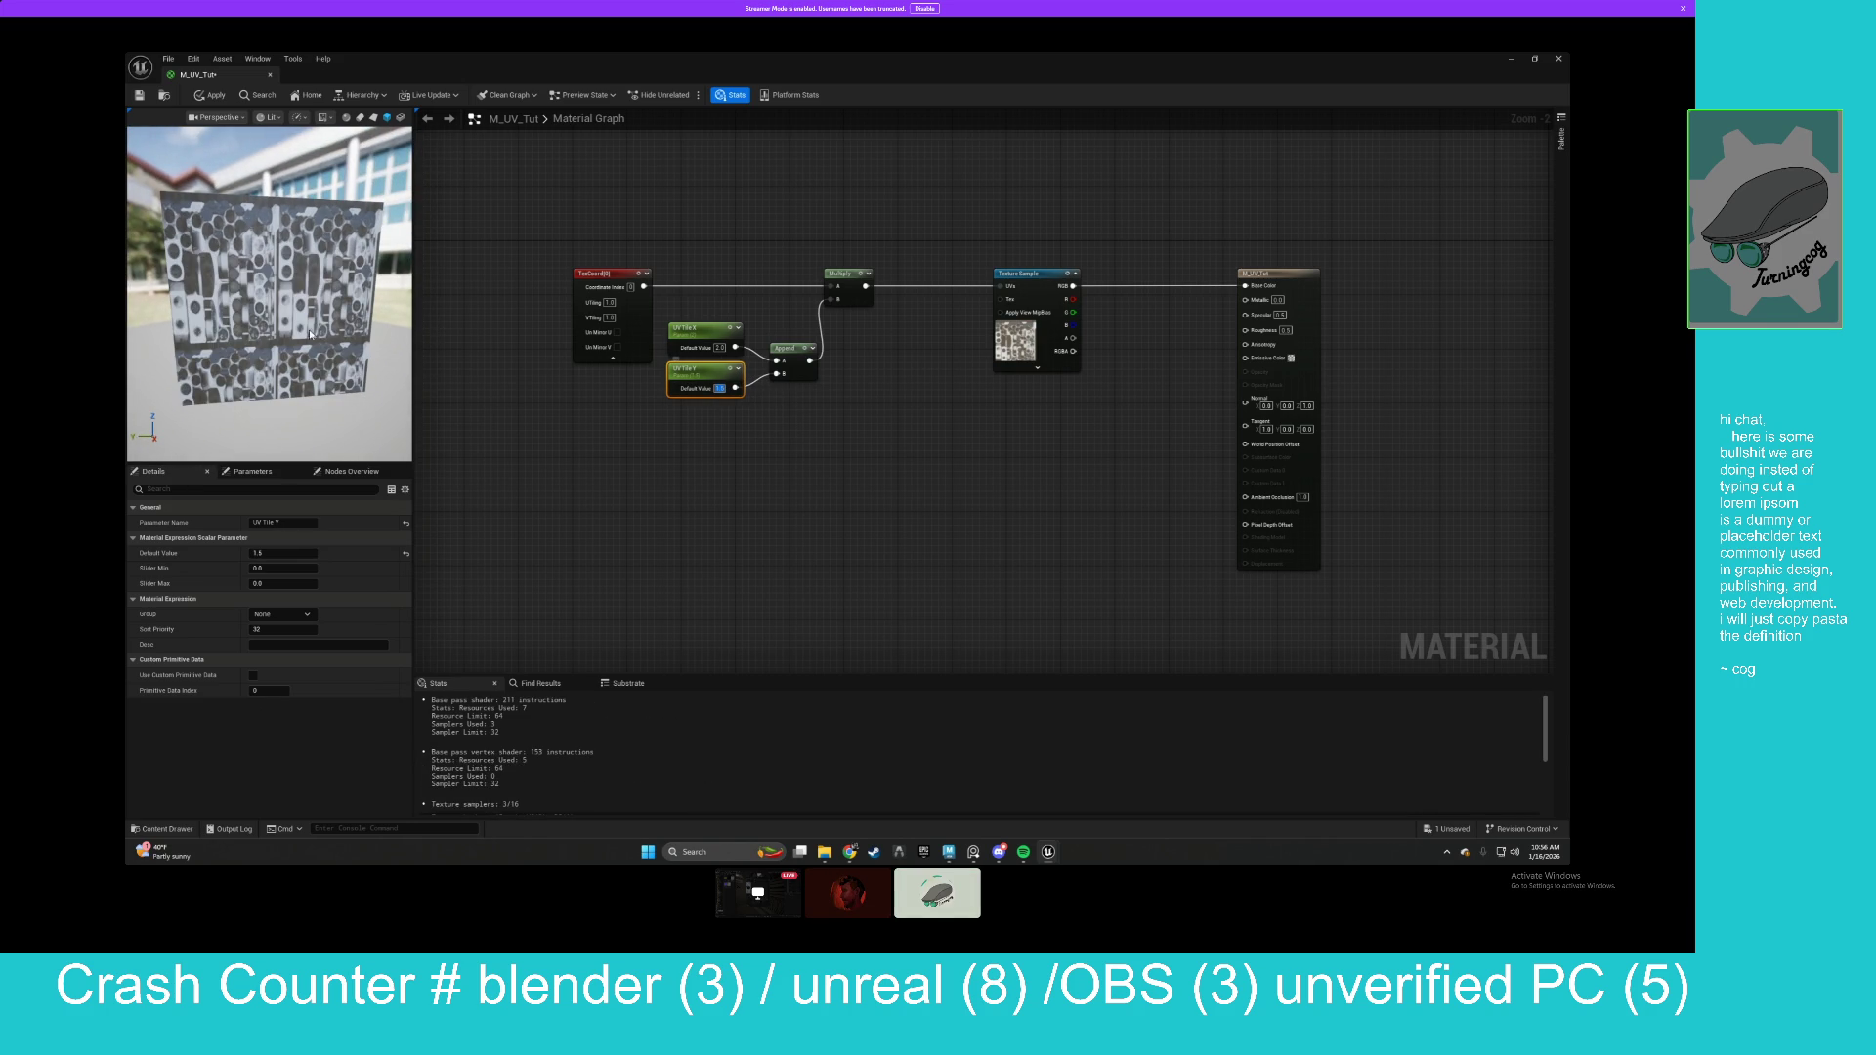
pyautogui.write('2')
pyautogui.press('Return')
pyautogui.moveTo(687, 301)
pyautogui.mouseDown()
pyautogui.moveTo(826, 401)
pyautogui.moveTo(699, 404)
pyautogui.mouseUp()
# Shift the tiling nodes and Multiply left and the Texture Sample right.
pyautogui.click(840, 281)
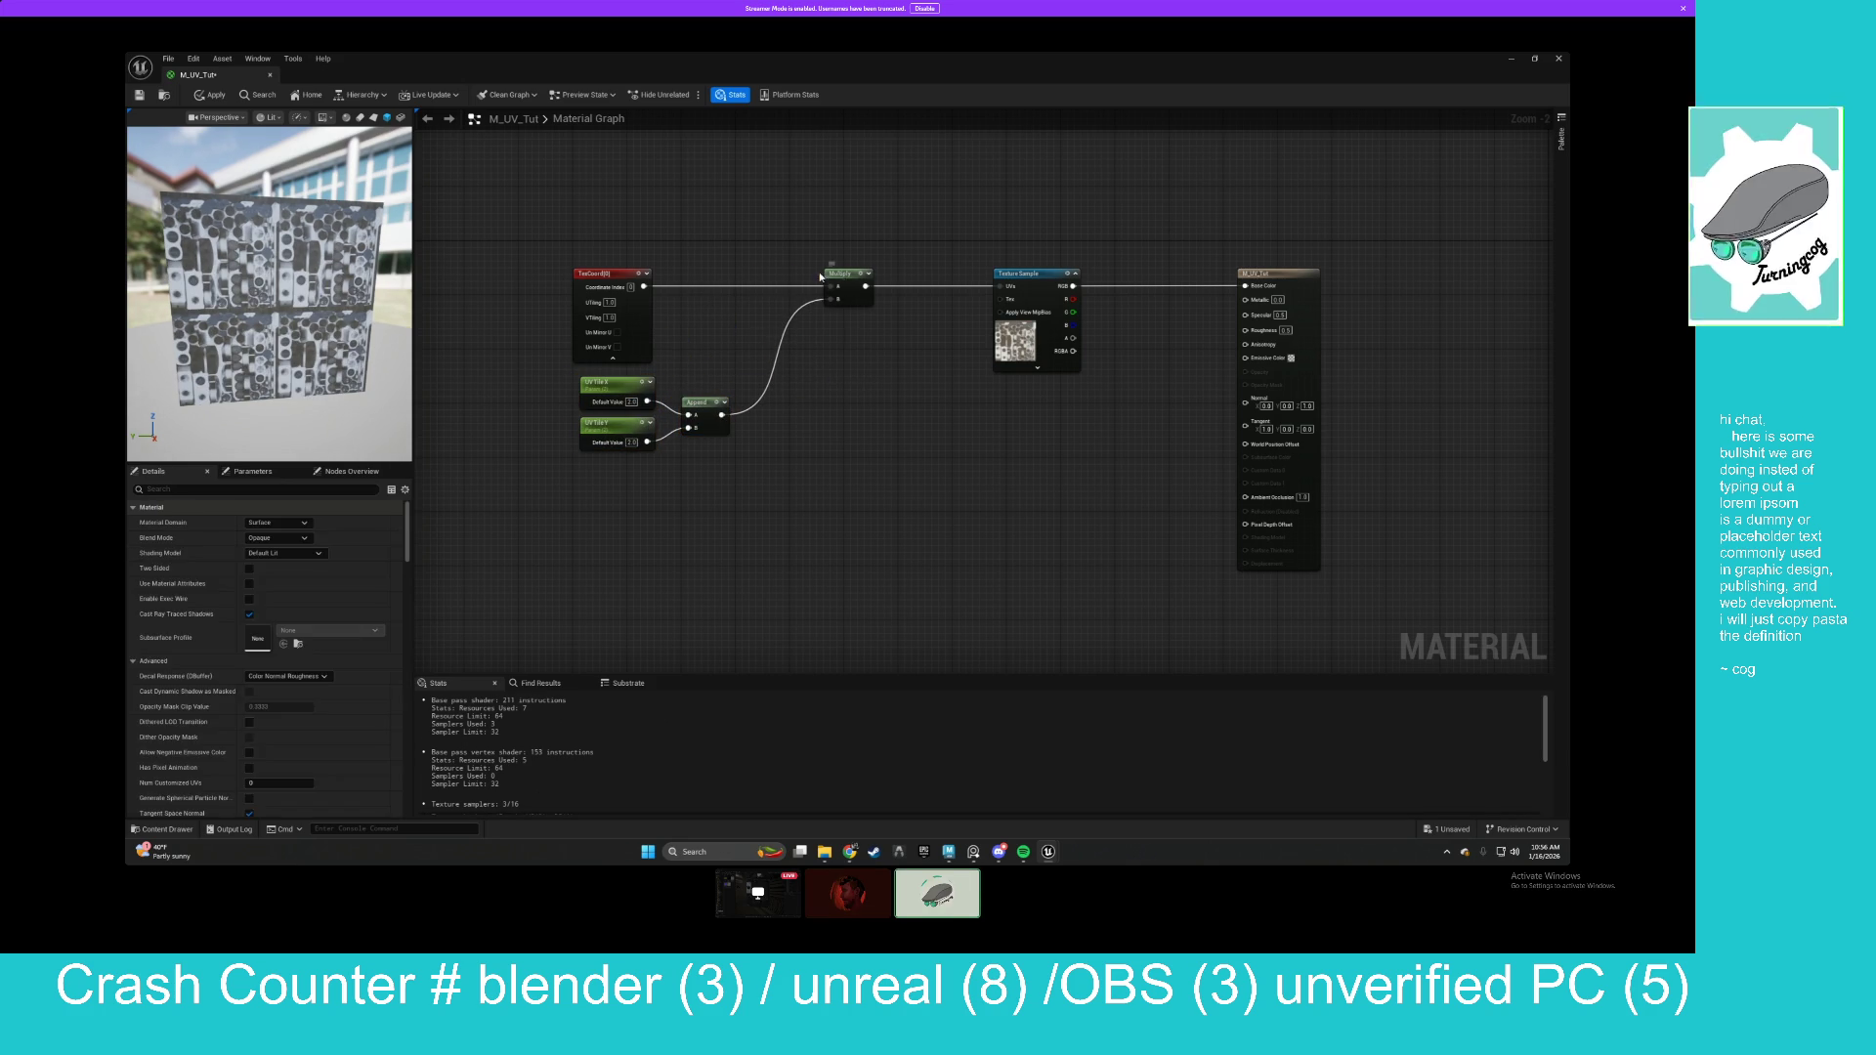
pyautogui.moveTo(840, 281); pyautogui.dragTo(792, 281)
pyautogui.moveTo(1033, 277)
pyautogui.mouseDown()
pyautogui.moveTo(1140, 274)
pyautogui.moveTo(1058, 277)
pyautogui.moveTo(1114, 284)
pyautogui.mouseUp()
pyautogui.click(992, 346)
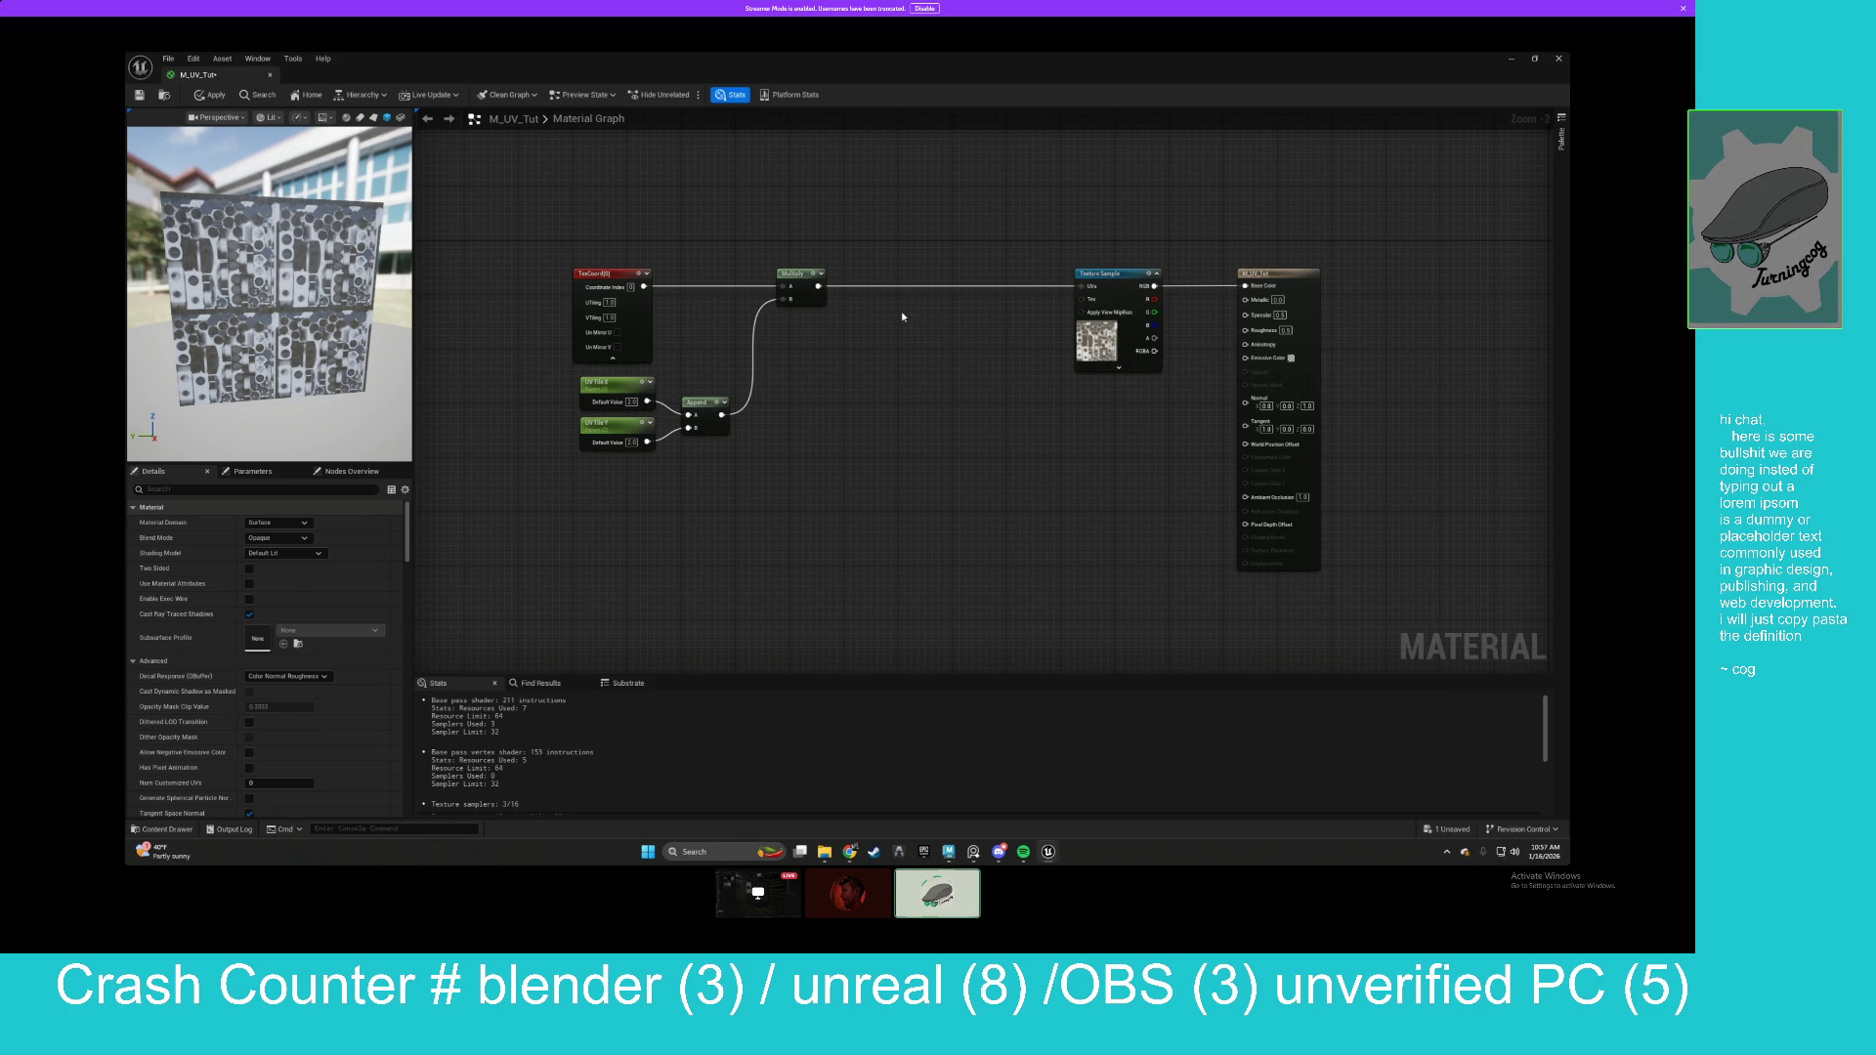
# Insert an Add node between Multiply and the Texture Sample UVs.
pyautogui.click(901, 311)
pyautogui.moveTo(965, 303)
pyautogui.mouseDown()
pyautogui.moveTo(831, 289)
pyautogui.moveTo(945, 302)
pyautogui.moveTo(1006, 337)
pyautogui.moveTo(1081, 287)
pyautogui.mouseUp()
pyautogui.moveTo(948, 301); pyautogui.dragTo(913, 276)
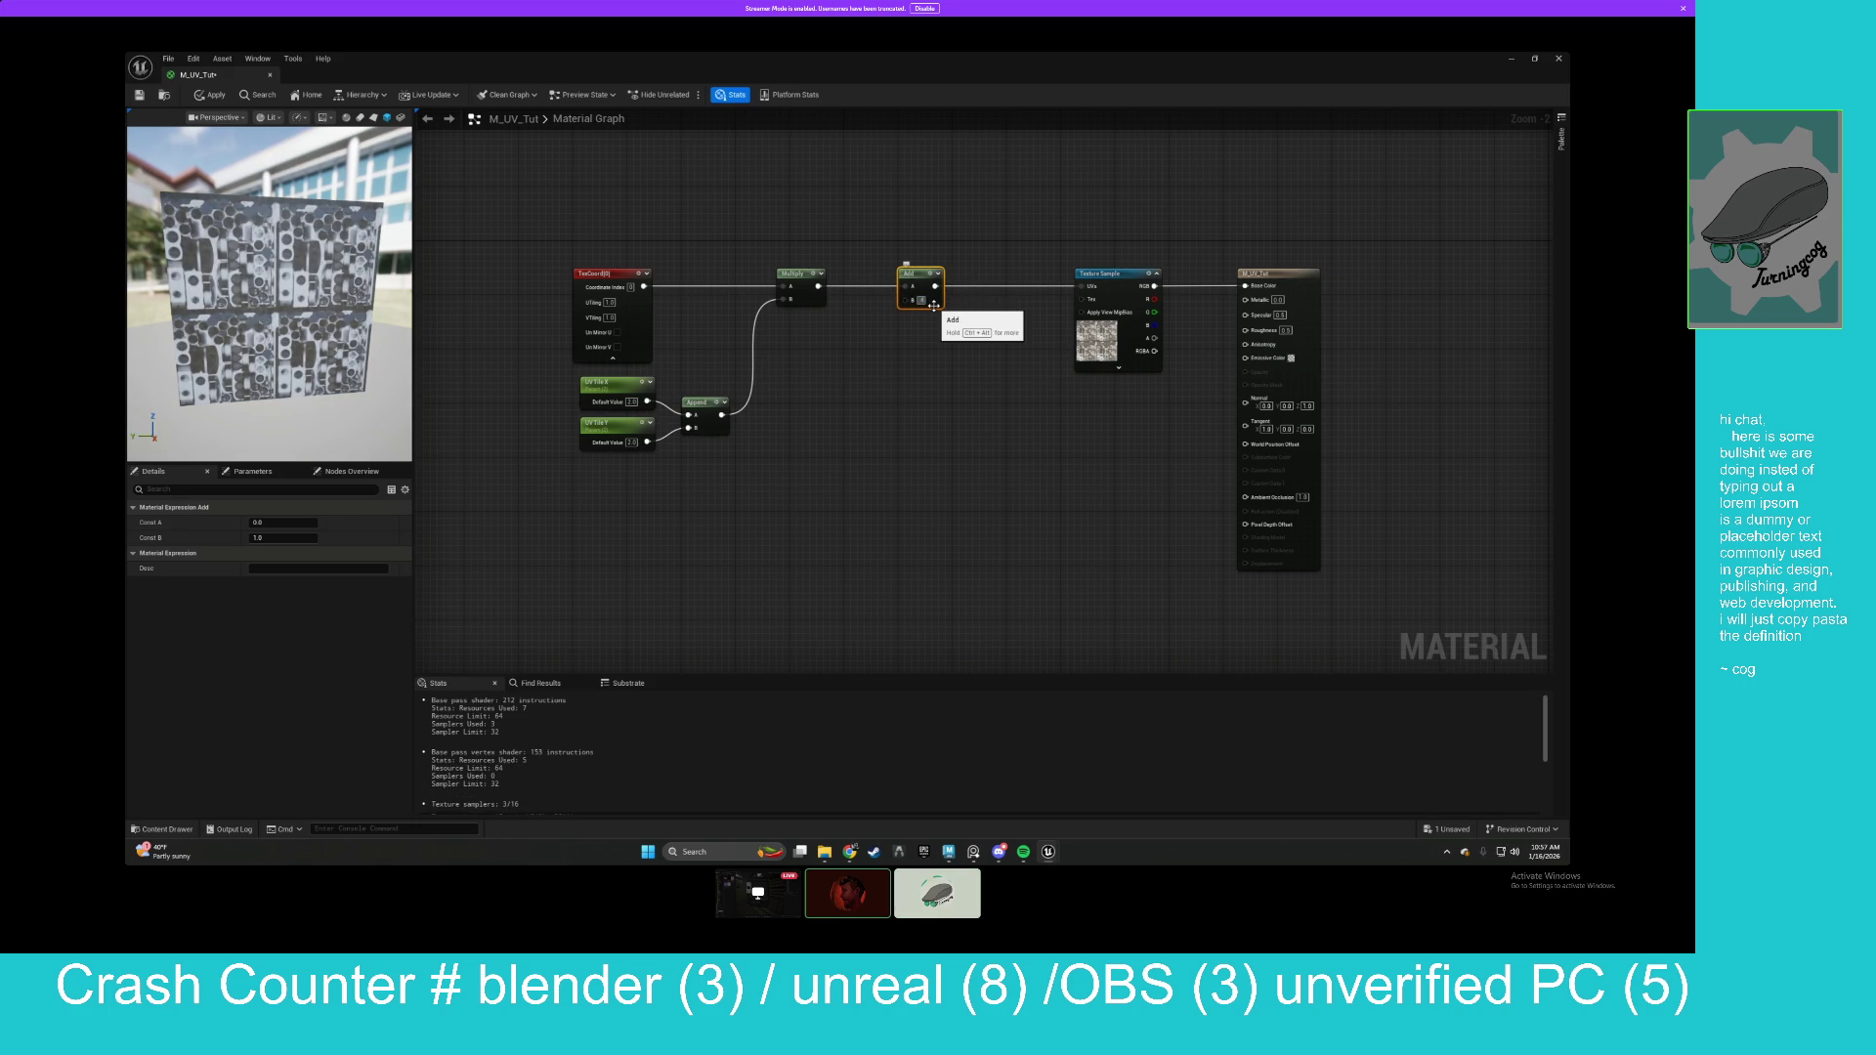
# Set Add B to 0.4 and wire a new Offset scalar parameter, default 0.5, into it.
pyautogui.press('Return')
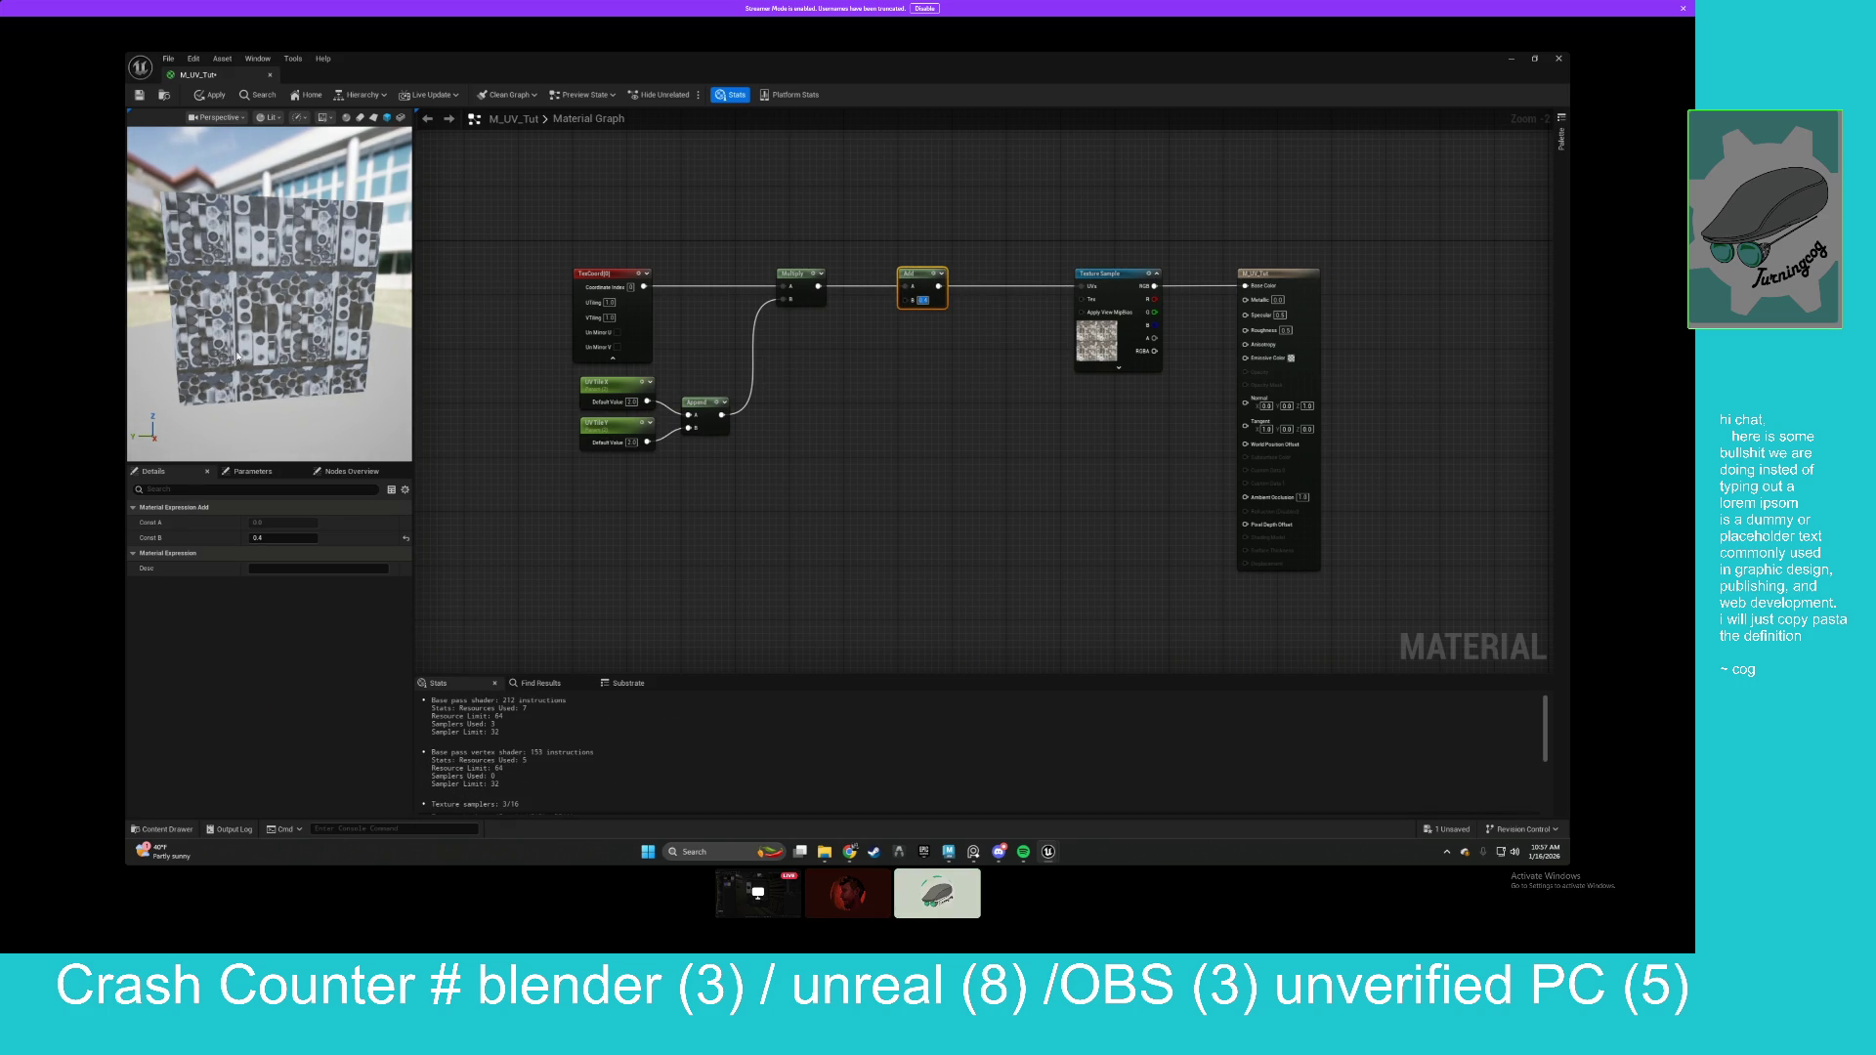
pyautogui.click(829, 332)
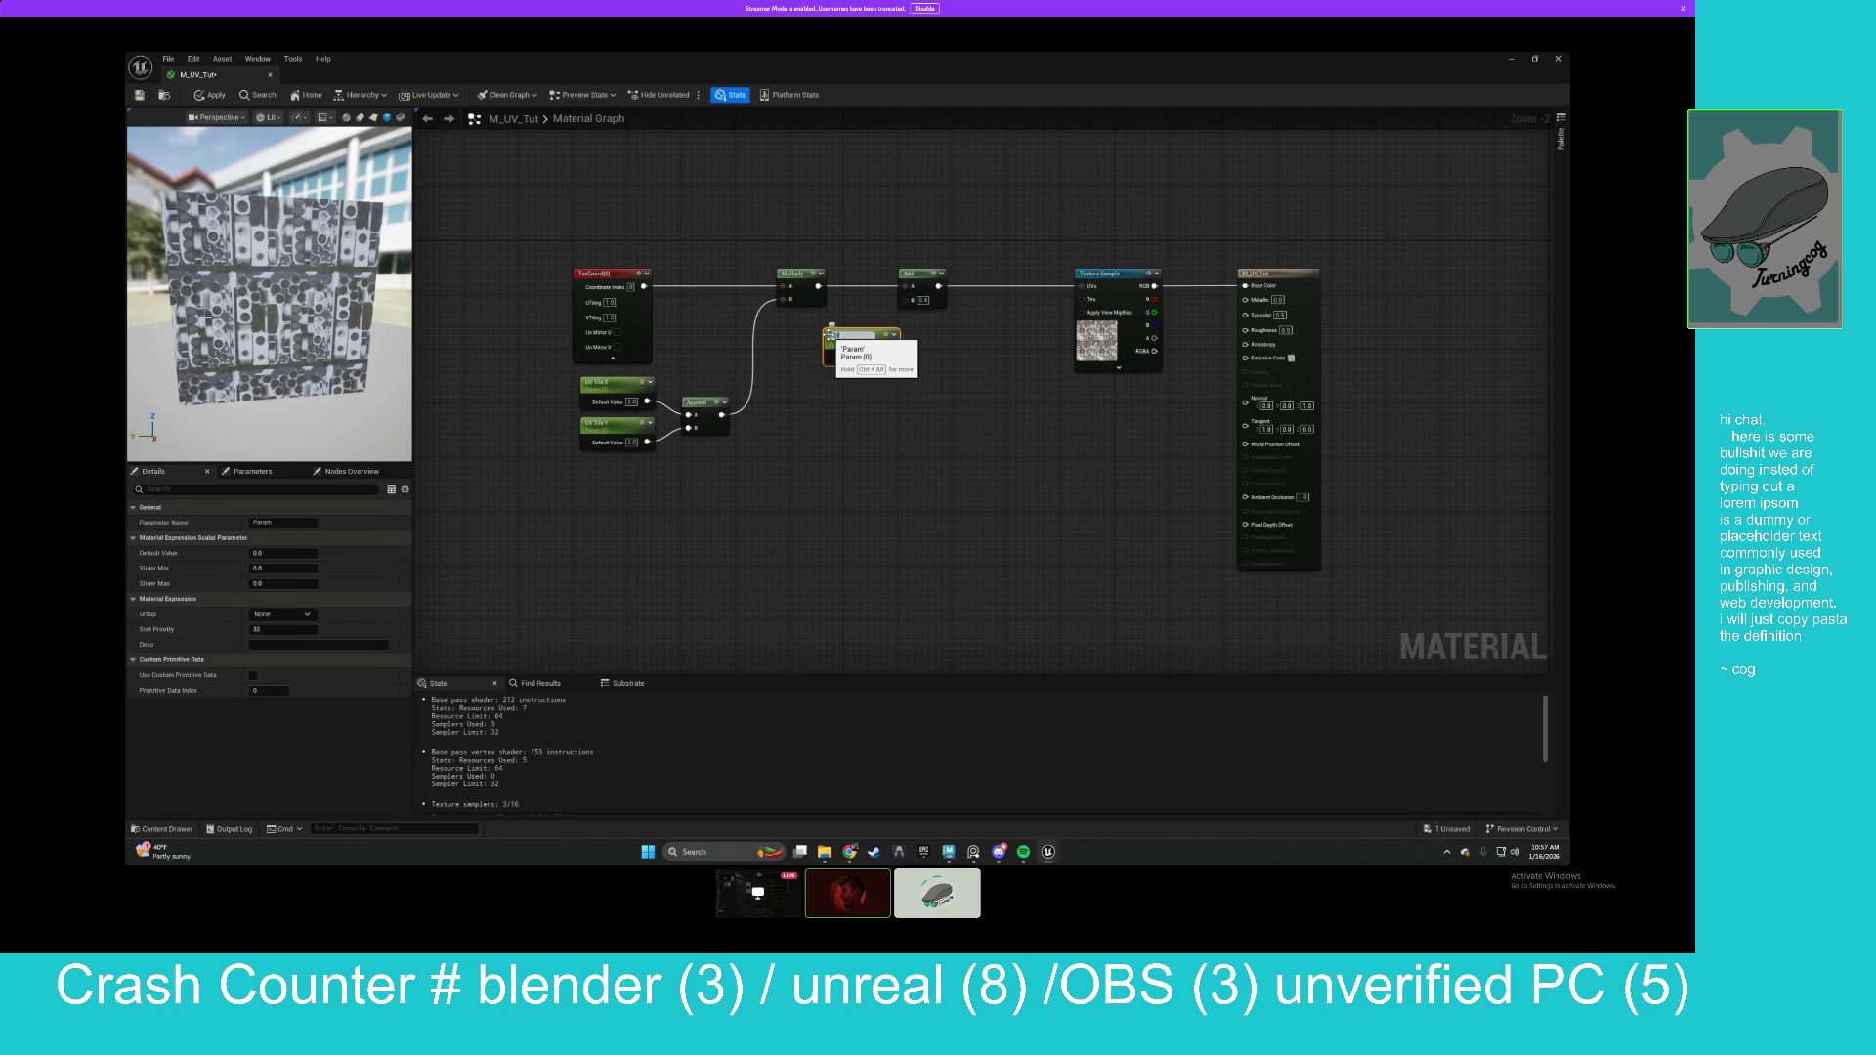
pyautogui.press('Return')
pyautogui.moveTo(830, 335)
pyautogui.mouseDown()
pyautogui.moveTo(810, 334)
pyautogui.moveTo(906, 299)
pyautogui.mouseUp()
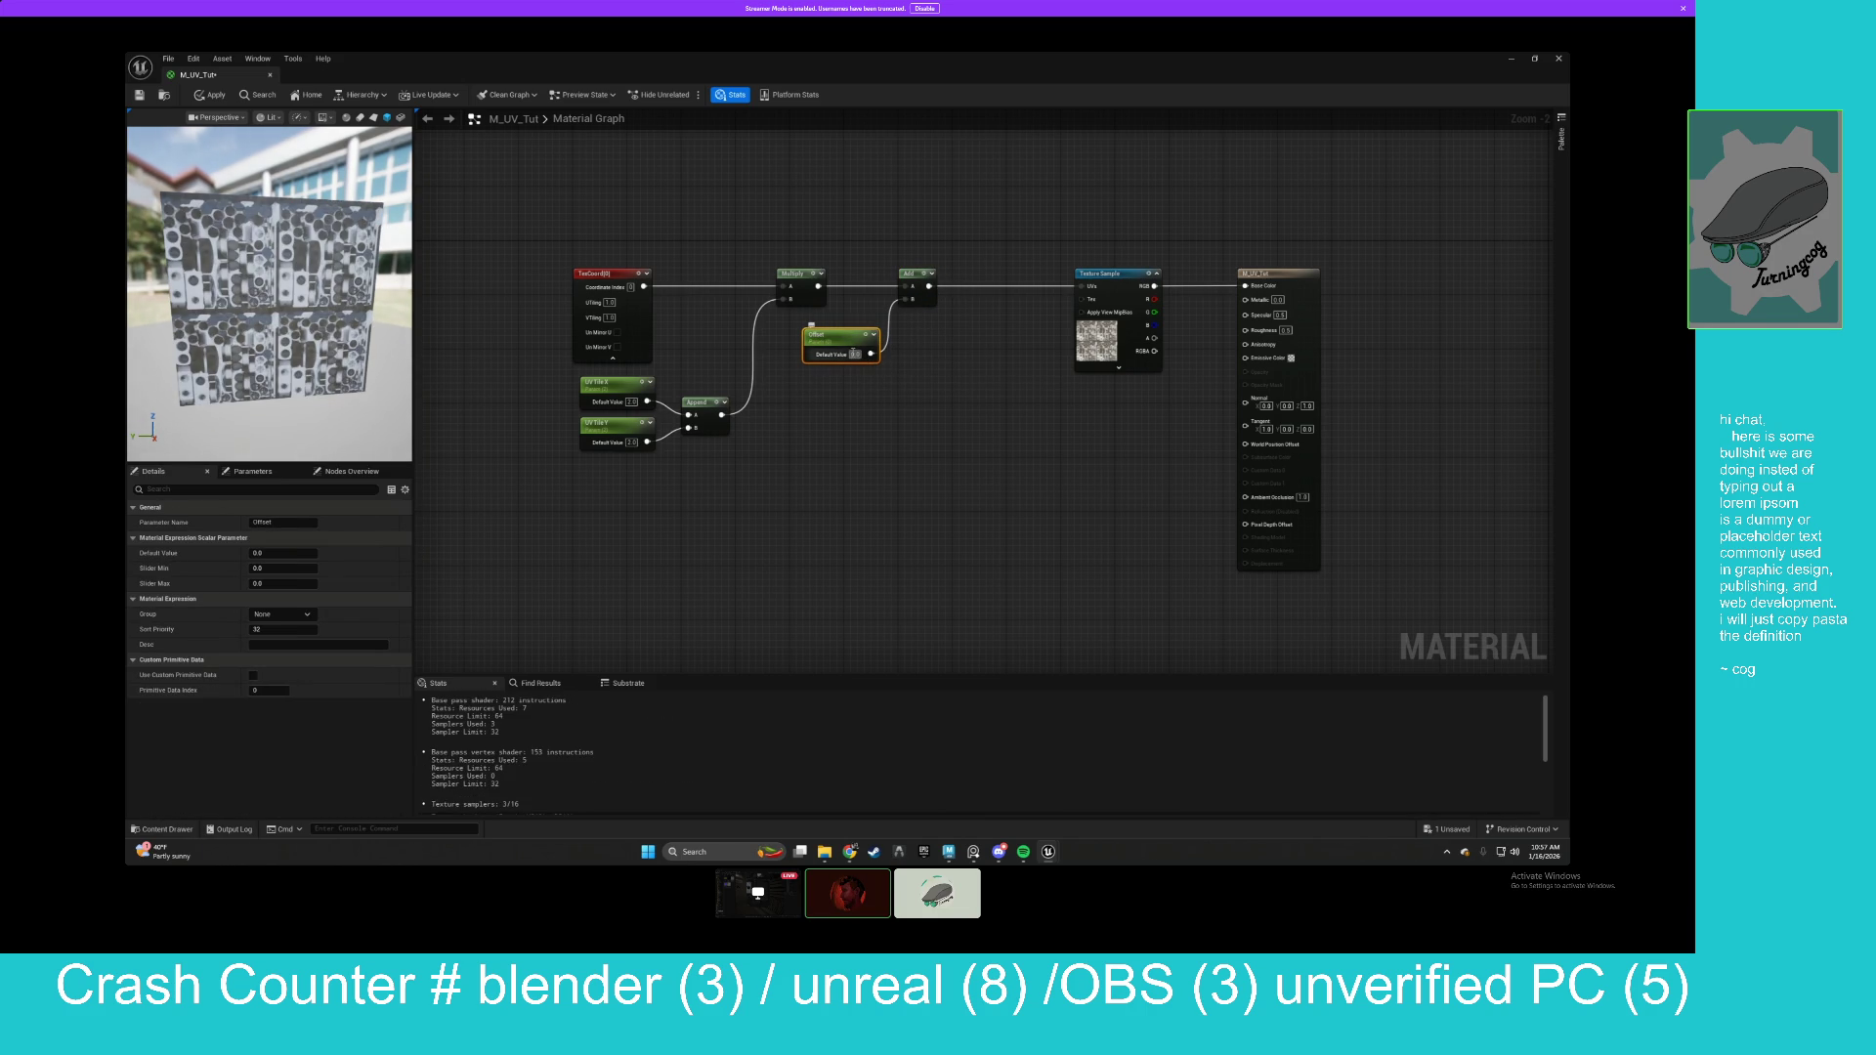
pyautogui.write('0.5')
pyautogui.press('Return')
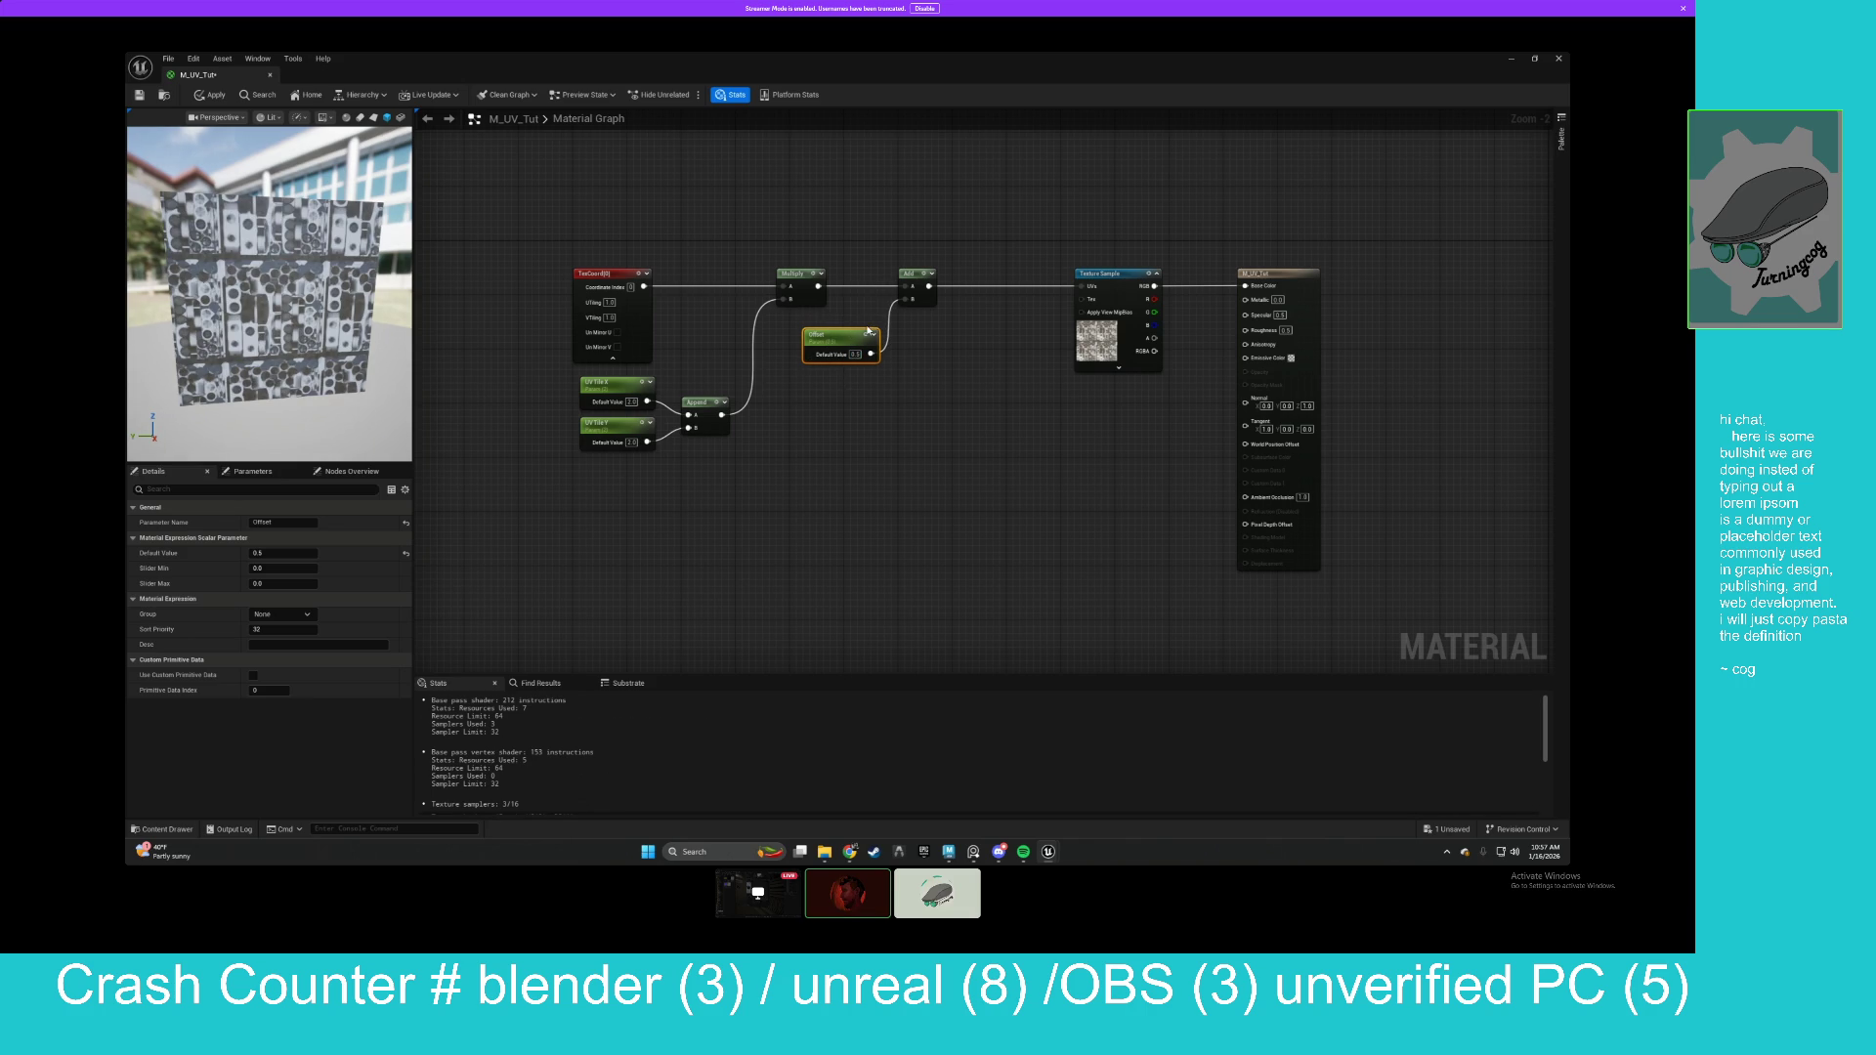
pyautogui.moveTo(519, 383); pyautogui.dragTo(664, 452)
# Duplicate the Offset parameter and rename the pair Offset X and Offset Y.
pyautogui.click(835, 335)
pyautogui.hotkey('ctrl', 'd')
pyautogui.moveTo(924, 374); pyautogui.dragTo(825, 376)
pyautogui.click(300, 523)
pyautogui.write('Offset X')
pyautogui.press('Return')
pyautogui.click(835, 335)
pyautogui.click(295, 524)
pyautogui.write('Offset X')
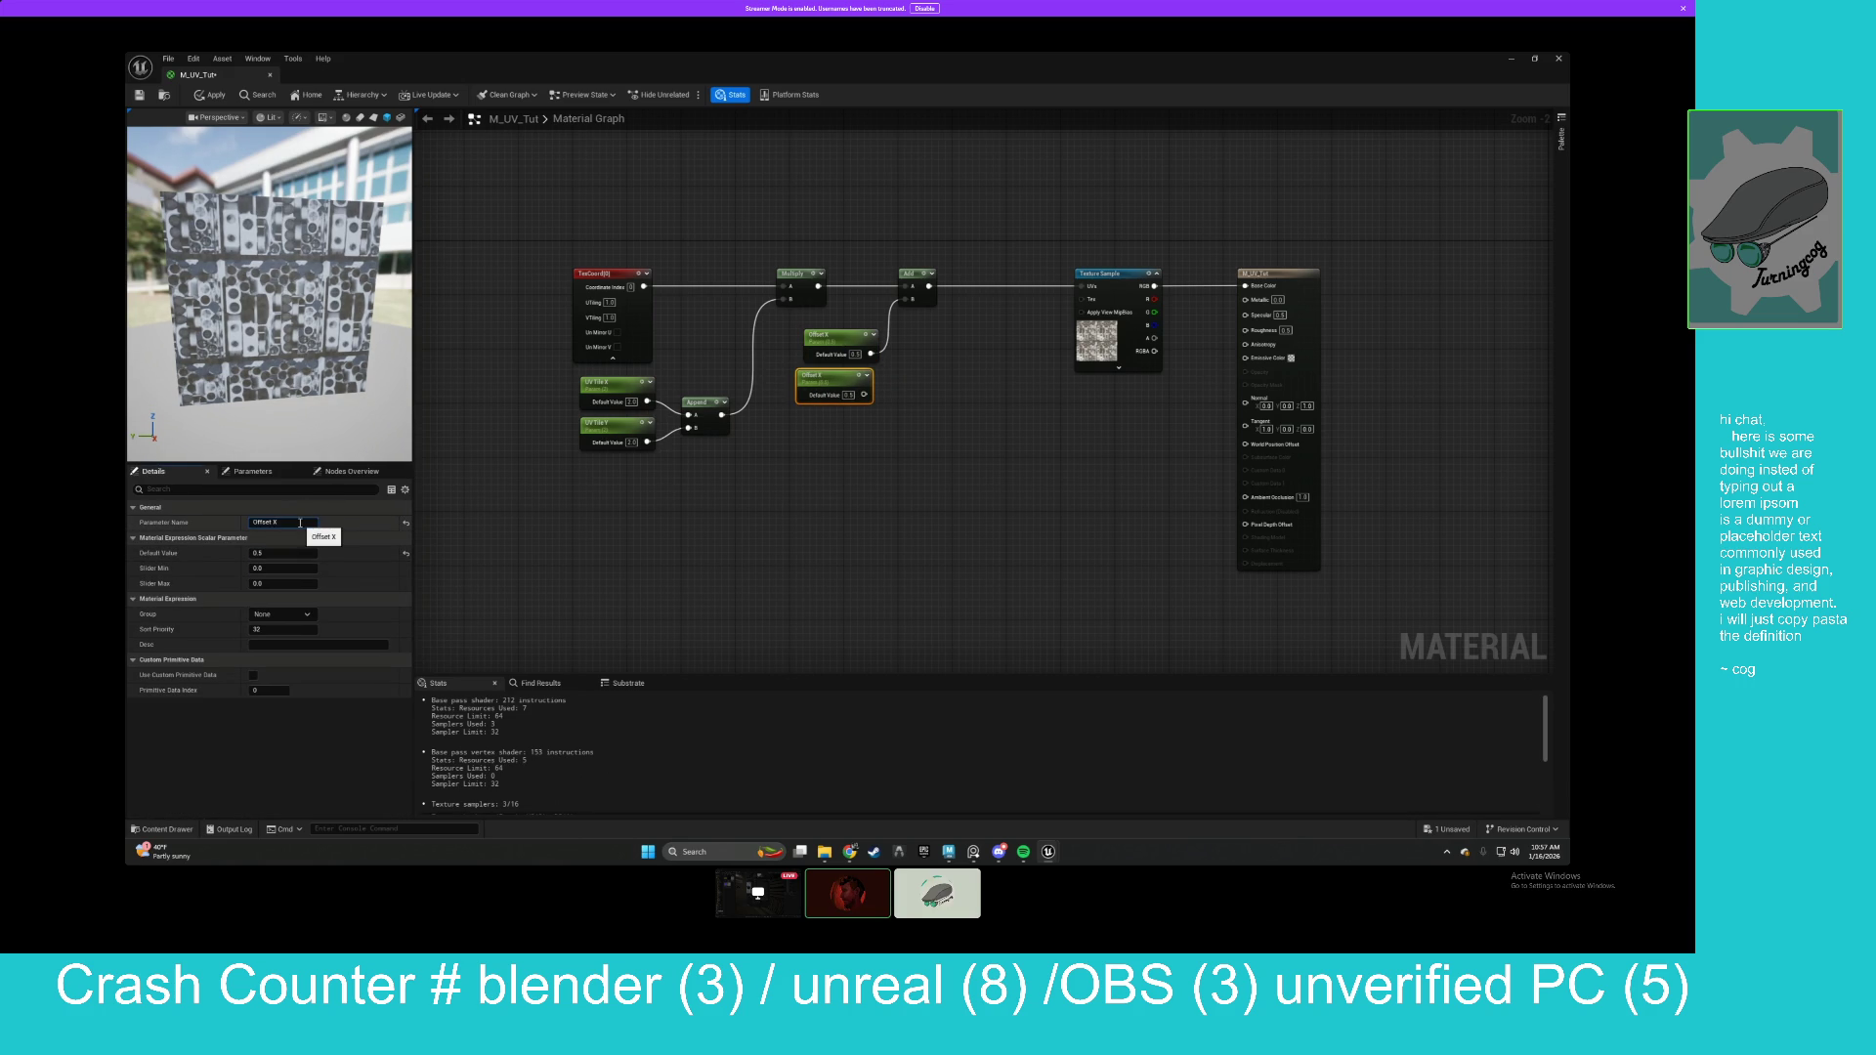
pyautogui.press('Return')
pyautogui.click(720, 401)
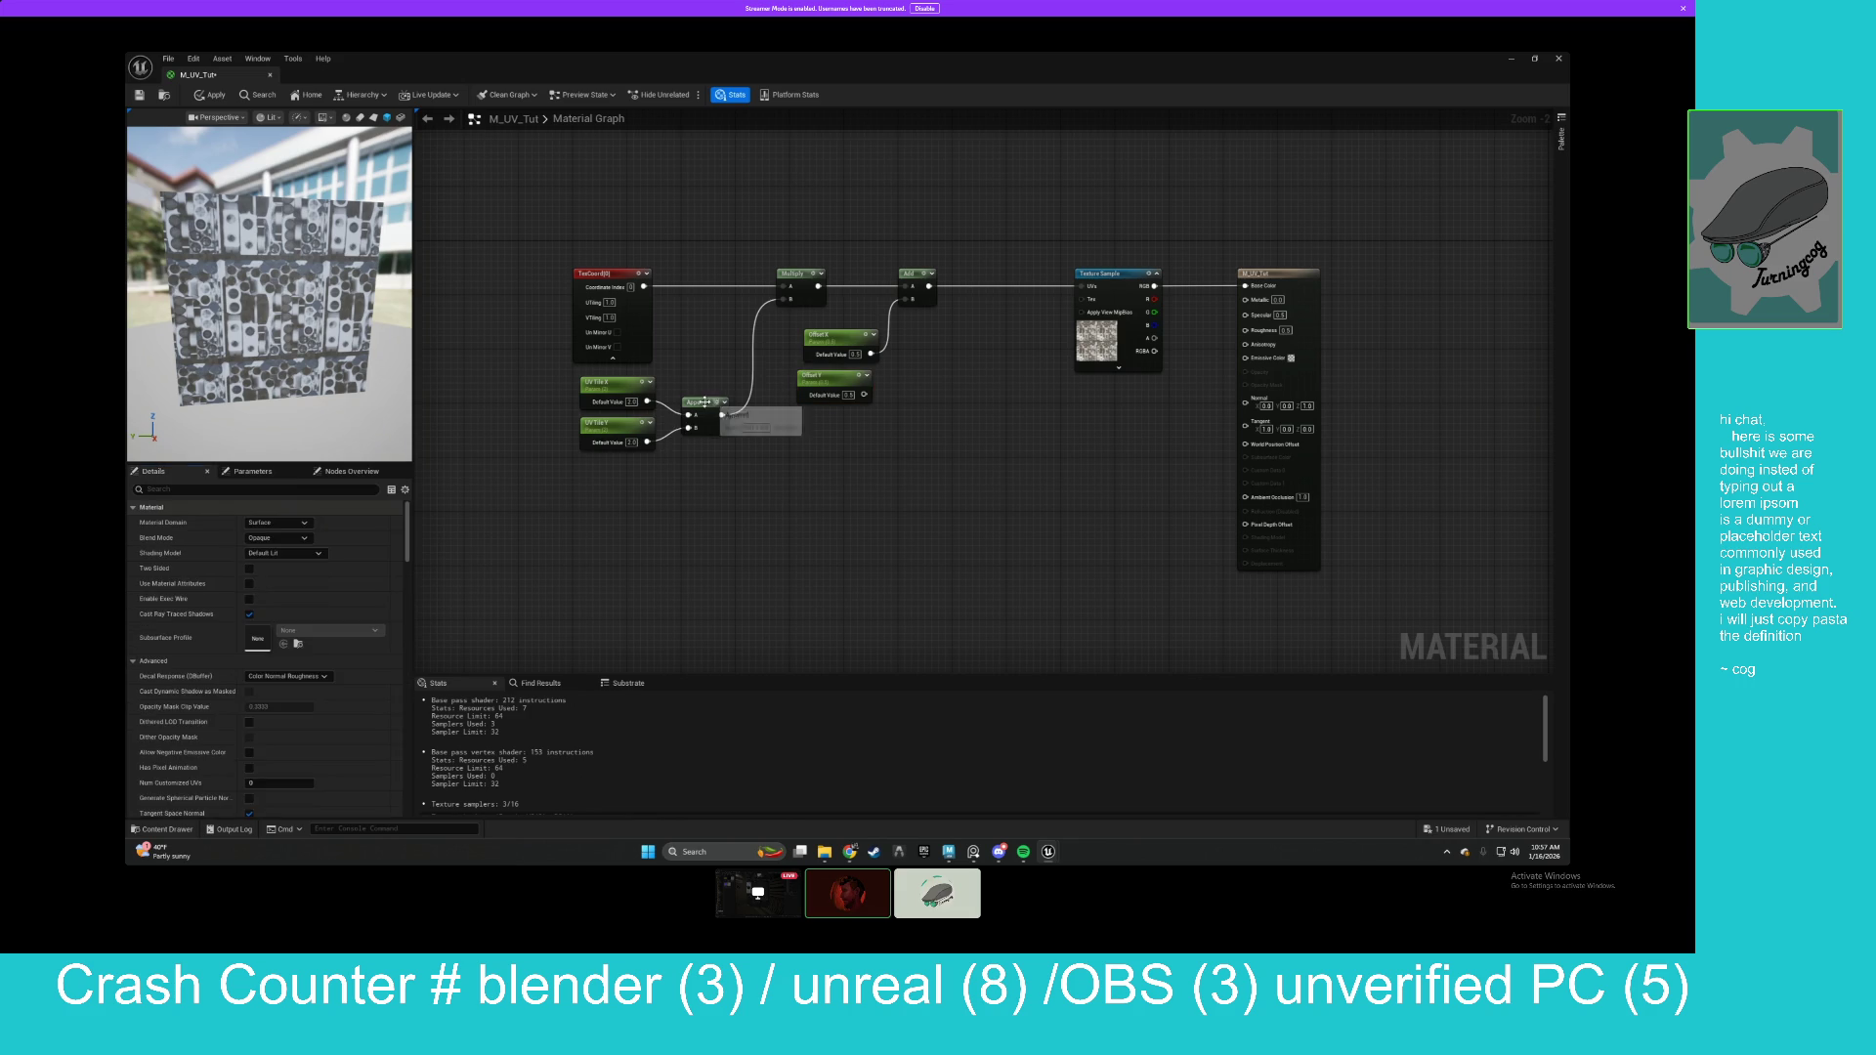
# Duplicate the Append node beside the offset parameters and set Offset Y to 0.2.
pyautogui.hotkey('ctrl', 'c')
pyautogui.hotkey('ctrl', 'v')
pyautogui.moveTo(859, 420)
pyautogui.mouseDown()
pyautogui.moveTo(900, 368)
pyautogui.moveTo(898, 394)
pyautogui.moveTo(904, 300)
pyautogui.mouseUp()
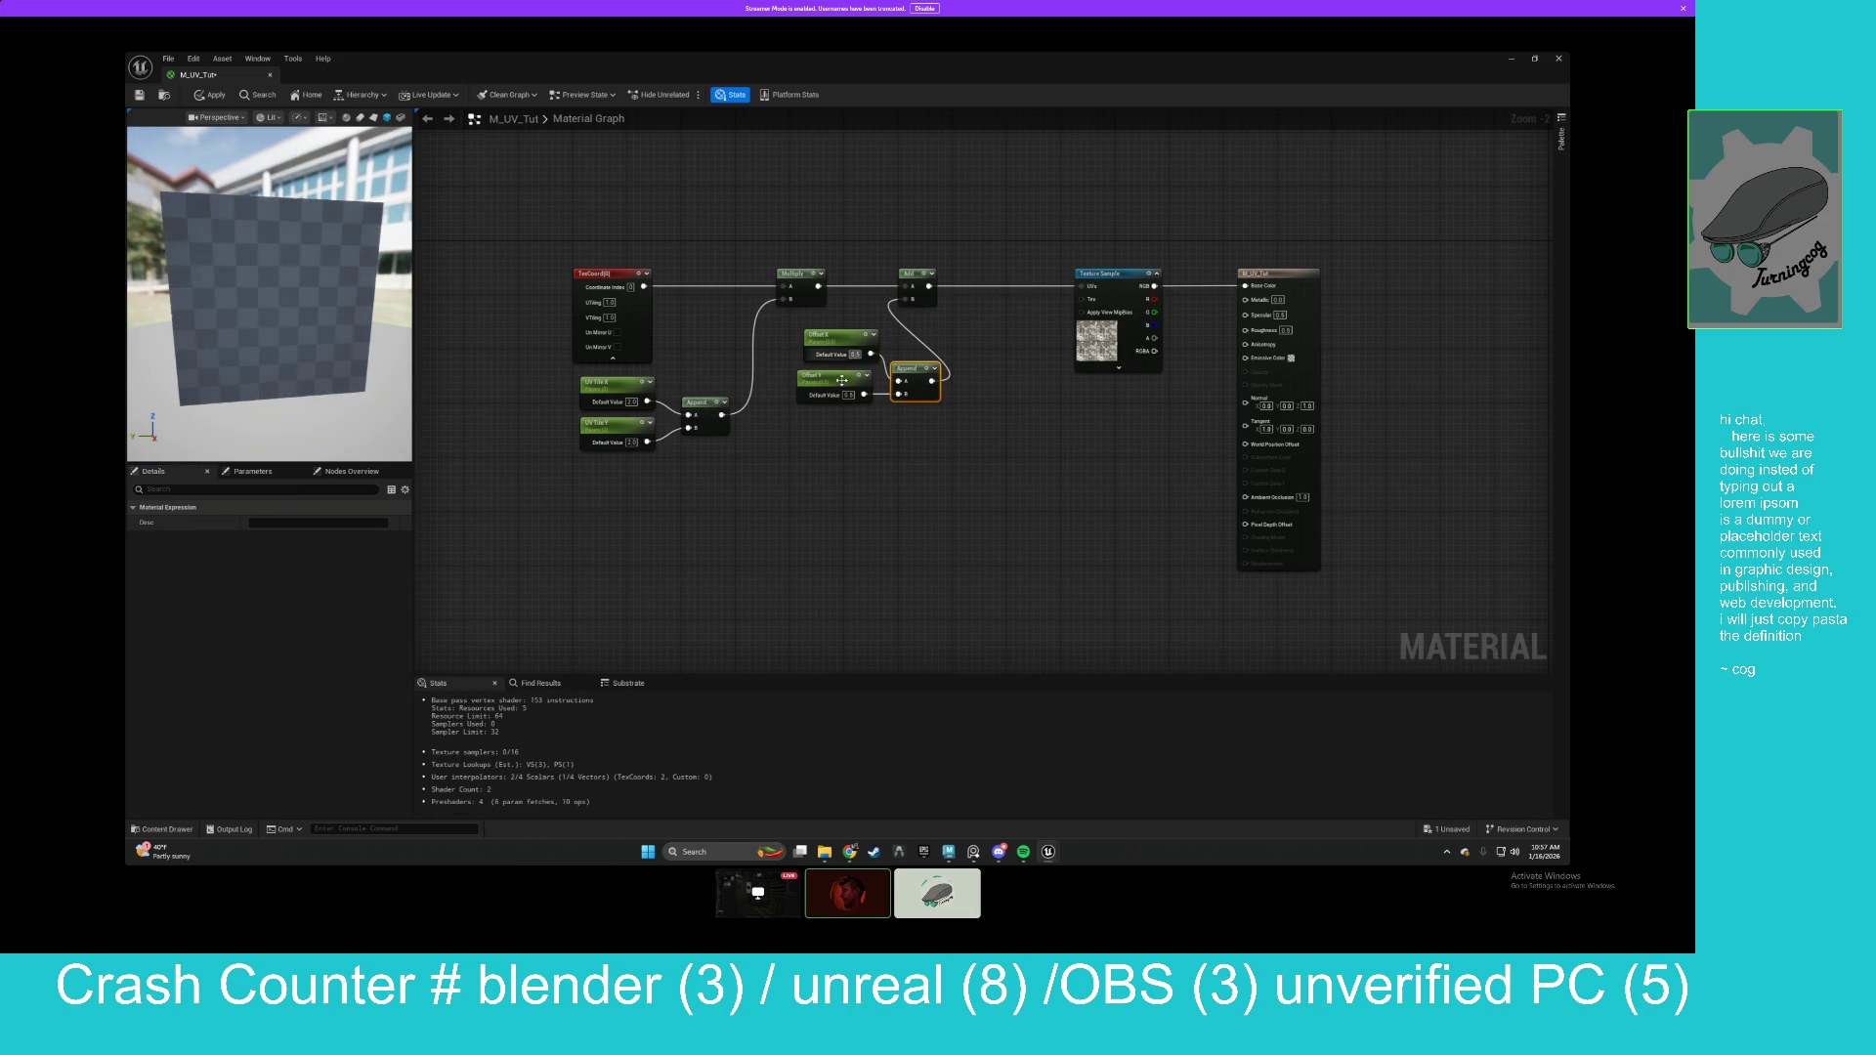
pyautogui.click(845, 377)
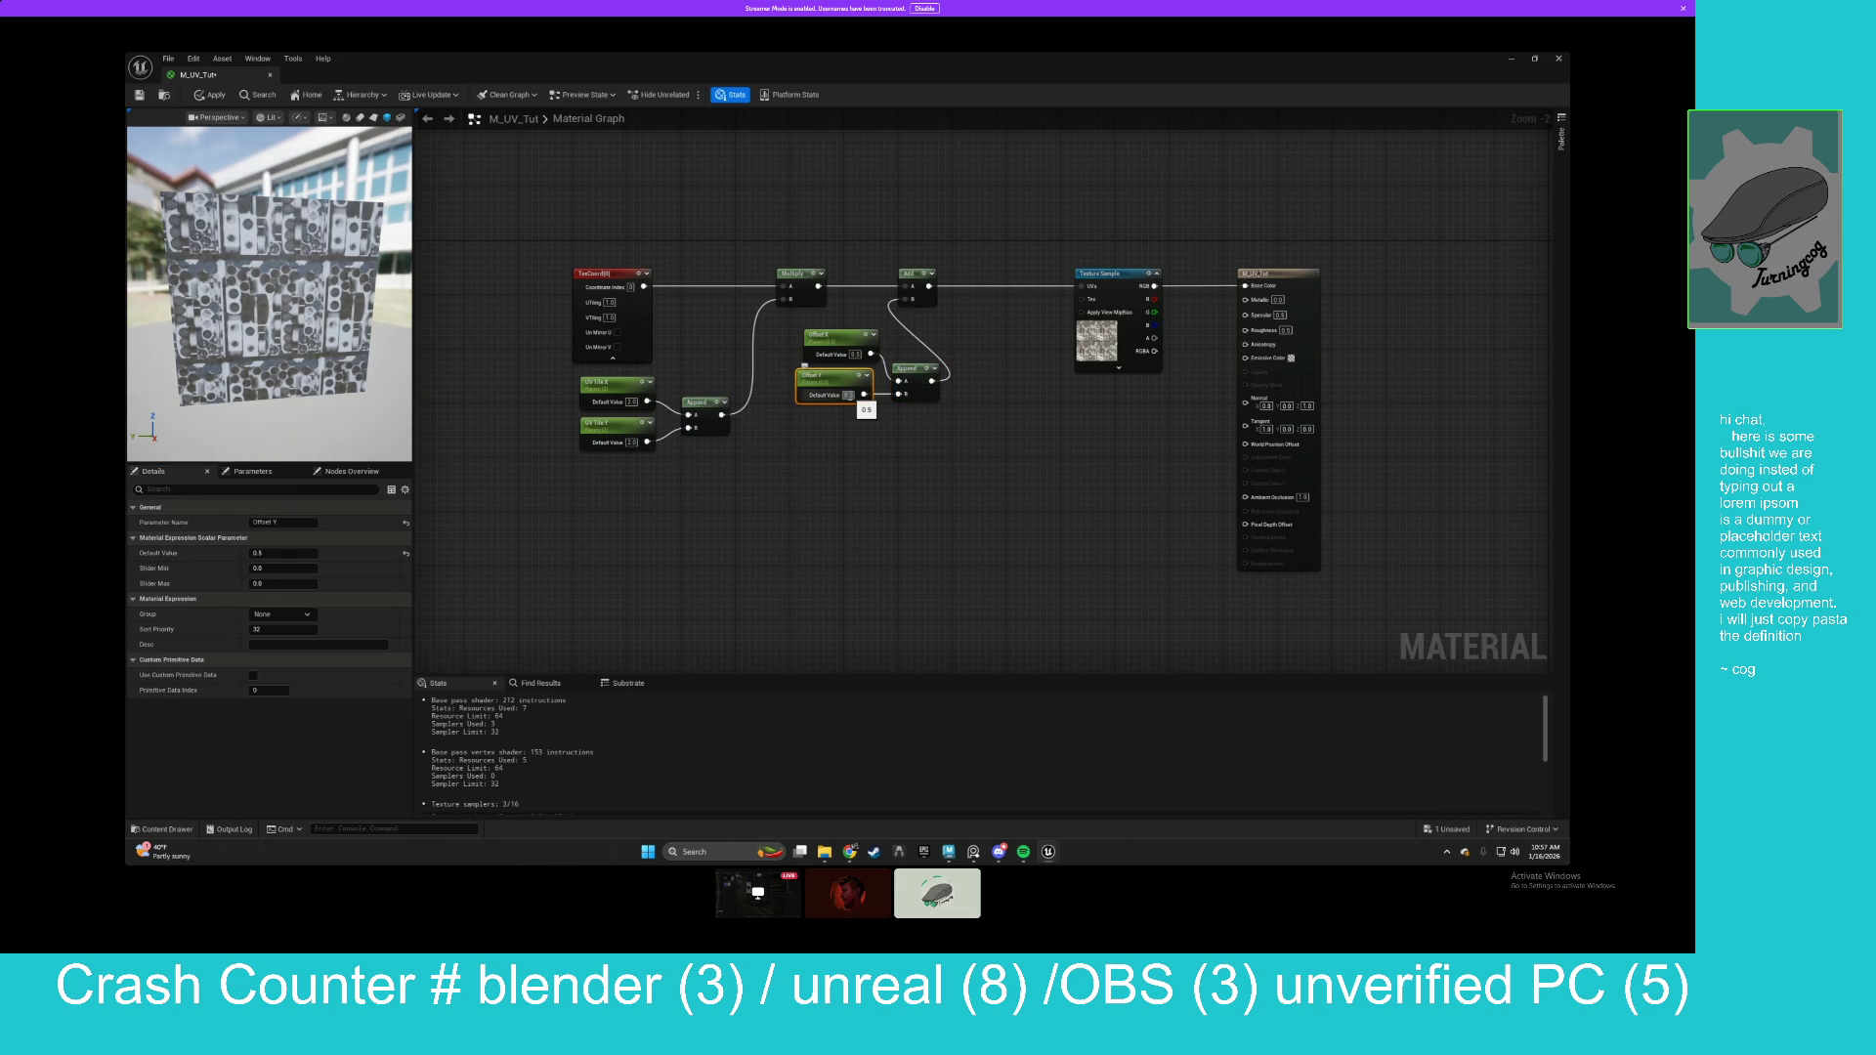
pyautogui.write('0.2')
pyautogui.press('Return')
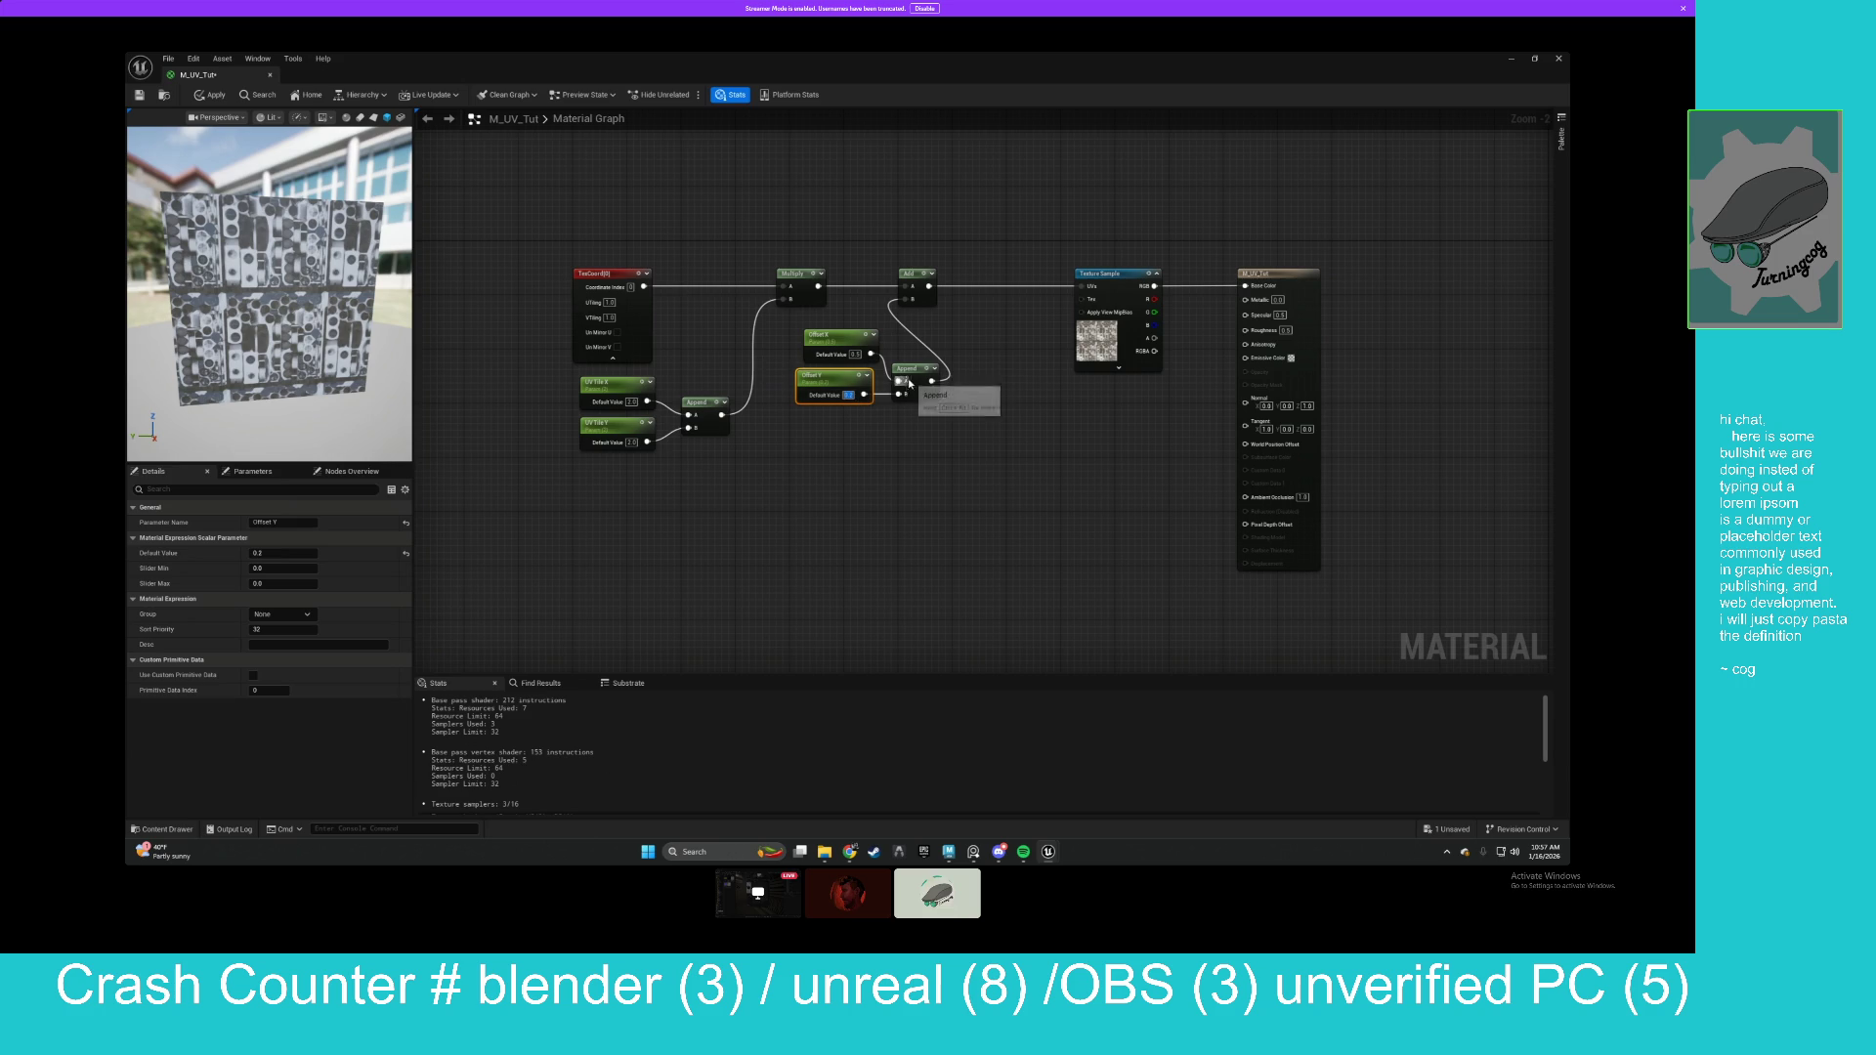
# Move the Add node right, tidy the offset nodes, and apply the material changes.
pyautogui.moveTo(909, 269); pyautogui.dragTo(948, 278)
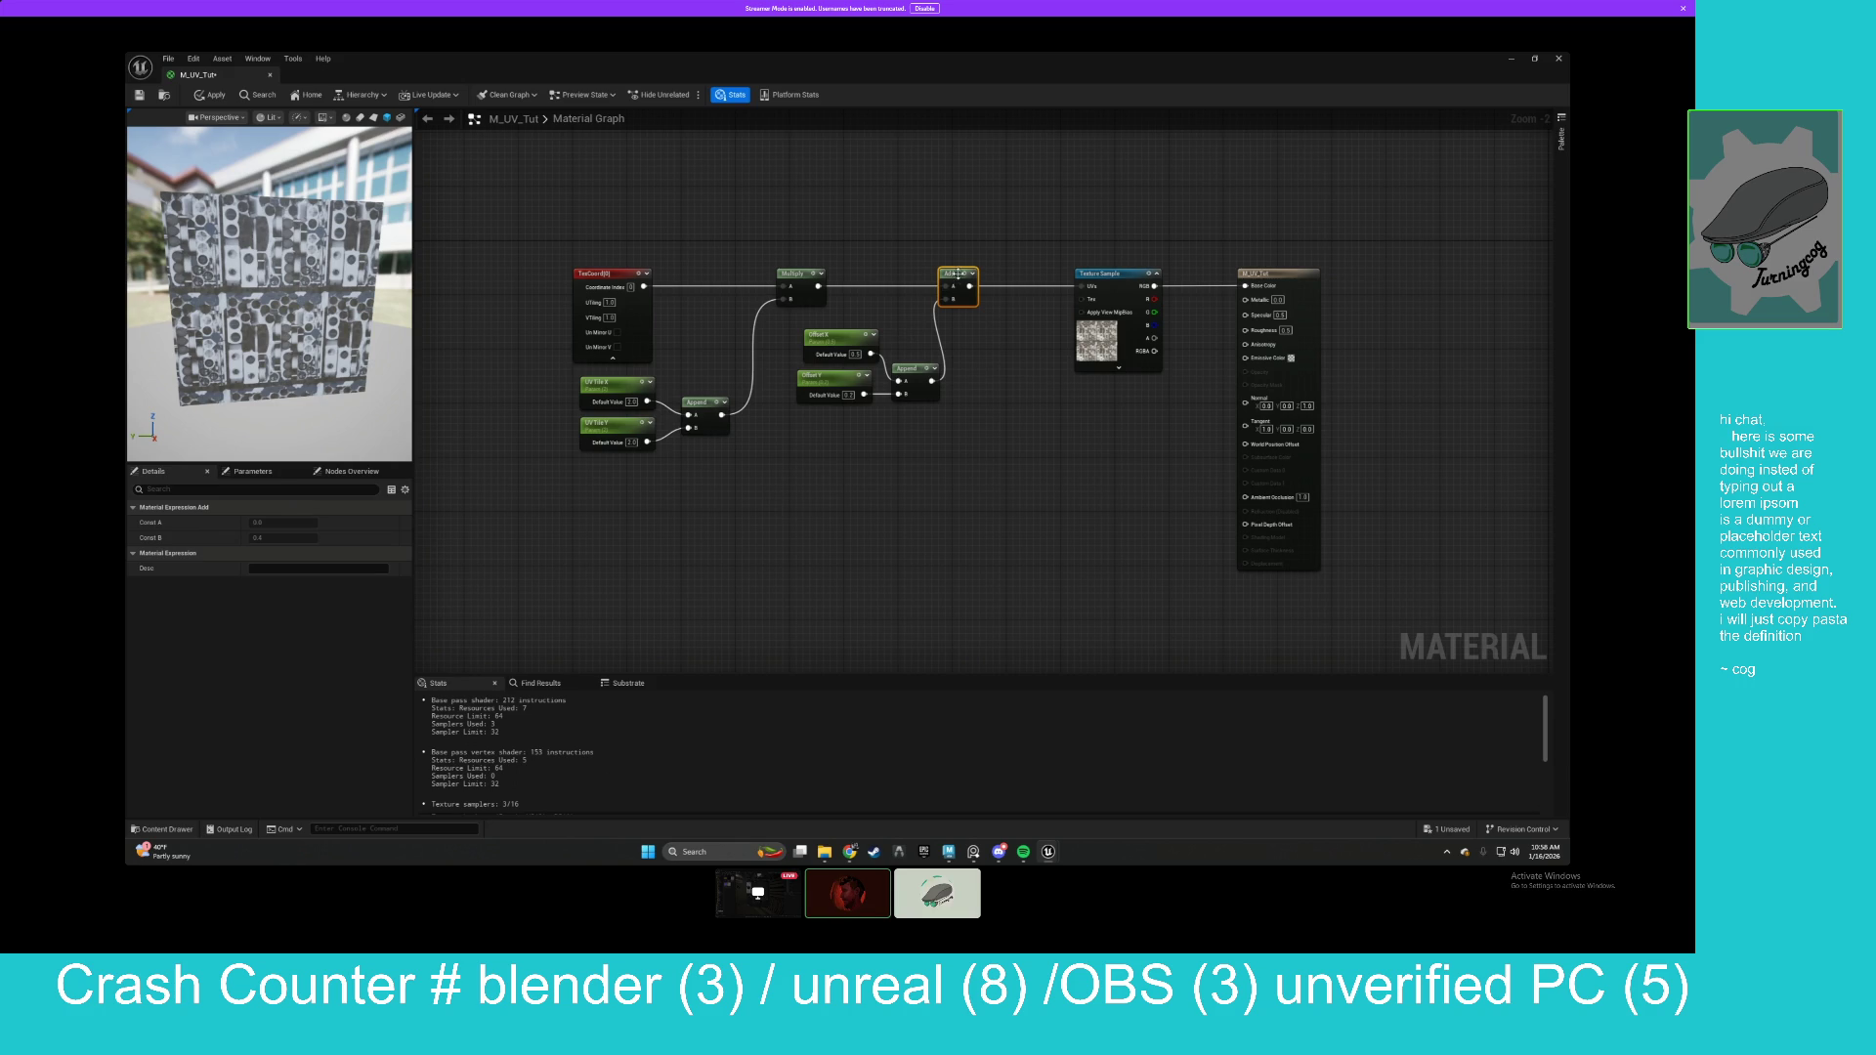
pyautogui.moveTo(957, 278); pyautogui.dragTo(982, 277)
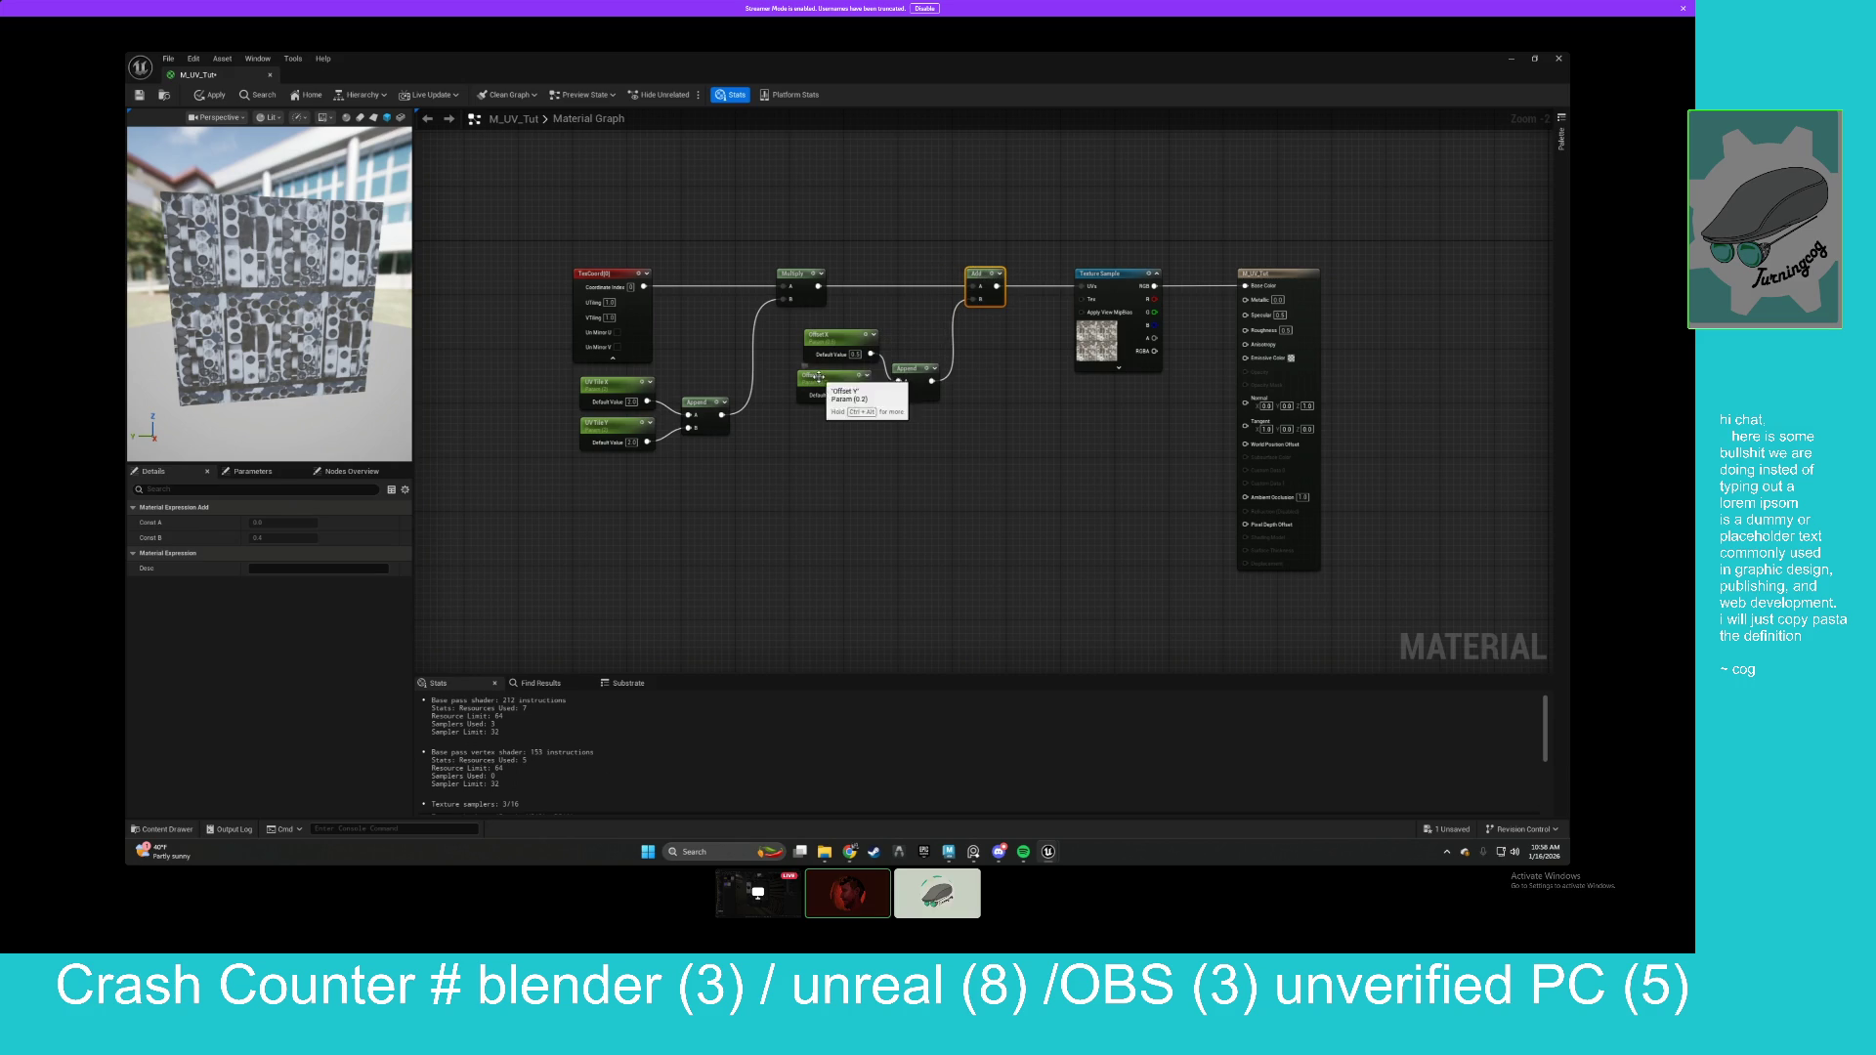
pyautogui.moveTo(519, 383); pyautogui.dragTo(713, 500)
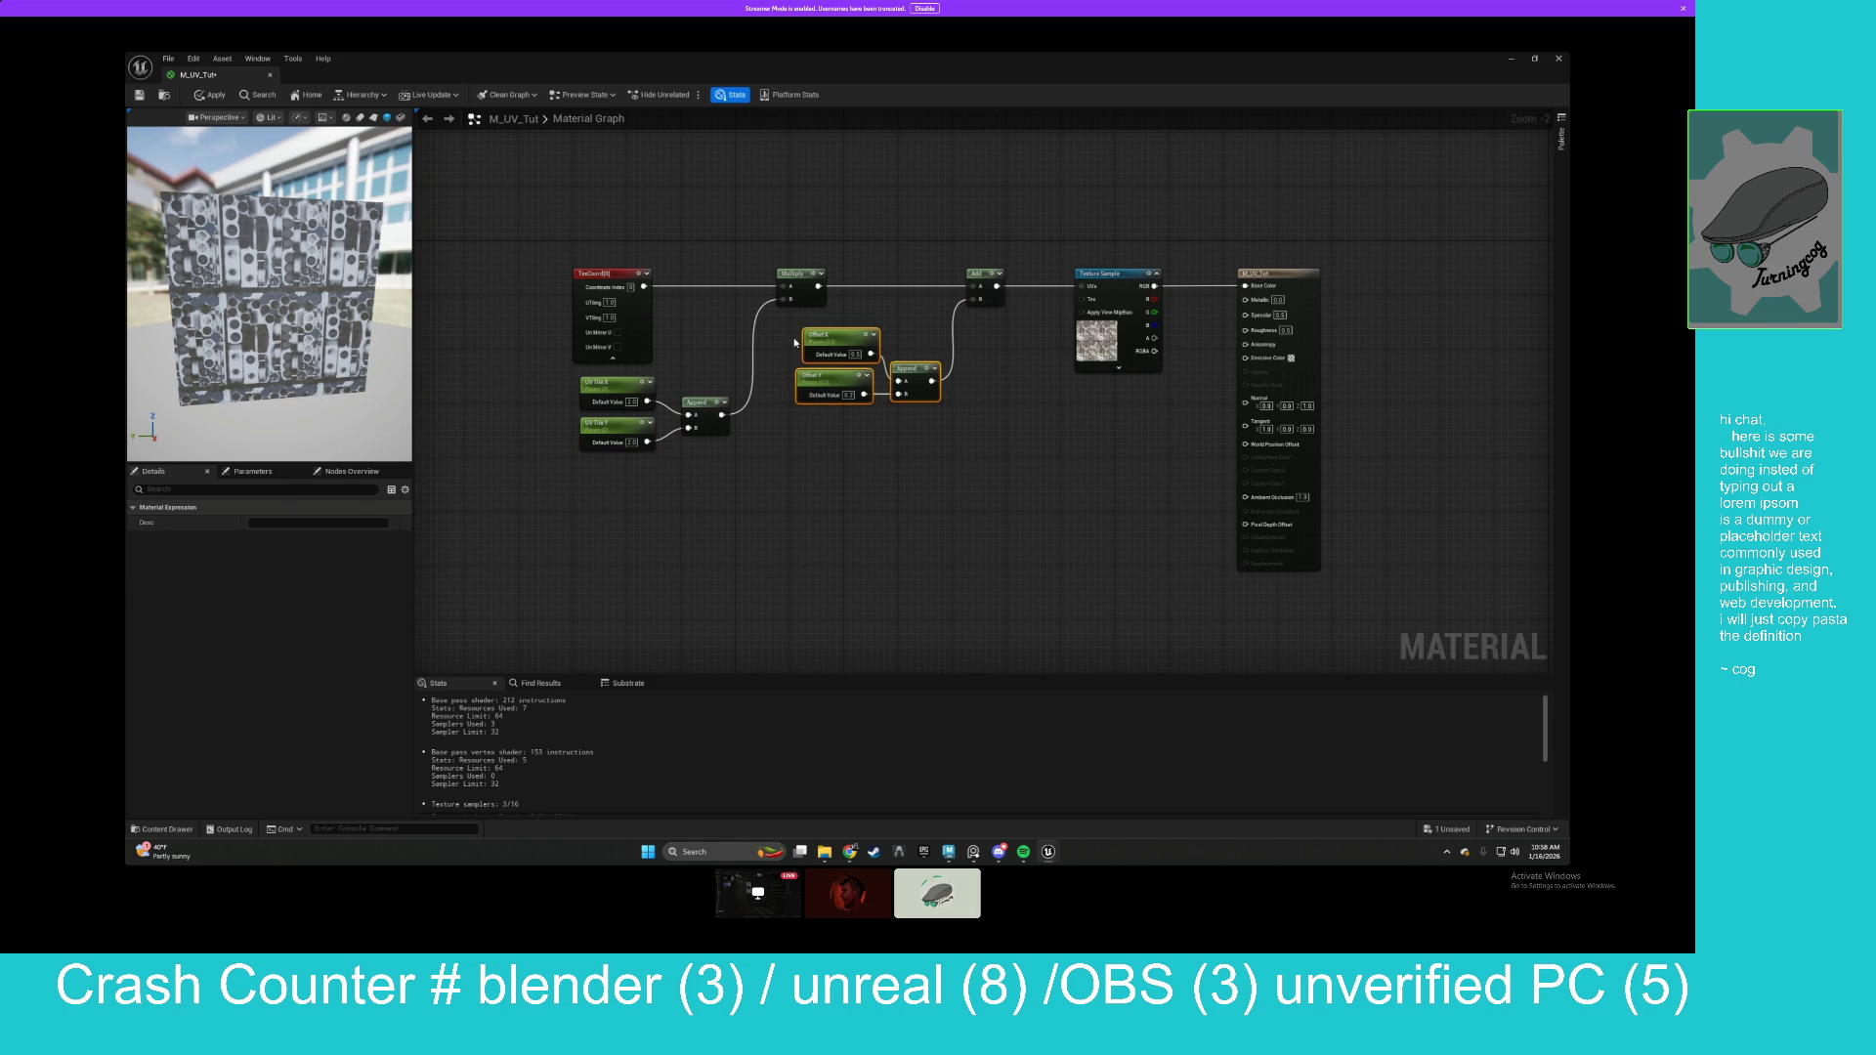
pyautogui.keyDown('ctrl'); pyautogui.click(698, 401); pyautogui.keyUp('ctrl')
pyautogui.moveTo(784, 342); pyautogui.dragTo(869, 428)
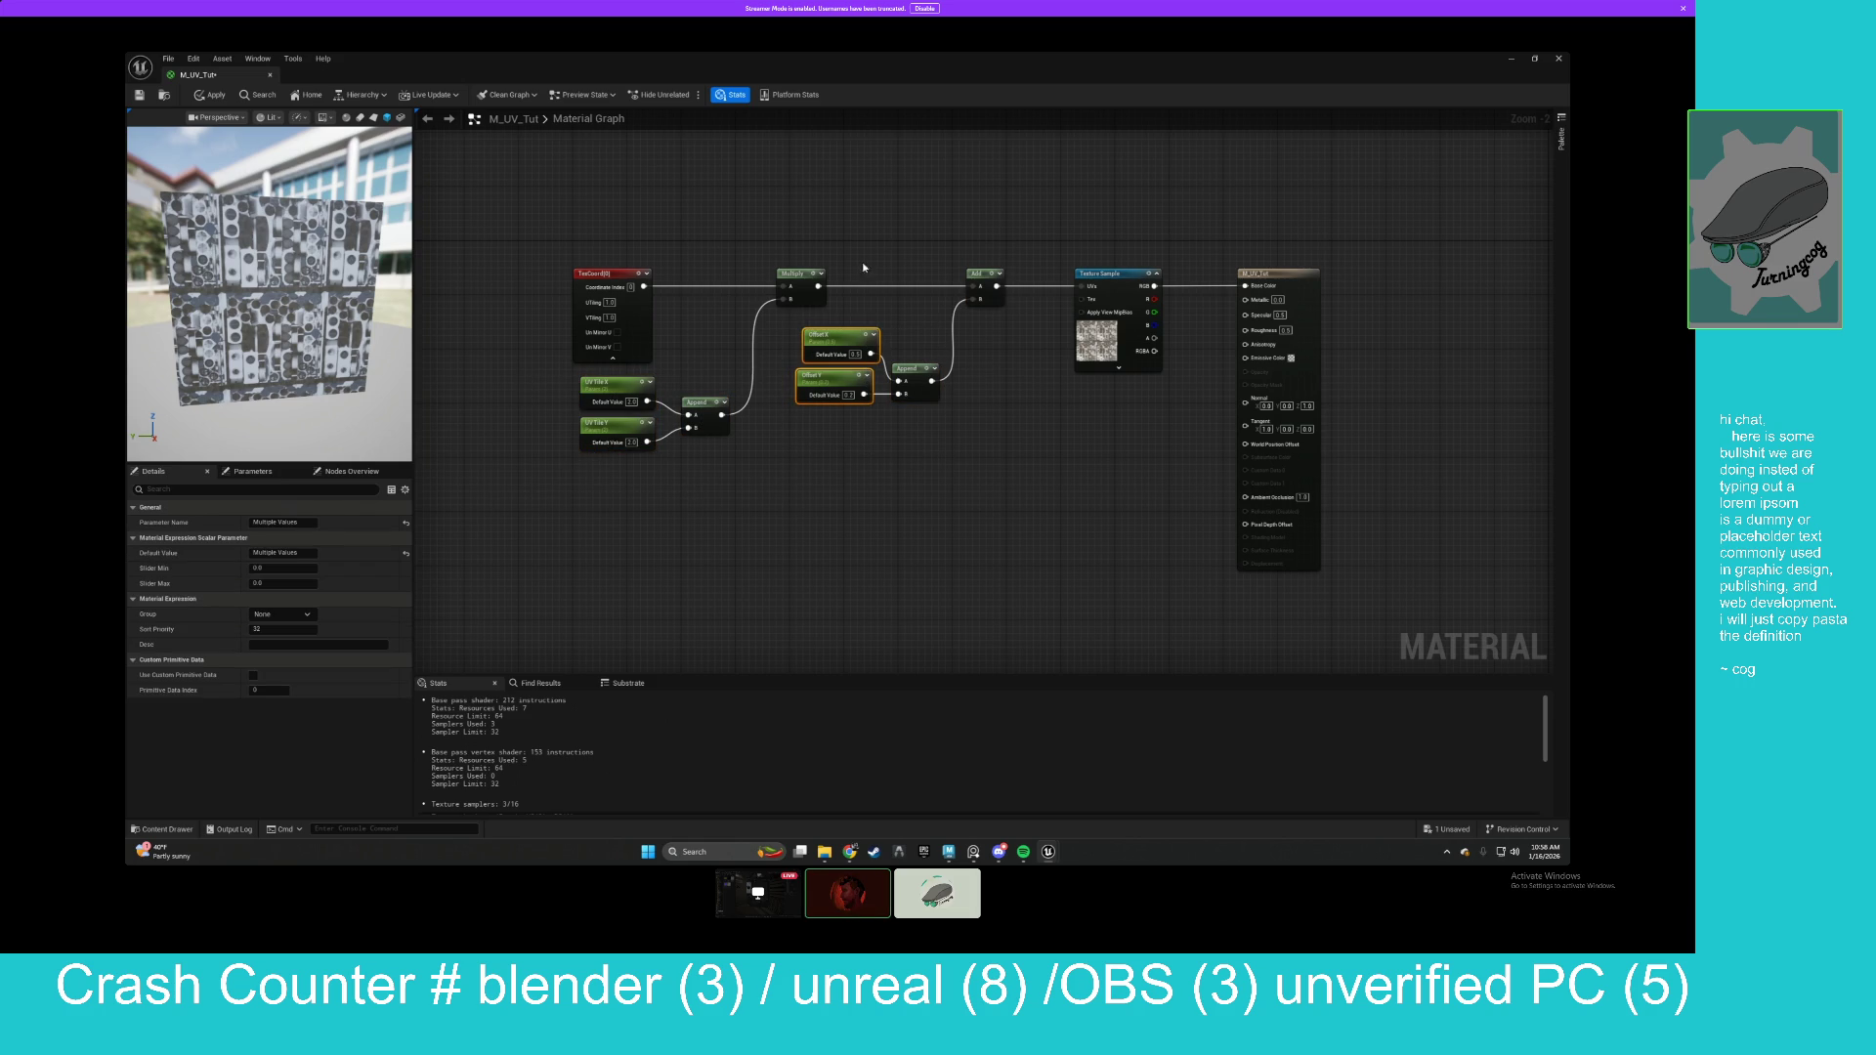
pyautogui.hotkey('ctrl', 's')
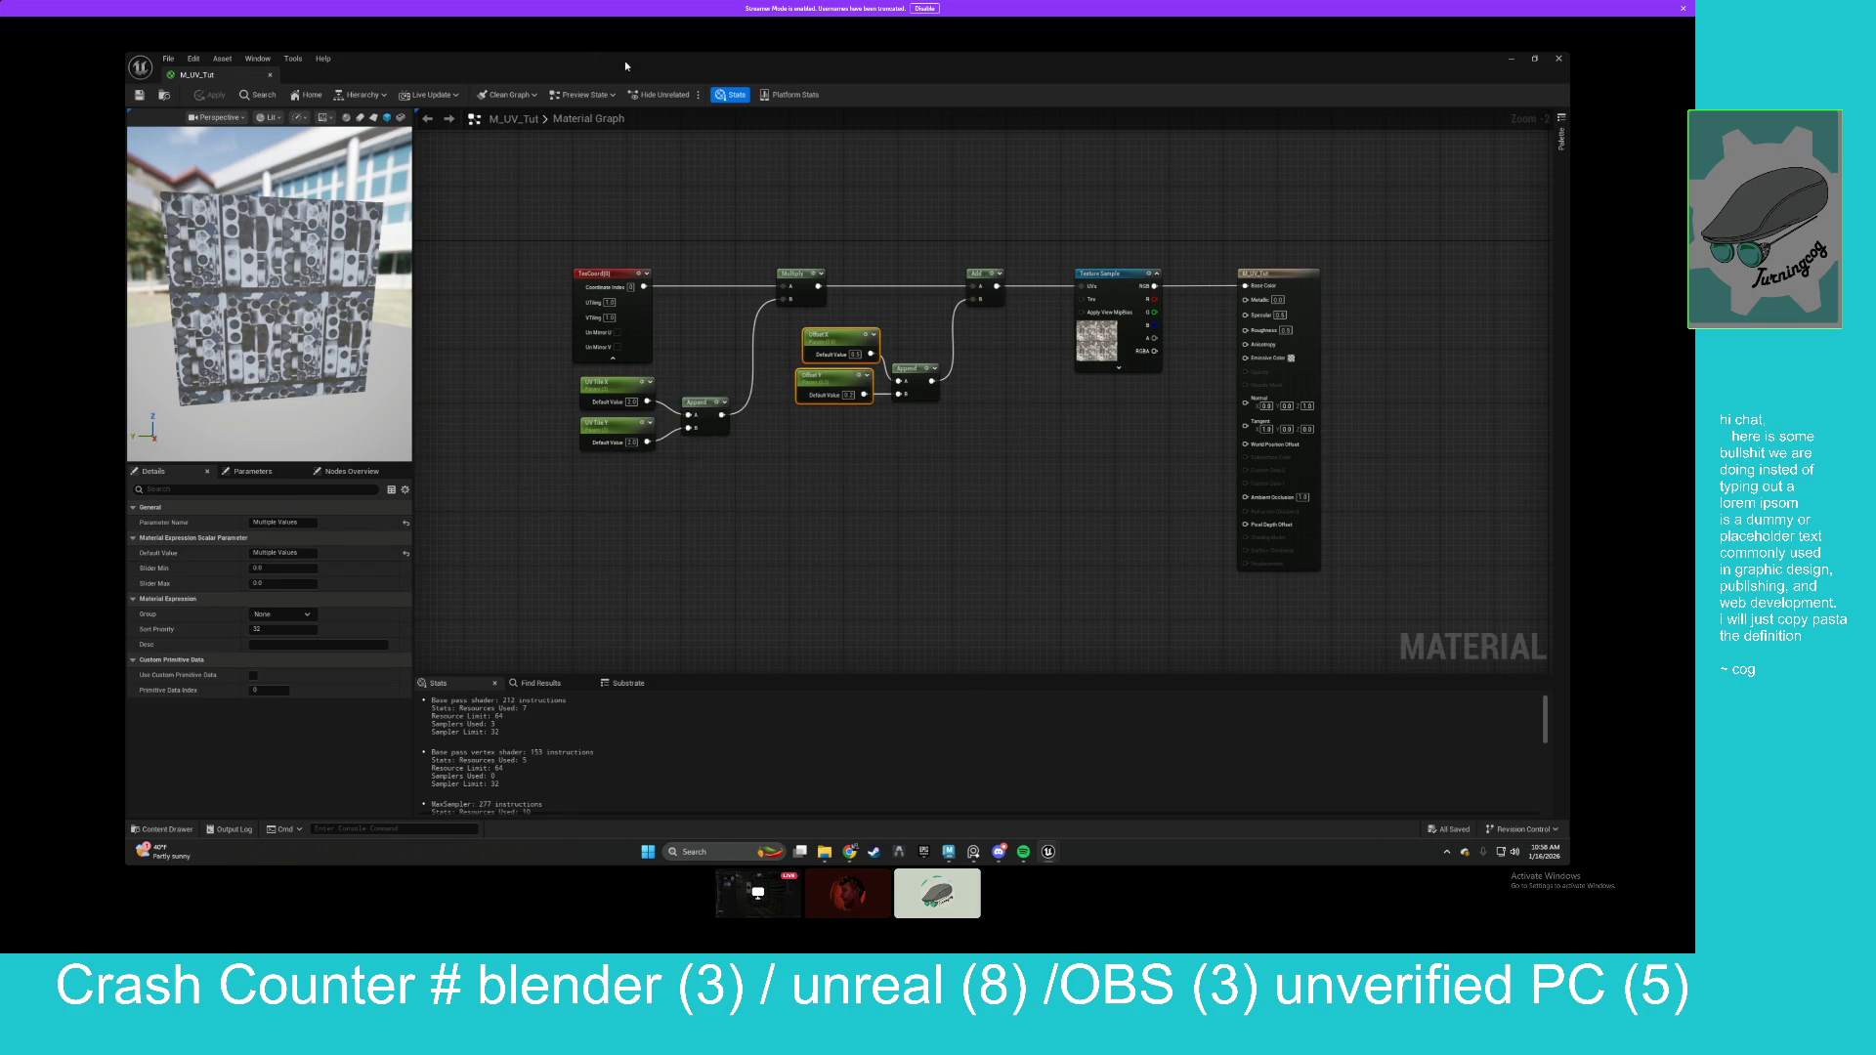
pyautogui.doubleClick(626, 66)
# Create a material instance of M_UV_Tut, keeping the default name M_UV_Tut_Inst.
pyautogui.click(691, 236)
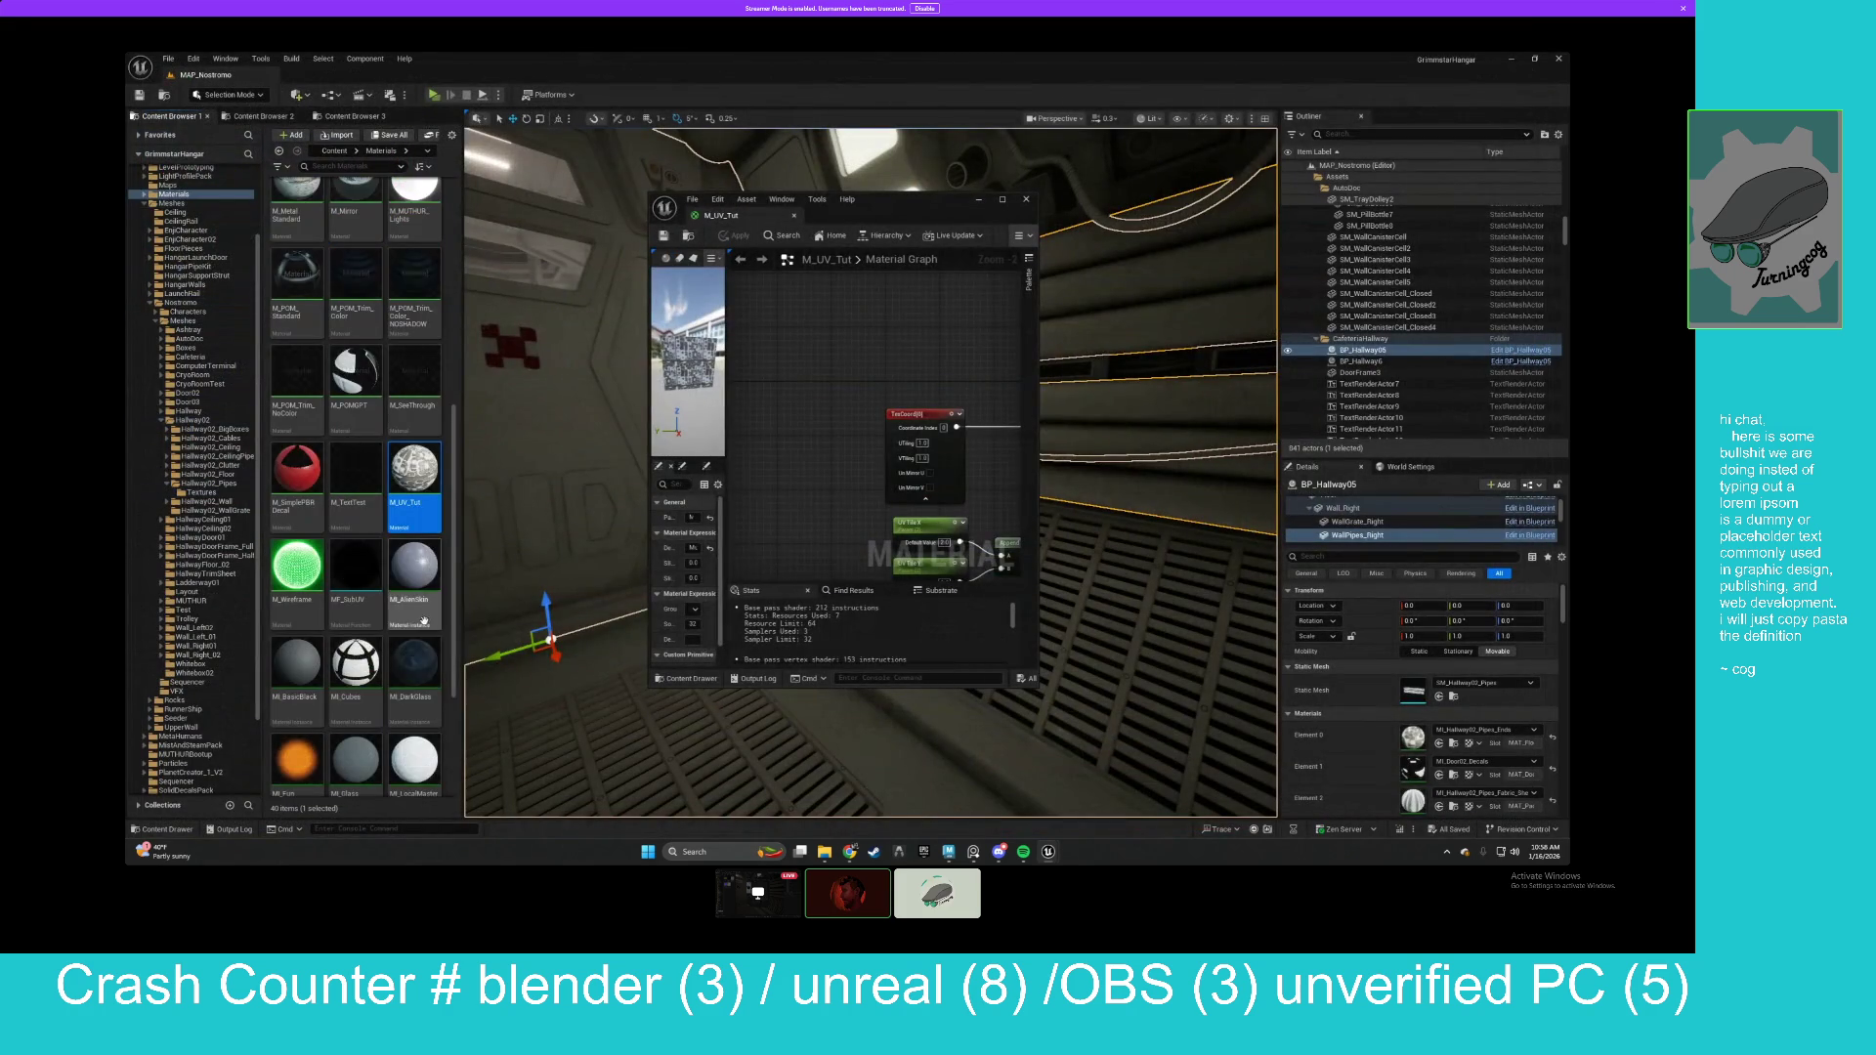
pyautogui.rightClick(427, 476)
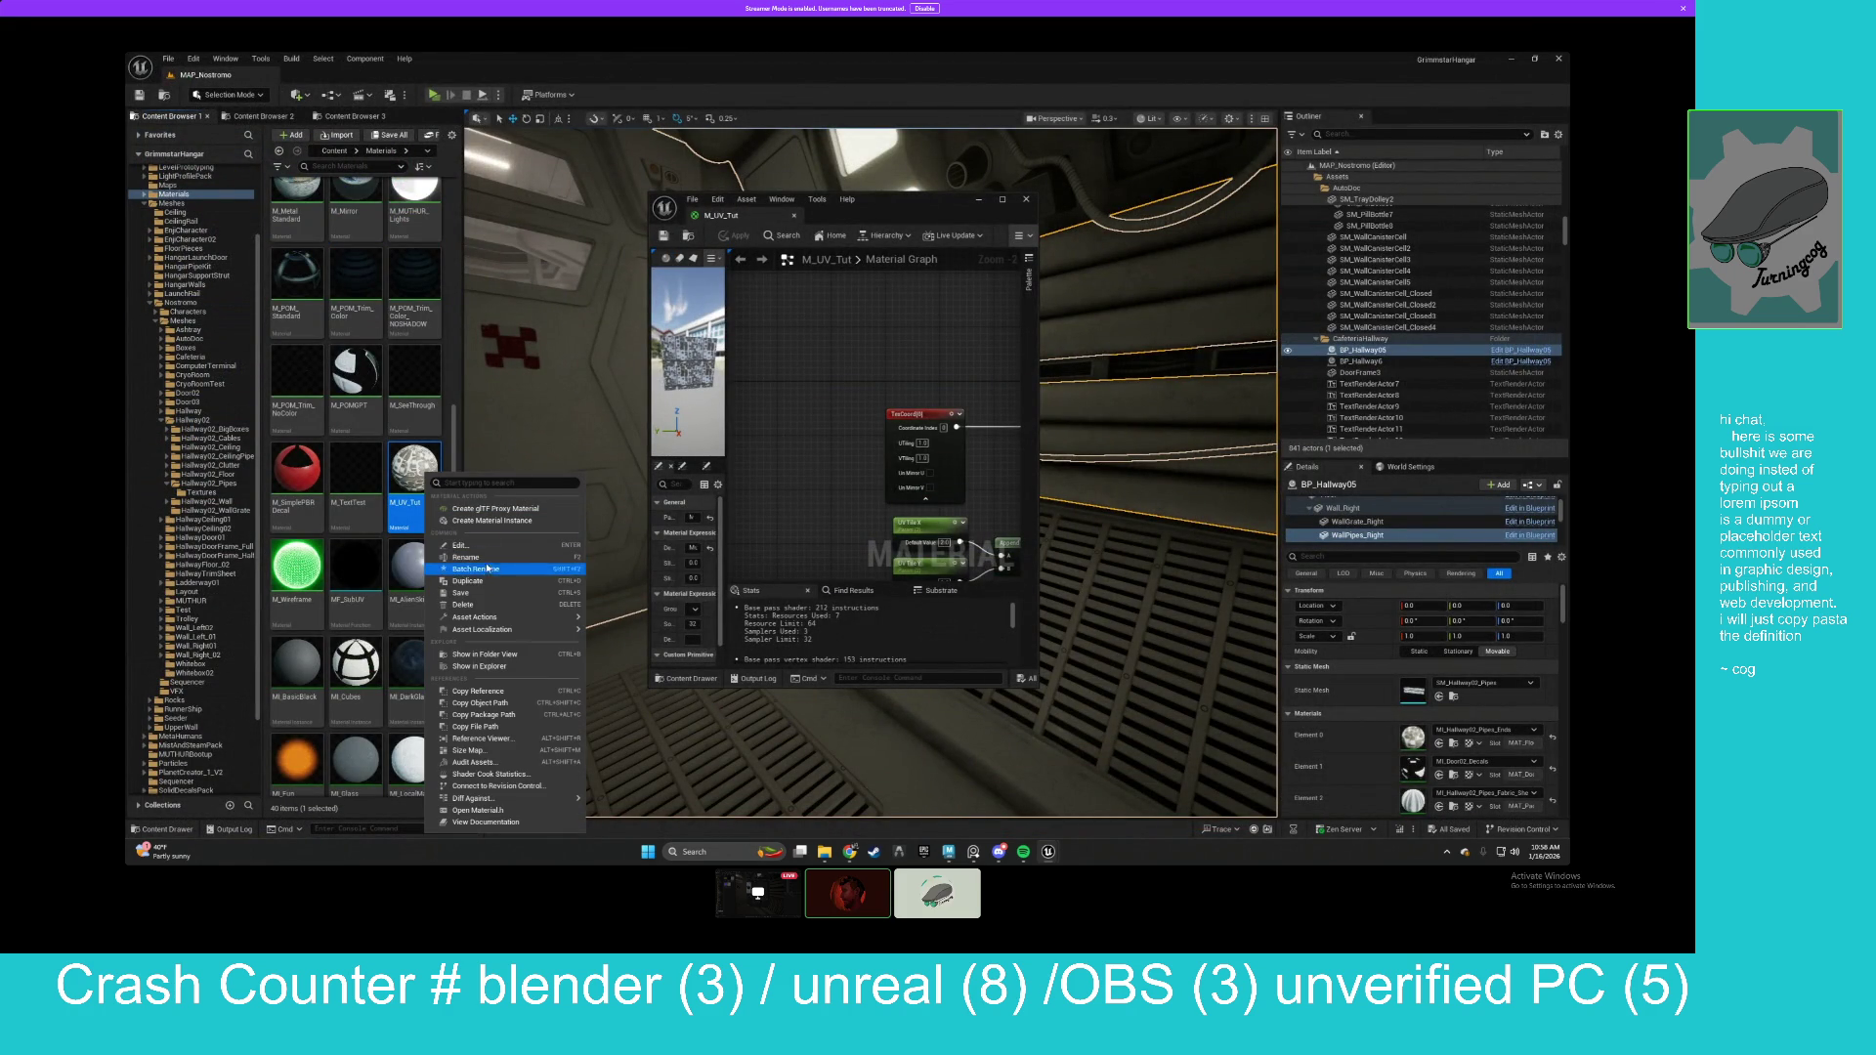
pyautogui.click(492, 520)
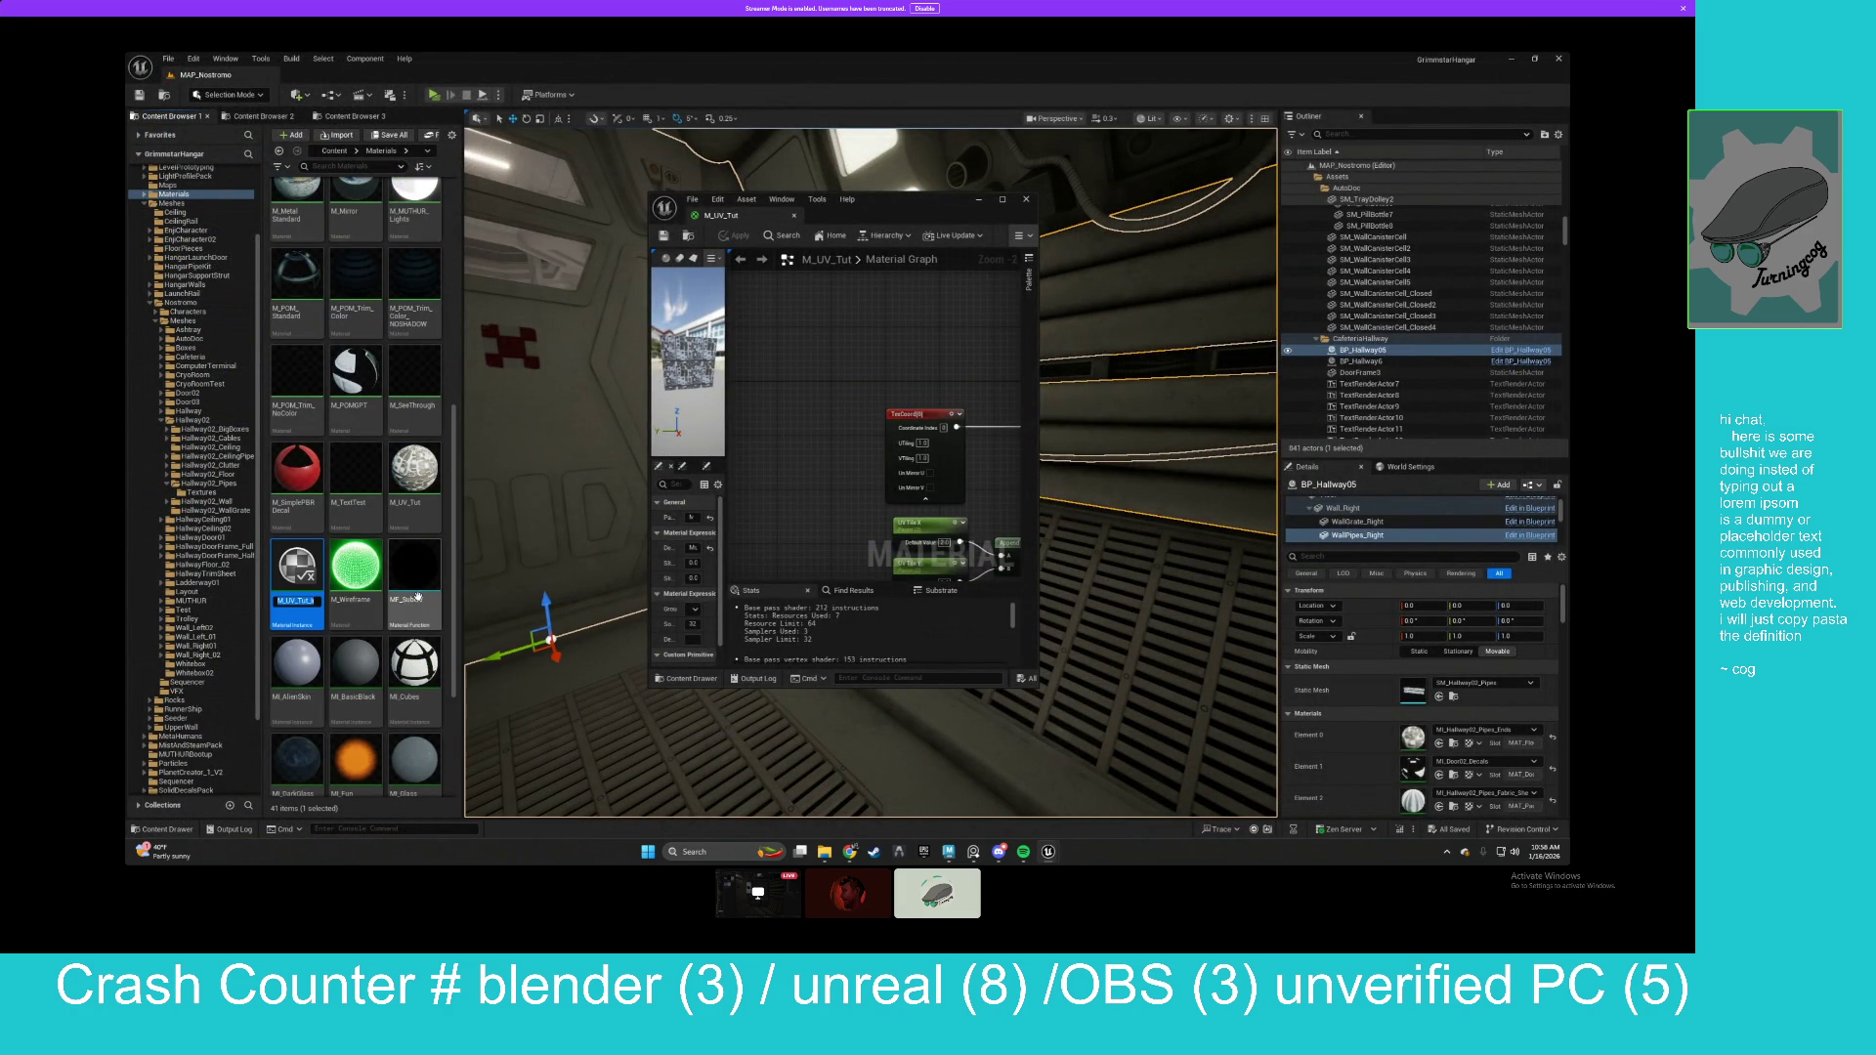
pyautogui.press('Return')
# Add a Box Brush from Place Actors > Geometry into the hallway level.
pyautogui.moveTo(1077, 445); pyautogui.dragTo(987, 478)
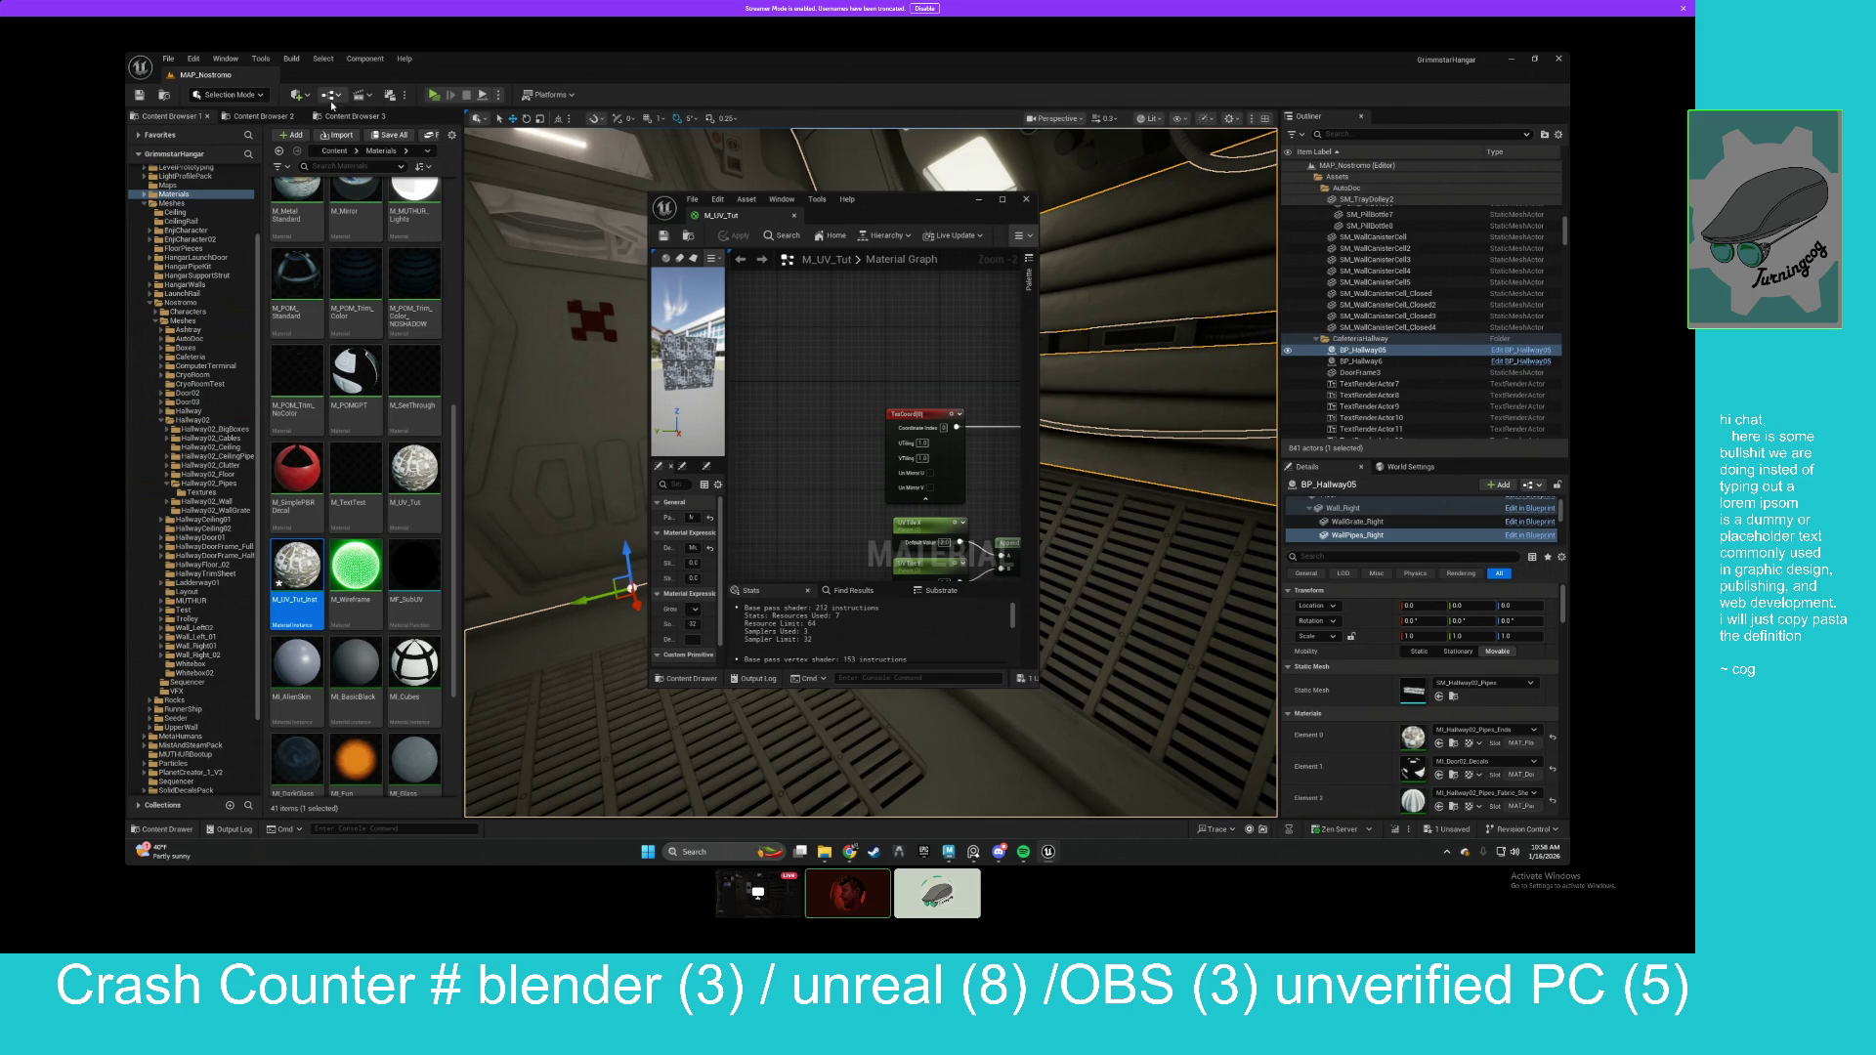
pyautogui.click(404, 58)
pyautogui.click(404, 59)
pyautogui.click(226, 58)
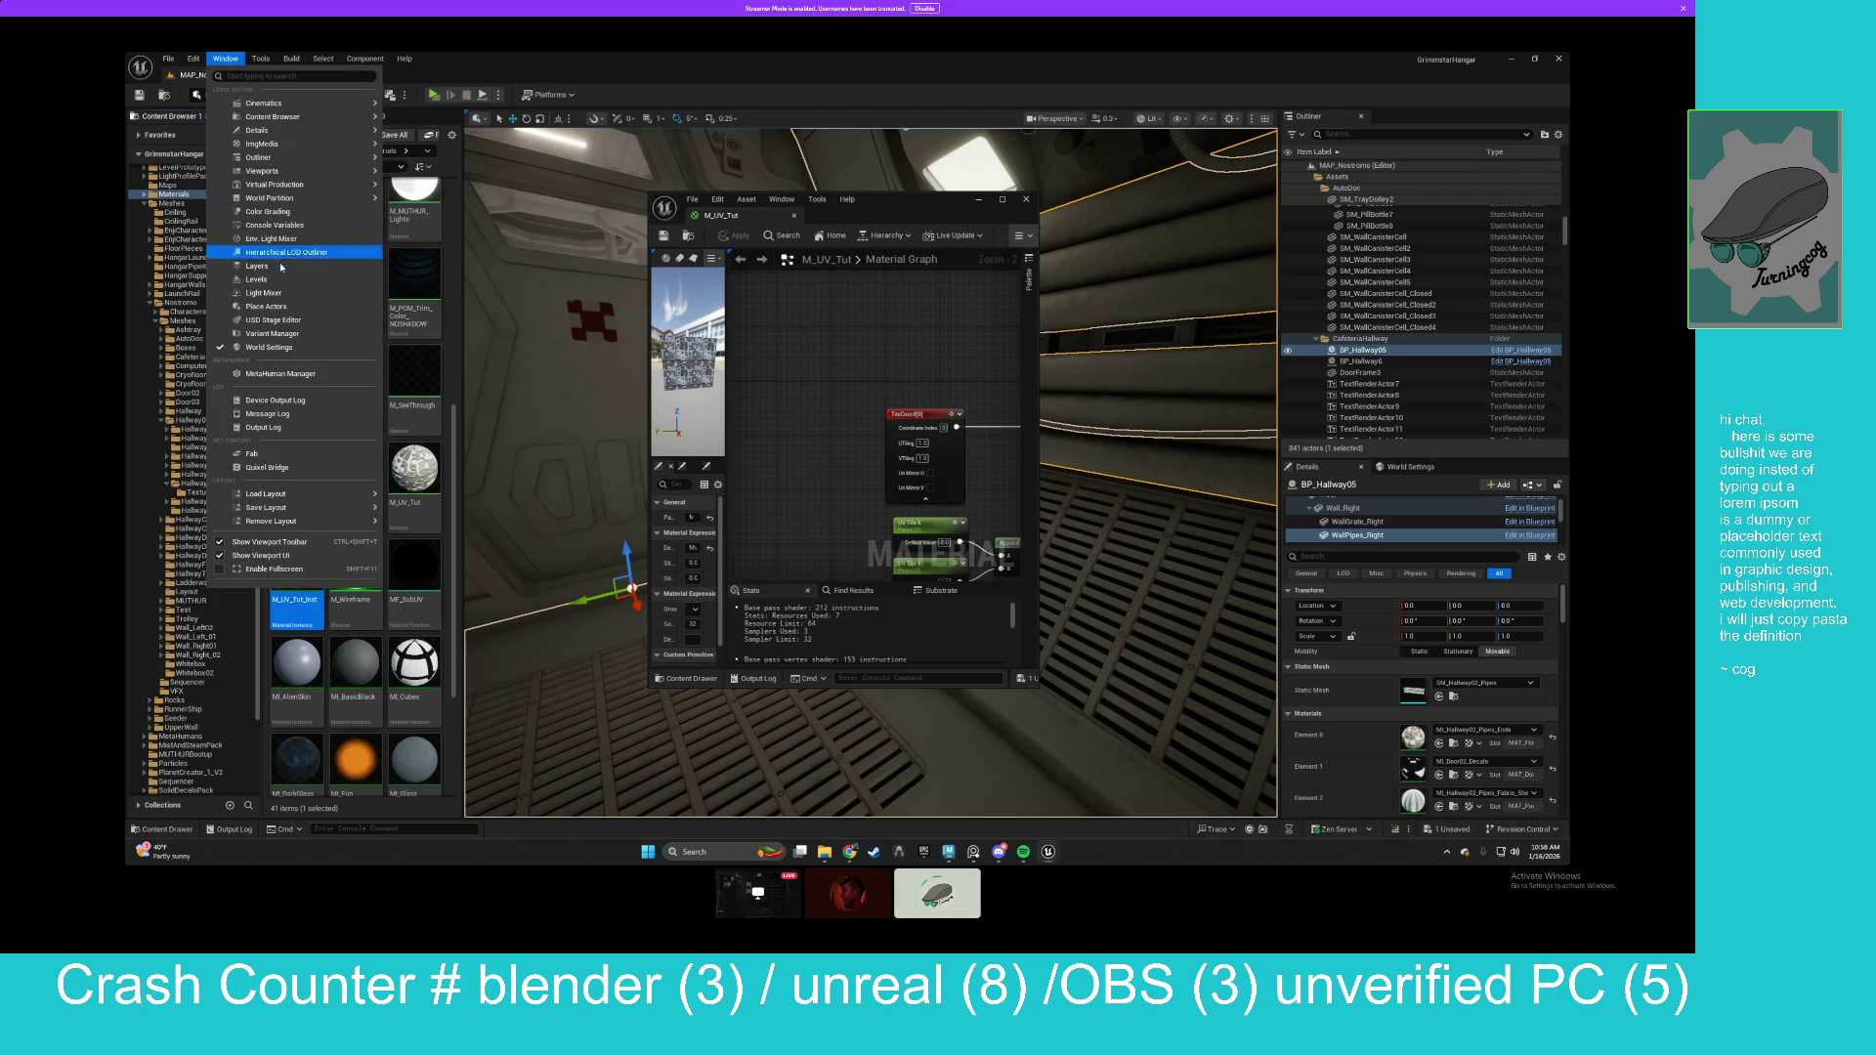
pyautogui.click(286, 305)
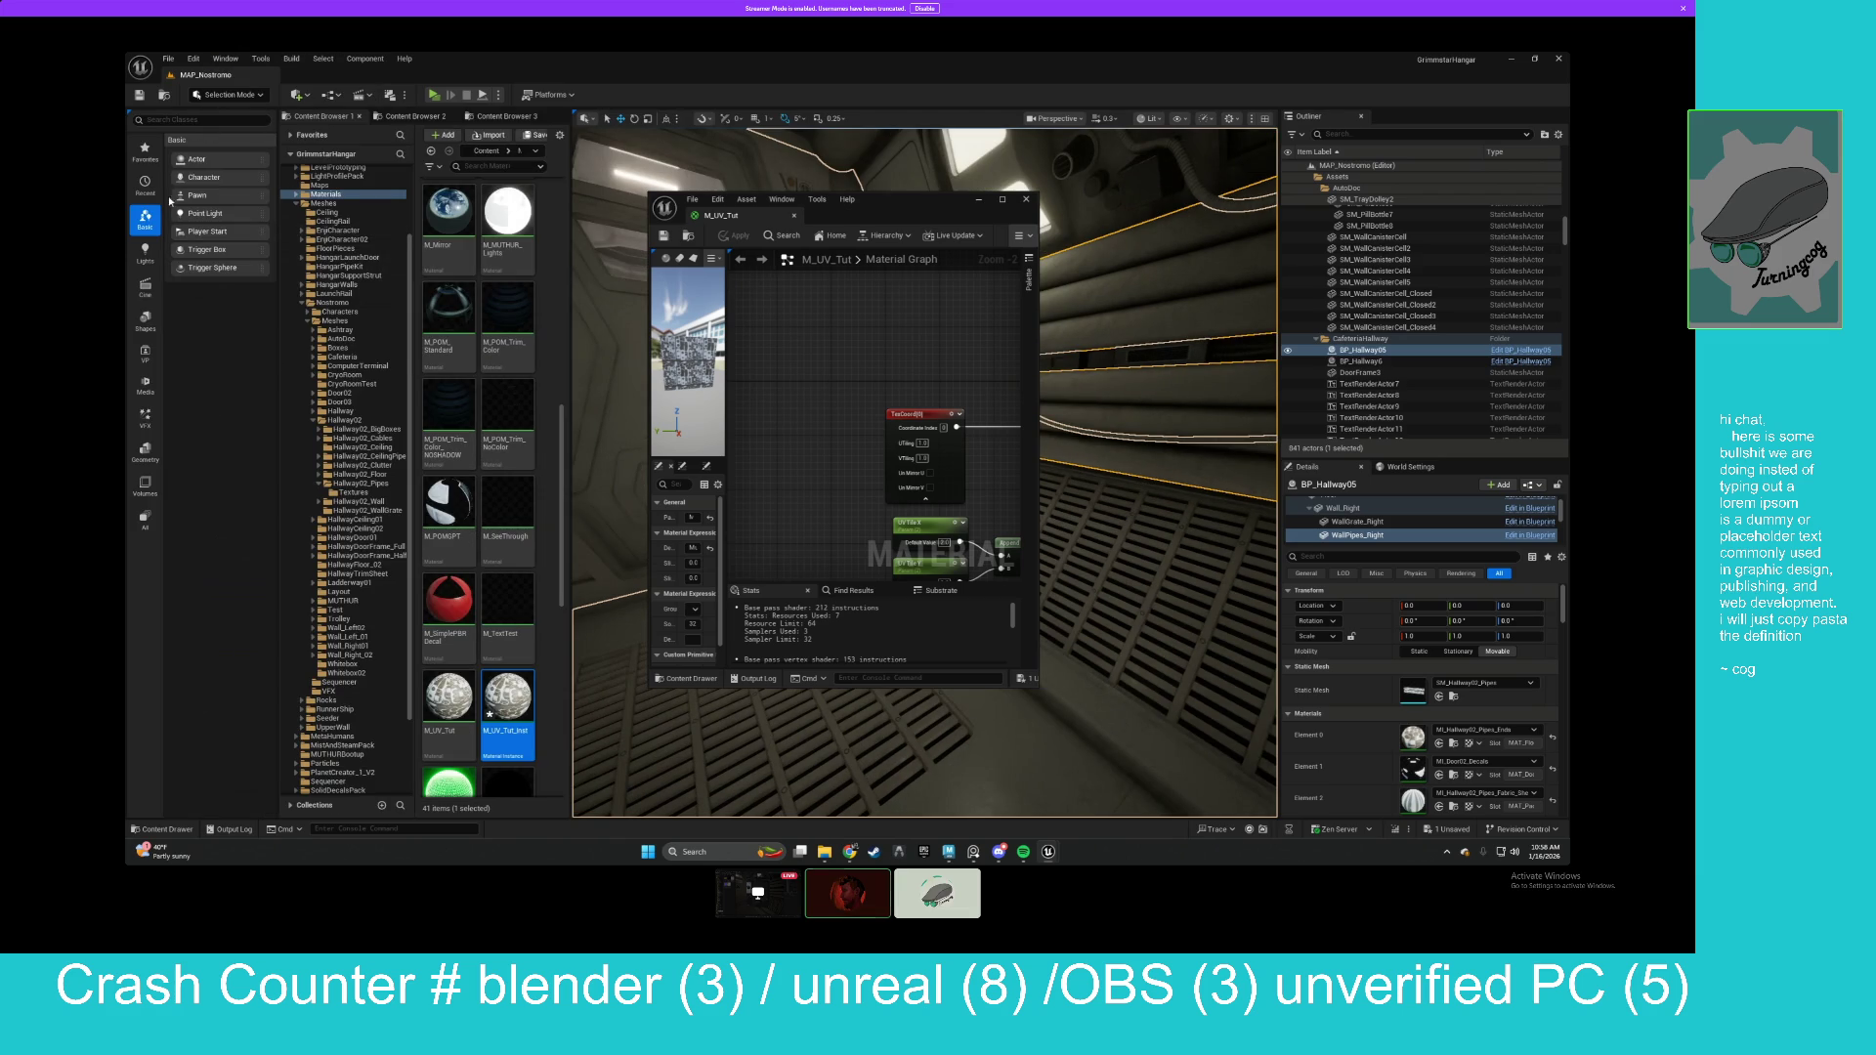
pyautogui.click(144, 453)
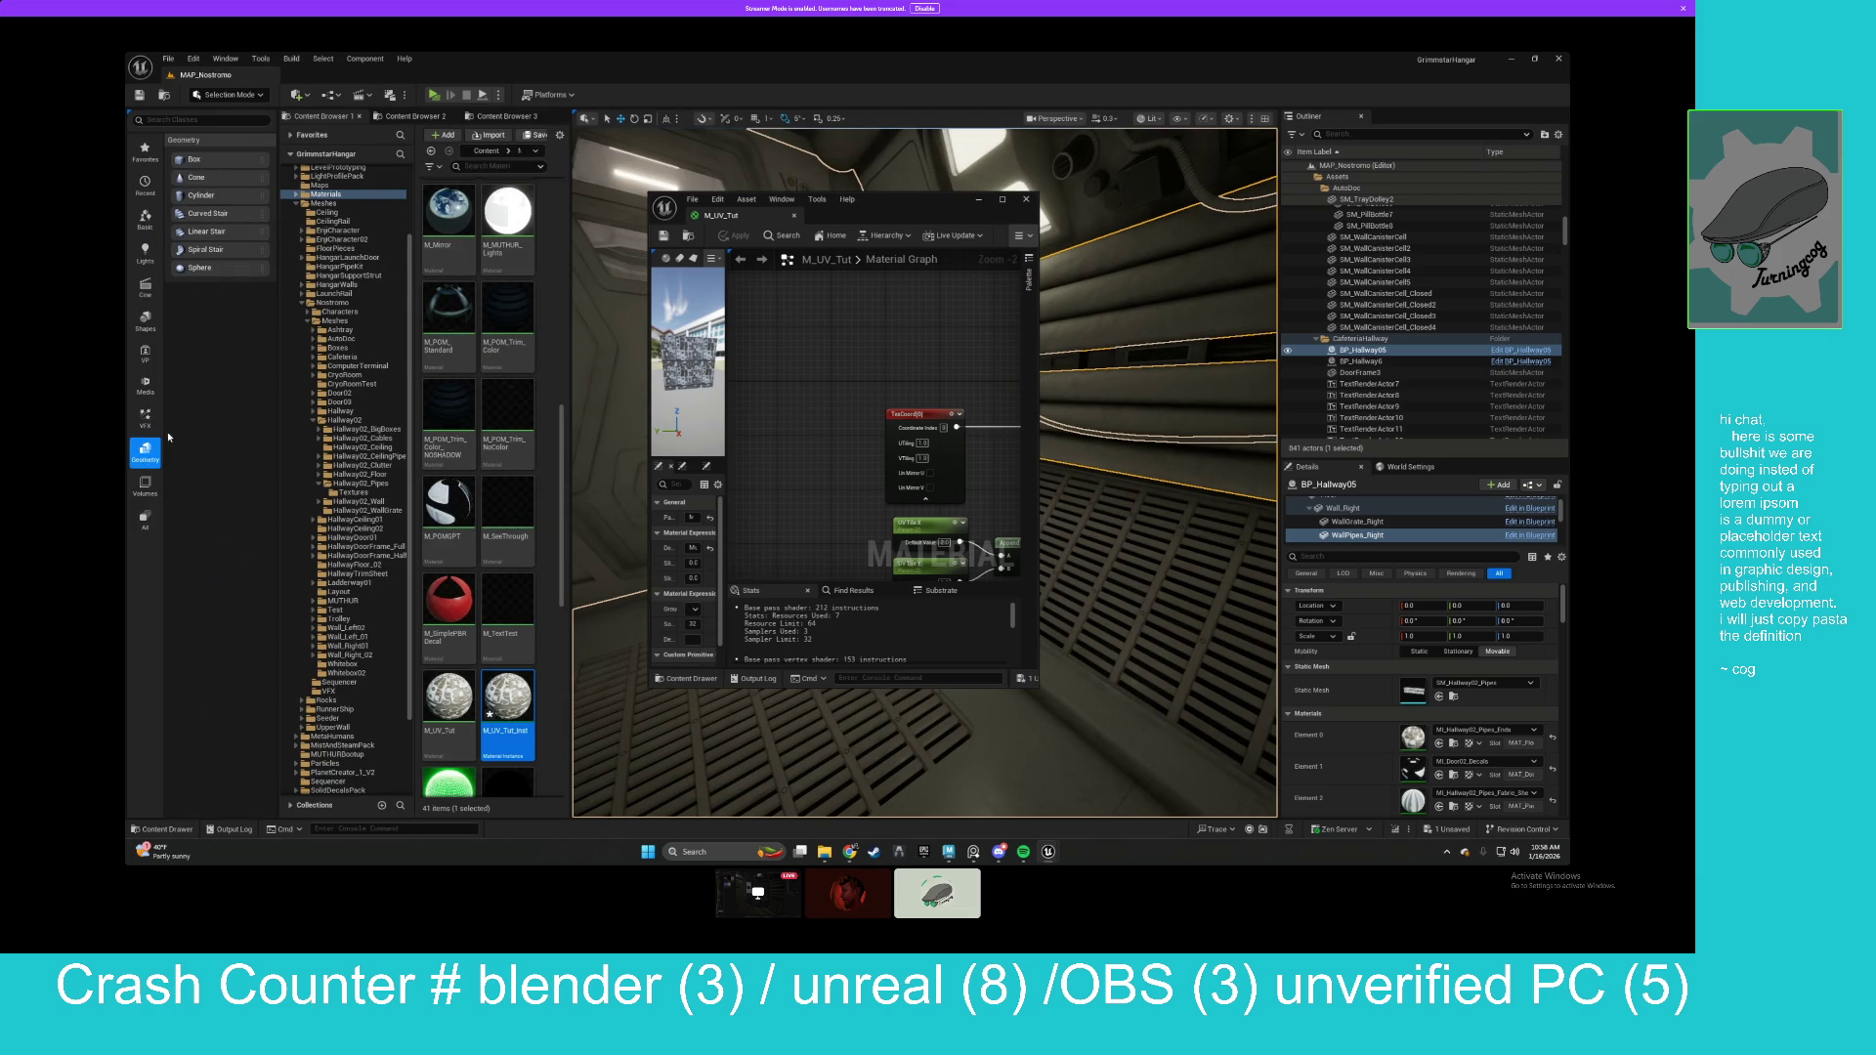
pyautogui.moveTo(194, 159); pyautogui.dragTo(911, 422)
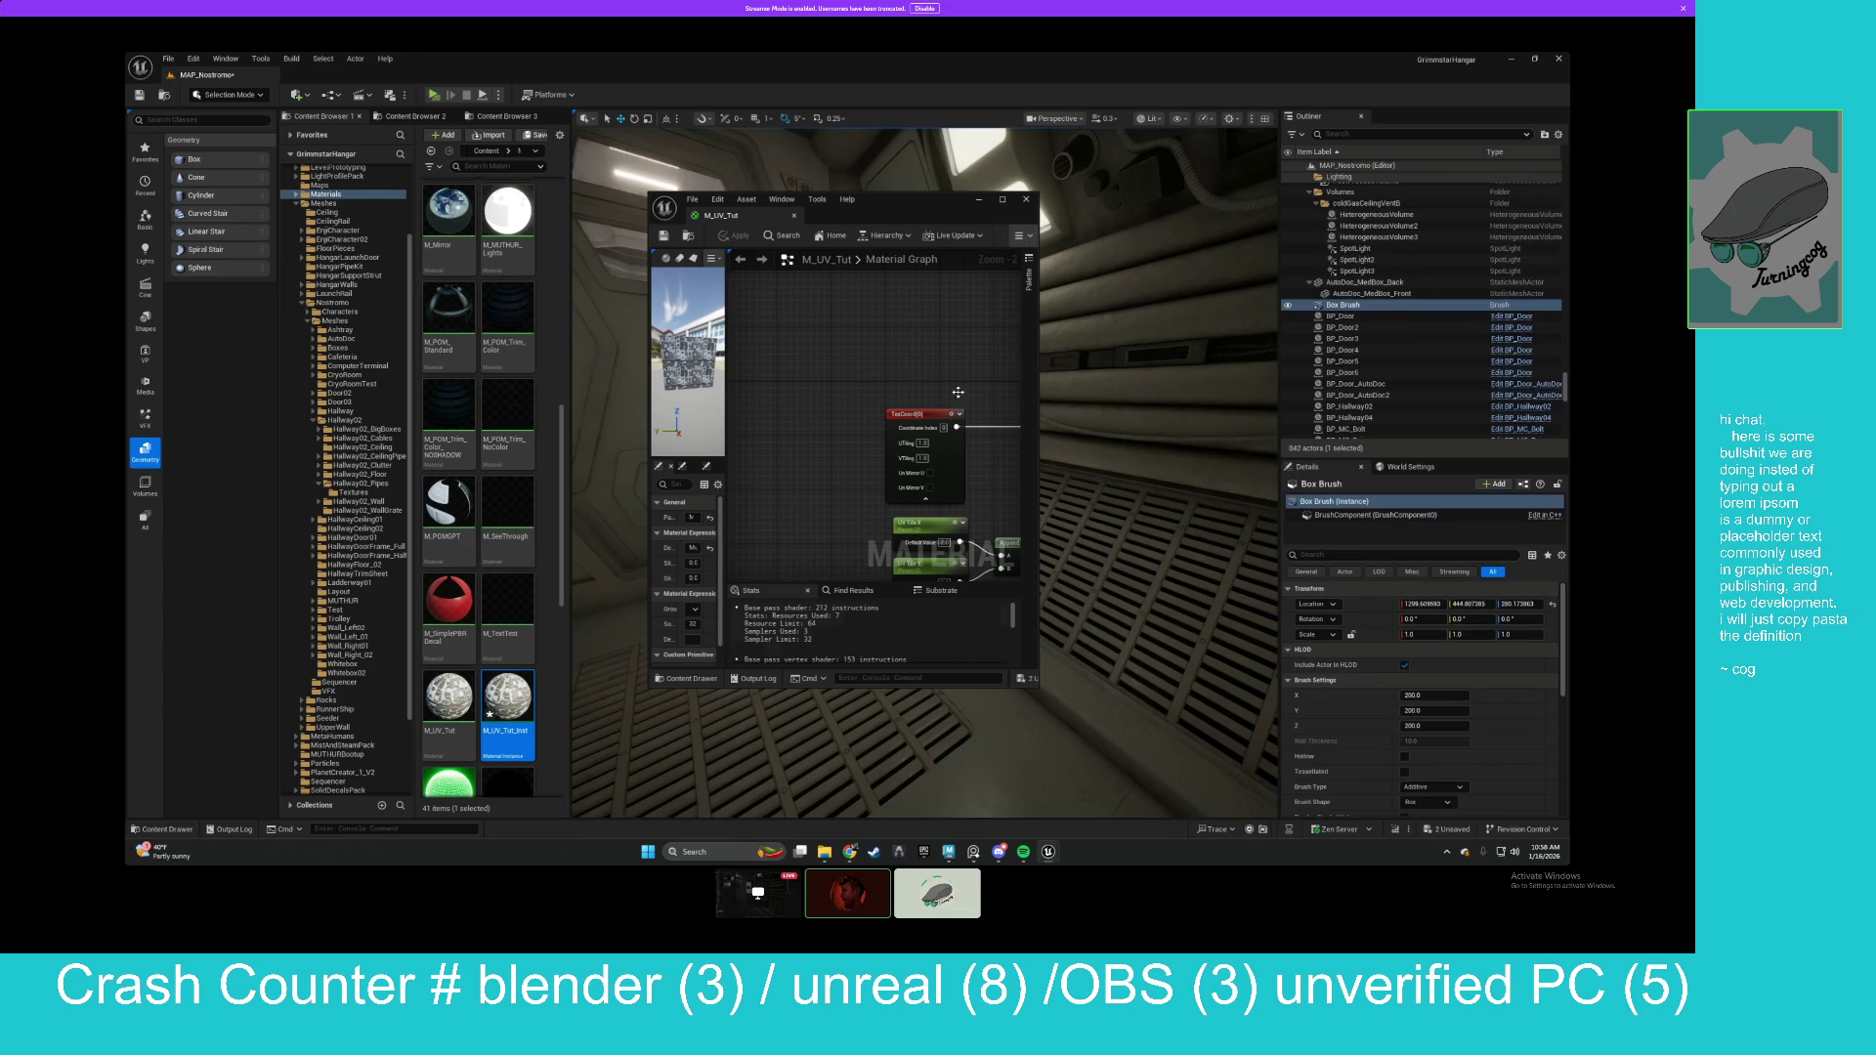
pyautogui.moveTo(928, 201); pyautogui.dragTo(612, 152)
pyautogui.moveTo(919, 469)
pyautogui.mouseDown()
pyautogui.moveTo(958, 430)
pyautogui.moveTo(977, 517)
pyautogui.mouseUp()
pyautogui.moveTo(606, 152); pyautogui.dragTo(882, 160)
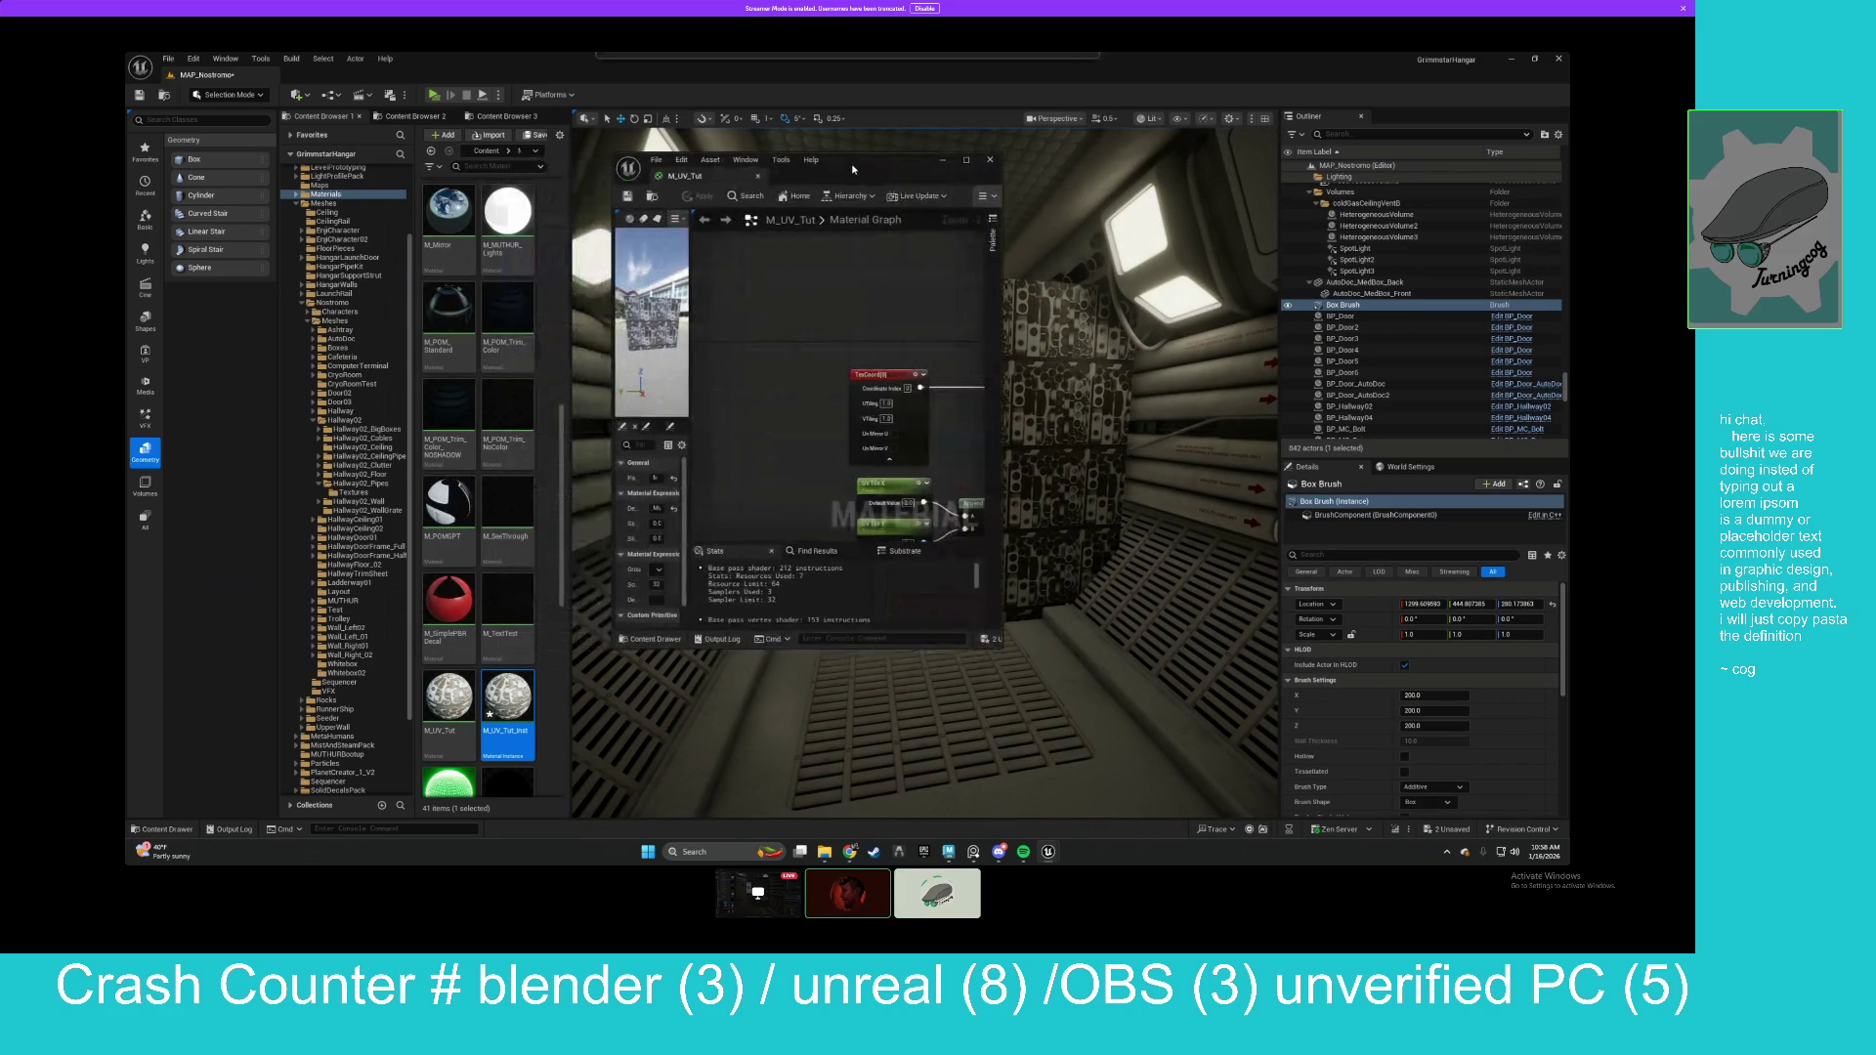
# In M_UV_Tut_Inst, override tiling and offset: UV Tile X about 3.36, Offset Y about 1.6.
pyautogui.doubleClick(507, 699)
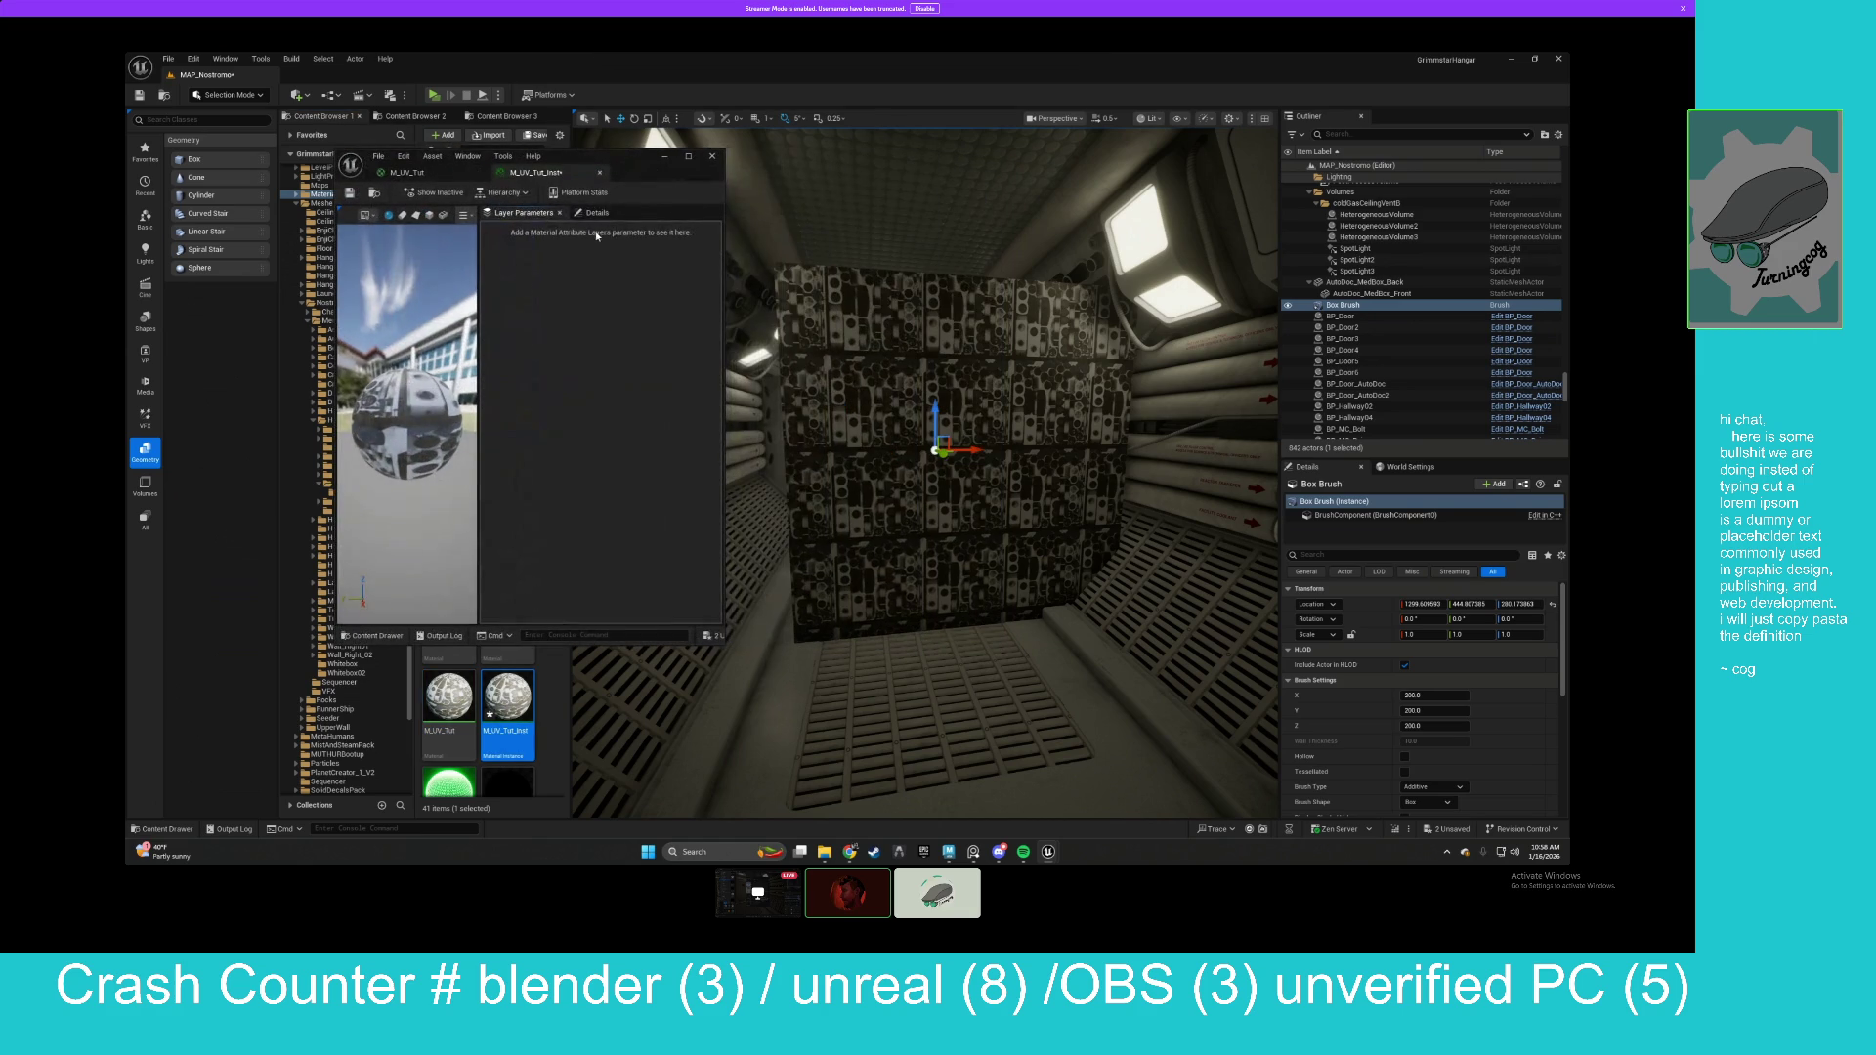
pyautogui.click(507, 282)
pyautogui.click(507, 296)
pyautogui.click(507, 311)
pyautogui.click(507, 327)
pyautogui.moveTo(615, 311)
pyautogui.mouseDown()
pyautogui.moveTo(674, 312)
pyautogui.moveTo(625, 311)
pyautogui.moveTo(635, 282)
pyautogui.moveTo(679, 281)
pyautogui.mouseUp()
pyautogui.moveTo(616, 297); pyautogui.dragTo(723, 297)
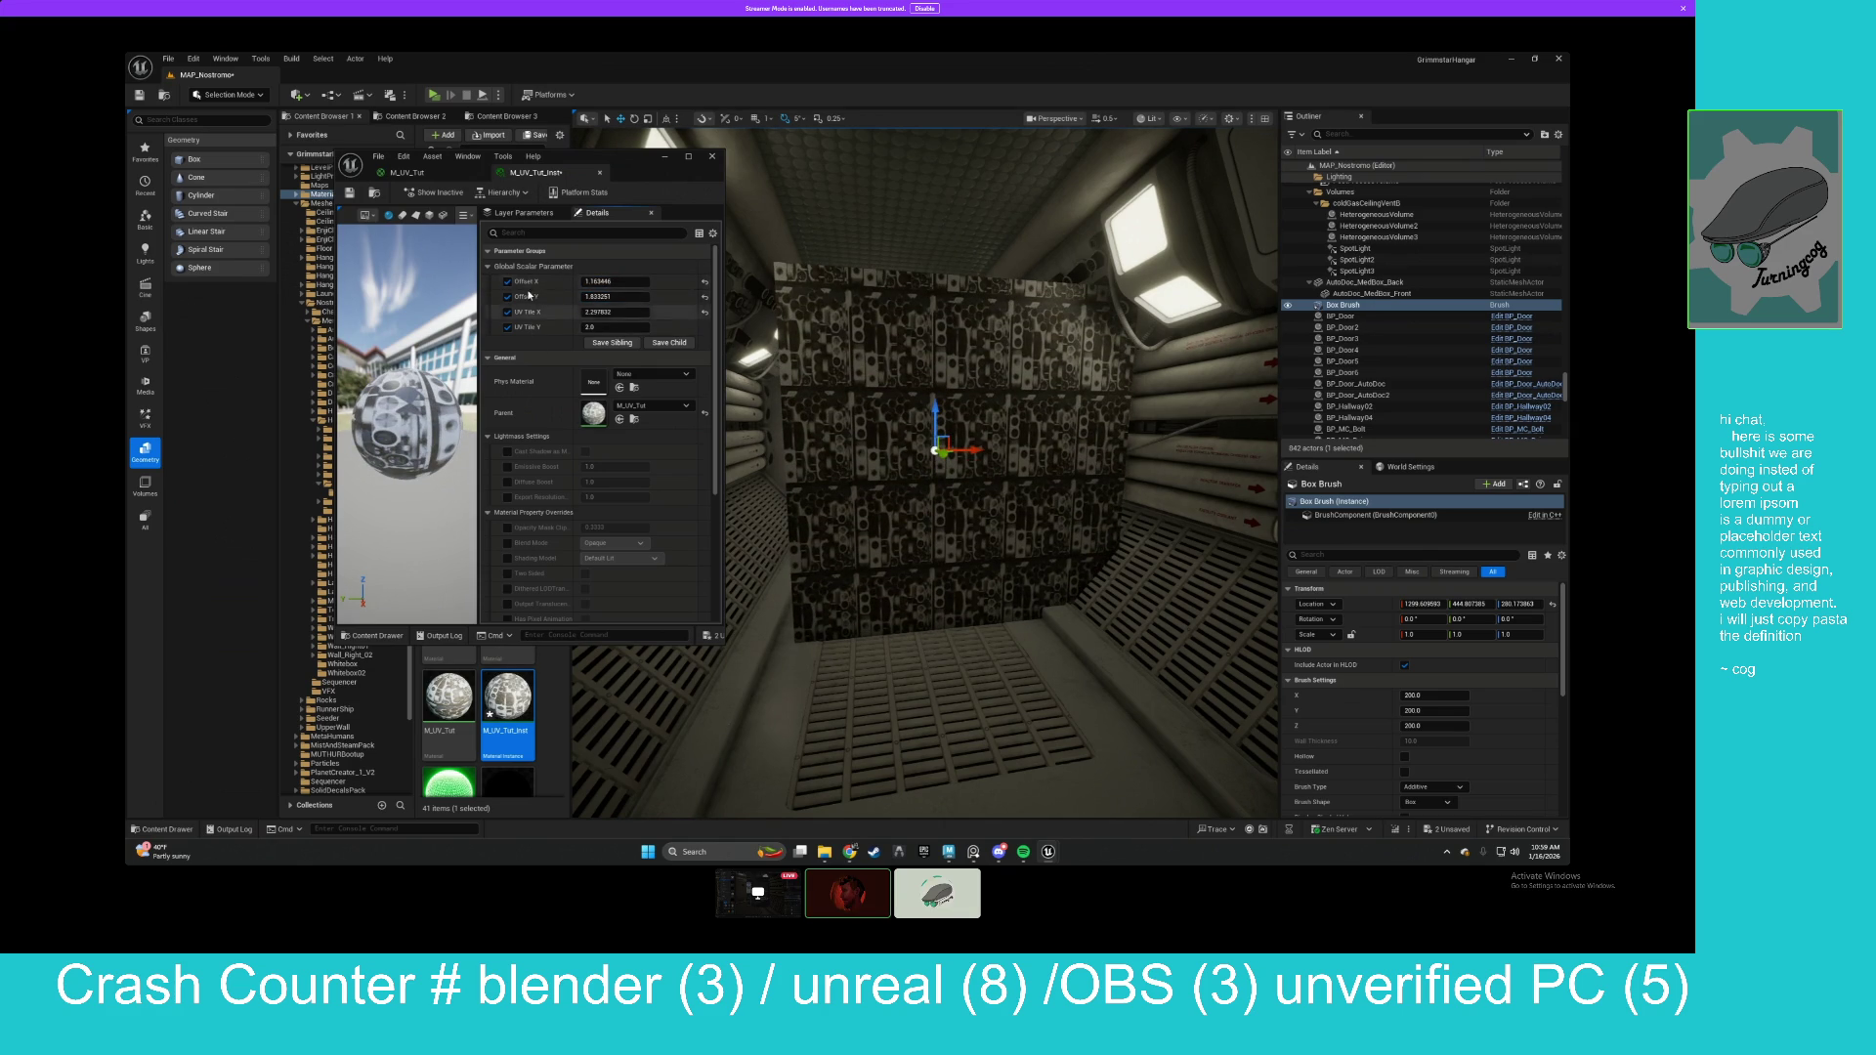
# Return to the M_UV_Tut graph full-screen and move the TexCoord node further left.
pyautogui.click(407, 172)
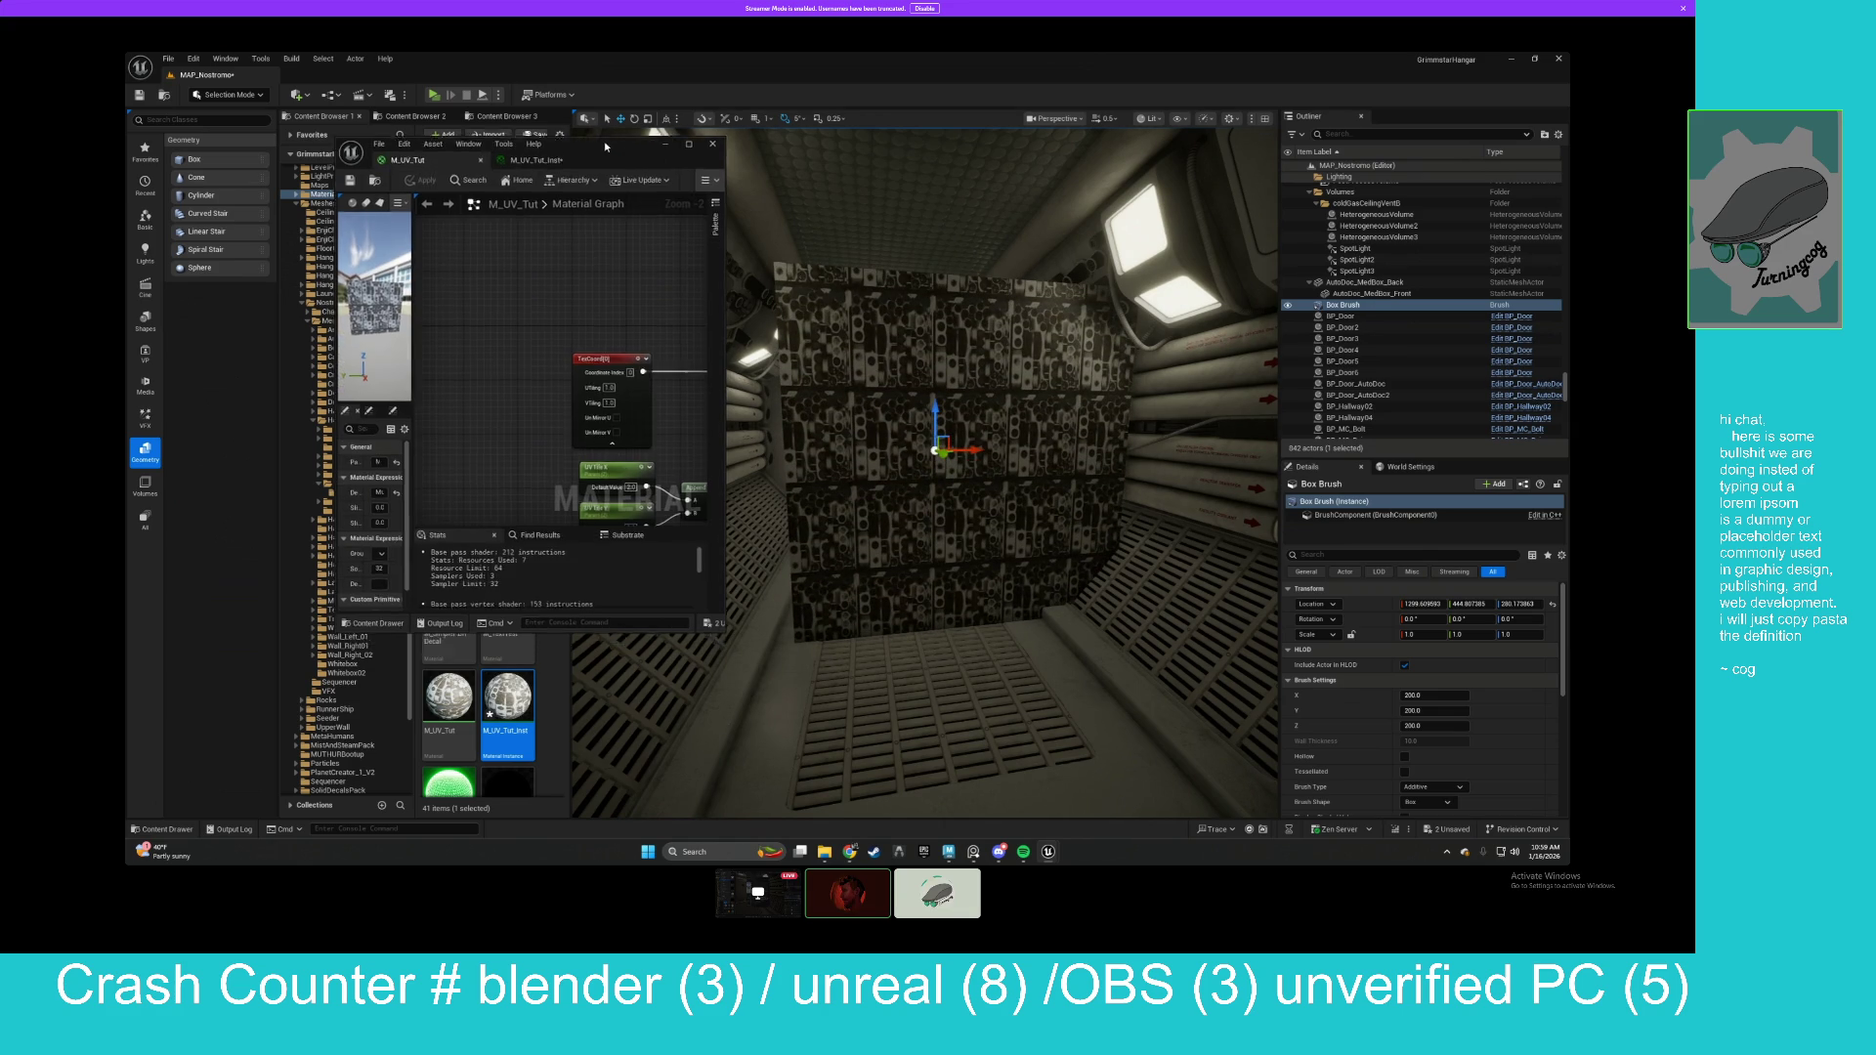
pyautogui.doubleClick(605, 159)
pyautogui.moveTo(805, 424); pyautogui.dragTo(1045, 440)
pyautogui.moveTo(858, 267); pyautogui.dragTo(695, 267)
pyautogui.click(742, 454)
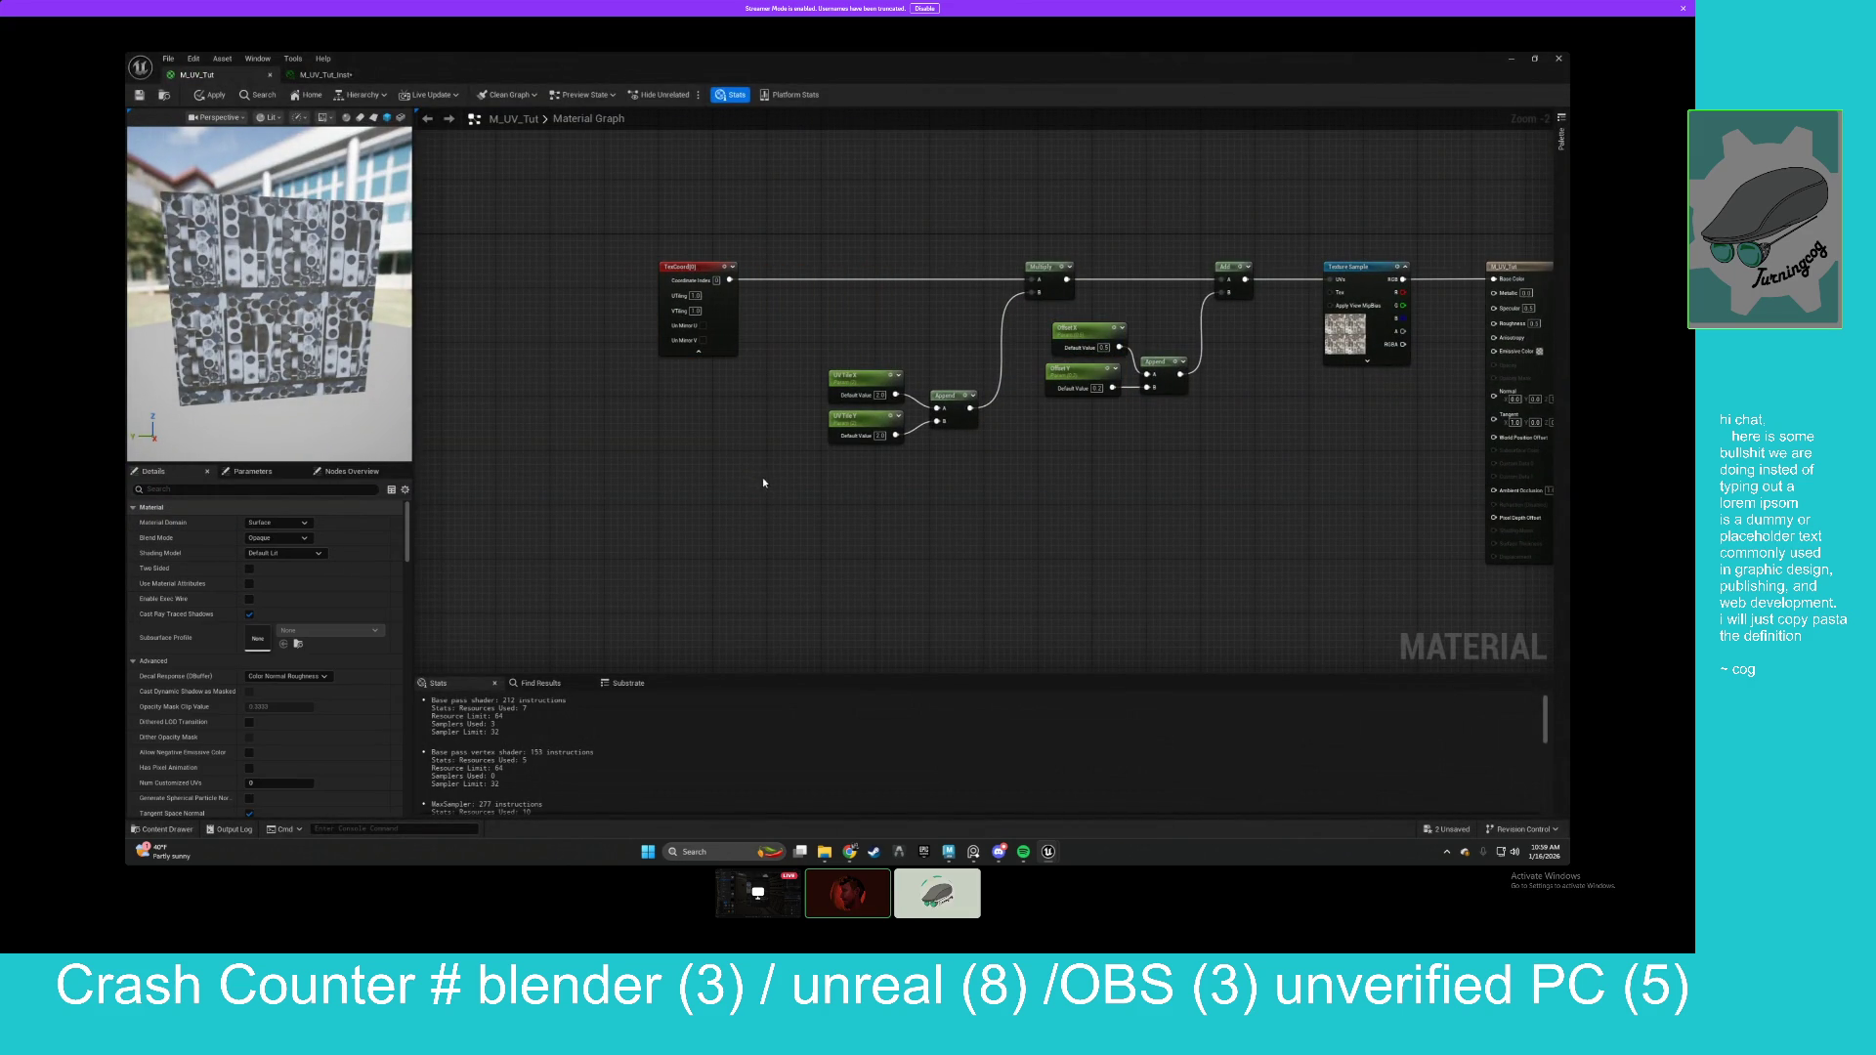
# Add a Constant4Vector and convert it into a vector parameter named UVs.
pyautogui.click(749, 468)
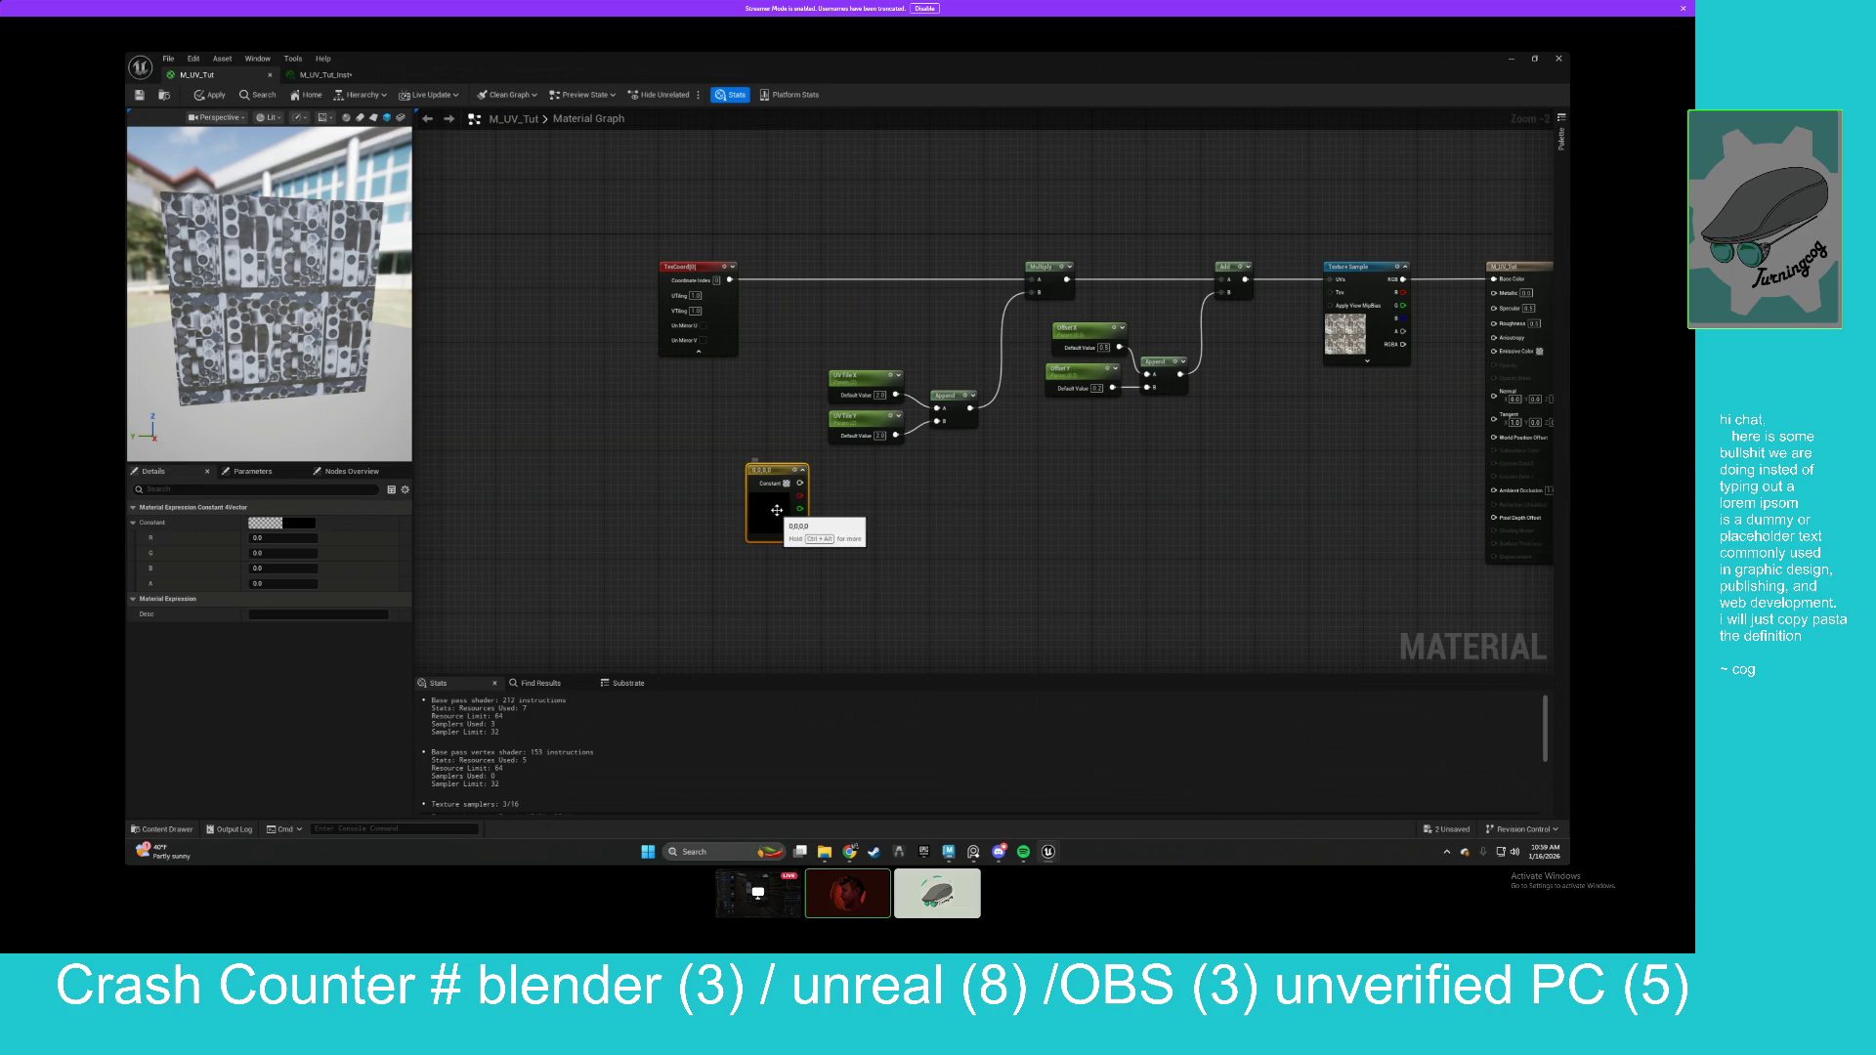
pyautogui.rightClick(770, 475)
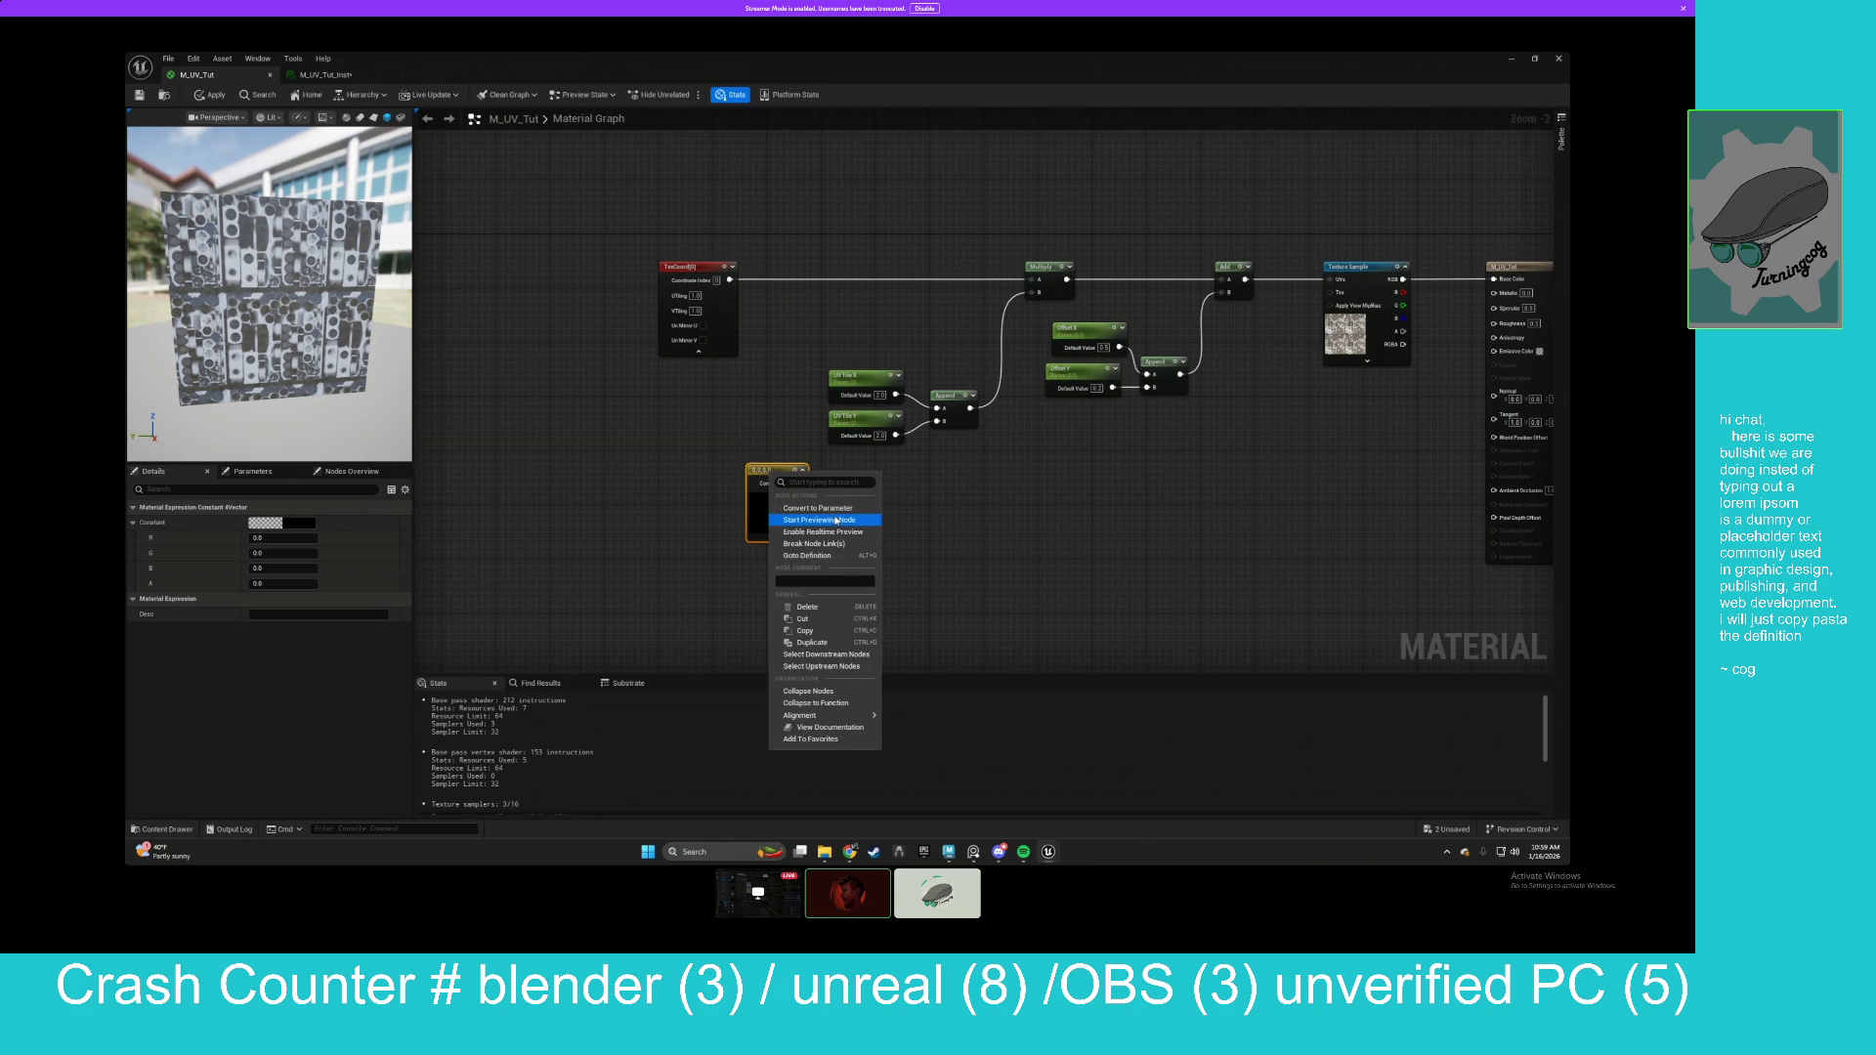
pyautogui.click(821, 520)
pyautogui.rightClick(768, 475)
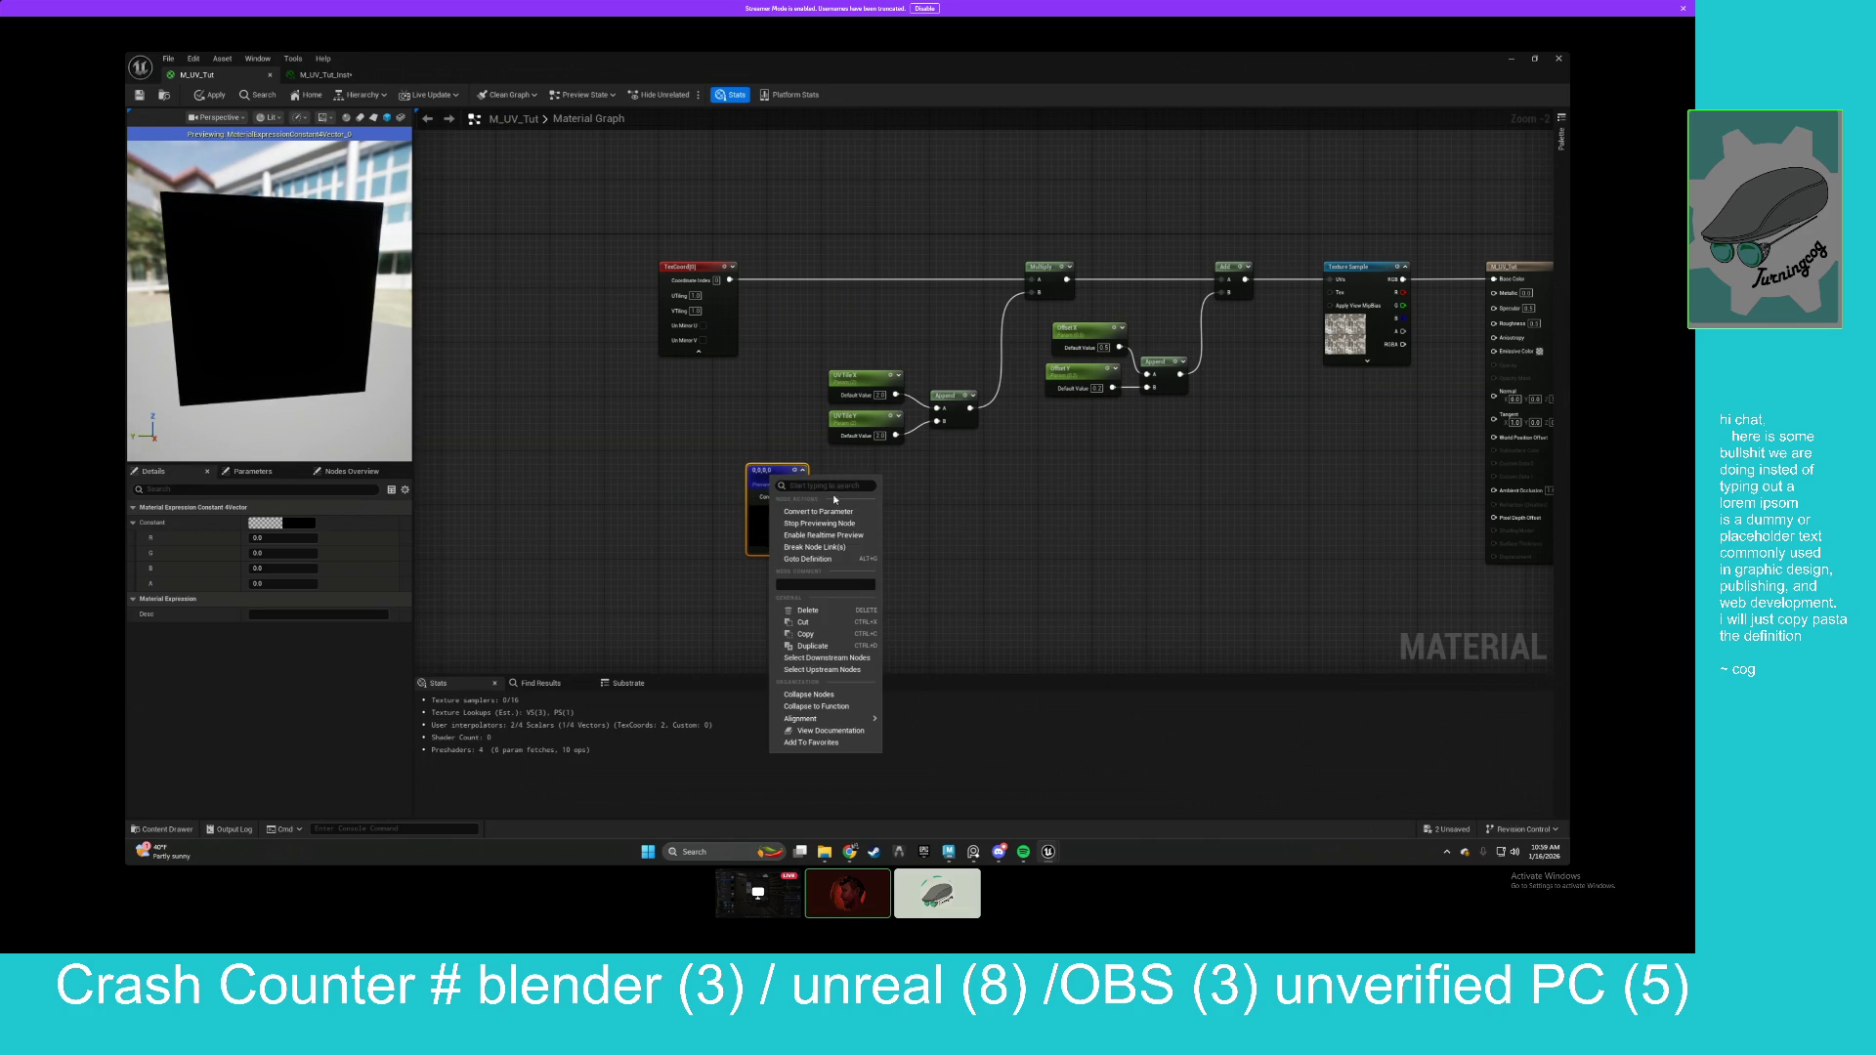
pyautogui.click(826, 520)
pyautogui.rightClick(785, 475)
pyautogui.click(826, 509)
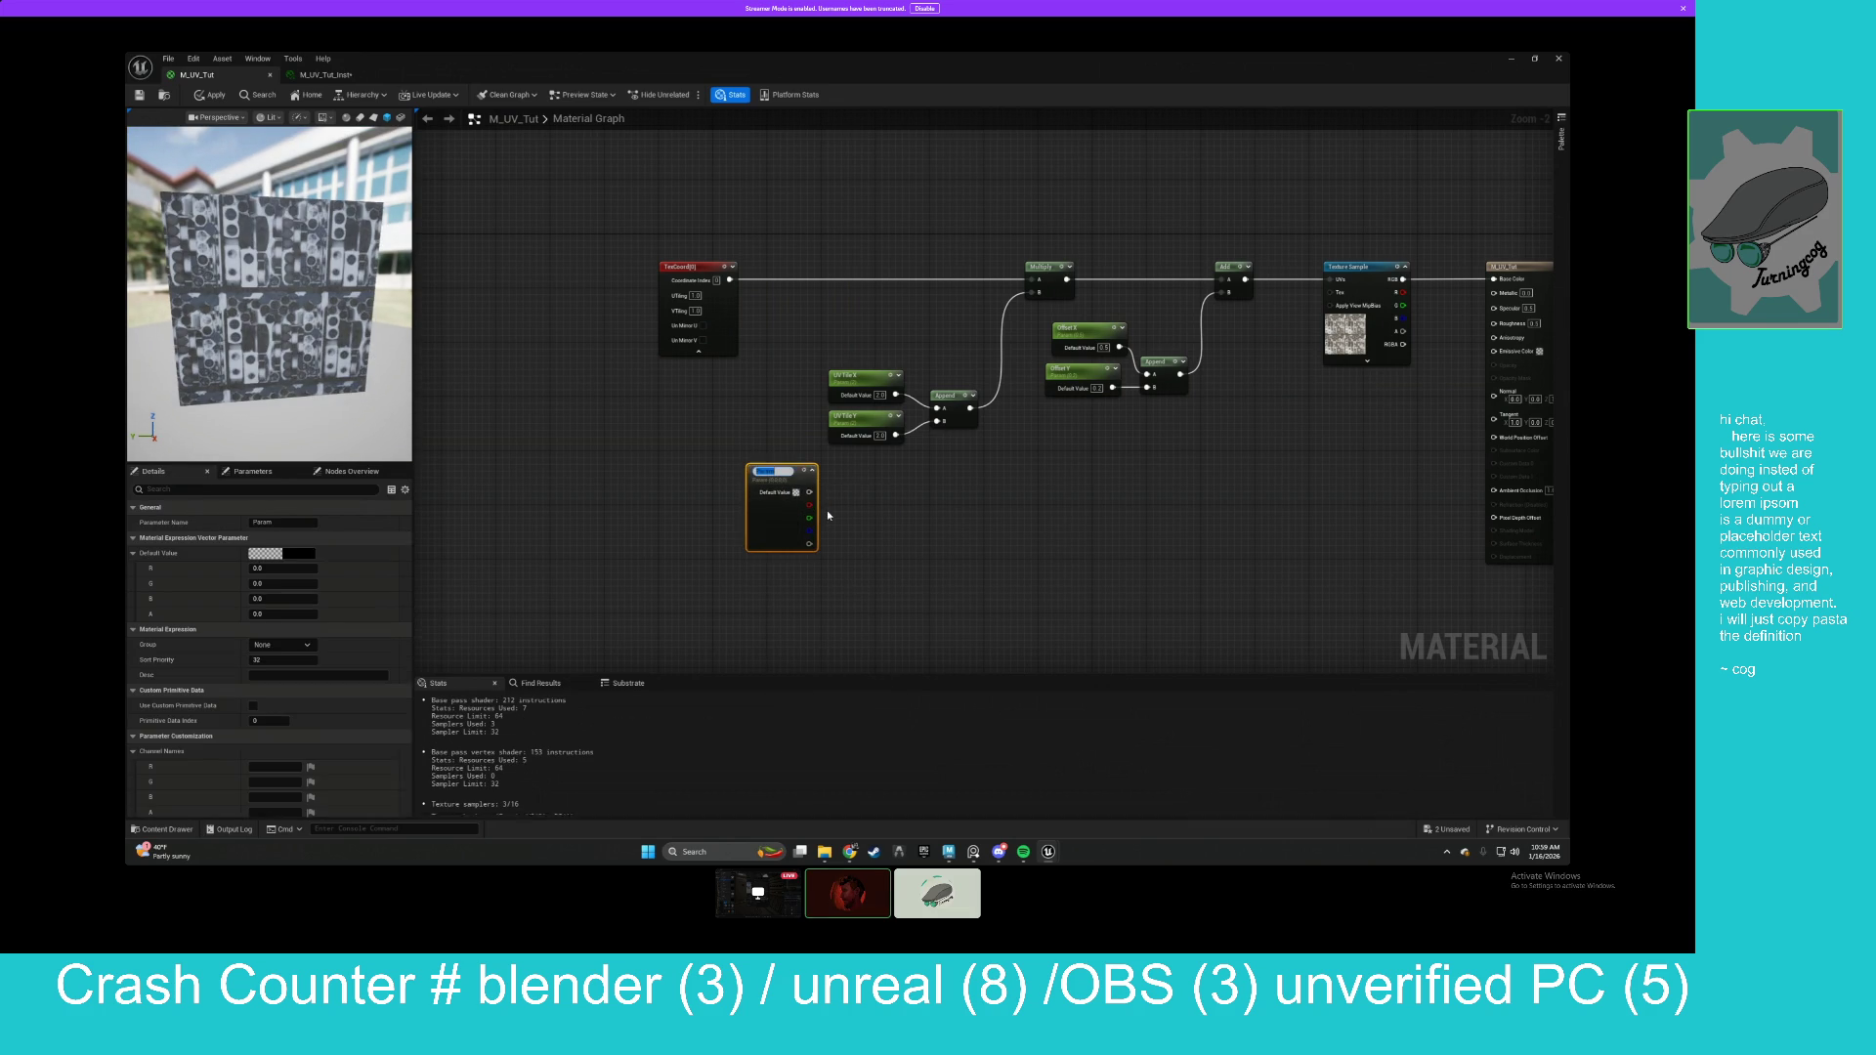
pyautogui.write('UV')
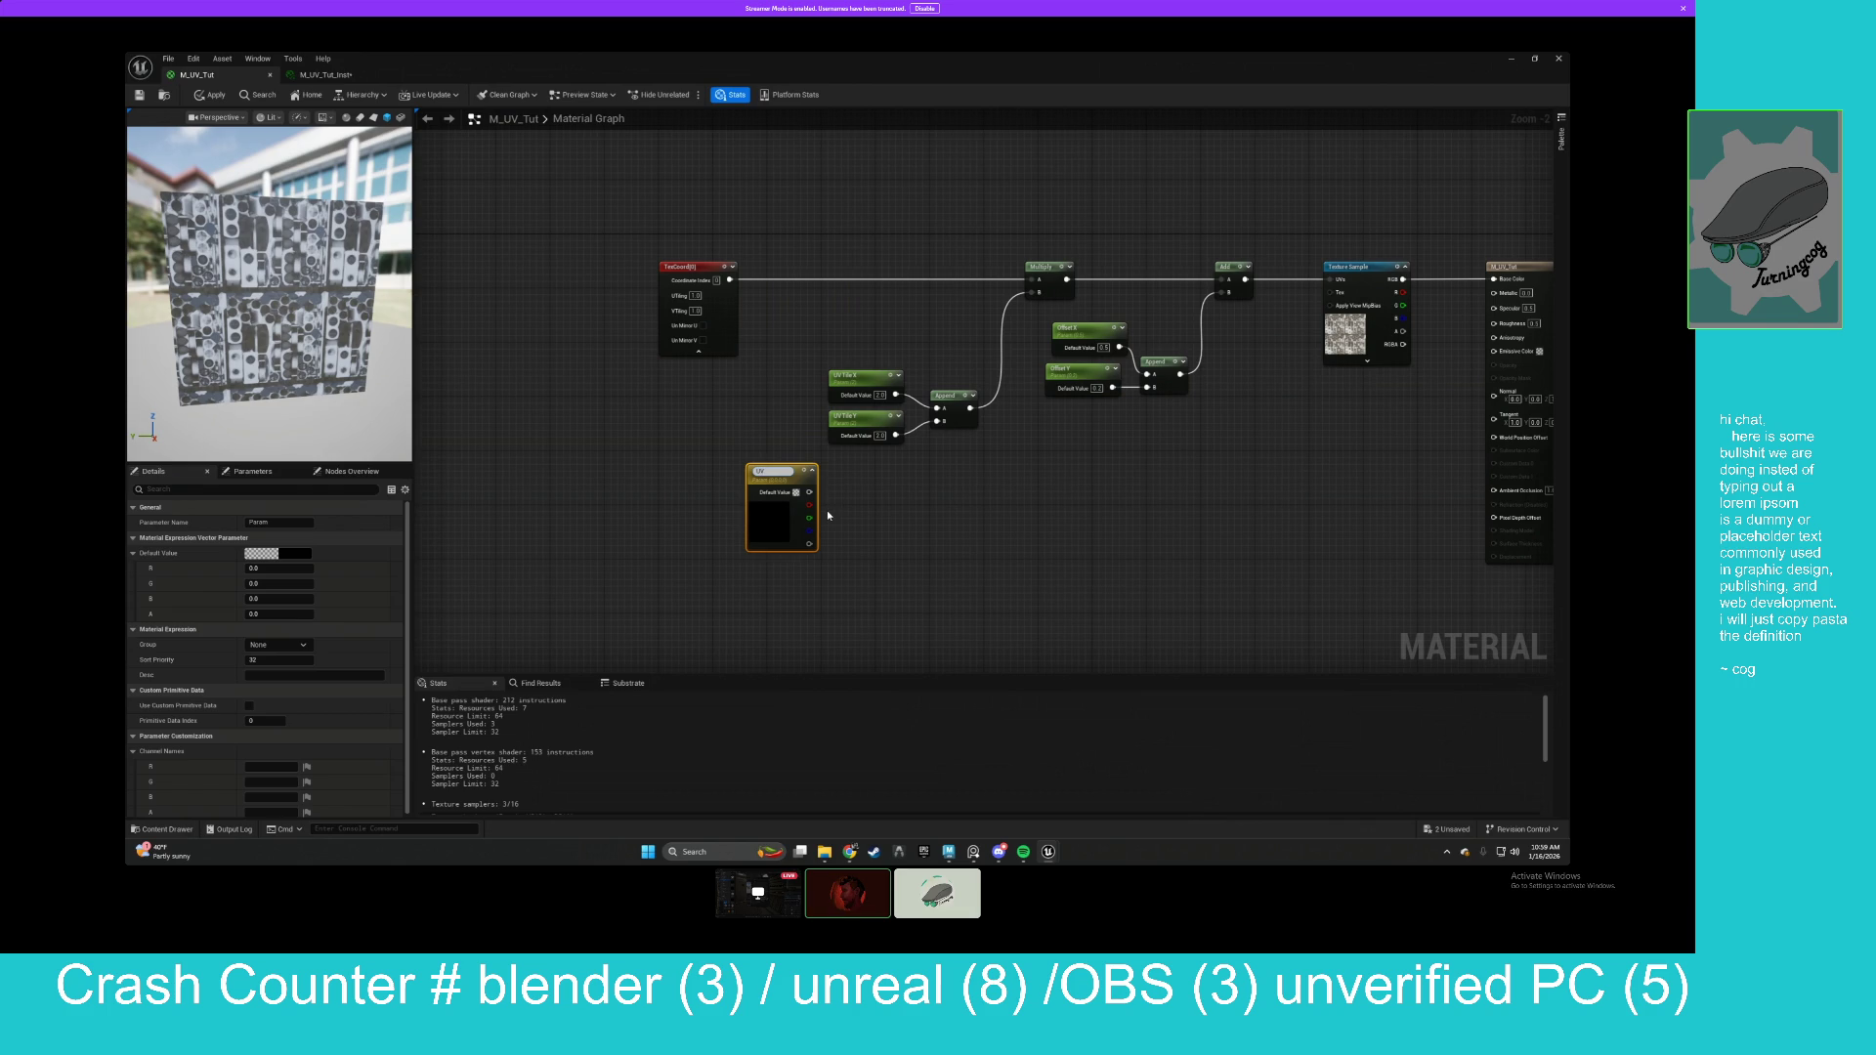
pyautogui.write('s')
pyautogui.press('Return')
# Wire the UVs parameter's channels into the two Append nodes.
pyautogui.moveTo(812, 535); pyautogui.dragTo(778, 473)
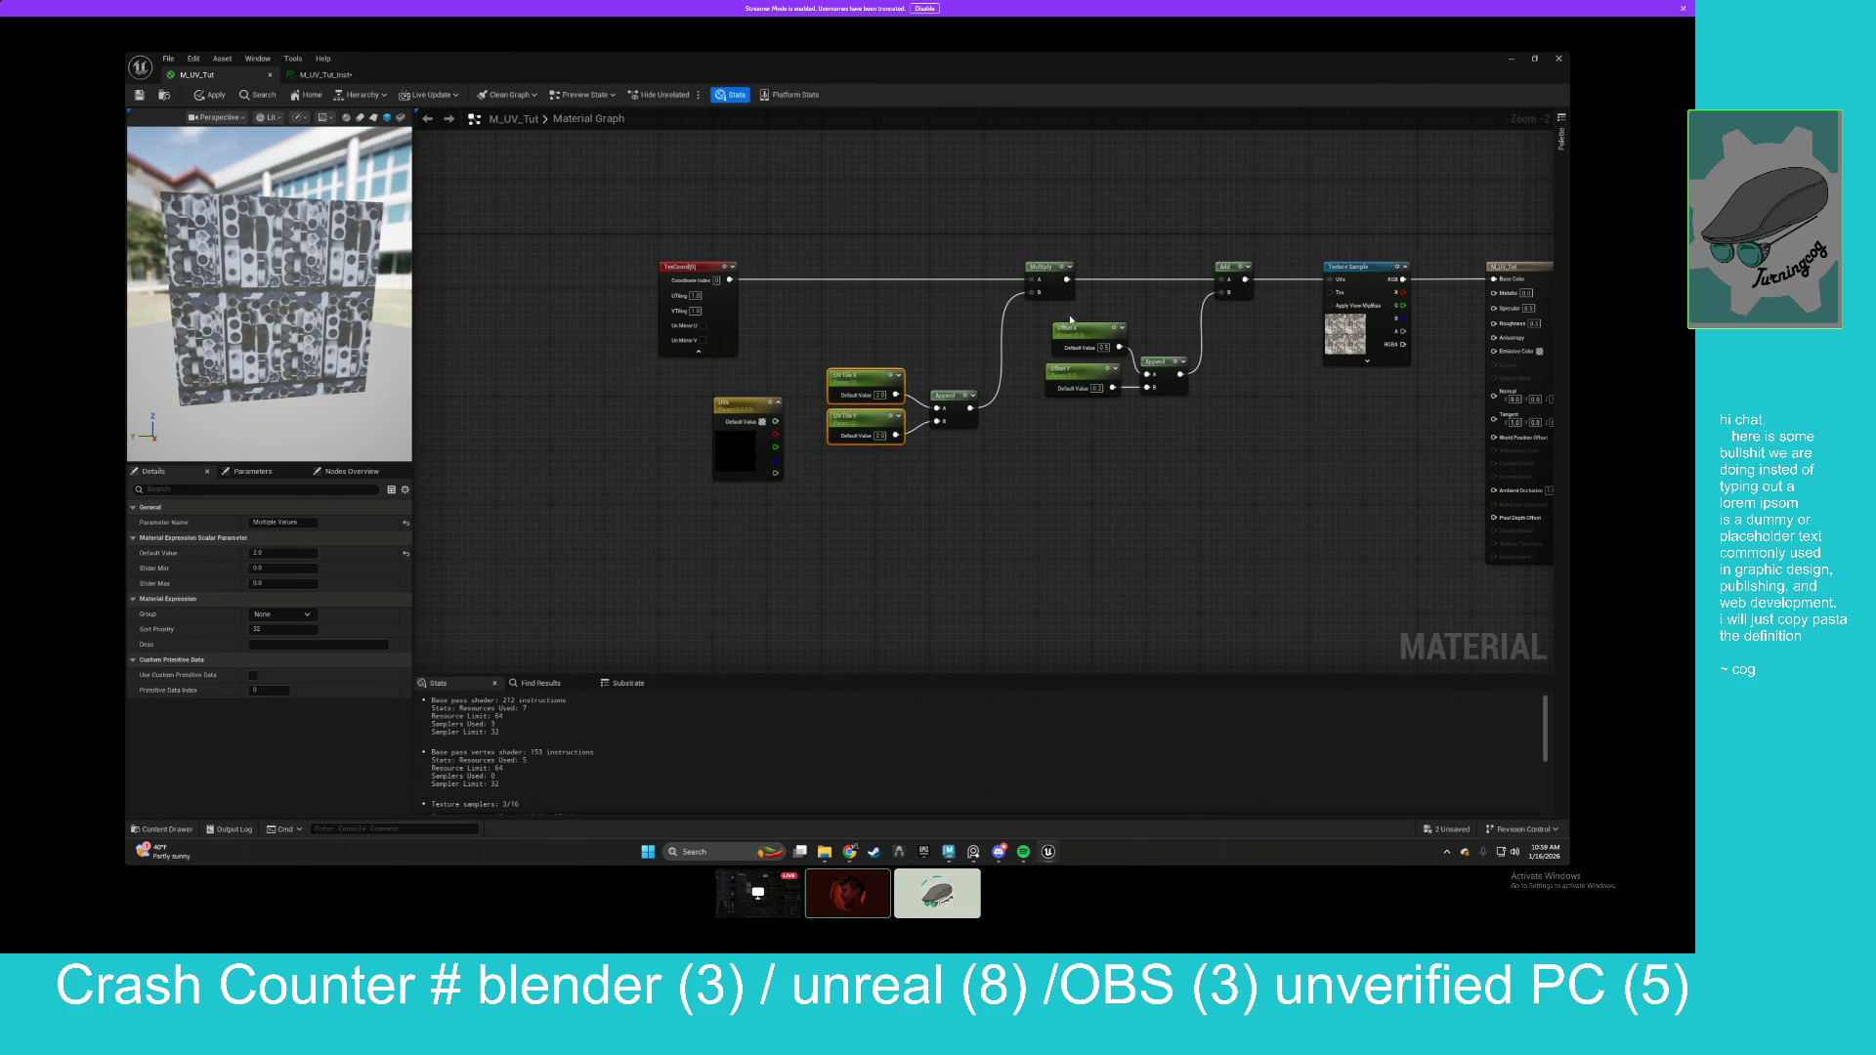
pyautogui.moveTo(916, 338); pyautogui.dragTo(821, 451)
pyautogui.moveTo(1044, 267); pyautogui.dragTo(1117, 437)
pyautogui.hotkey('ctrl', 'z')
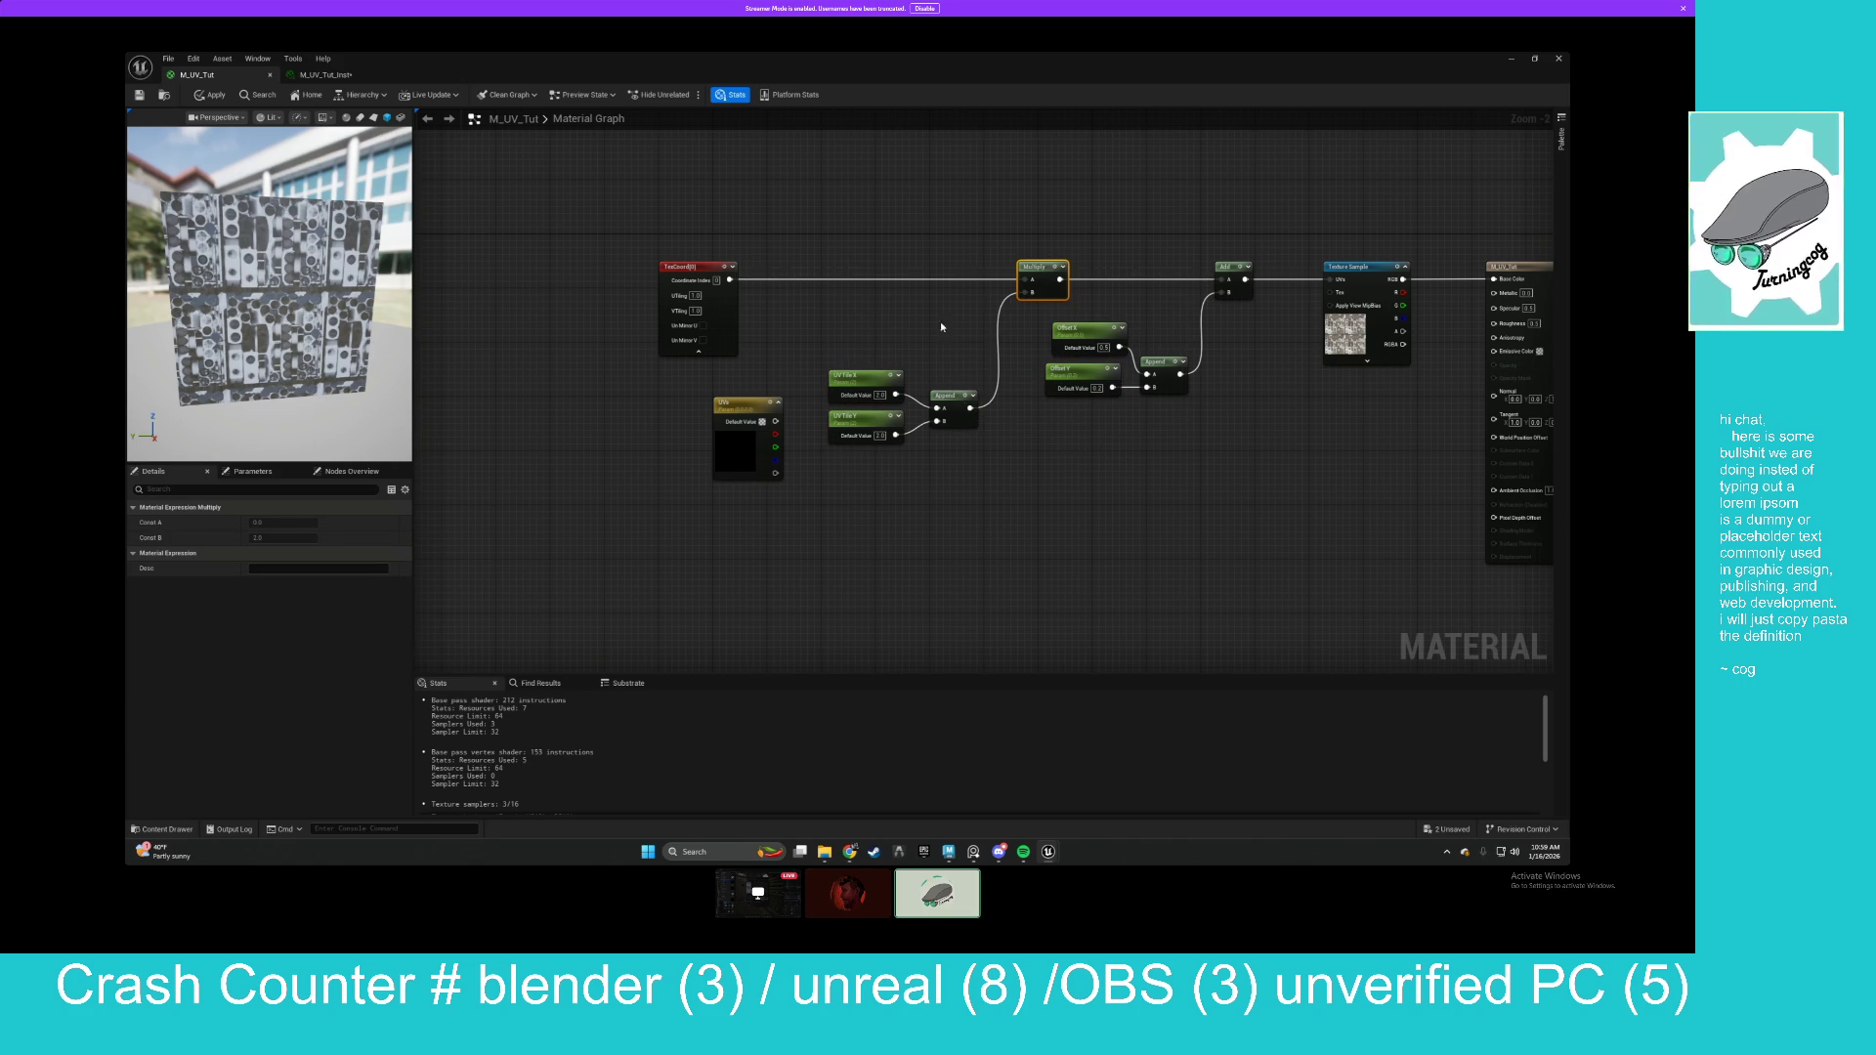
pyautogui.moveTo(775, 434); pyautogui.dragTo(939, 421)
pyautogui.moveTo(777, 449); pyautogui.dragTo(938, 421)
pyautogui.moveTo(775, 459)
pyautogui.mouseDown()
pyautogui.moveTo(936, 408)
pyautogui.moveTo(1118, 417)
pyautogui.moveTo(784, 483)
pyautogui.moveTo(1149, 388)
pyautogui.mouseUp()
# Delete the old UV Tile X/Y and Offset X/Y scalar nodes and place UVs beside the Appends.
pyautogui.keyDown('ctrl'); pyautogui.click(890, 418); pyautogui.keyUp('ctrl')
pyautogui.keyDown('ctrl'); pyautogui.click(866, 375); pyautogui.keyUp('ctrl')
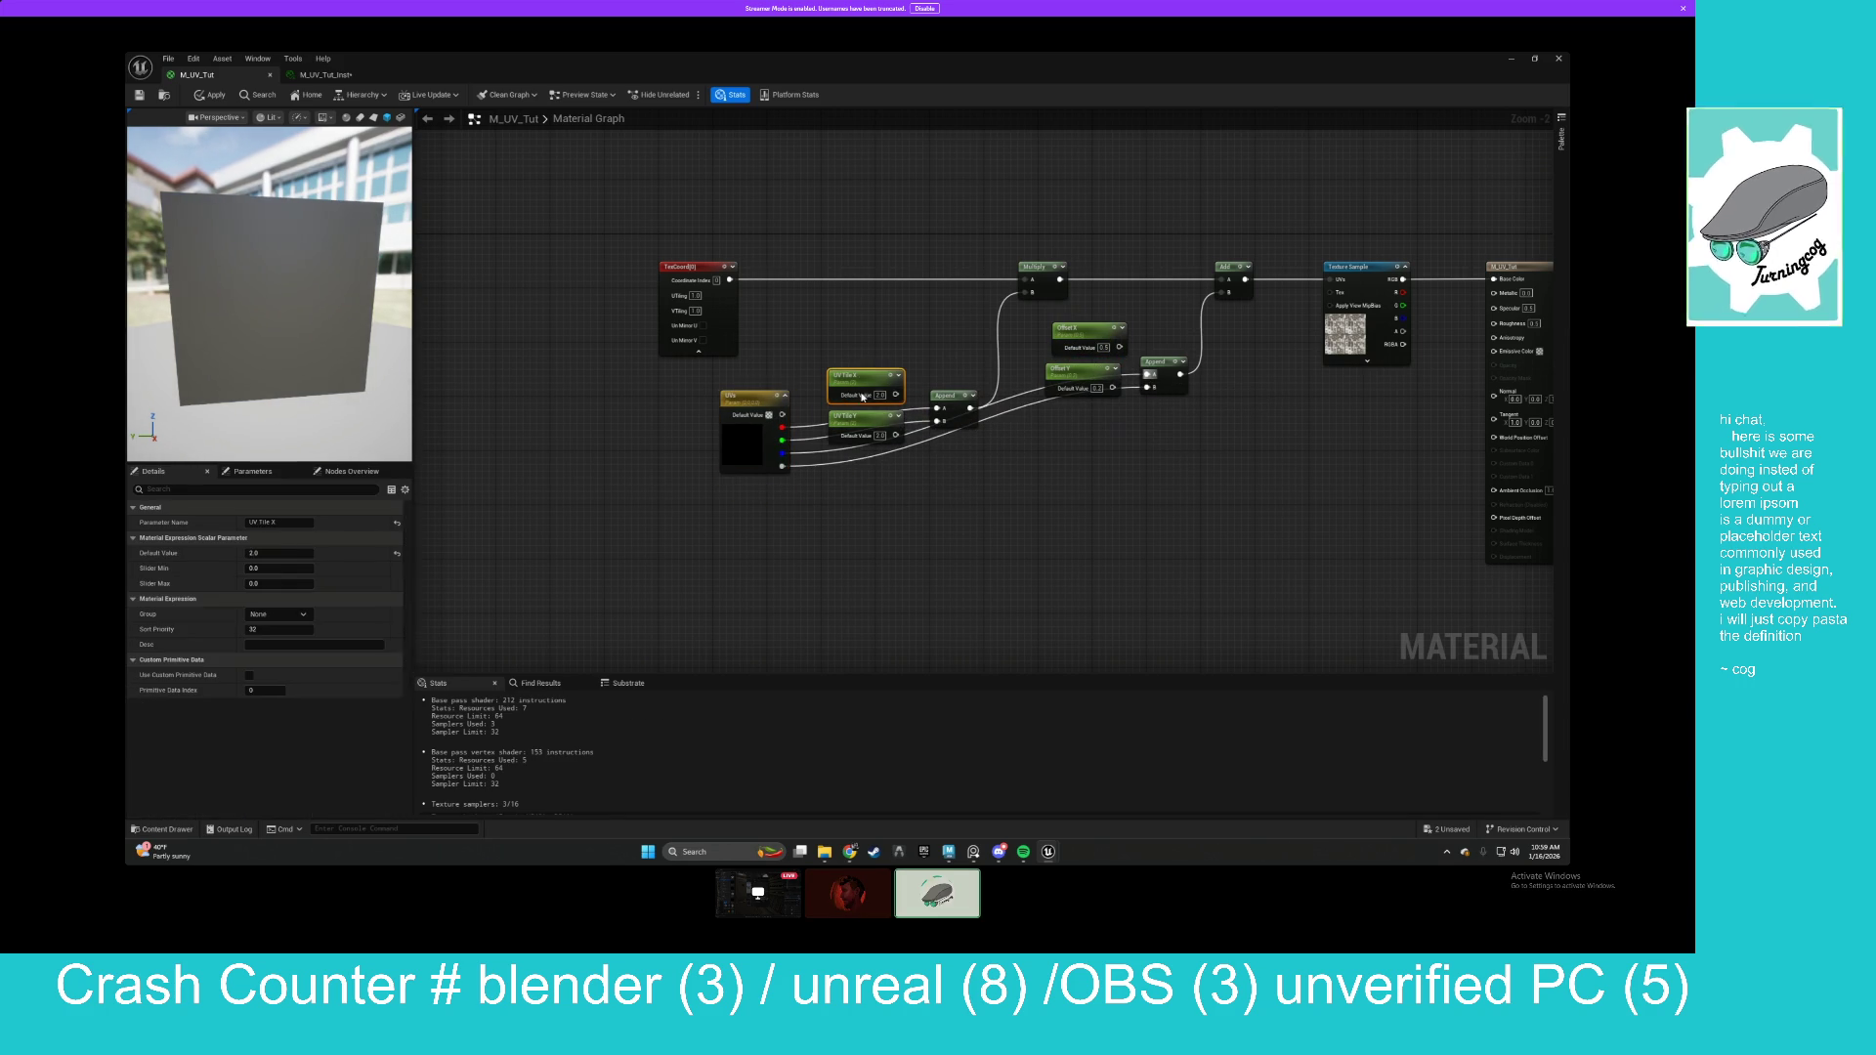
pyautogui.keyDown('ctrl'); pyautogui.click(1073, 337); pyautogui.keyUp('ctrl')
pyautogui.press('Delete')
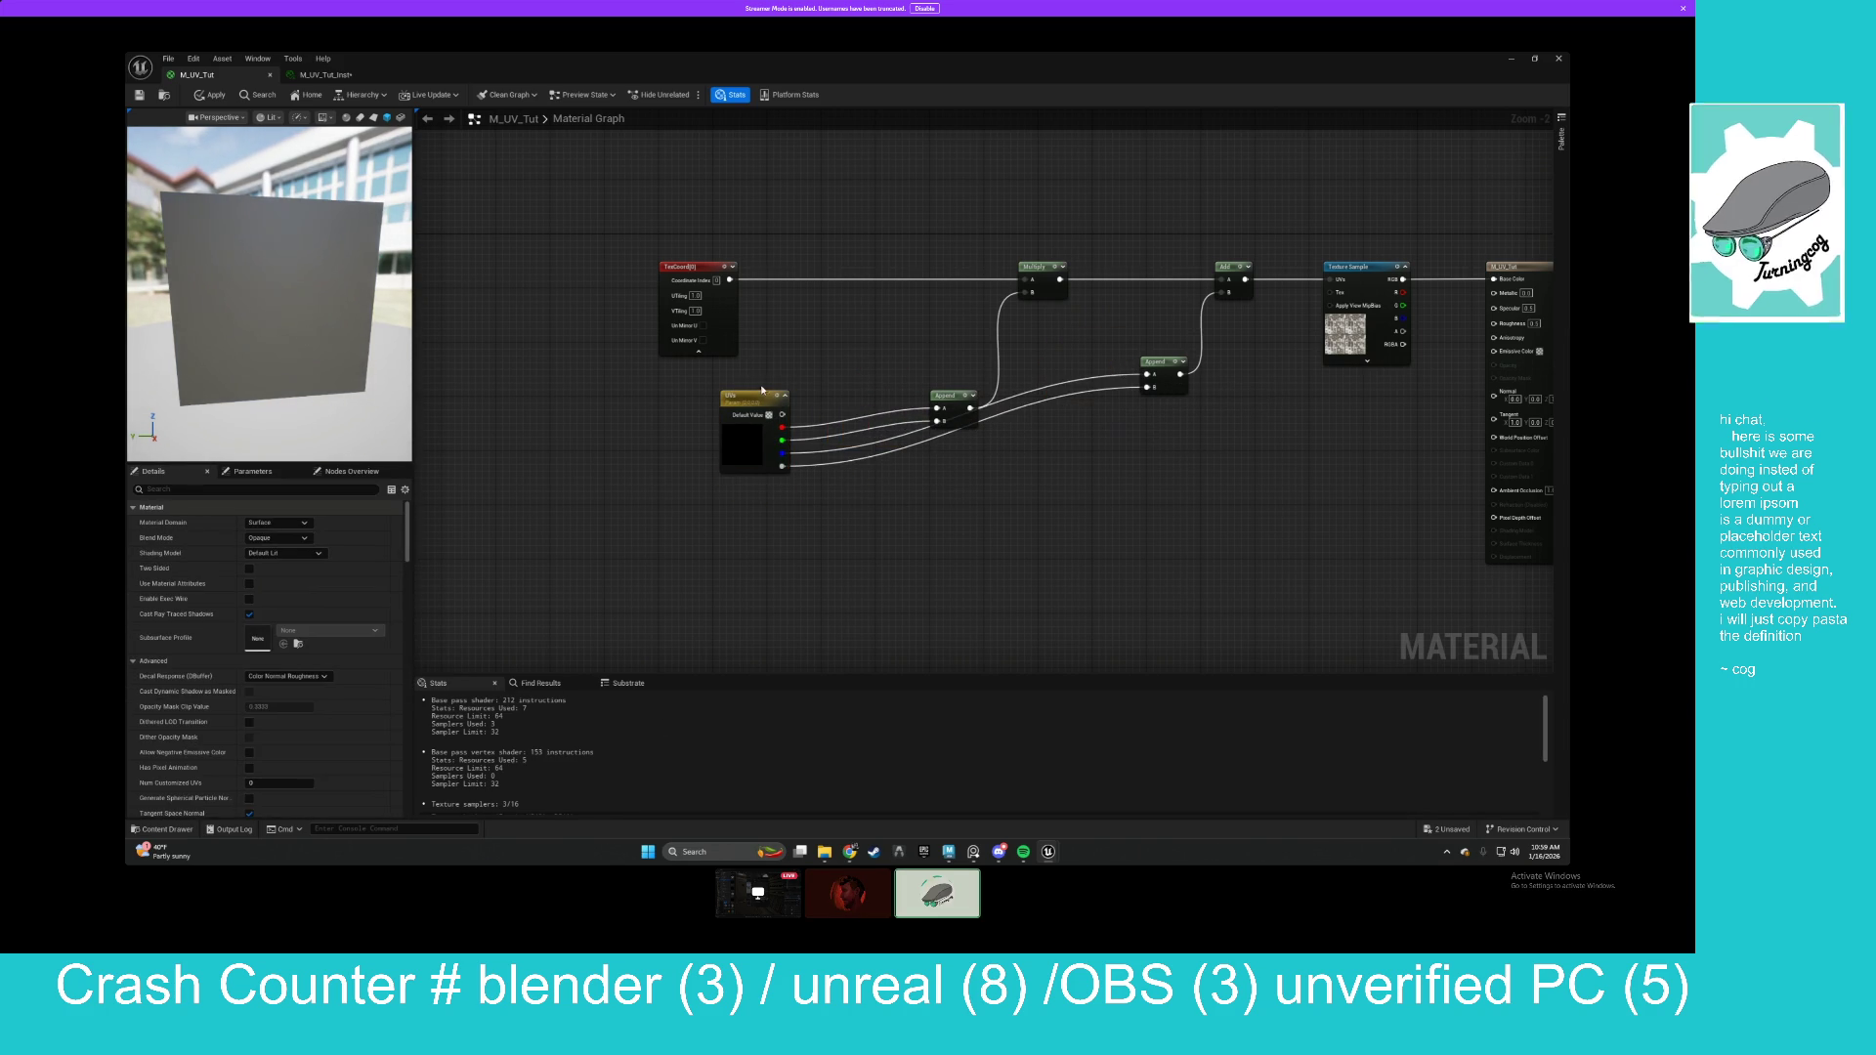
pyautogui.moveTo(740, 398); pyautogui.dragTo(766, 410)
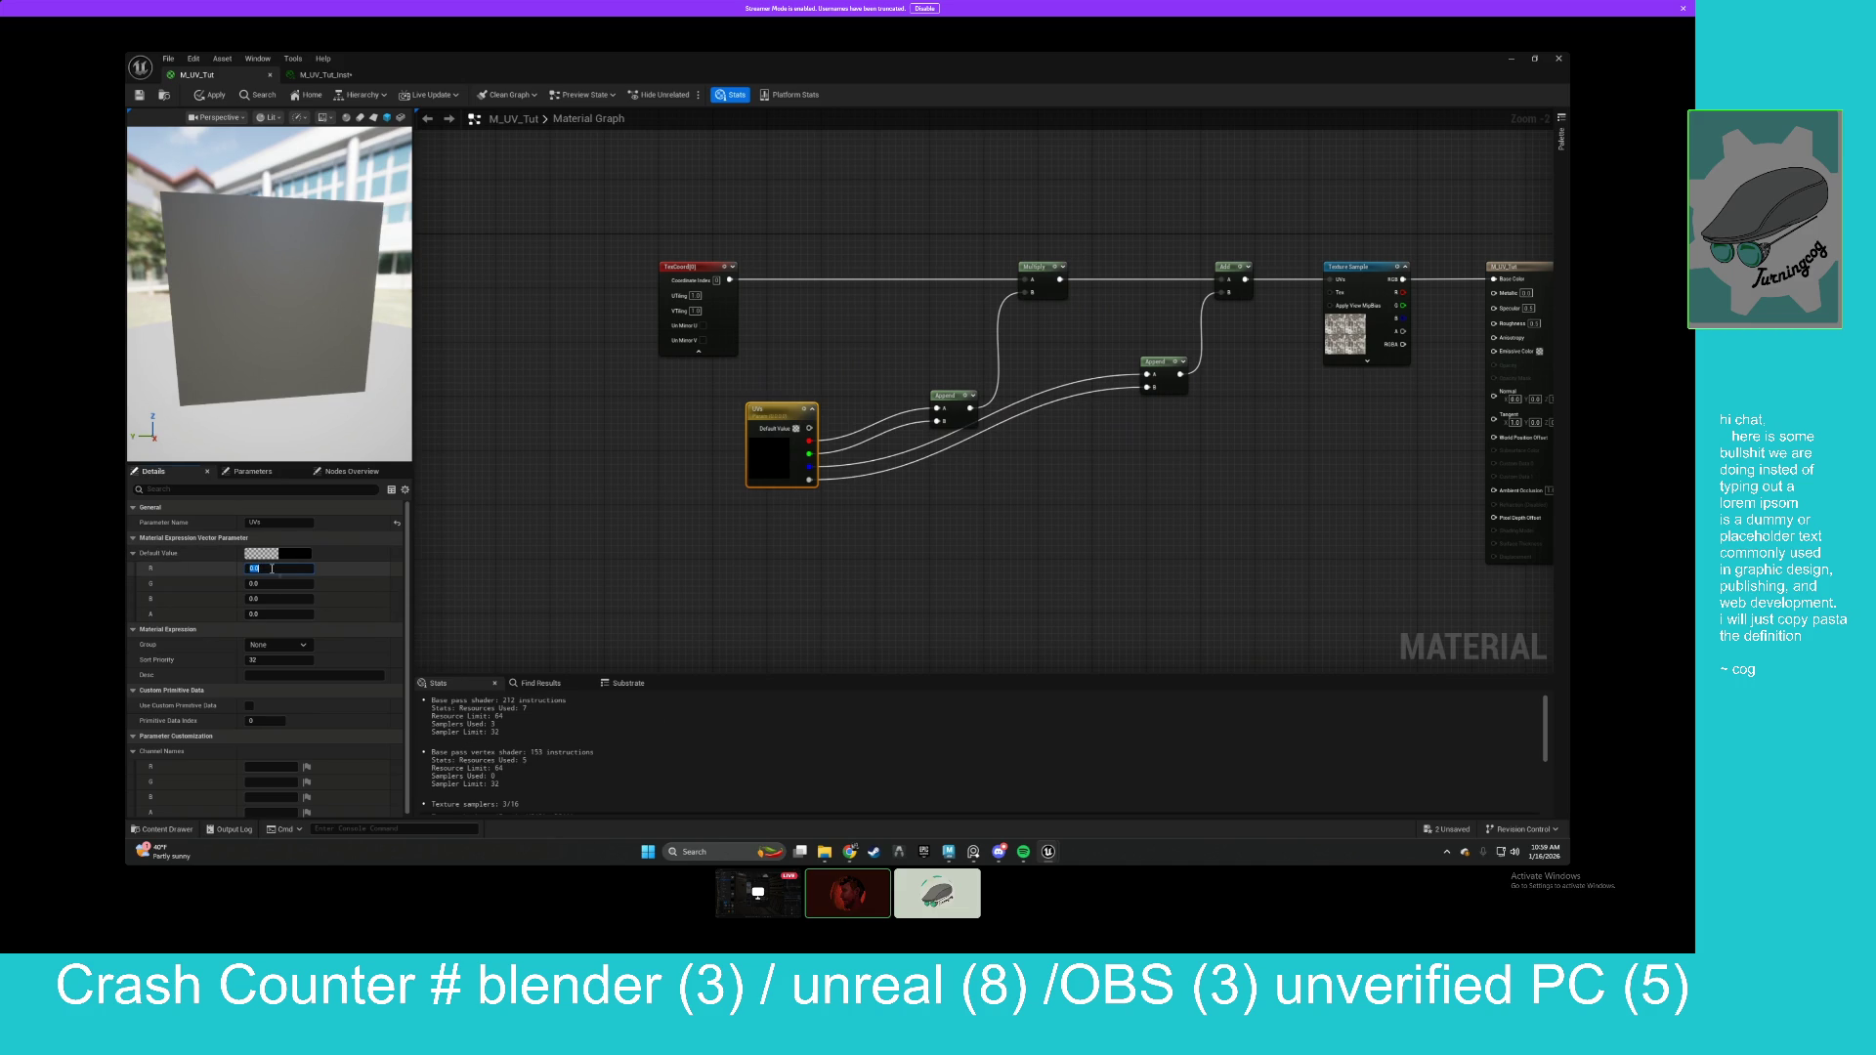
# Set the UVs default R and G to 1.0 and apply the material.
pyautogui.press('Tab')
pyautogui.write('1')
pyautogui.press('Return')
pyautogui.click(642, 449)
pyautogui.click(751, 415)
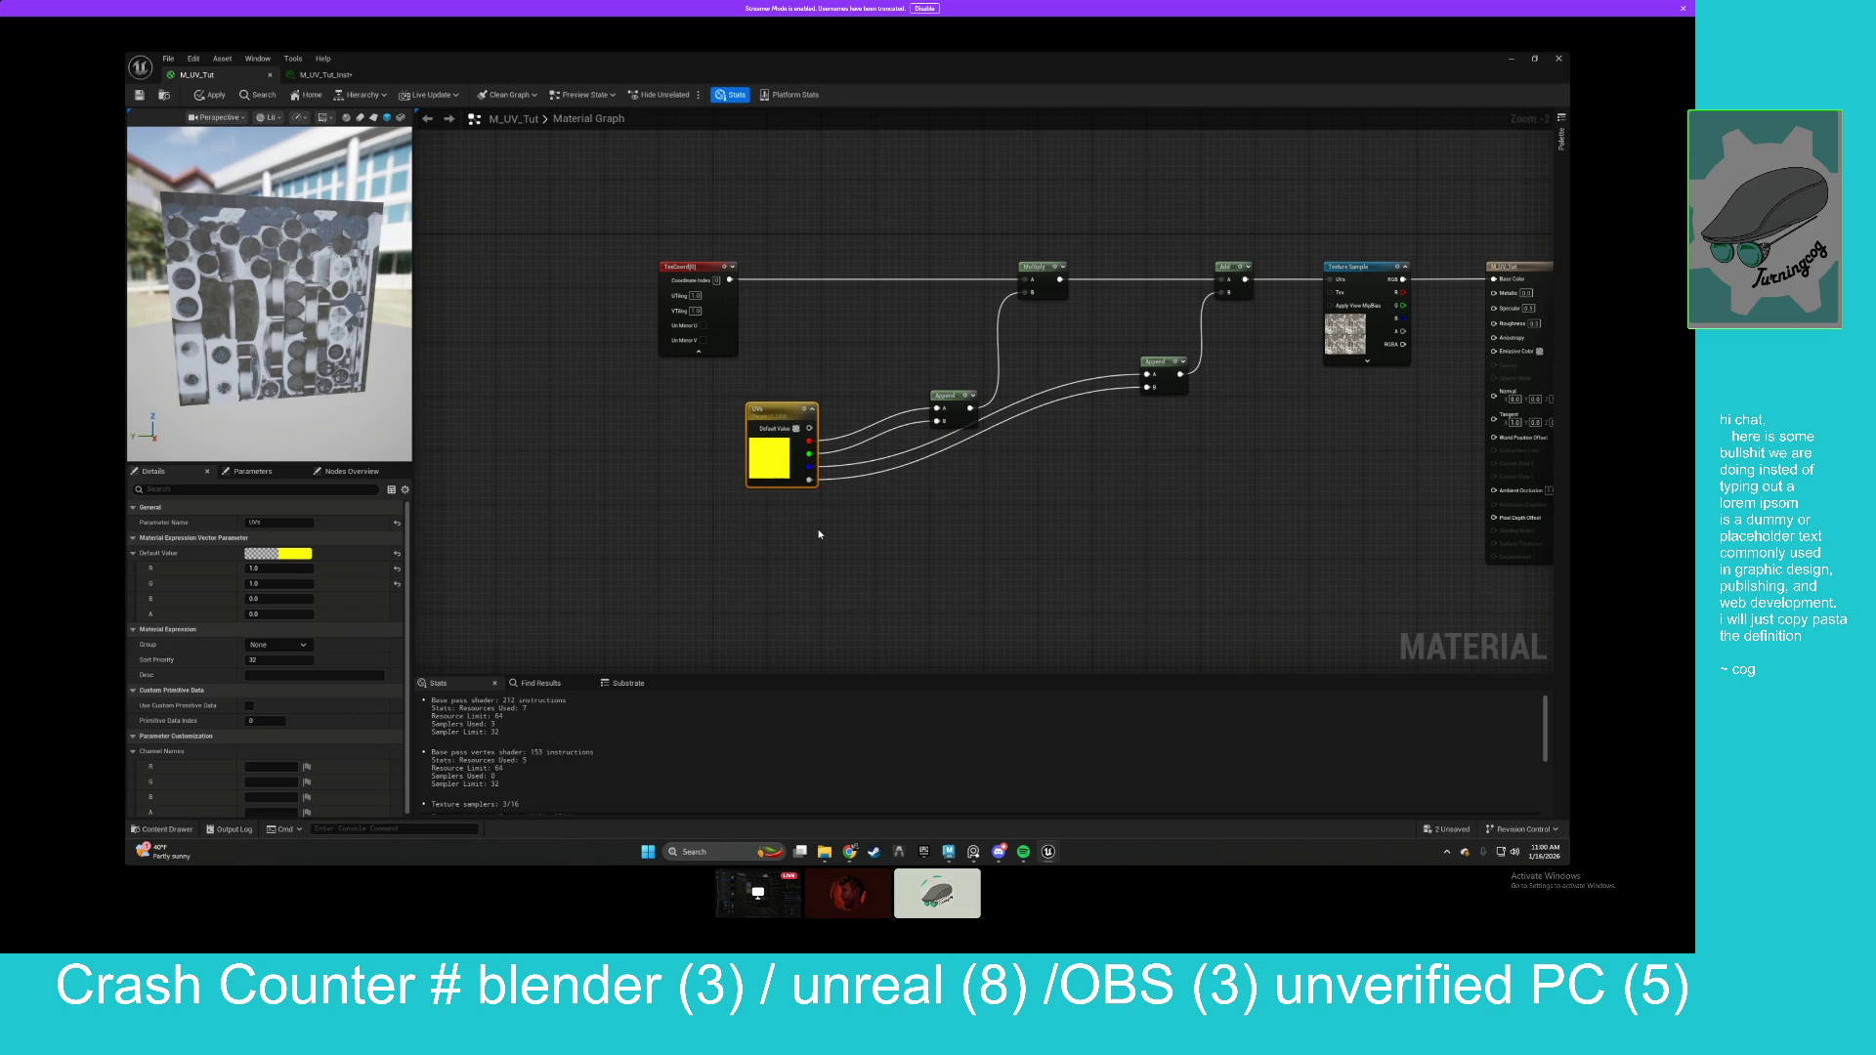
pyautogui.hotkey('ctrl', 's')
pyautogui.doubleClick(588, 65)
# In M_UV_Tut_Inst, set the UVs colour override to a fully saturated yellow.
pyautogui.click(417, 173)
pyautogui.click(517, 285)
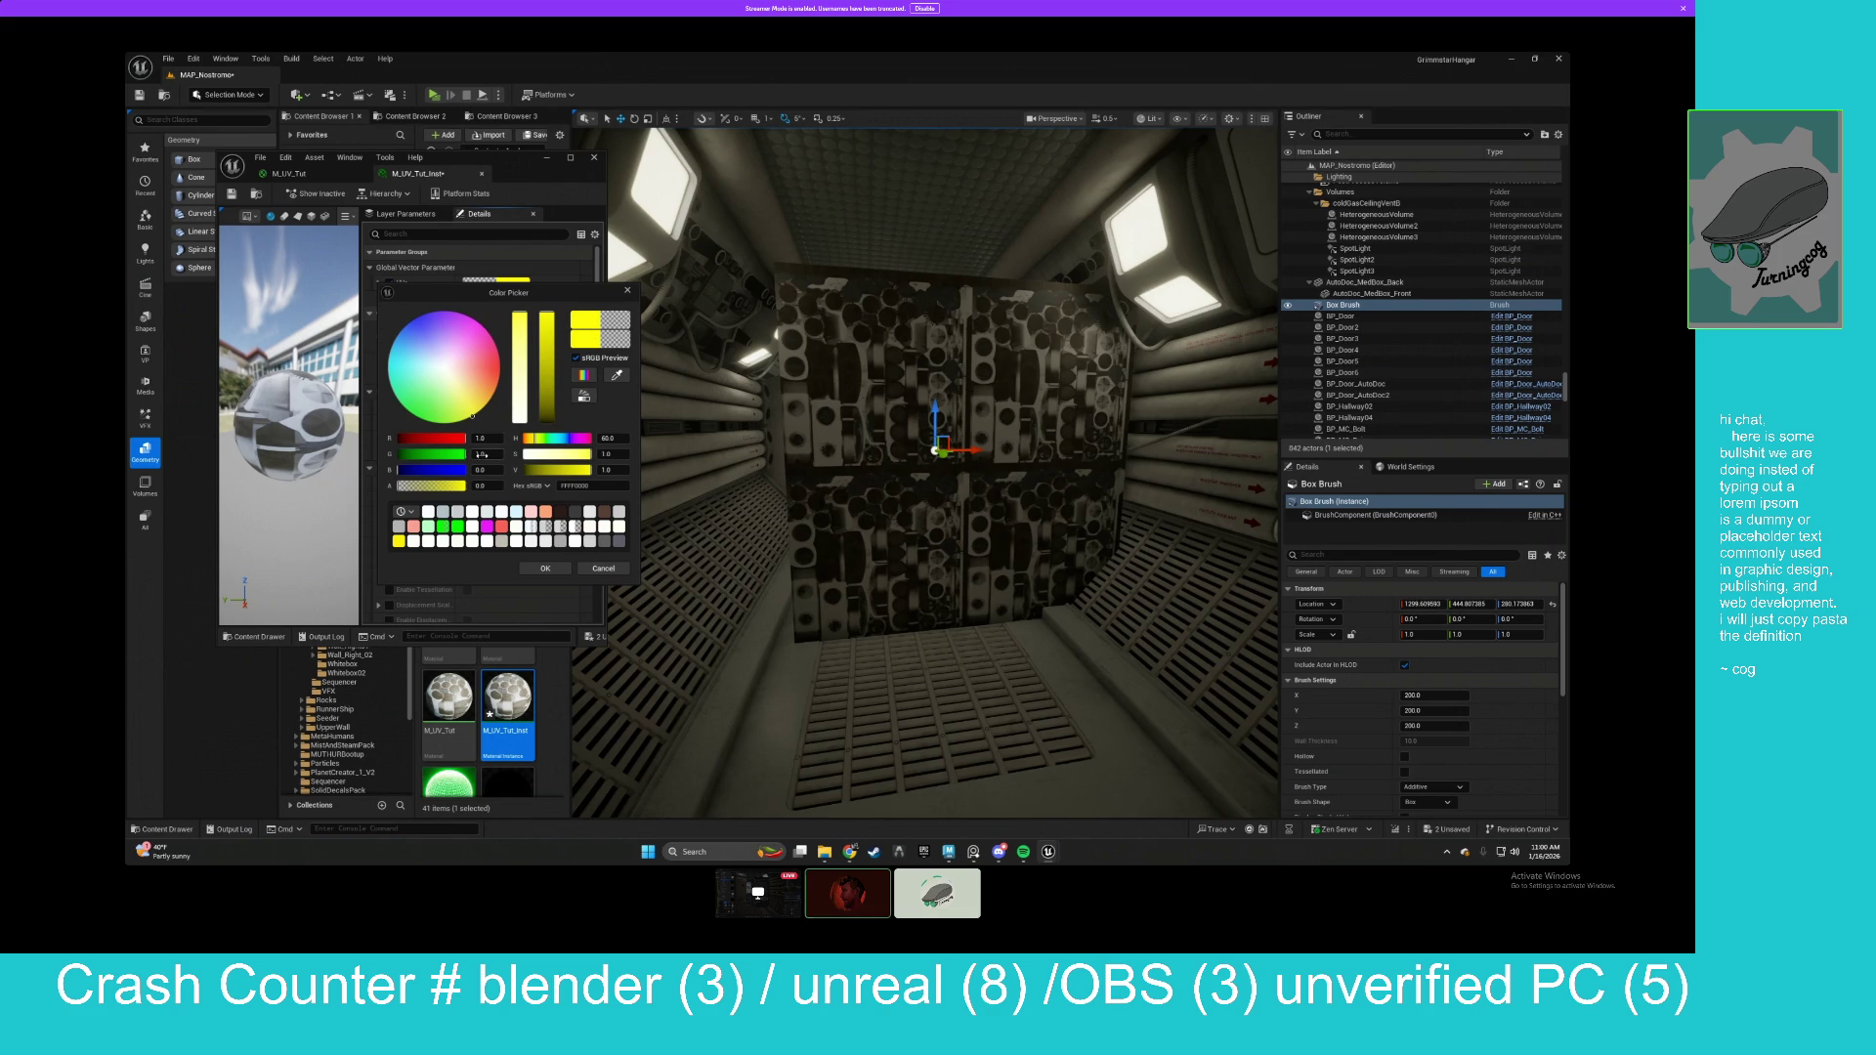
pyautogui.click(470, 413)
pyautogui.click(456, 388)
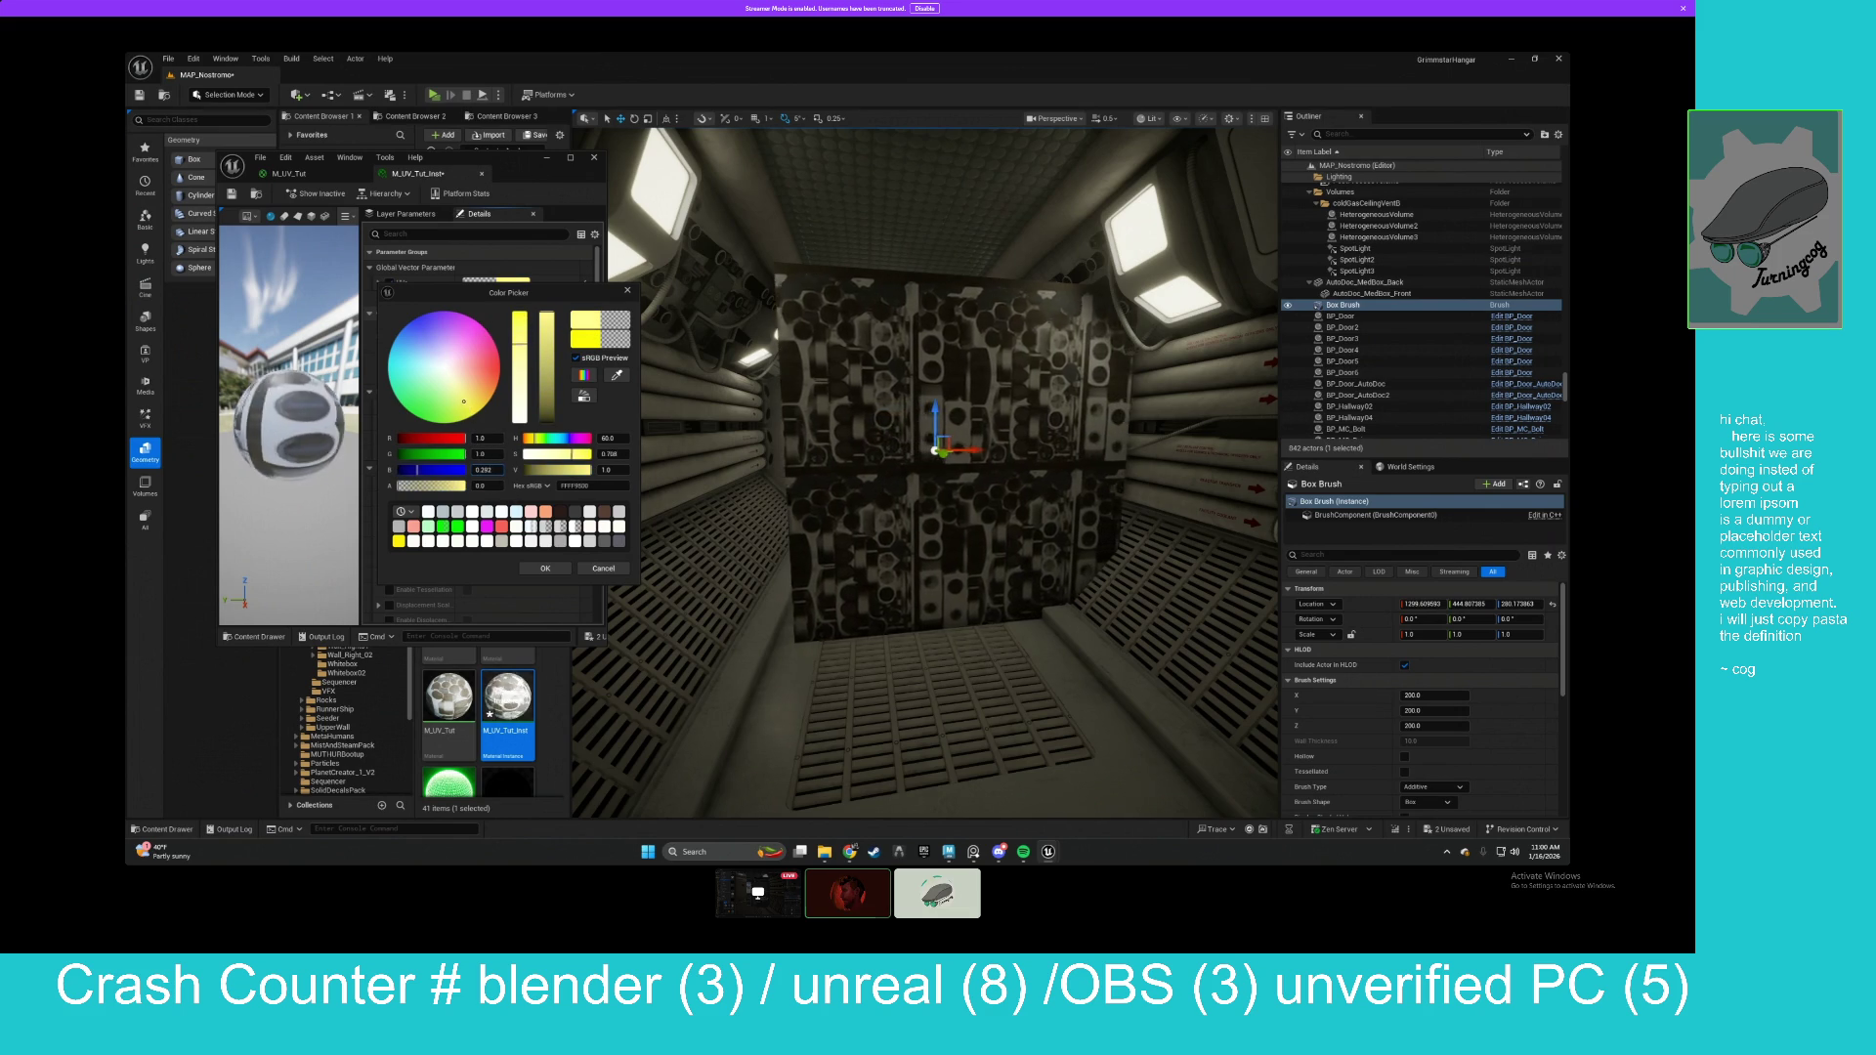
pyautogui.click(449, 378)
pyautogui.click(472, 415)
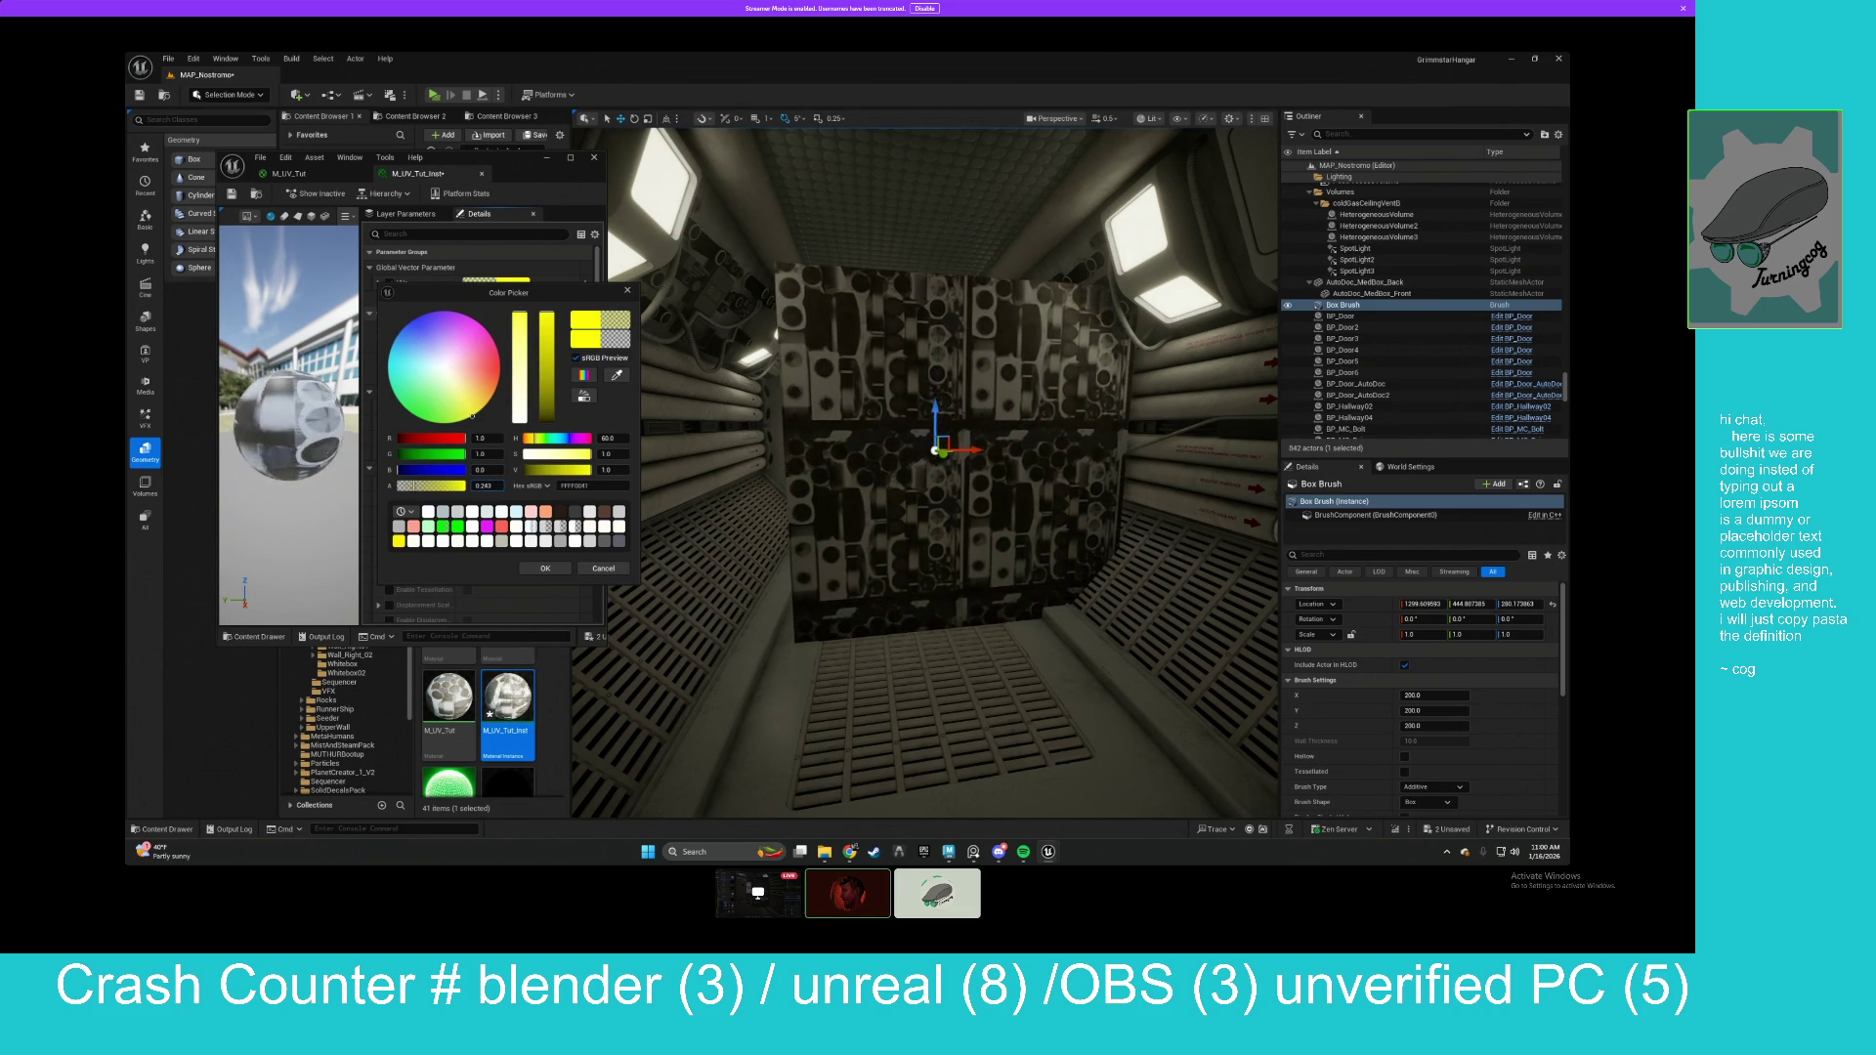
# Adjust UVs to alpha about 0.36, red 2.0 and green about 0.48, then close the picker.
pyautogui.moveTo(431, 486)
pyautogui.mouseDown()
pyautogui.moveTo(399, 485)
pyautogui.moveTo(471, 442)
pyautogui.mouseUp()
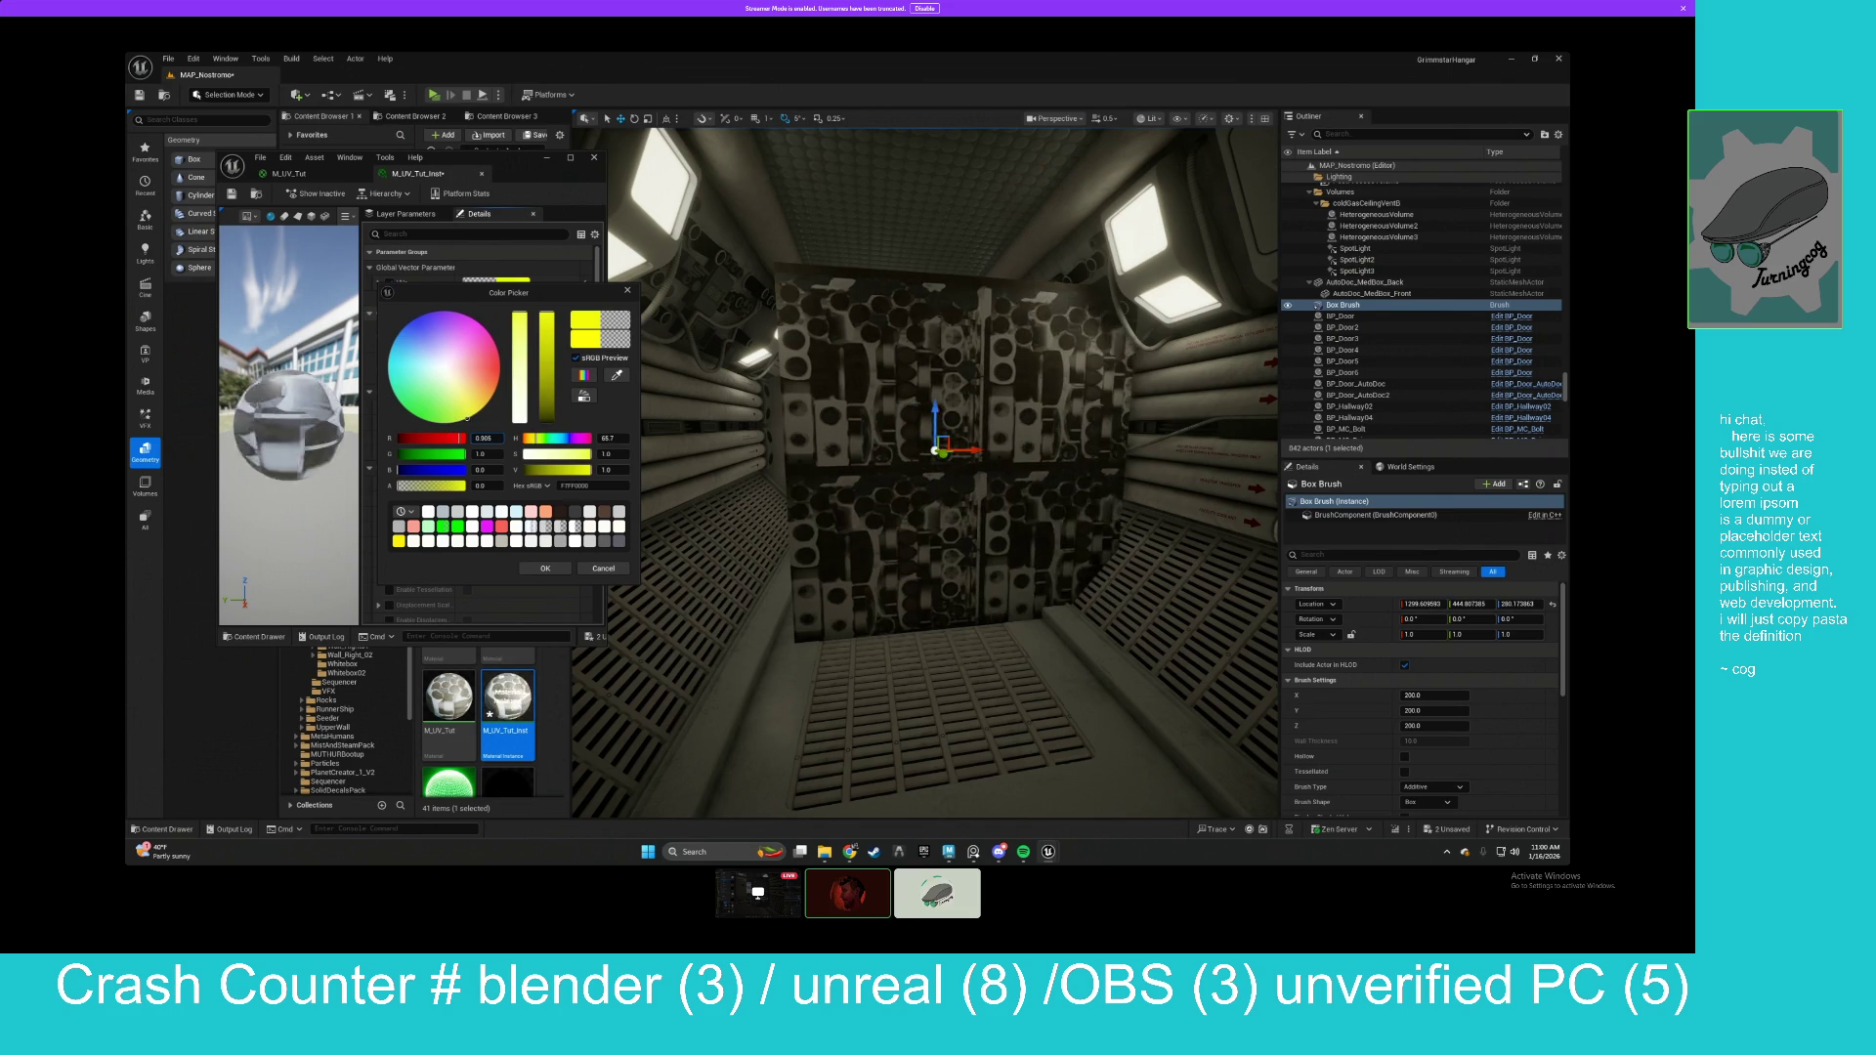
pyautogui.click(483, 437)
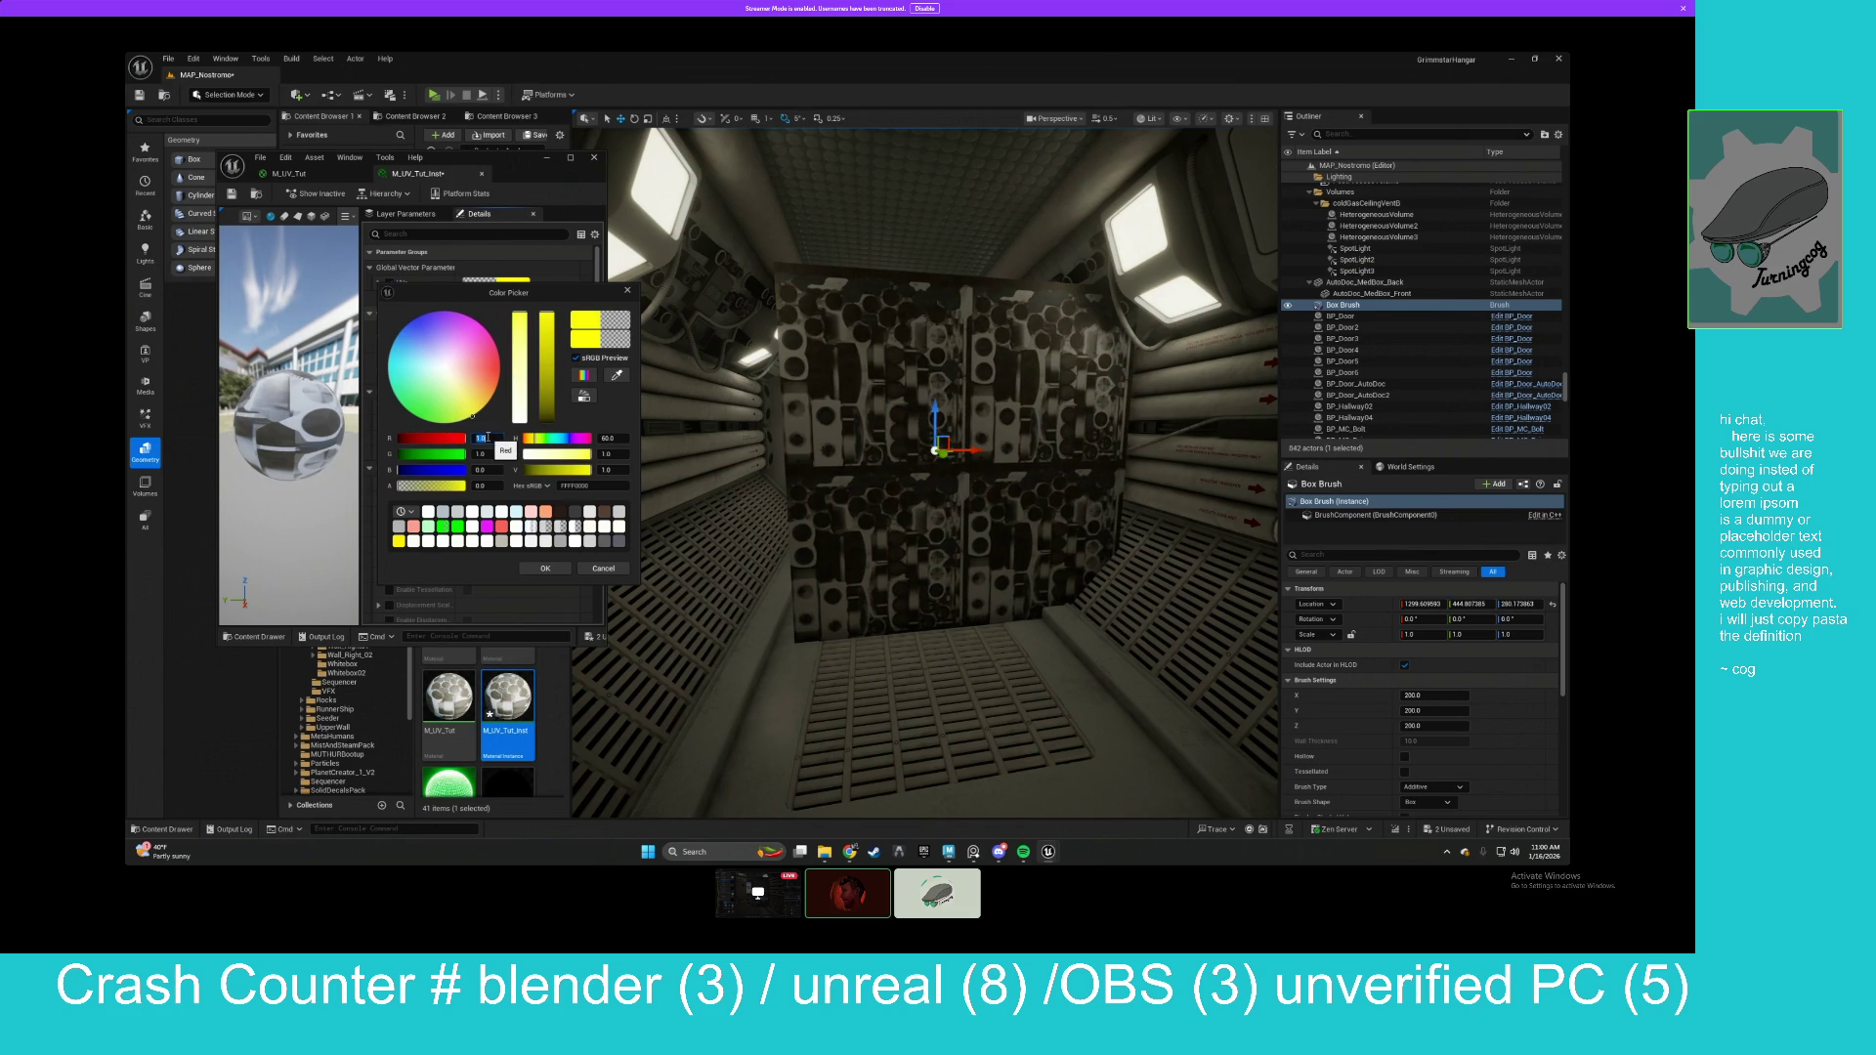
pyautogui.write('2')
pyautogui.press('Return')
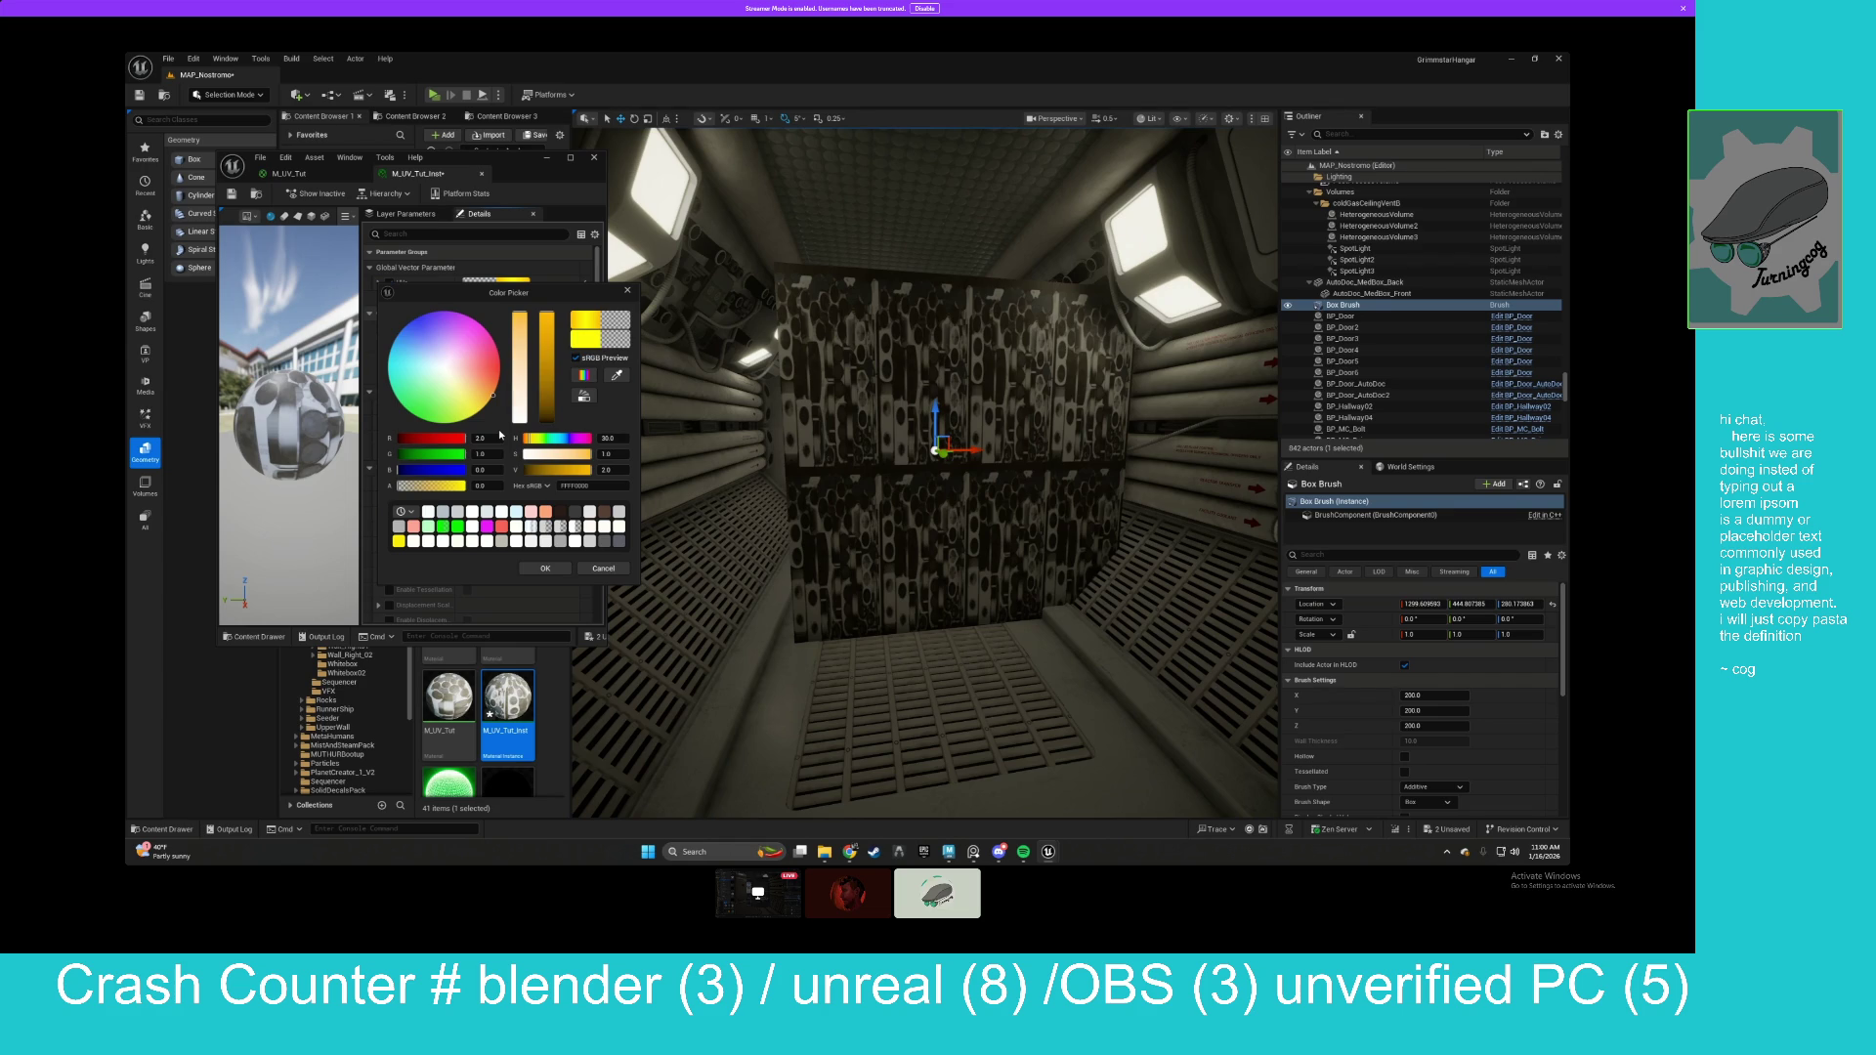
pyautogui.click(611, 470)
pyautogui.press('Return')
pyautogui.moveTo(481, 453); pyautogui.dragTo(449, 454)
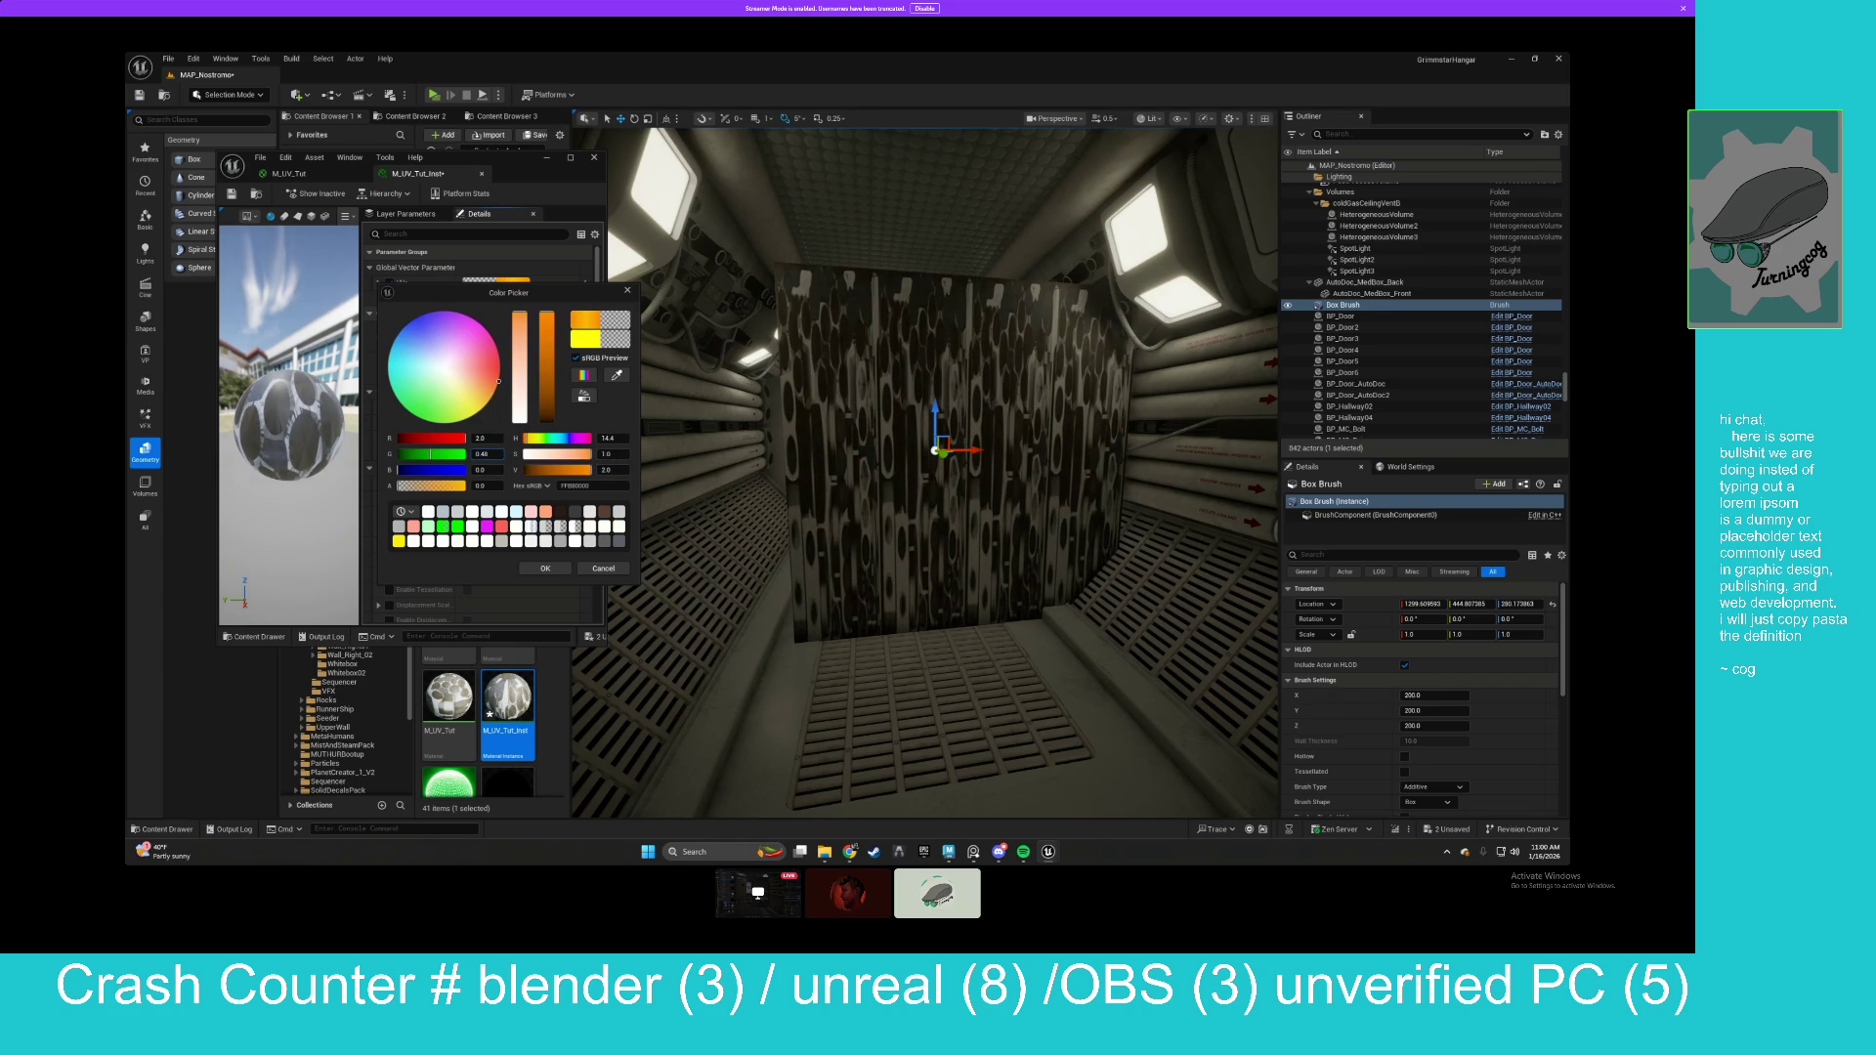
pyautogui.click(627, 290)
pyautogui.click(318, 181)
# Open the M_UV_Tut graph full-size and rearrange the UVs, TexCoord, Append and Add nodes compactly.
pyautogui.doubleClick(508, 158)
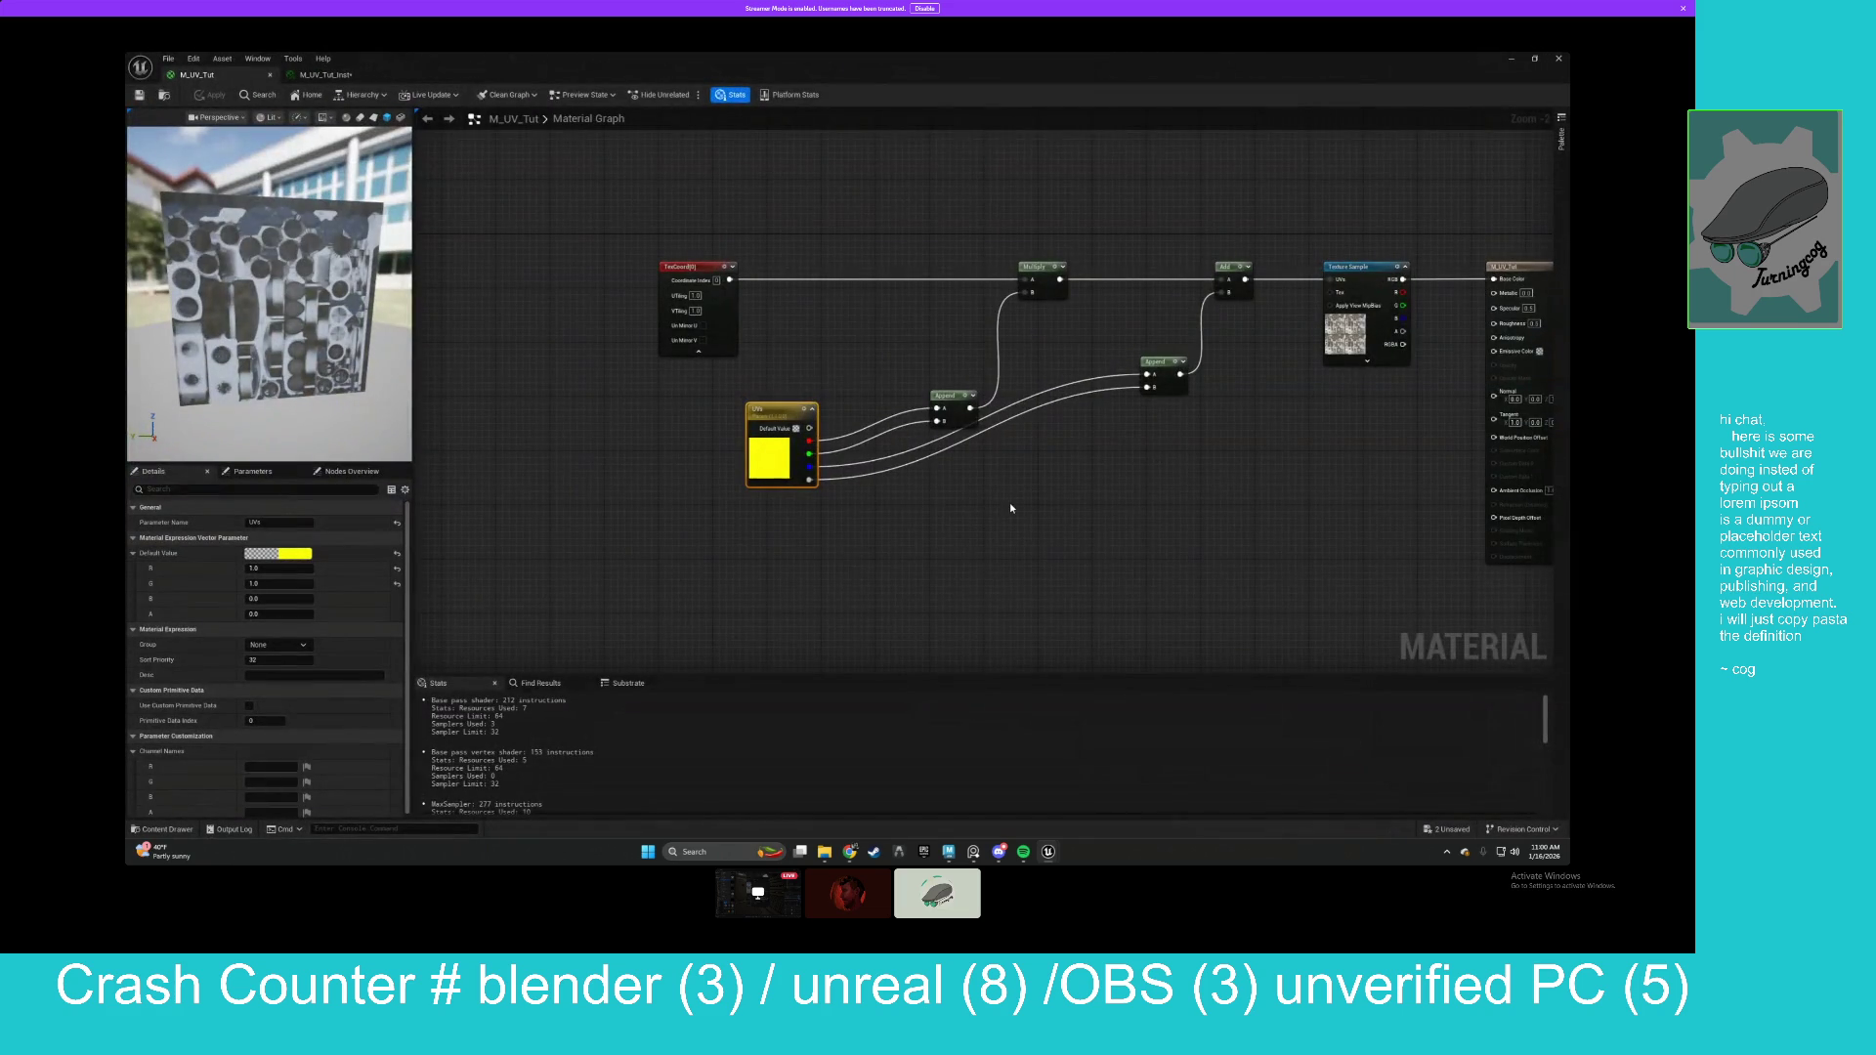
pyautogui.moveTo(1009, 519); pyautogui.dragTo(704, 503)
pyautogui.moveTo(721, 301); pyautogui.dragTo(874, 302)
pyautogui.moveTo(632, 403)
pyautogui.mouseDown()
pyautogui.moveTo(704, 402)
pyautogui.moveTo(688, 406)
pyautogui.mouseUp()
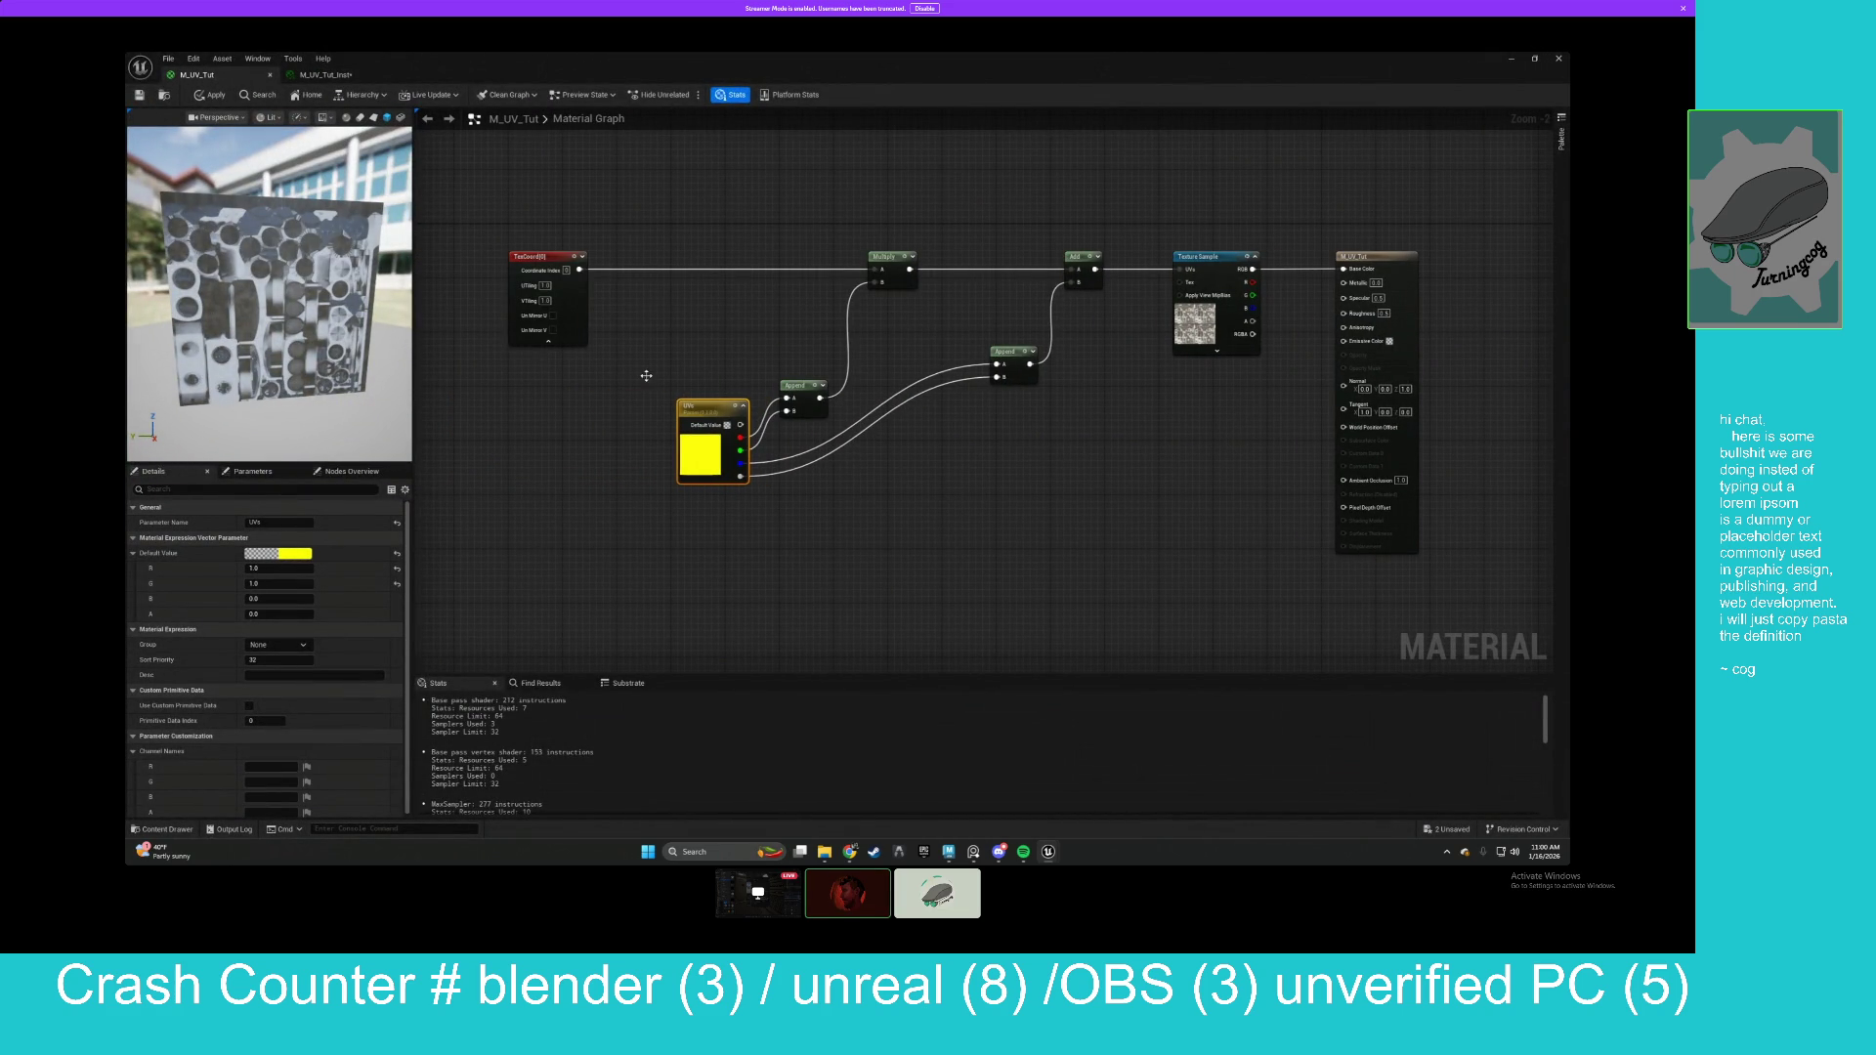
pyautogui.moveTo(552, 260); pyautogui.dragTo(737, 256)
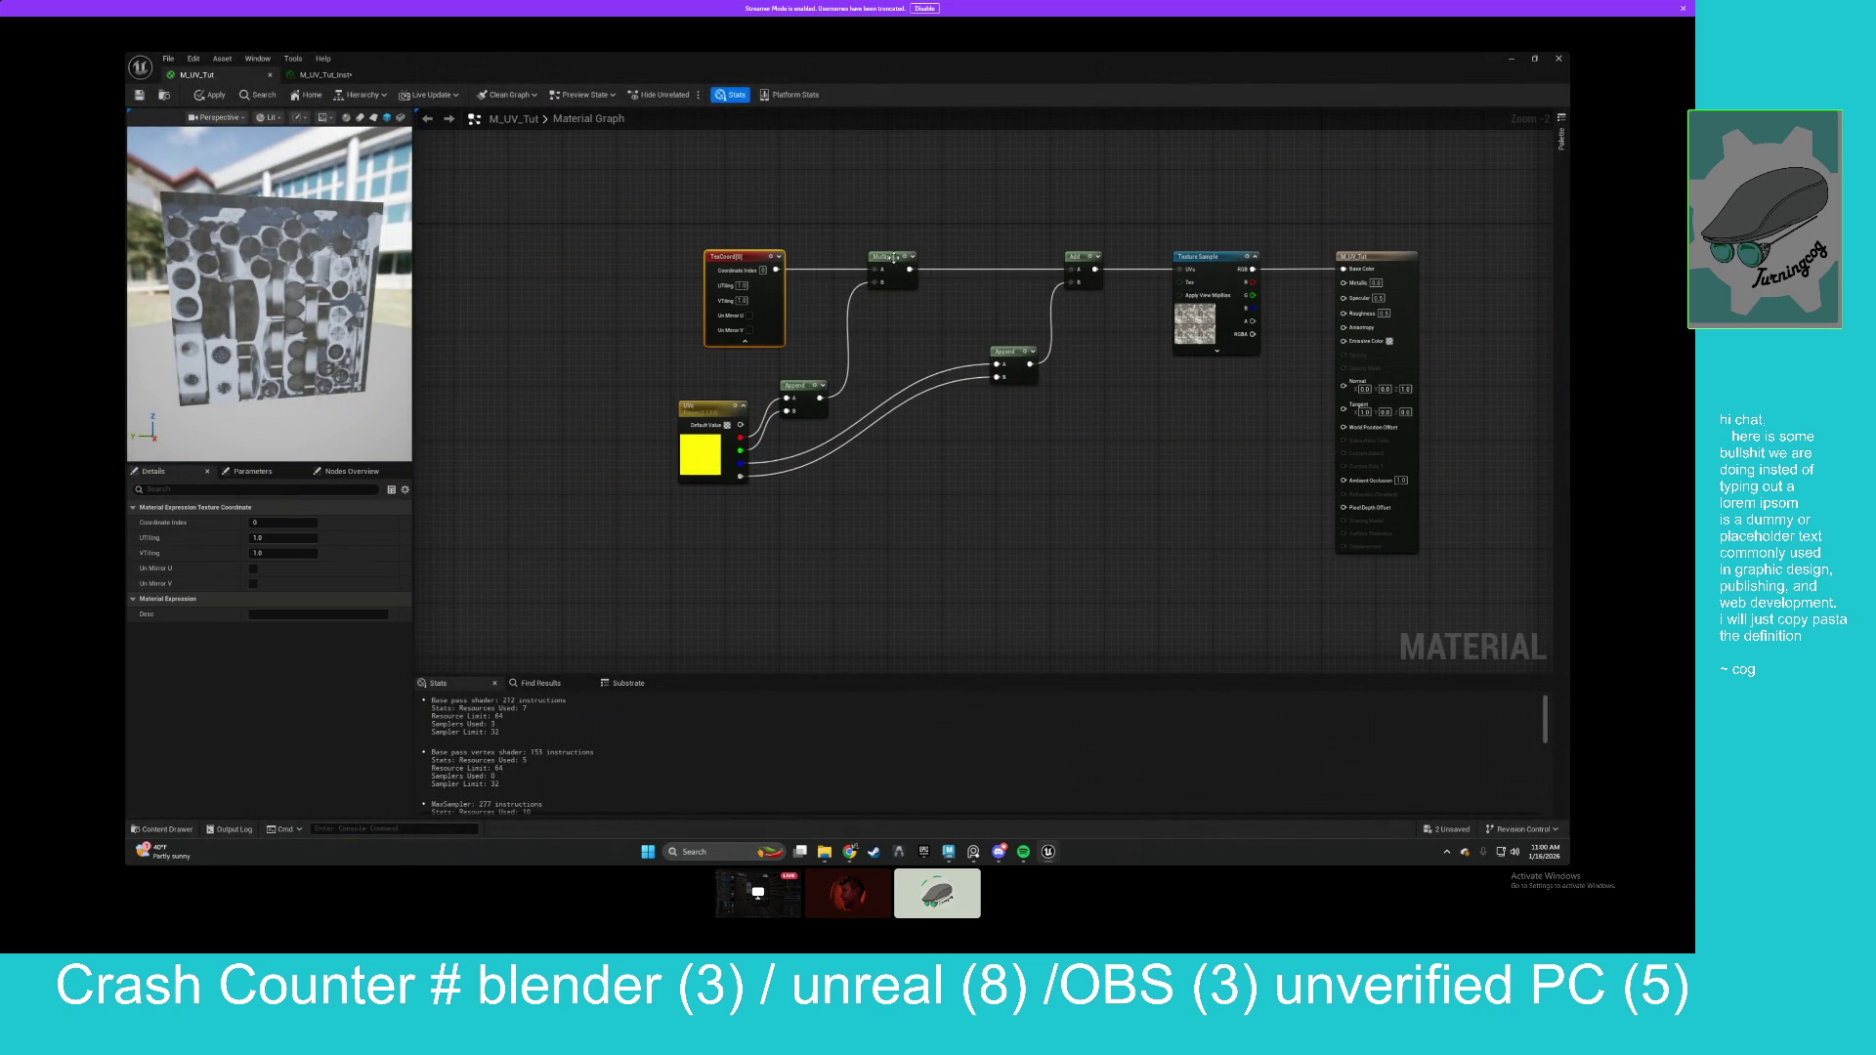
pyautogui.moveTo(1007, 351); pyautogui.dragTo(788, 452)
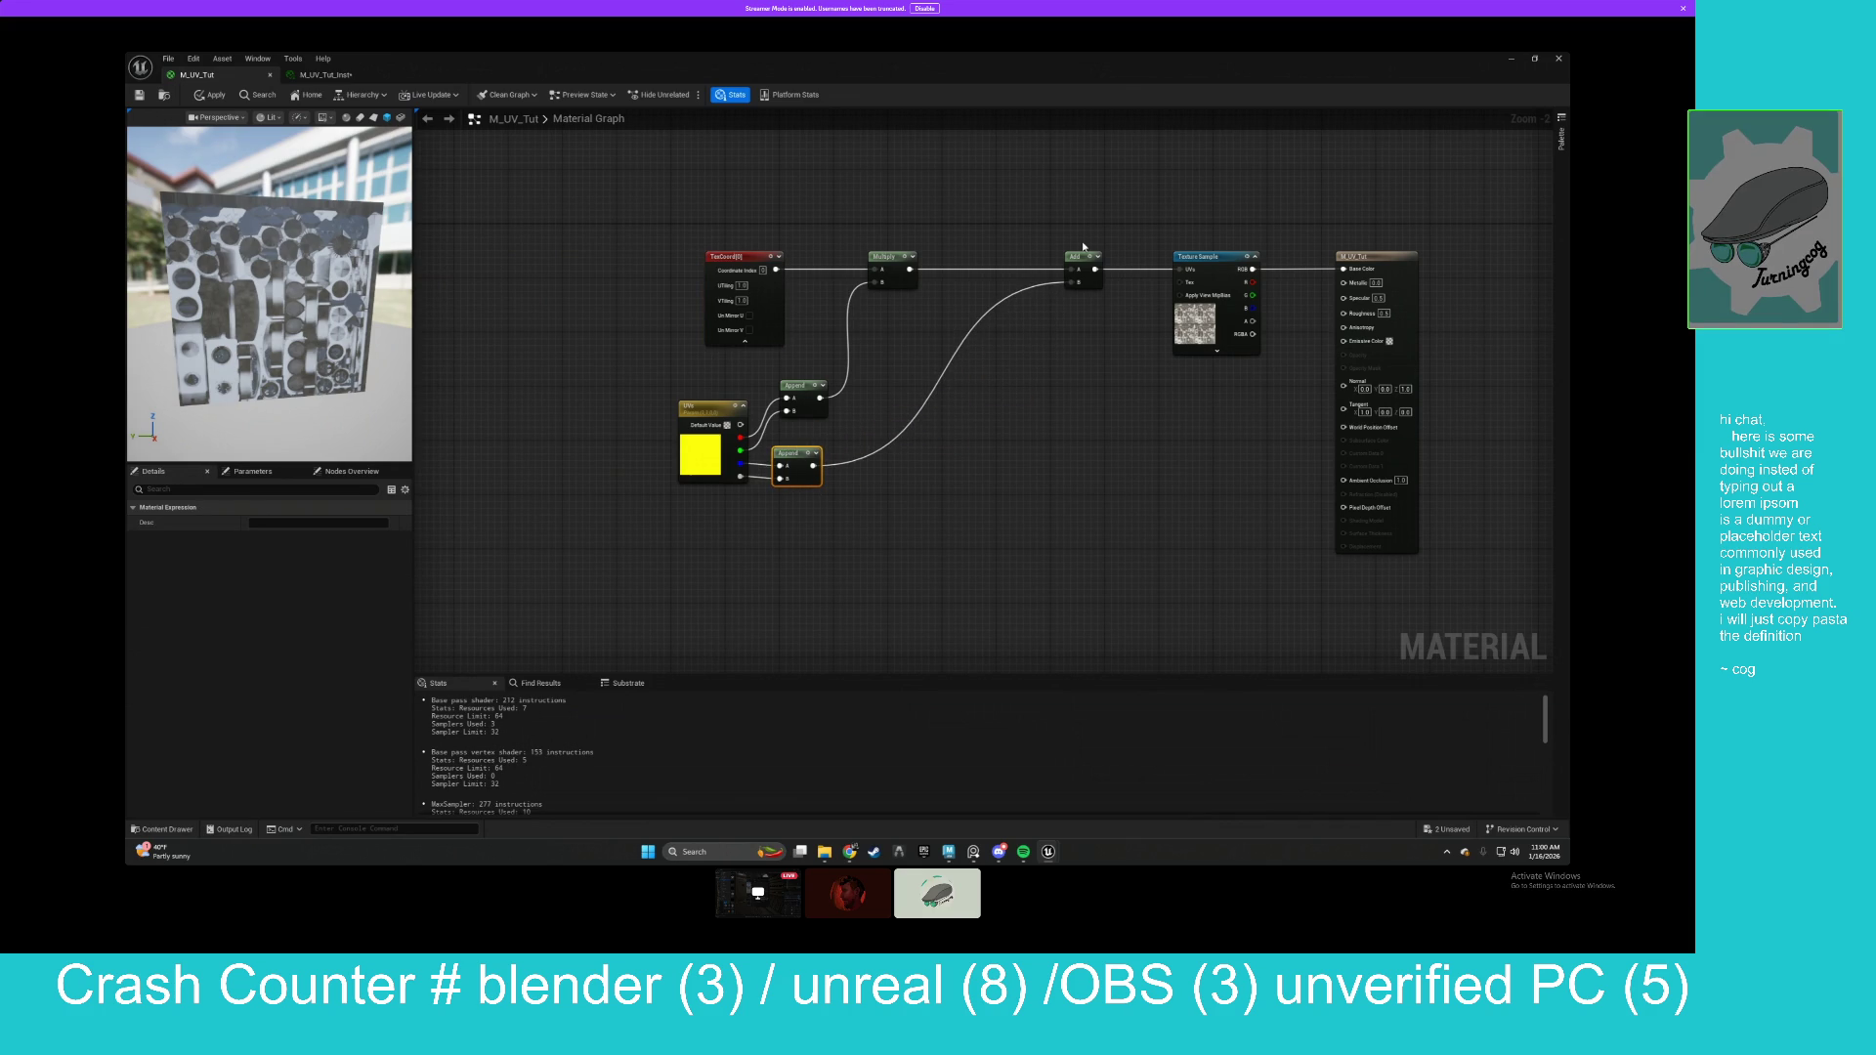
pyautogui.moveTo(1078, 262); pyautogui.dragTo(954, 262)
pyautogui.moveTo(607, 196); pyautogui.dragTo(997, 528)
pyautogui.click(796, 466)
pyautogui.moveTo(796, 466); pyautogui.dragTo(803, 461)
# Move the UV node group next to TexCoord and wrap it in a comment box.
pyautogui.moveTo(636, 176); pyautogui.dragTo(1017, 537)
pyautogui.moveTo(1128, 262); pyautogui.dragTo(777, 252)
pyautogui.moveTo(1069, 362)
pyautogui.mouseDown()
pyautogui.moveTo(1039, 486)
pyautogui.moveTo(1152, 381)
pyautogui.moveTo(857, 314)
pyautogui.mouseUp()
pyautogui.click(857, 313)
pyautogui.moveTo(468, 168); pyautogui.dragTo(796, 511)
# Title the comment box UVs.
pyautogui.write('cUVs')
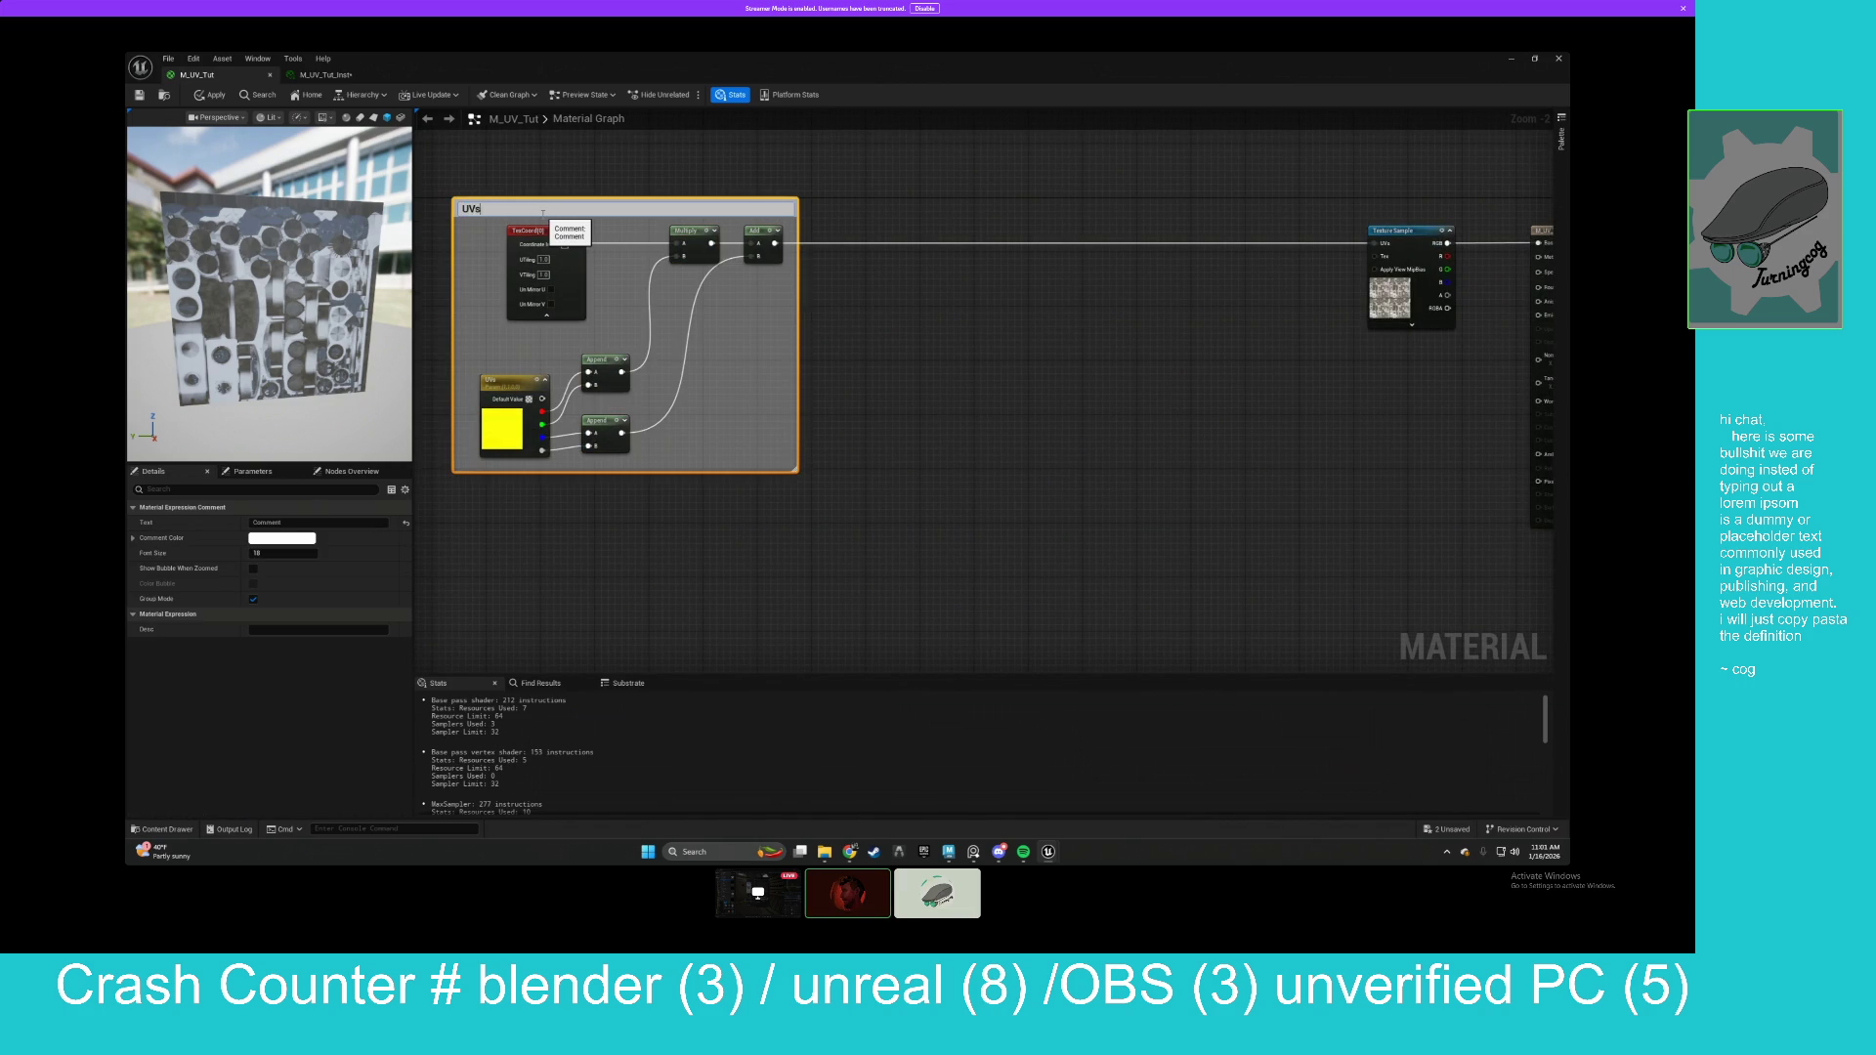
pyautogui.press('Return')
pyautogui.click(791, 254)
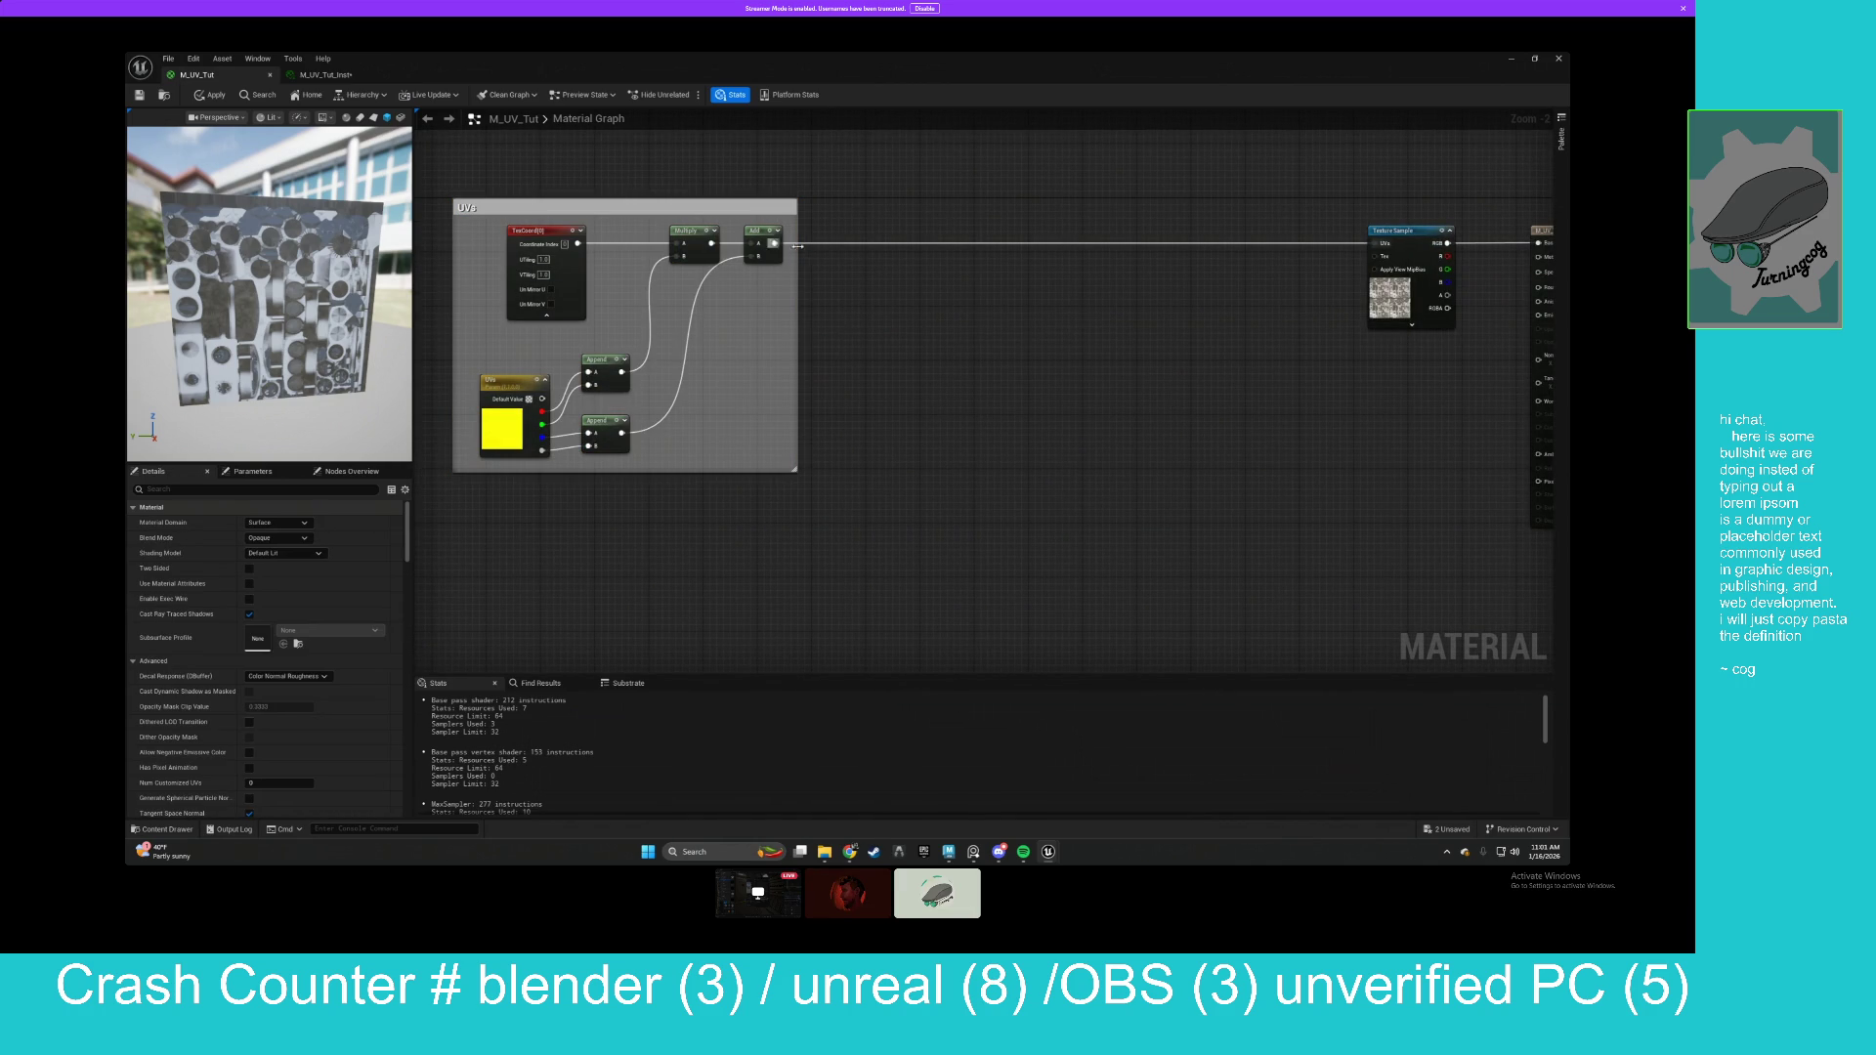
# Add a Named Reroute Declaration called UVs on the Add node's output.
pyautogui.moveTo(795, 242)
pyautogui.mouseDown()
pyautogui.moveTo(885, 244)
pyautogui.moveTo(821, 281)
pyautogui.mouseUp()
pyautogui.write('named')
pyautogui.click(826, 297)
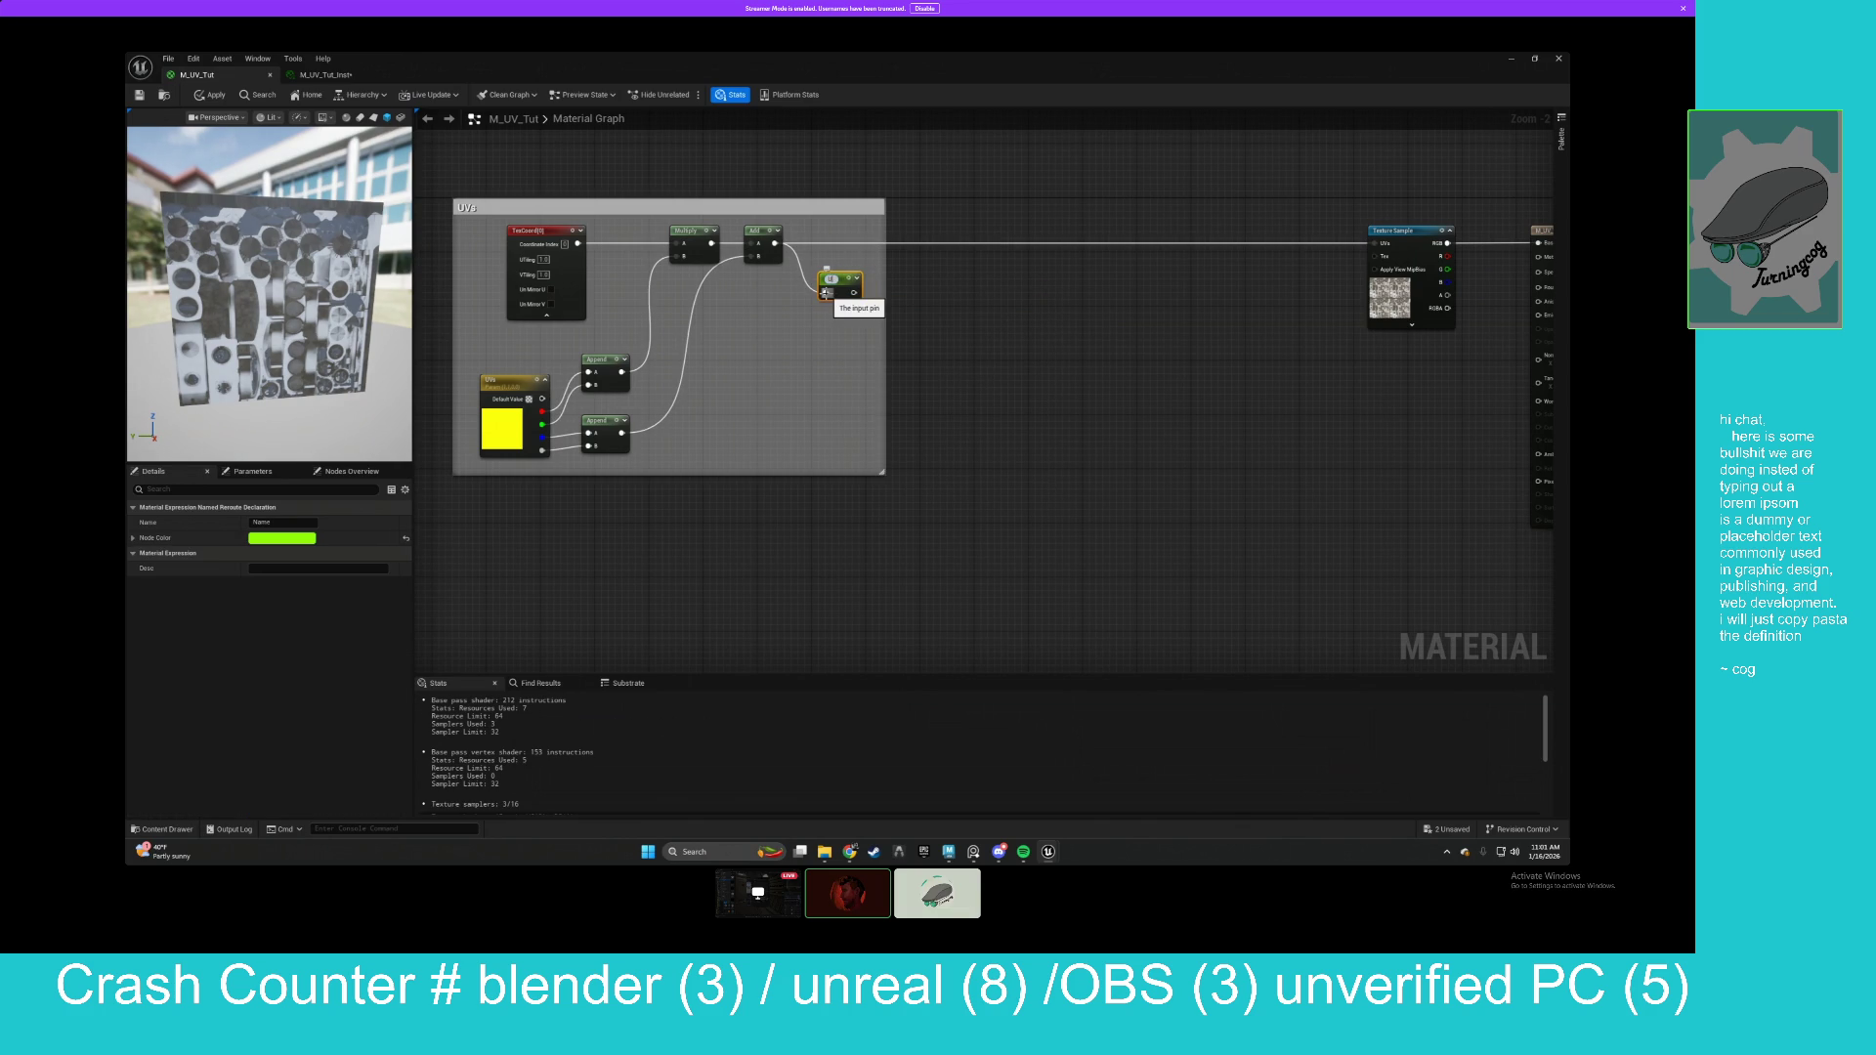
pyautogui.click(271, 522)
pyautogui.write('Uvs')
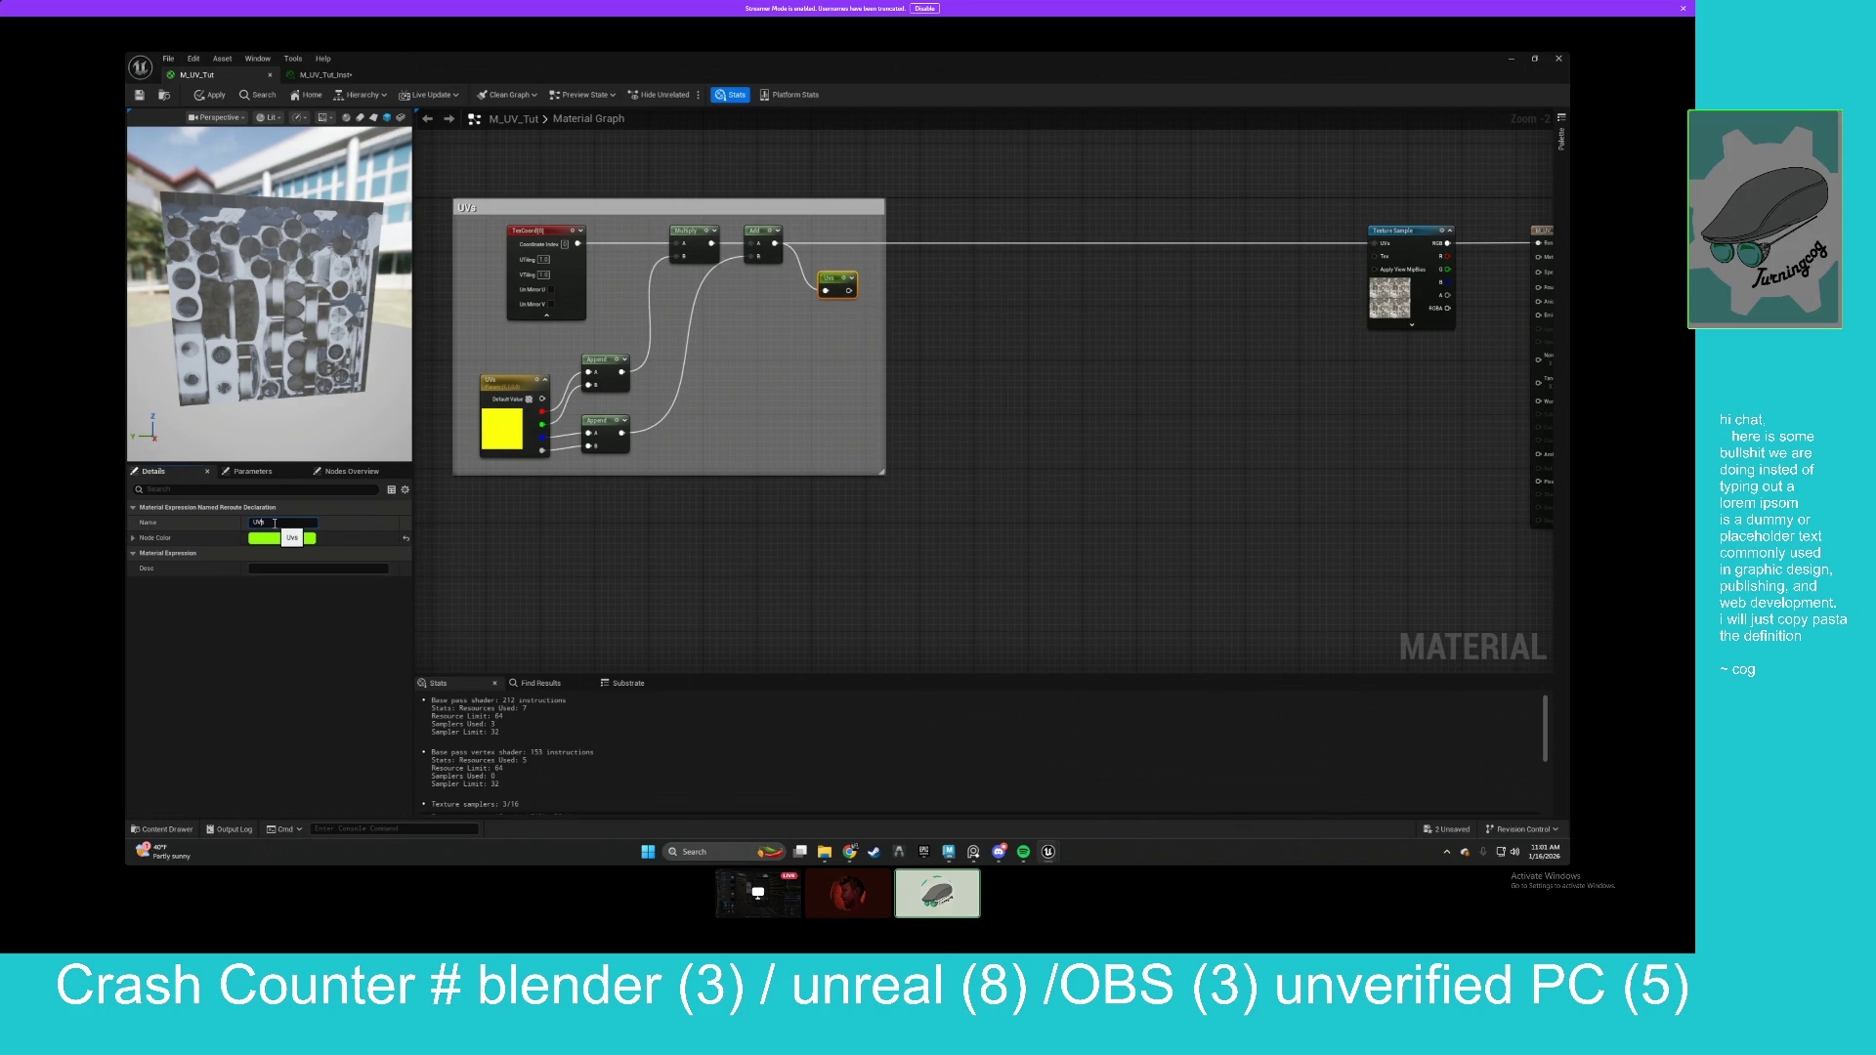
pyautogui.press('Return')
pyautogui.moveTo(836, 285); pyautogui.dragTo(824, 242)
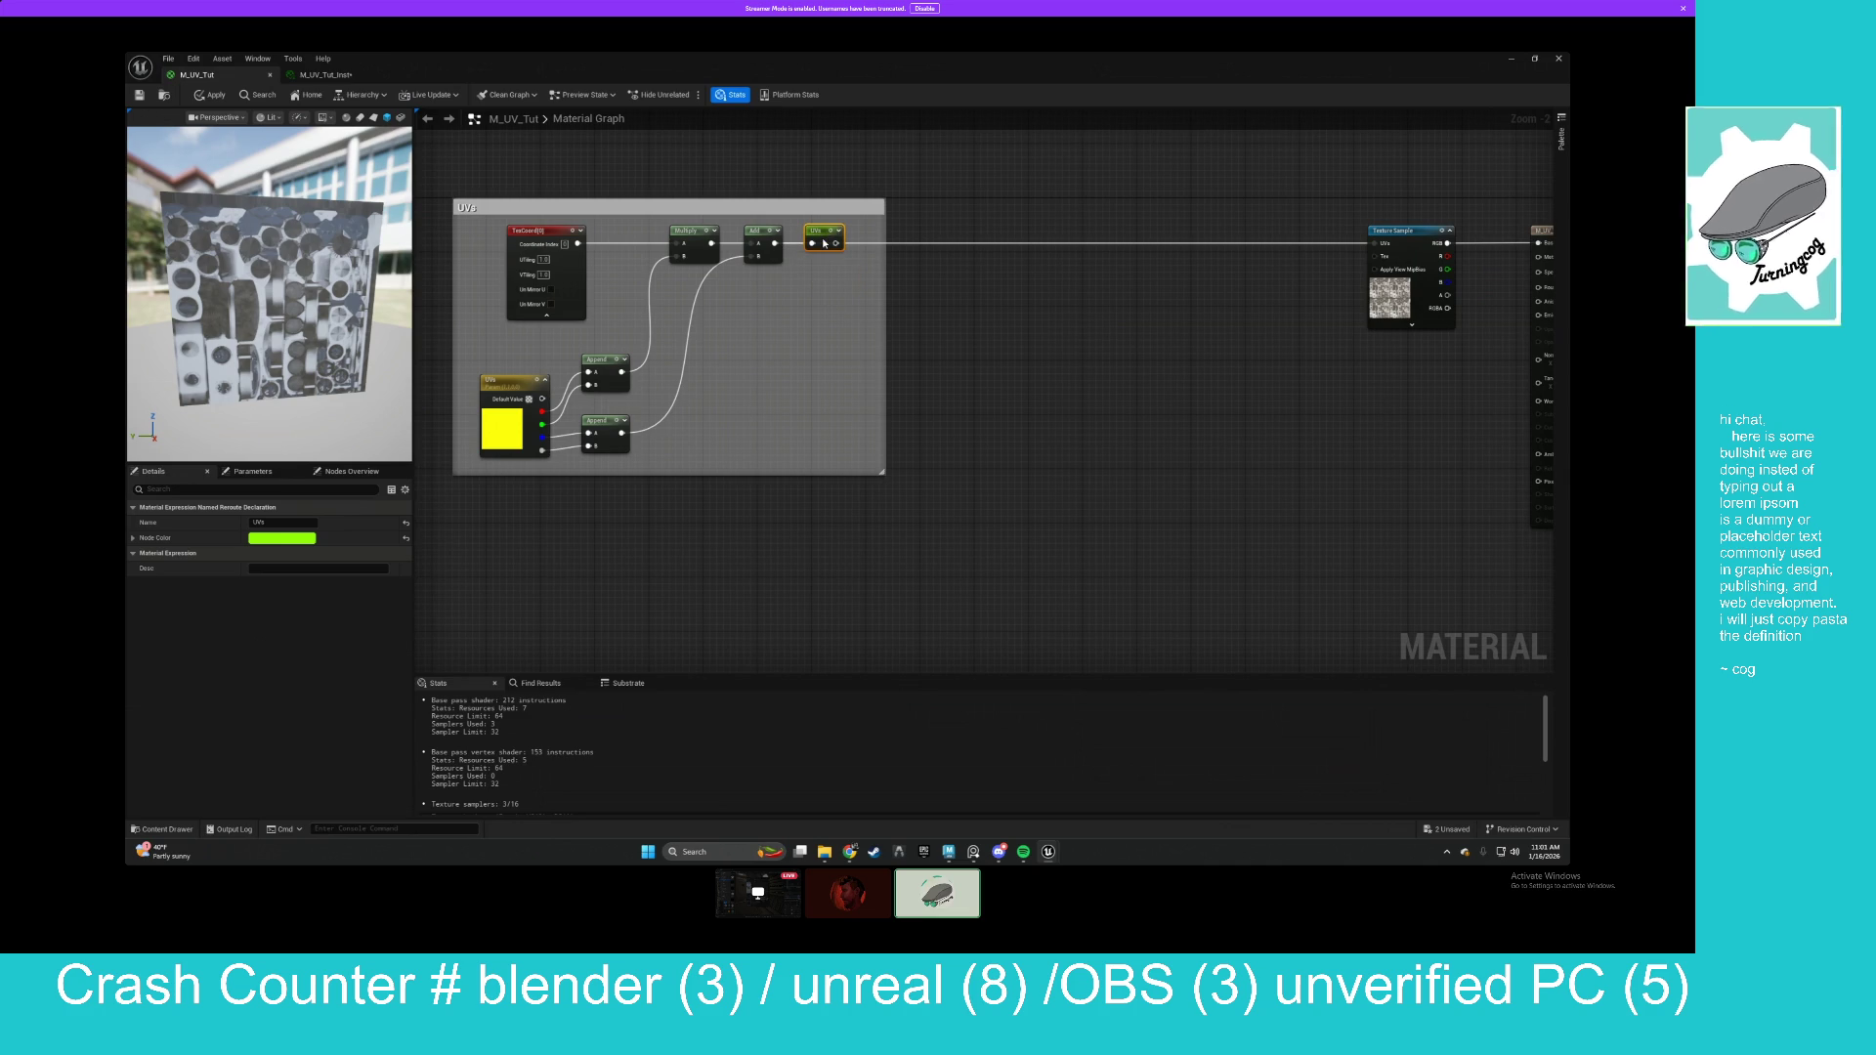
# Place a UVs reroute usage node and wire it into the Texture Sample's UVs input.
pyautogui.rightClick(1155, 232)
pyautogui.click(1159, 251)
pyautogui.click(1183, 259)
pyautogui.moveTo(1182, 244); pyautogui.dragTo(1379, 250)
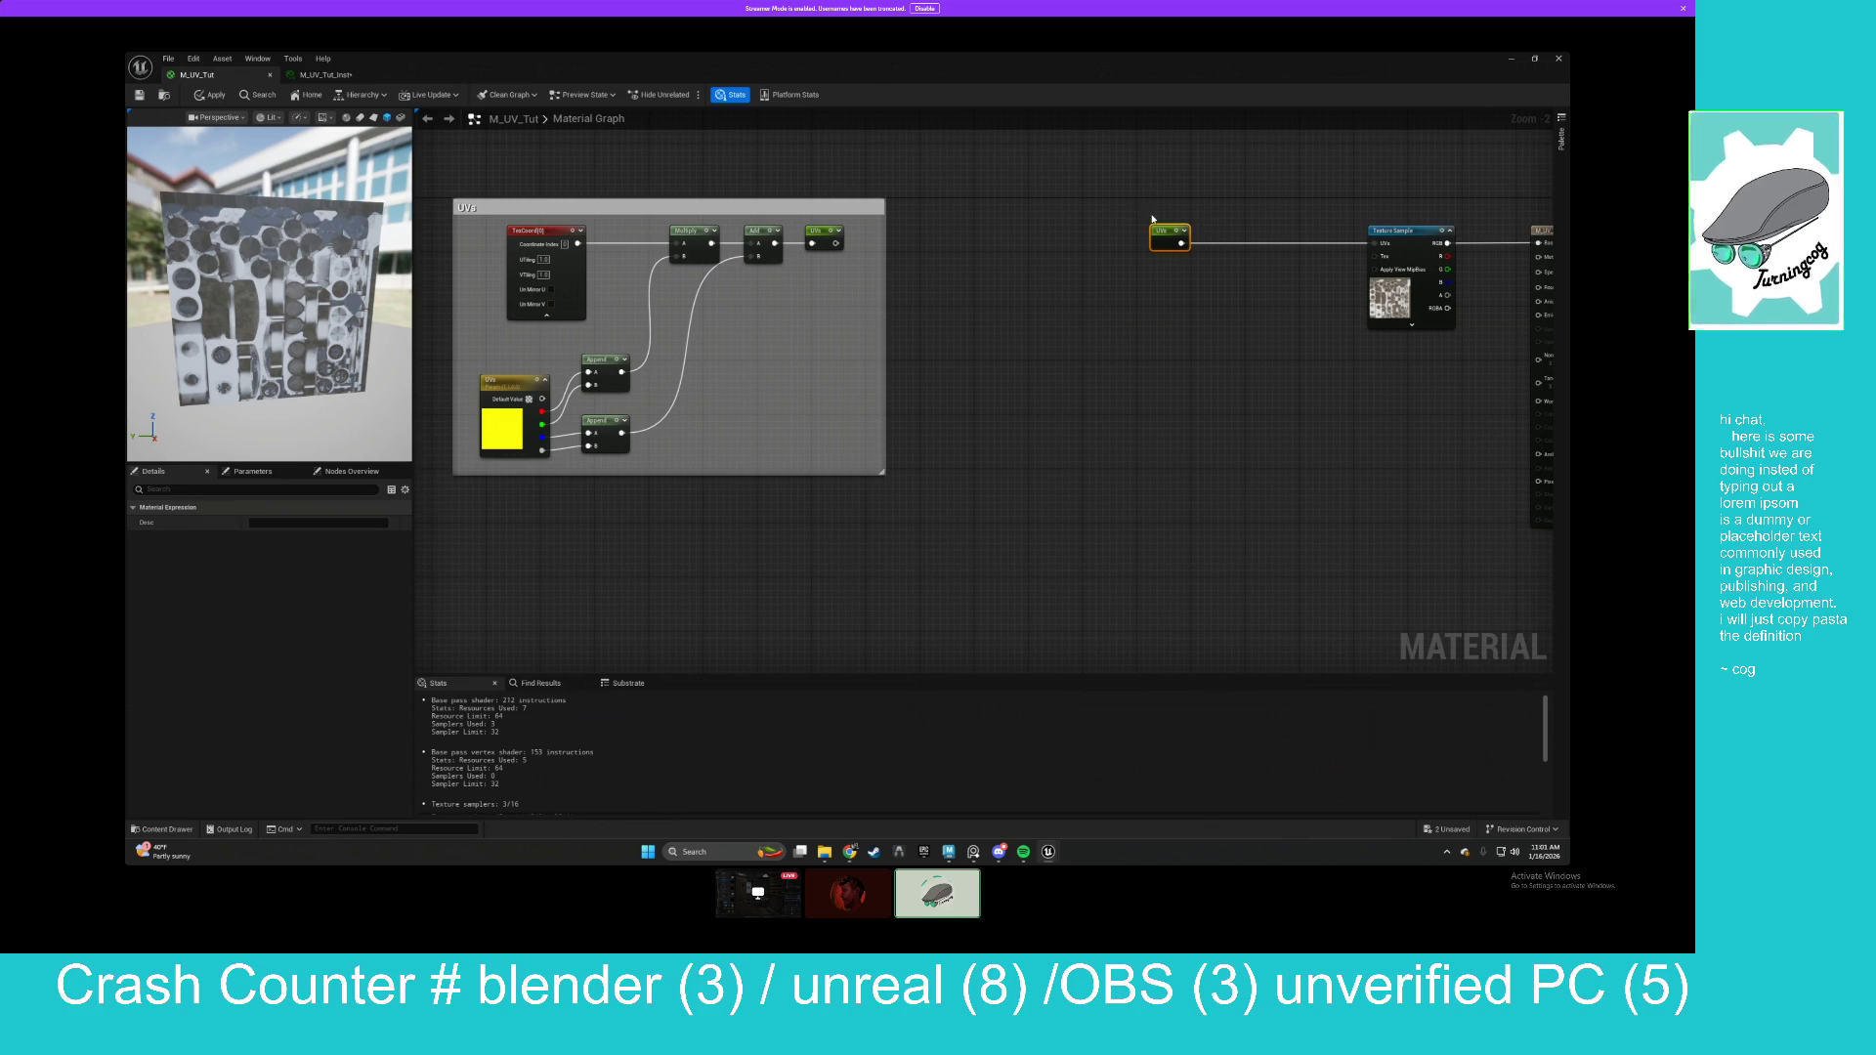
# Move the UVs reroute next to the Texture Sample and rearrange the nodes inside the comment.
pyautogui.moveTo(1170, 232); pyautogui.dragTo(1312, 226)
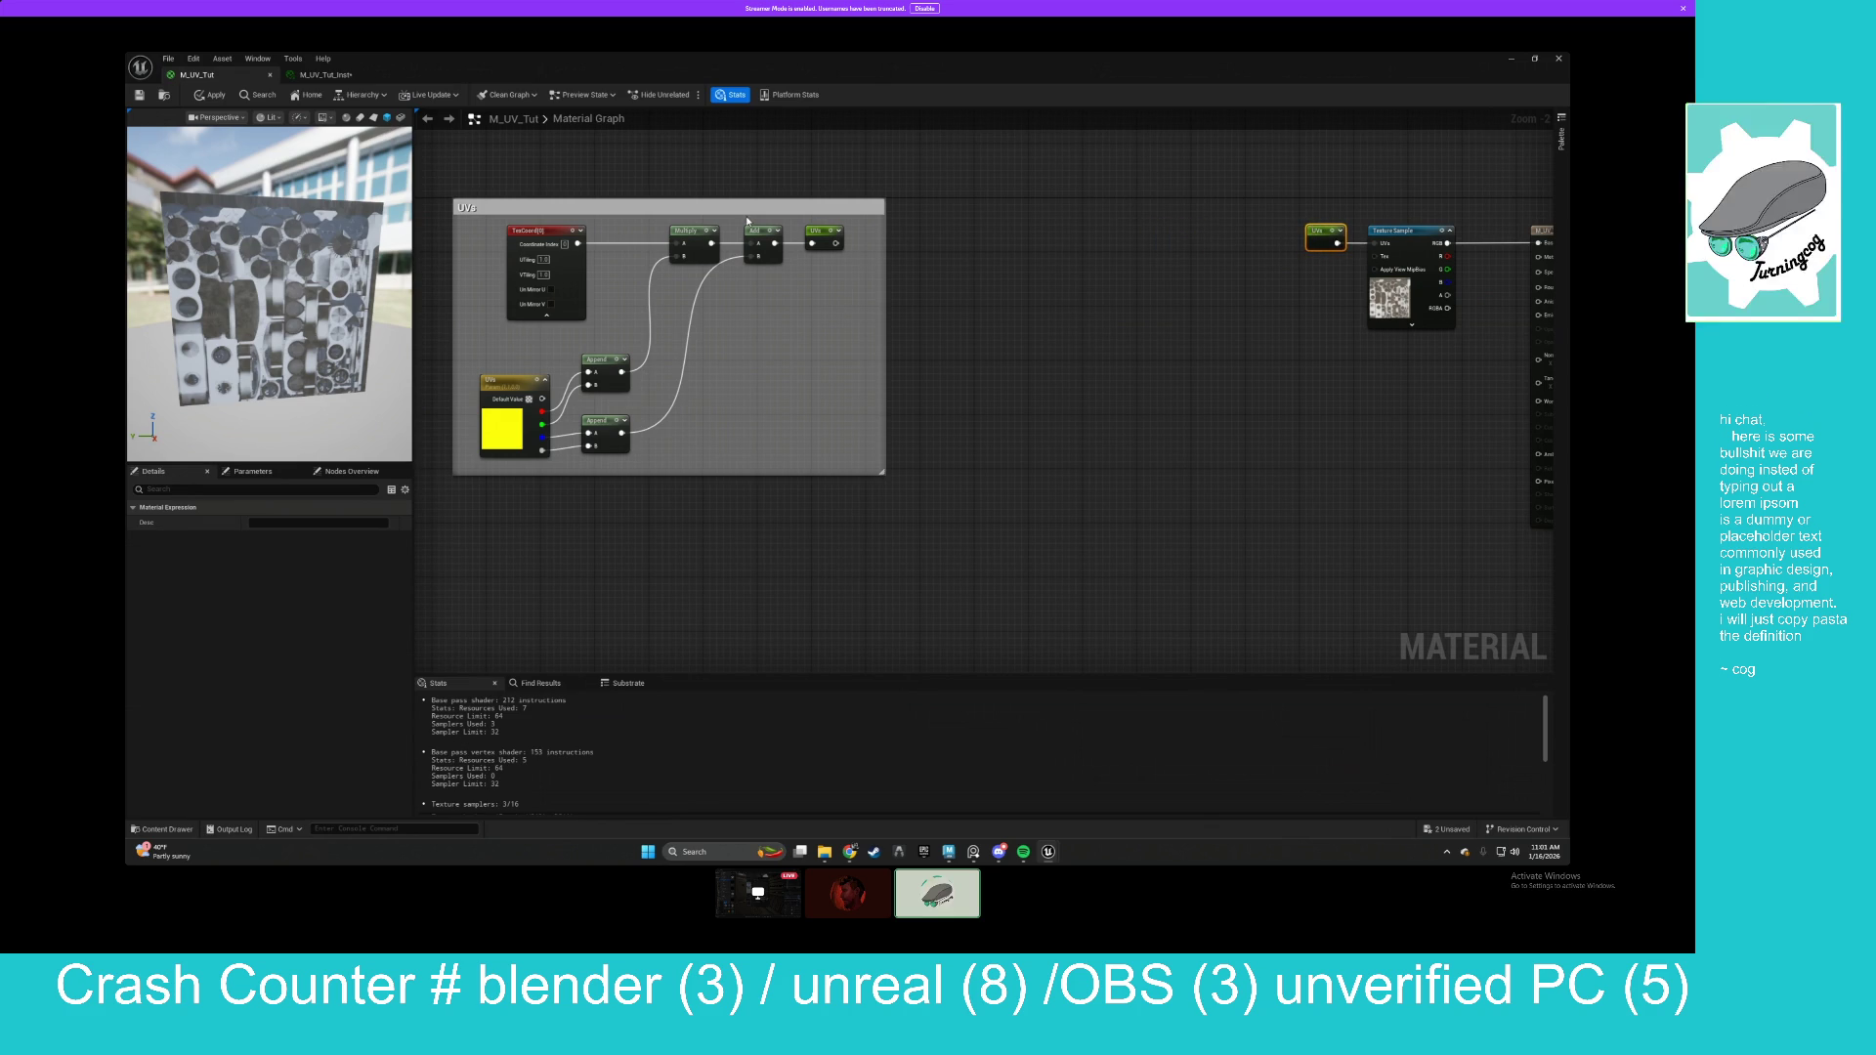
pyautogui.moveTo(725, 208); pyautogui.dragTo(780, 256)
pyautogui.moveTo(500, 392); pyautogui.dragTo(671, 486)
pyautogui.moveTo(648, 413)
pyautogui.mouseDown()
pyautogui.moveTo(682, 373)
pyautogui.moveTo(675, 445)
pyautogui.mouseUp()
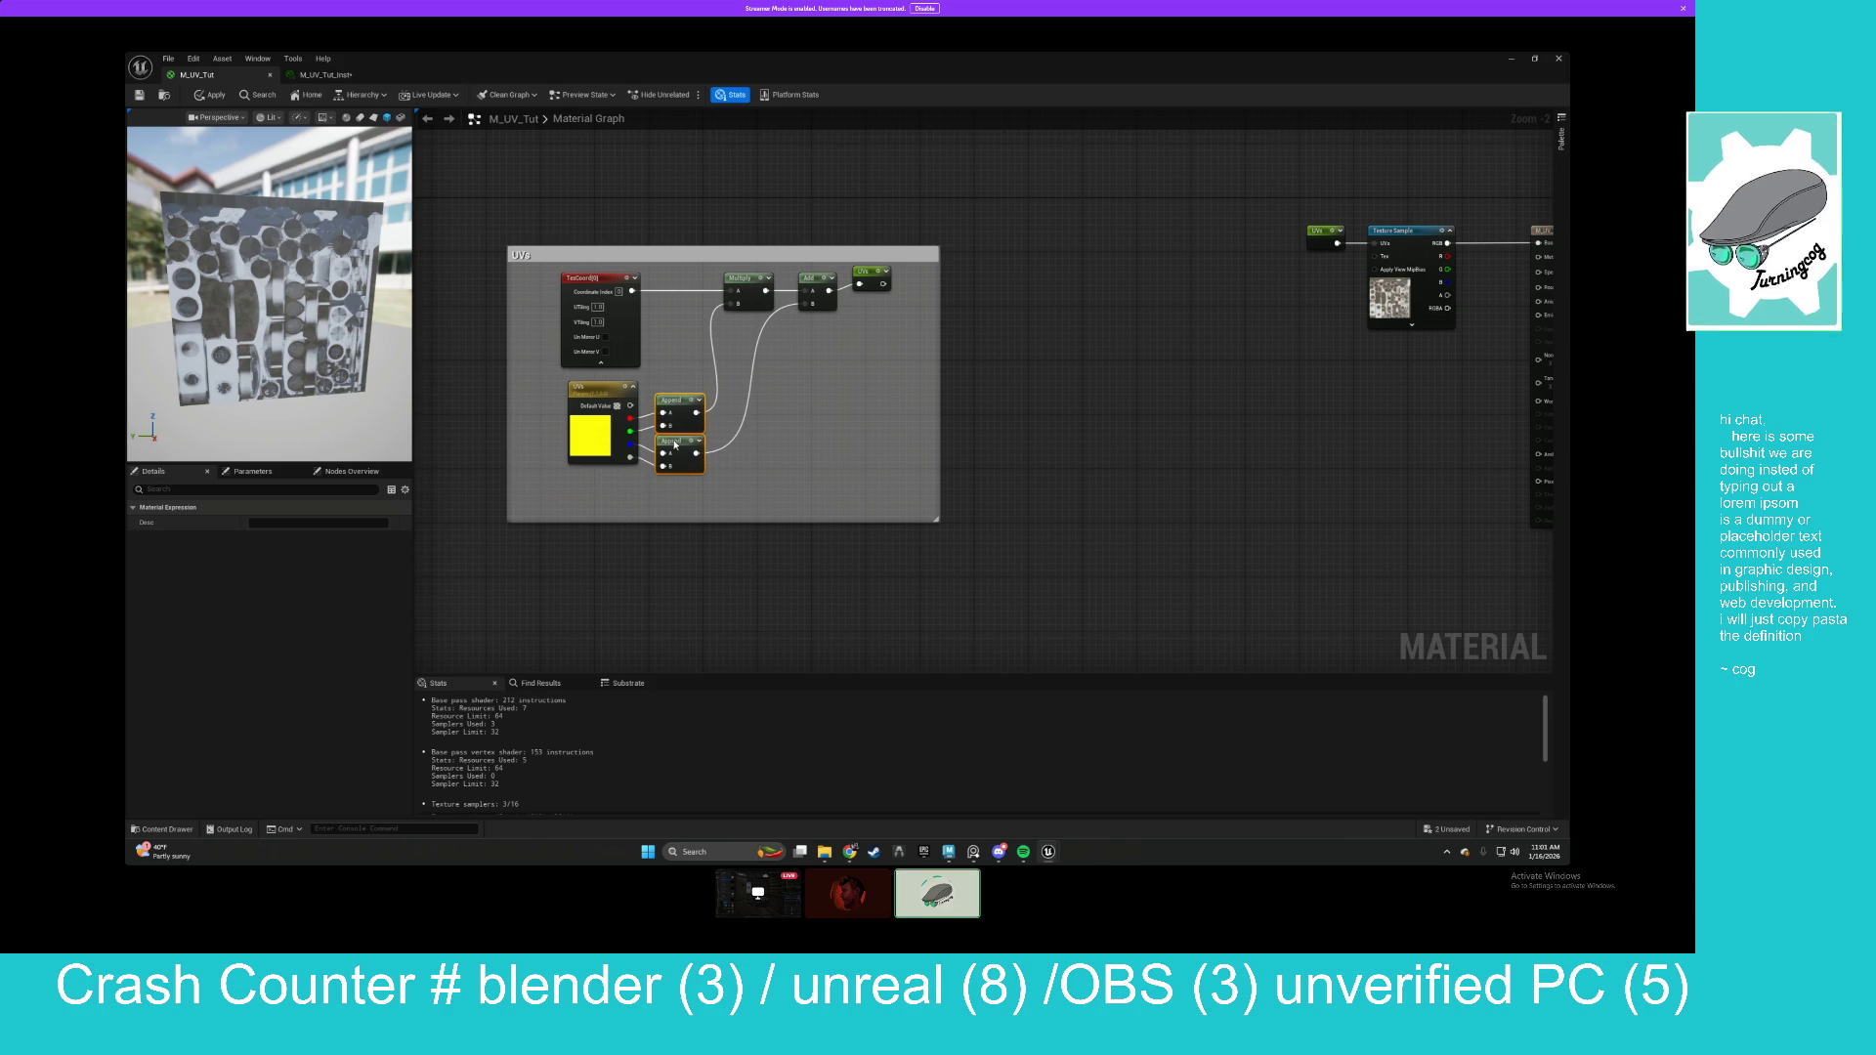
pyautogui.click(725, 285)
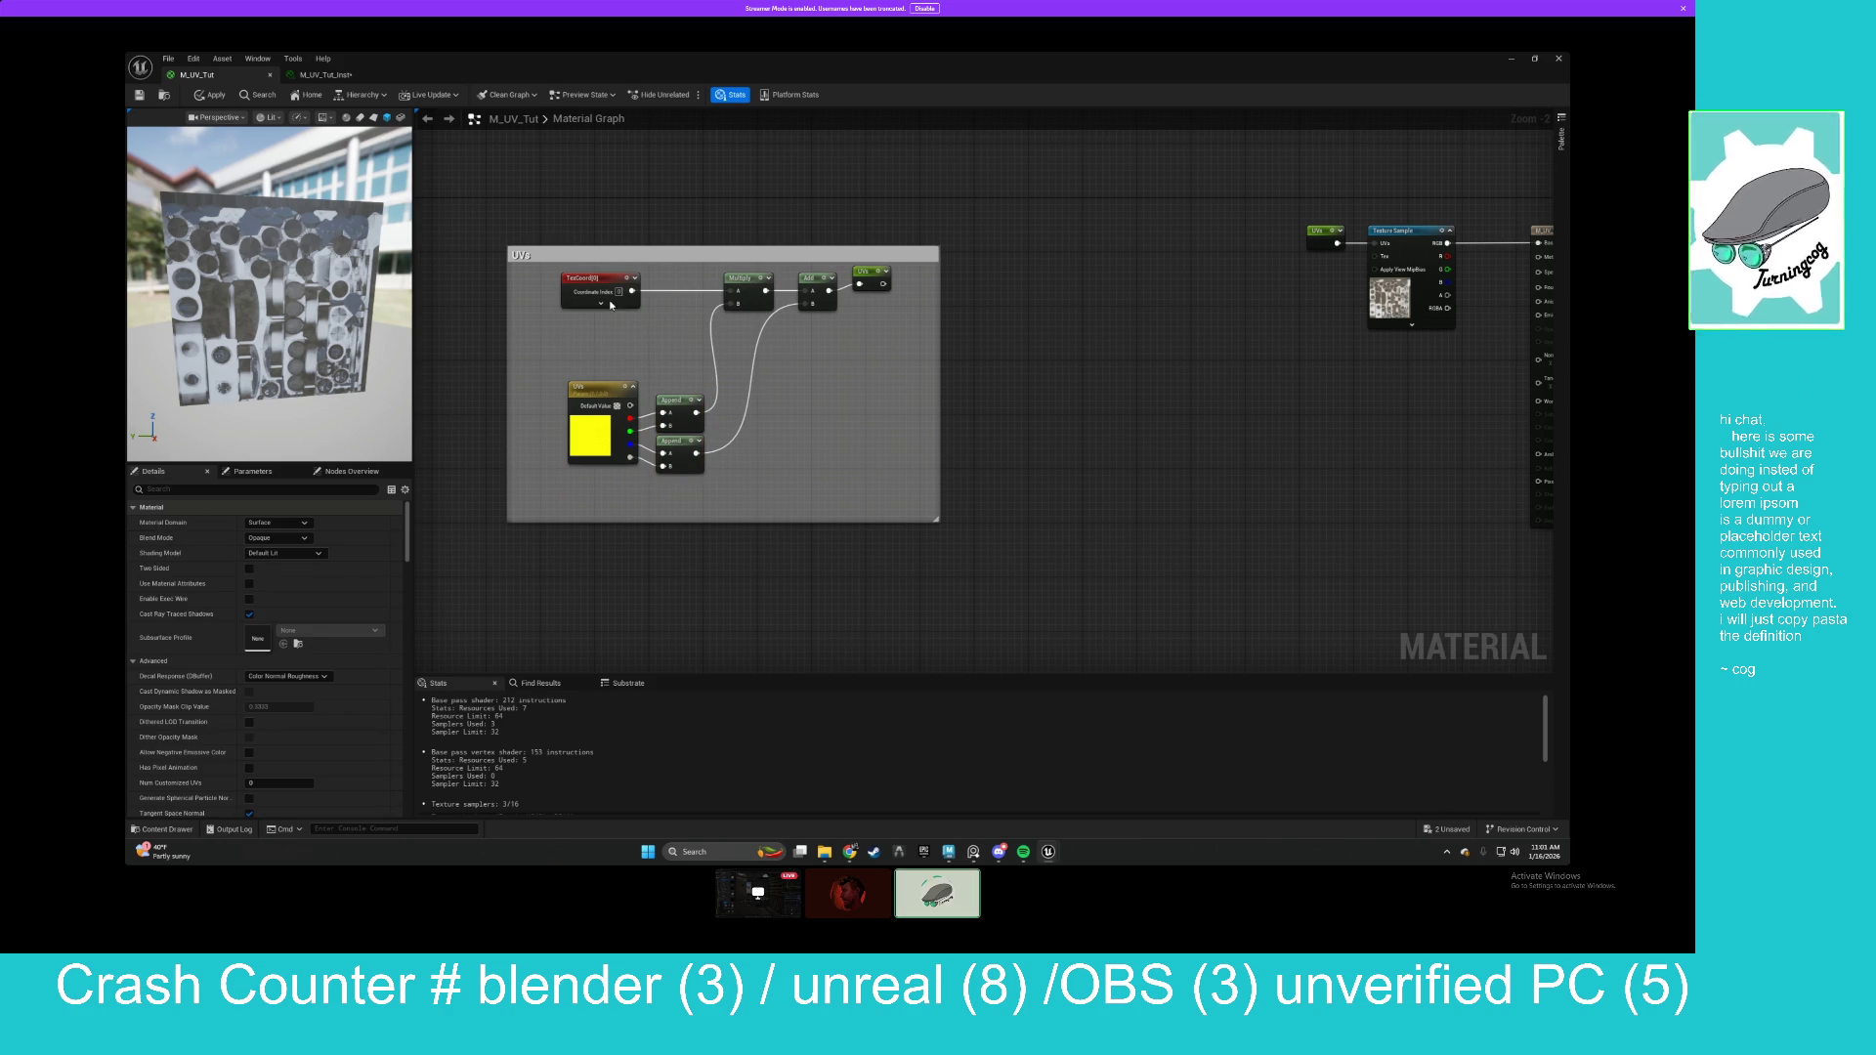
pyautogui.moveTo(605, 292); pyautogui.dragTo(601, 351)
pyautogui.moveTo(908, 259)
pyautogui.mouseDown()
pyautogui.moveTo(718, 318)
pyautogui.moveTo(748, 323)
pyautogui.moveTo(744, 350)
pyautogui.mouseUp()
pyautogui.moveTo(865, 347)
pyautogui.mouseDown()
pyautogui.moveTo(794, 349)
pyautogui.moveTo(848, 348)
pyautogui.mouseUp()
# Resize the UVs comment box edges to fit snugly around its nodes.
pyautogui.moveTo(617, 250); pyautogui.dragTo(616, 321)
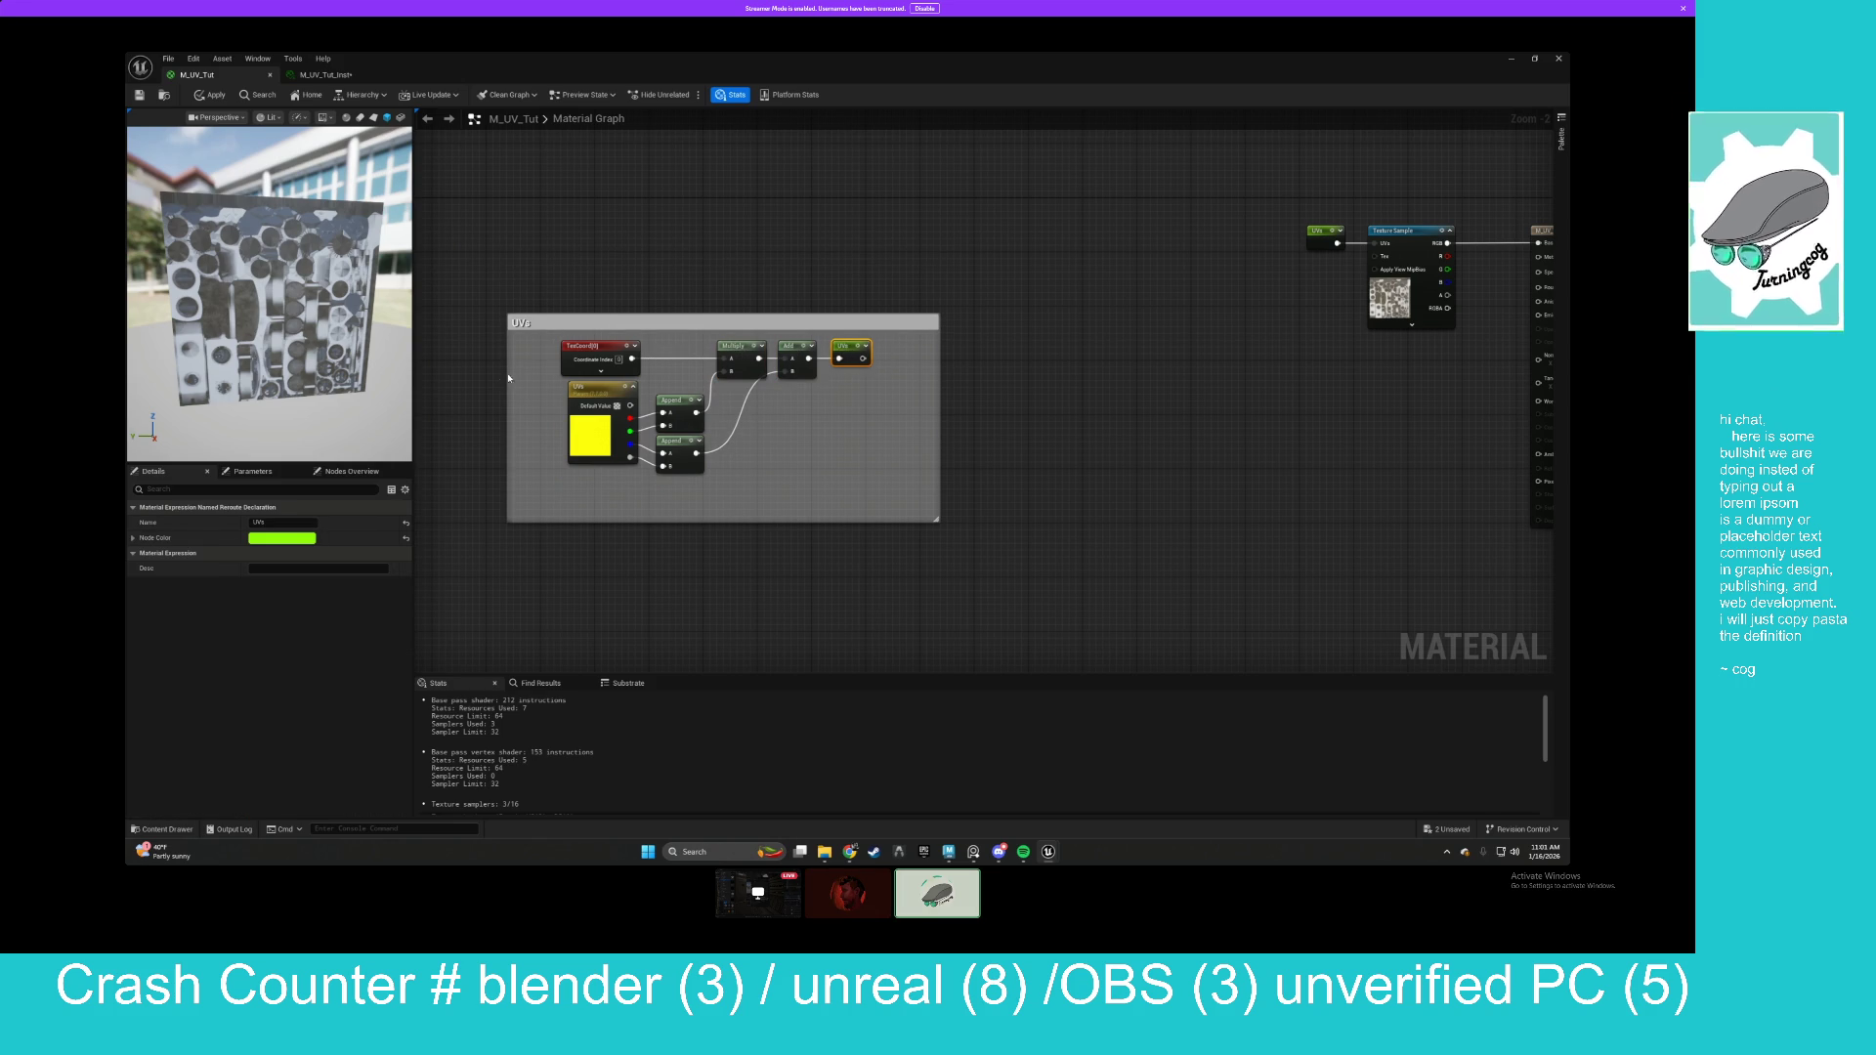
pyautogui.moveTo(506, 380); pyautogui.dragTo(550, 384)
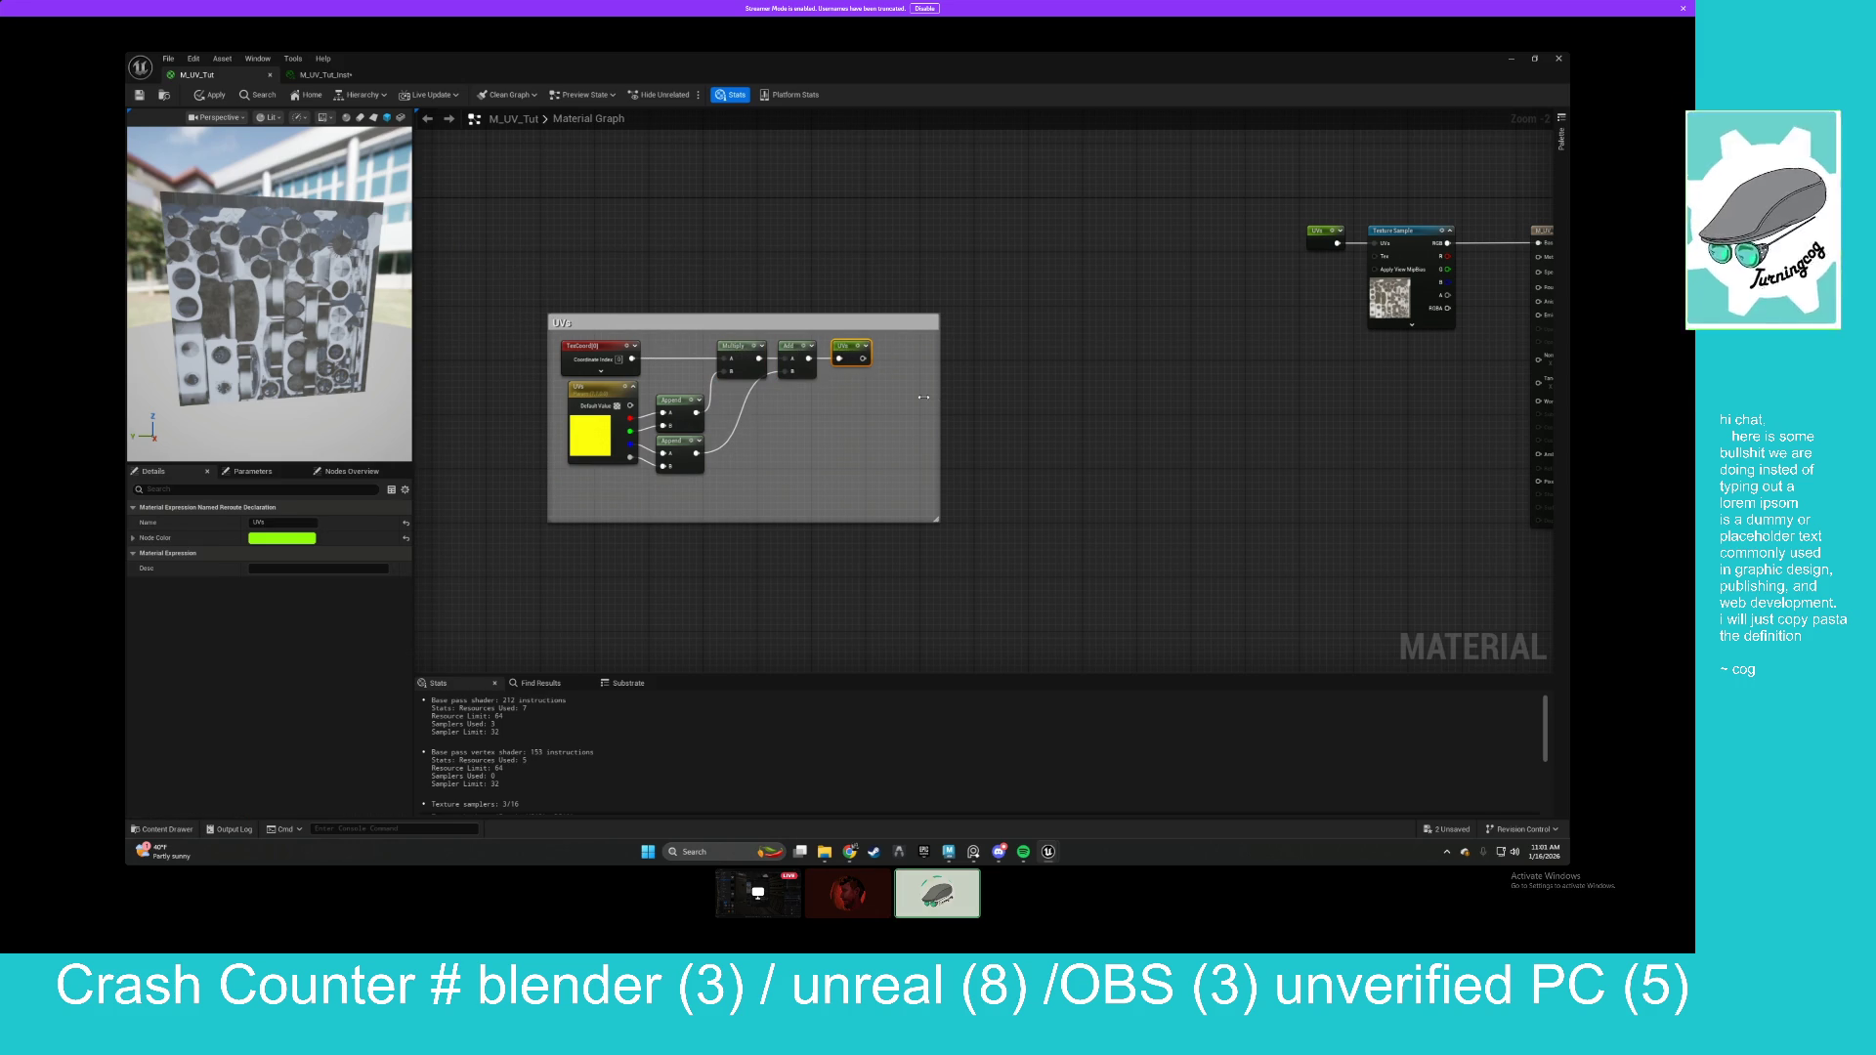
pyautogui.moveTo(936, 397); pyautogui.dragTo(882, 396)
pyautogui.moveTo(699, 524); pyautogui.dragTo(702, 484)
pyautogui.click(989, 305)
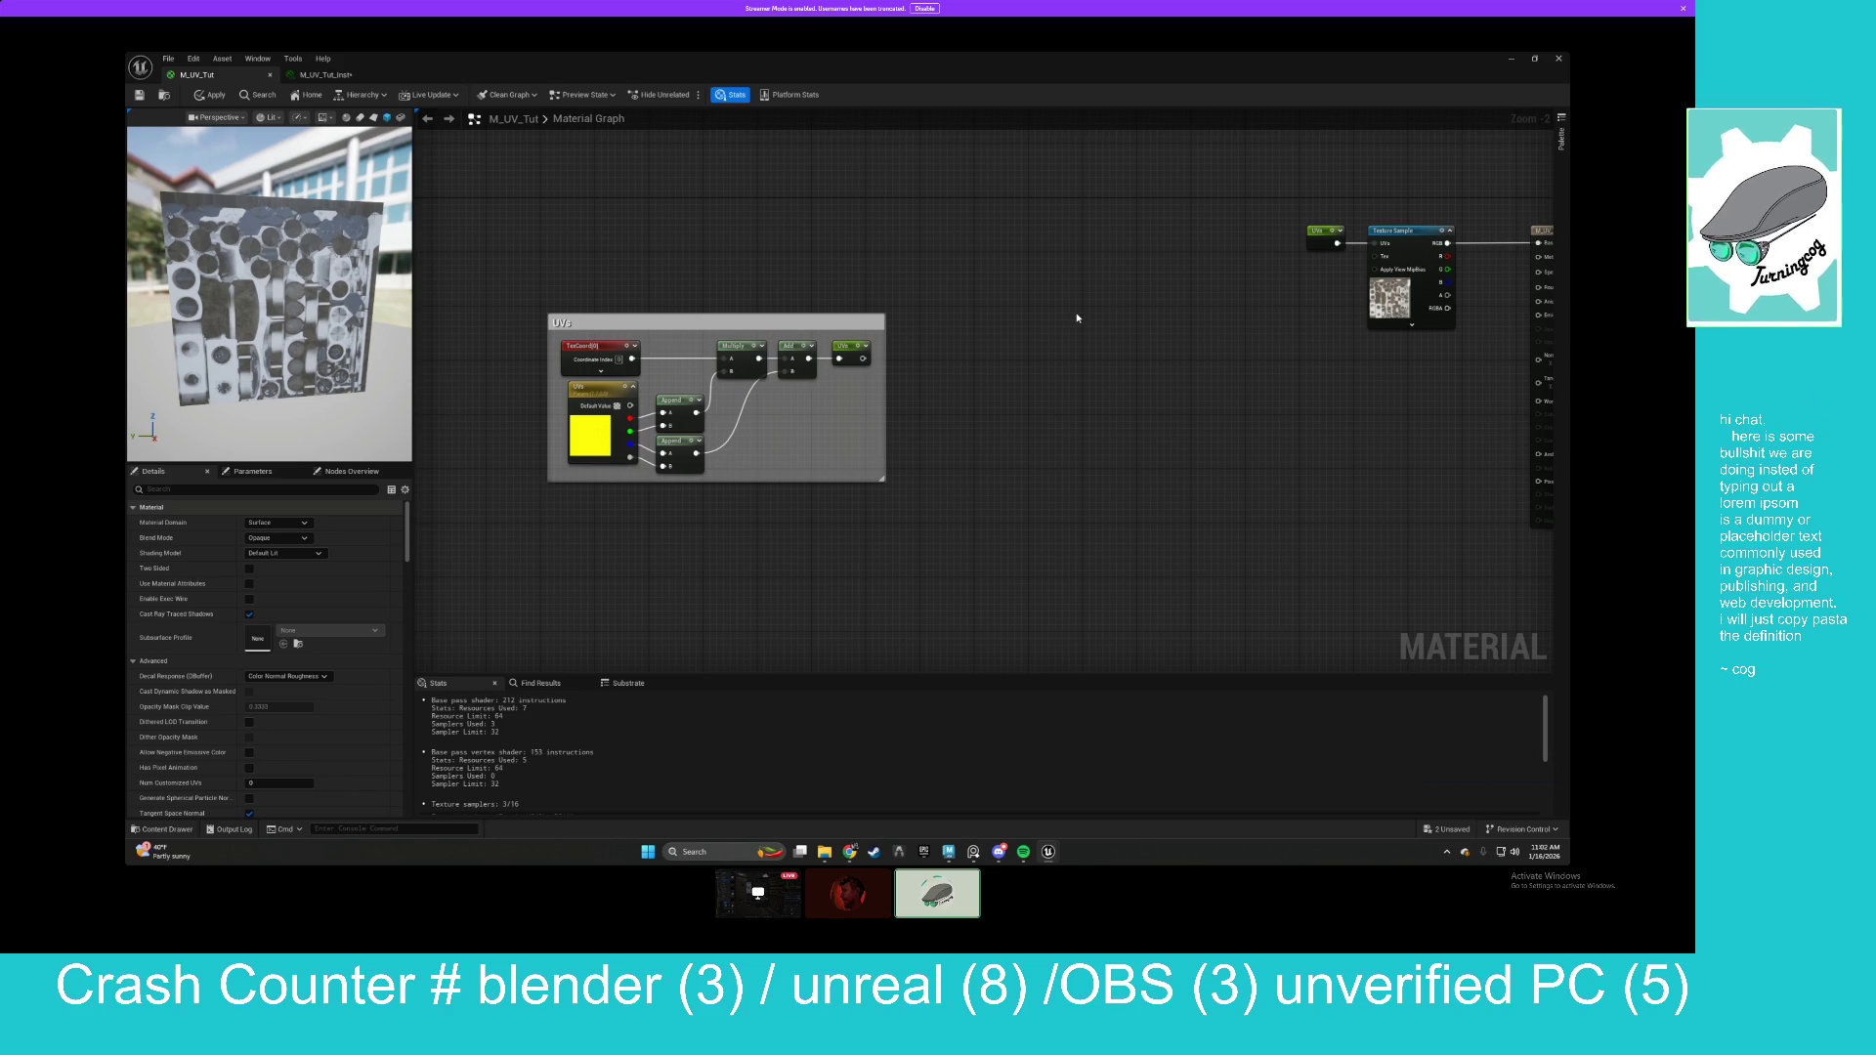
pyautogui.moveTo(660, 328)
pyautogui.mouseDown()
pyautogui.moveTo(931, 226)
pyautogui.moveTo(734, 233)
pyautogui.mouseUp()
pyautogui.moveTo(1177, 297); pyautogui.dragTo(1017, 340)
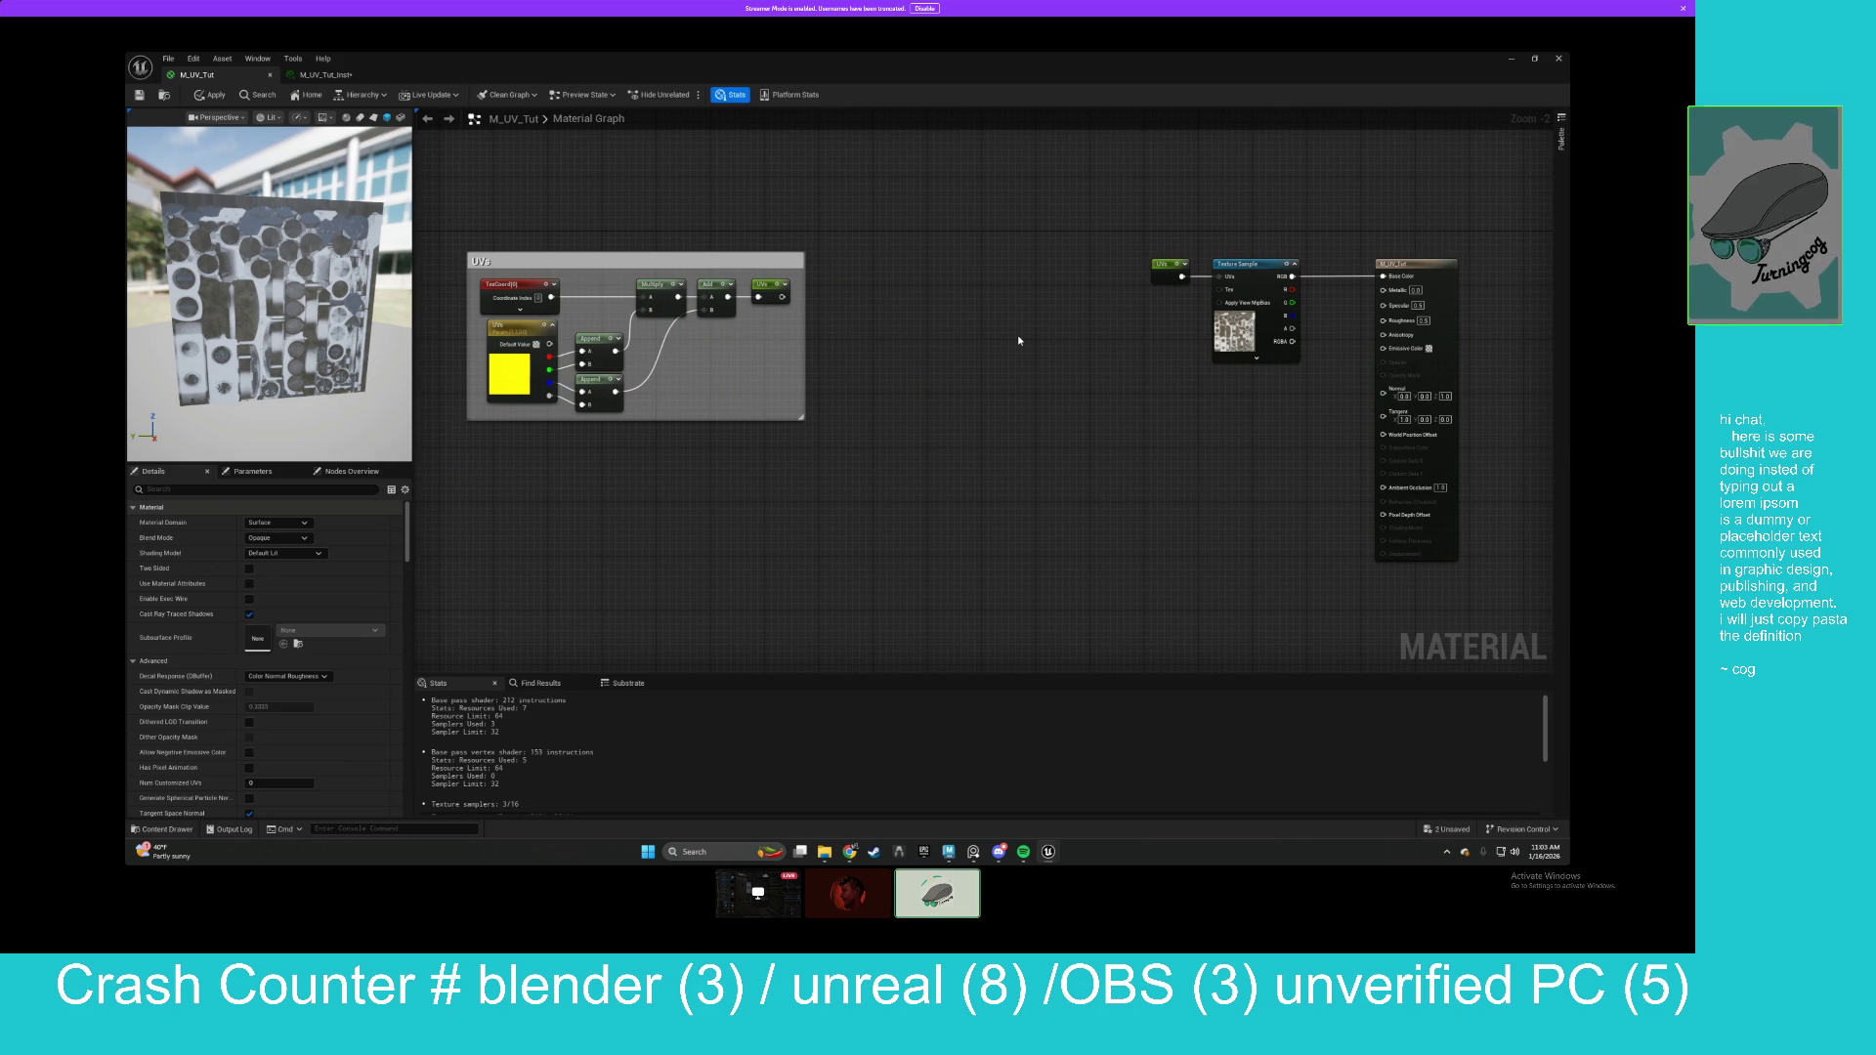
pyautogui.scroll(3, 1005, 746)
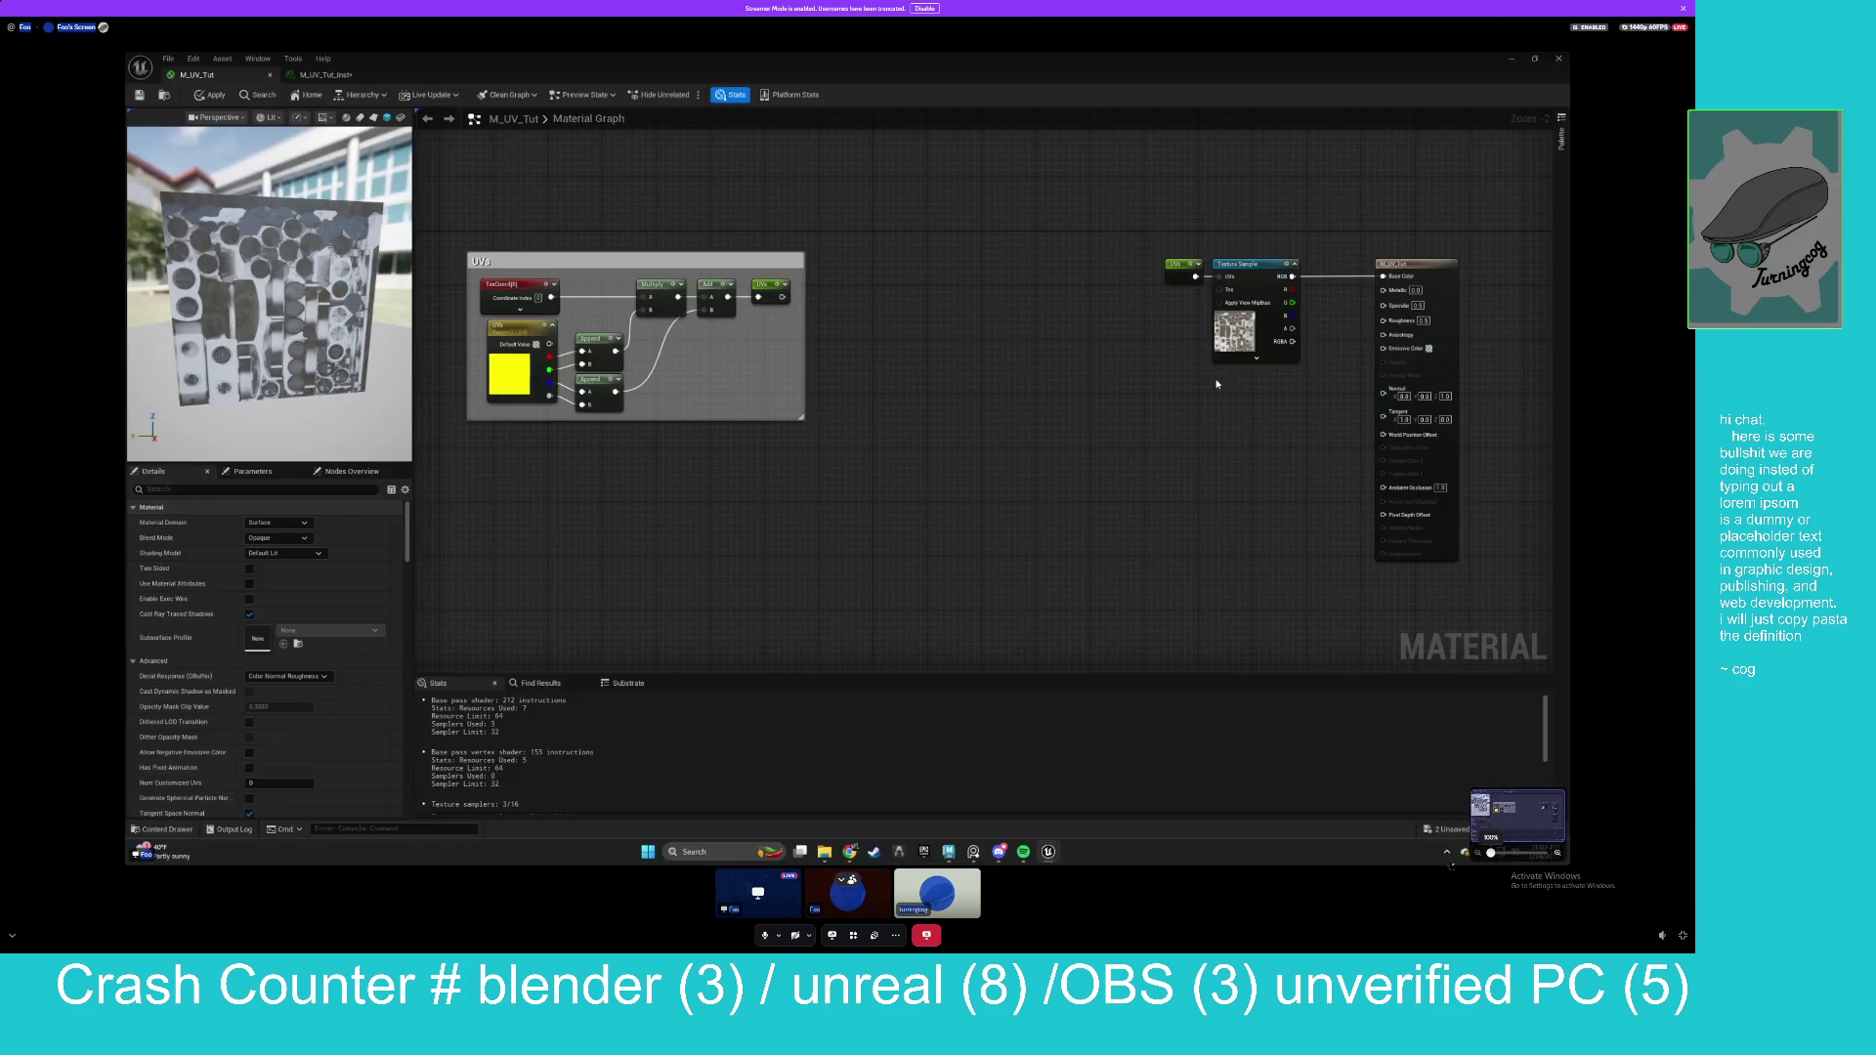
pyautogui.click(1451, 865)
pyautogui.click(1457, 830)
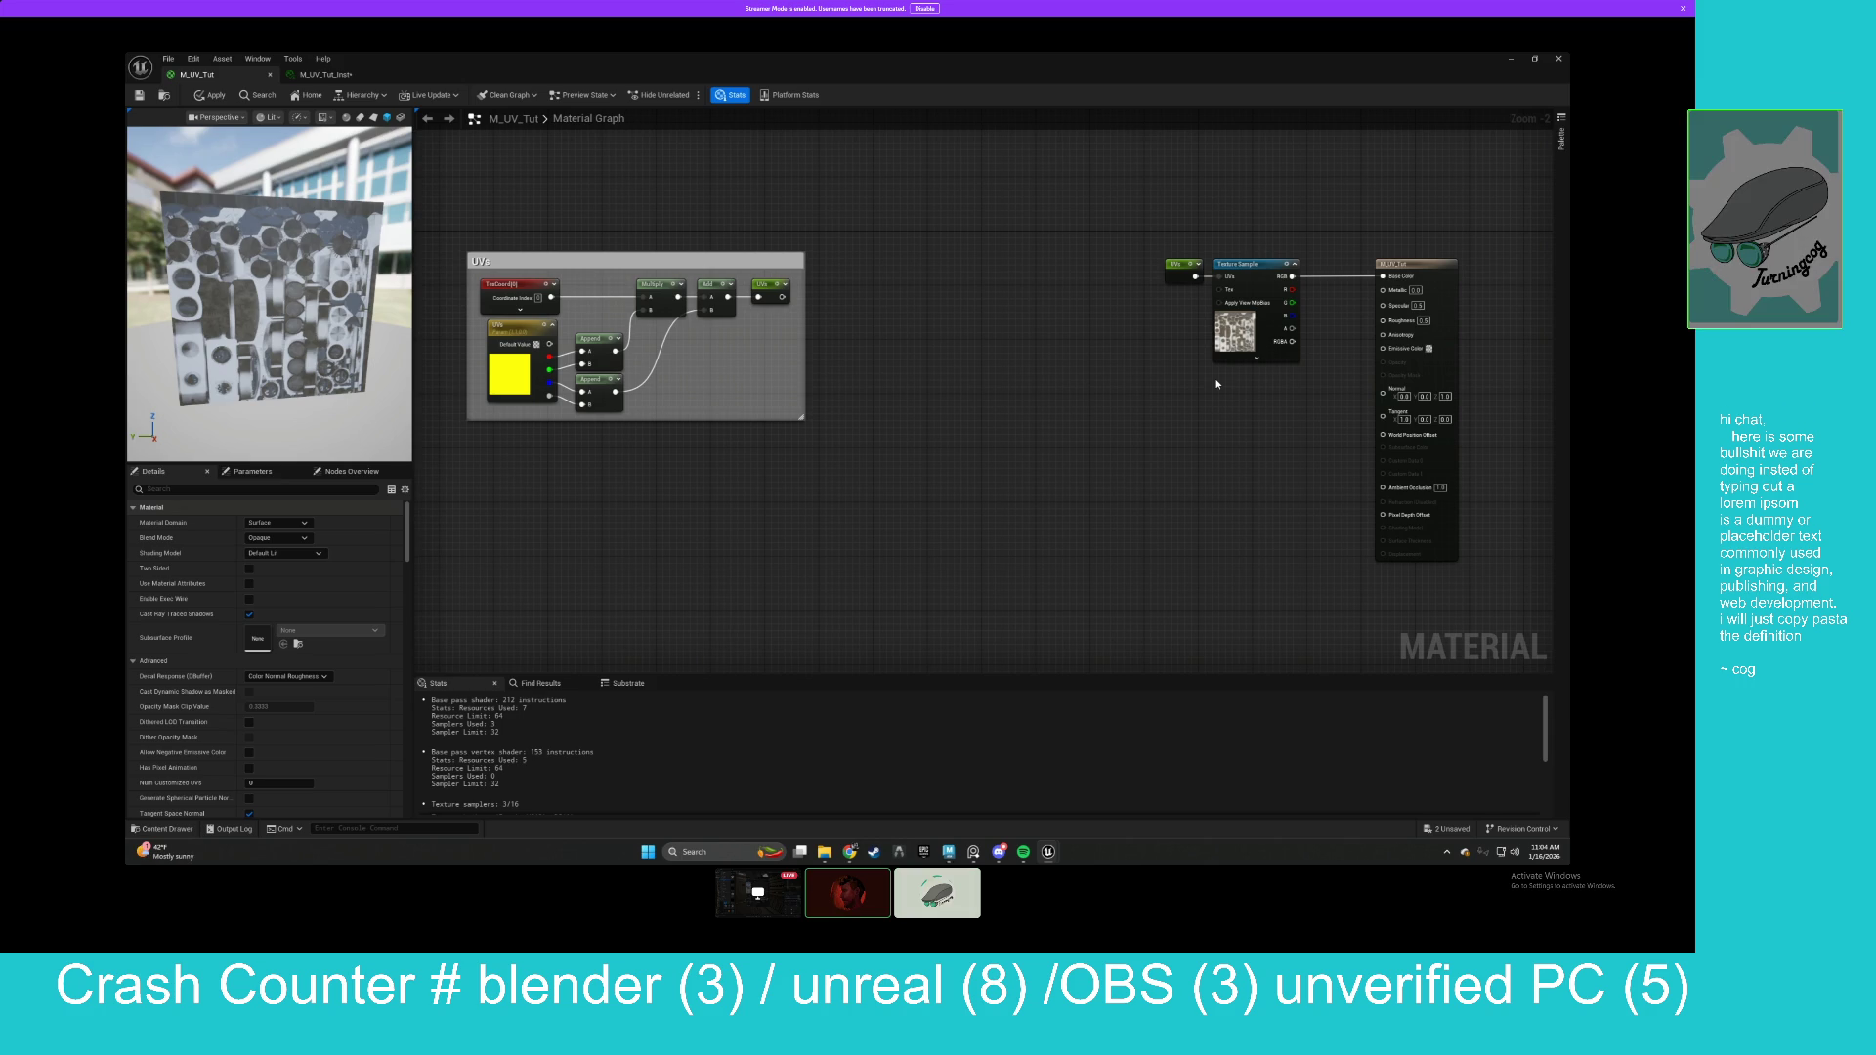
pyautogui.rightClick(884, 501)
pyautogui.write('offset')
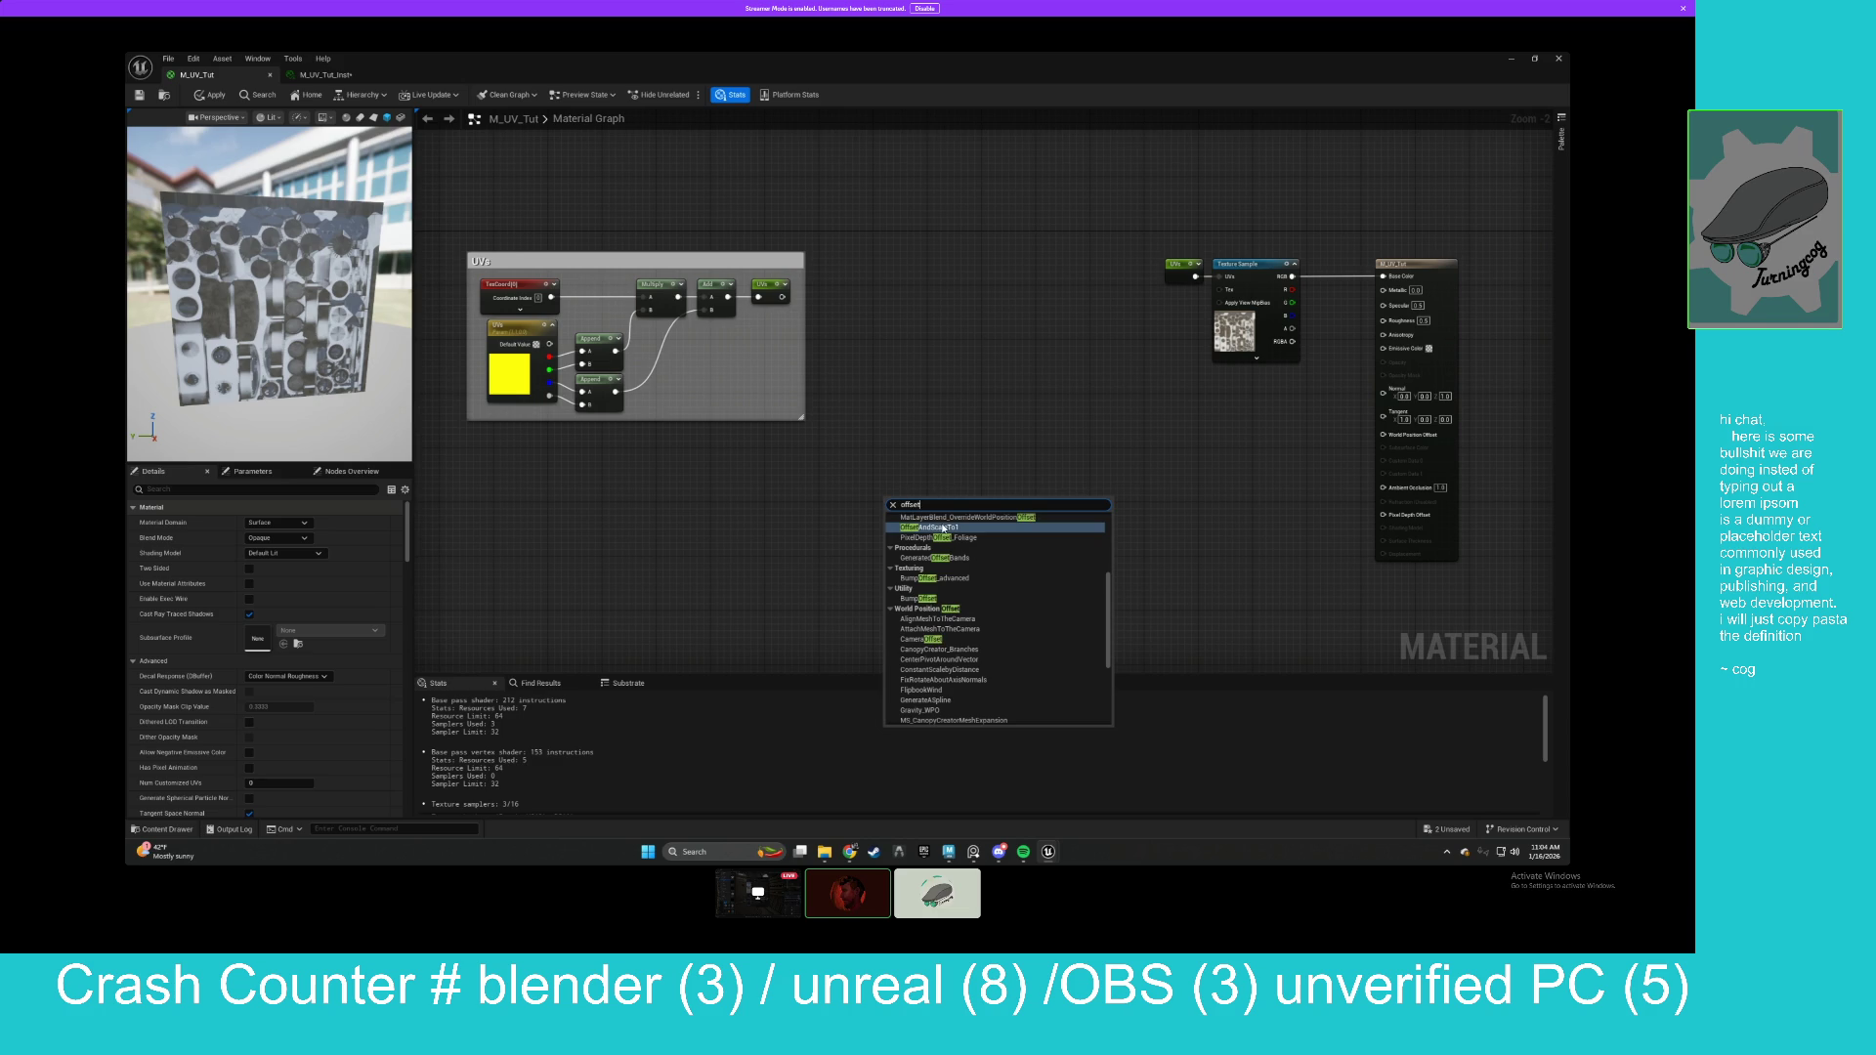
pyautogui.scroll(-2, 934, 664)
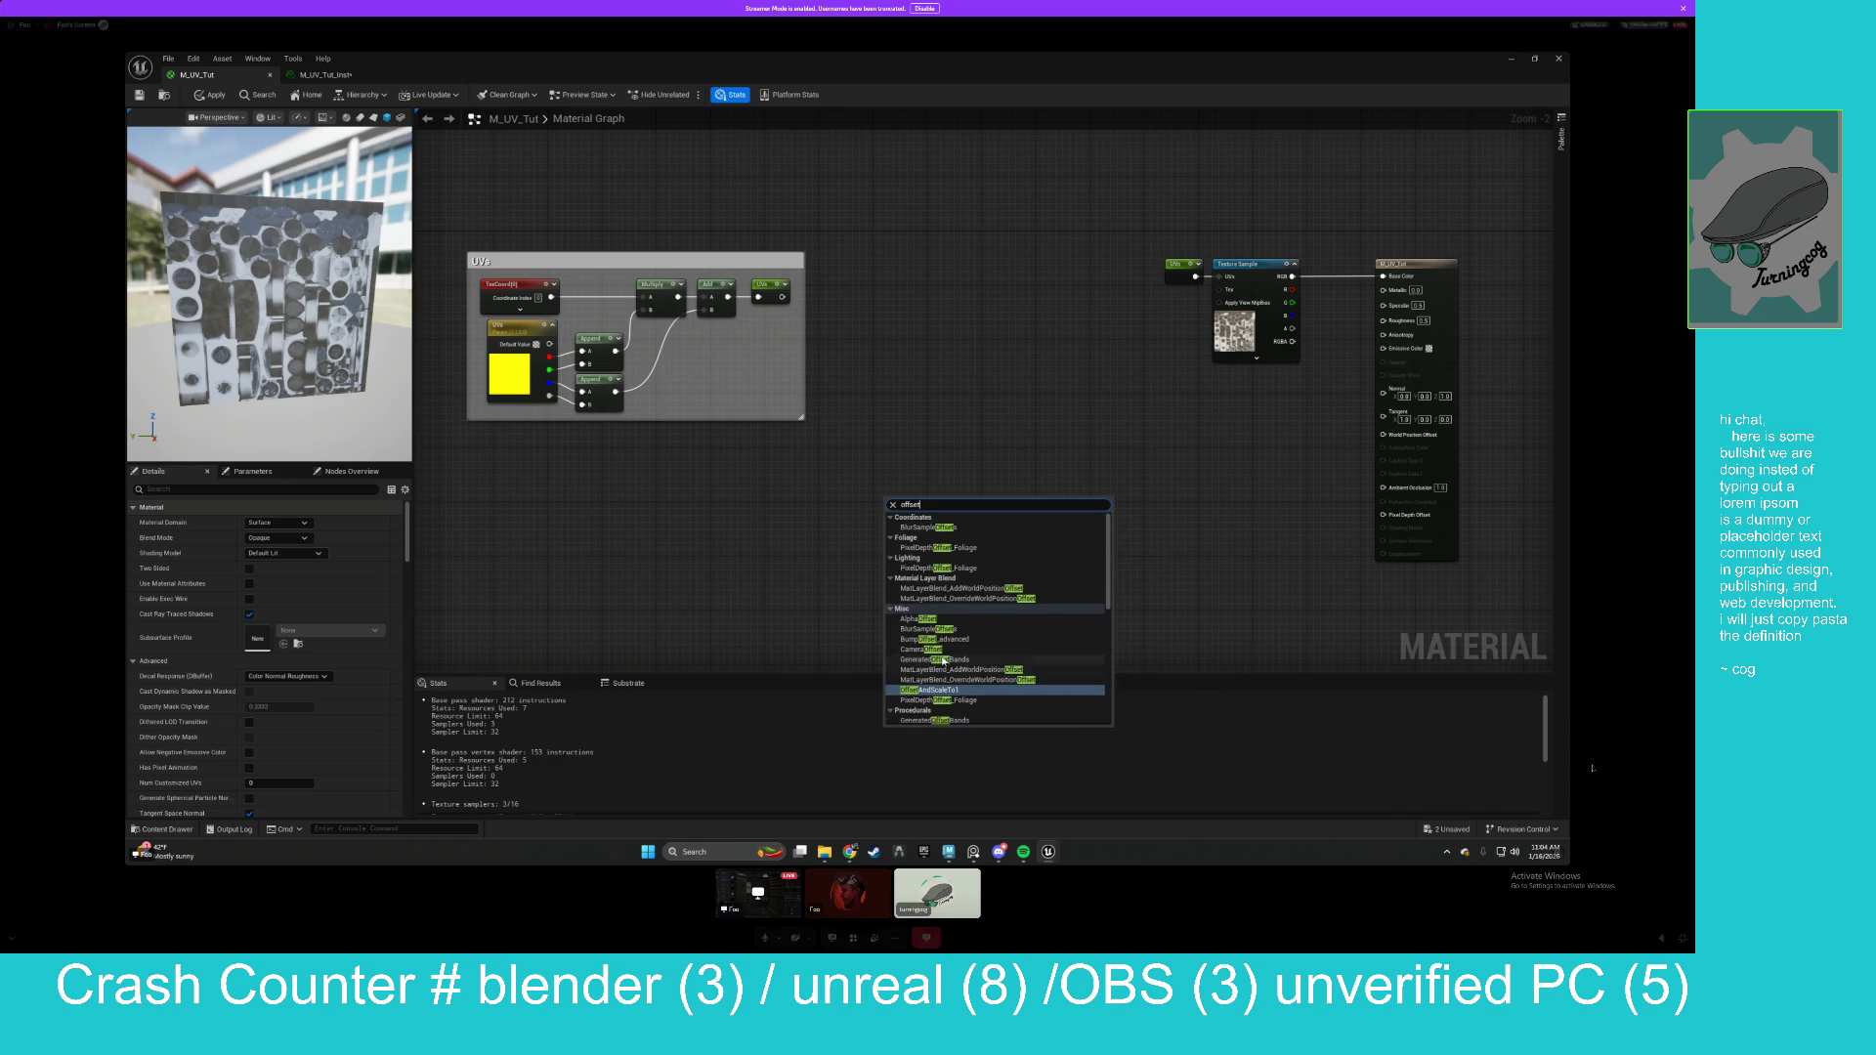
pyautogui.click(974, 392)
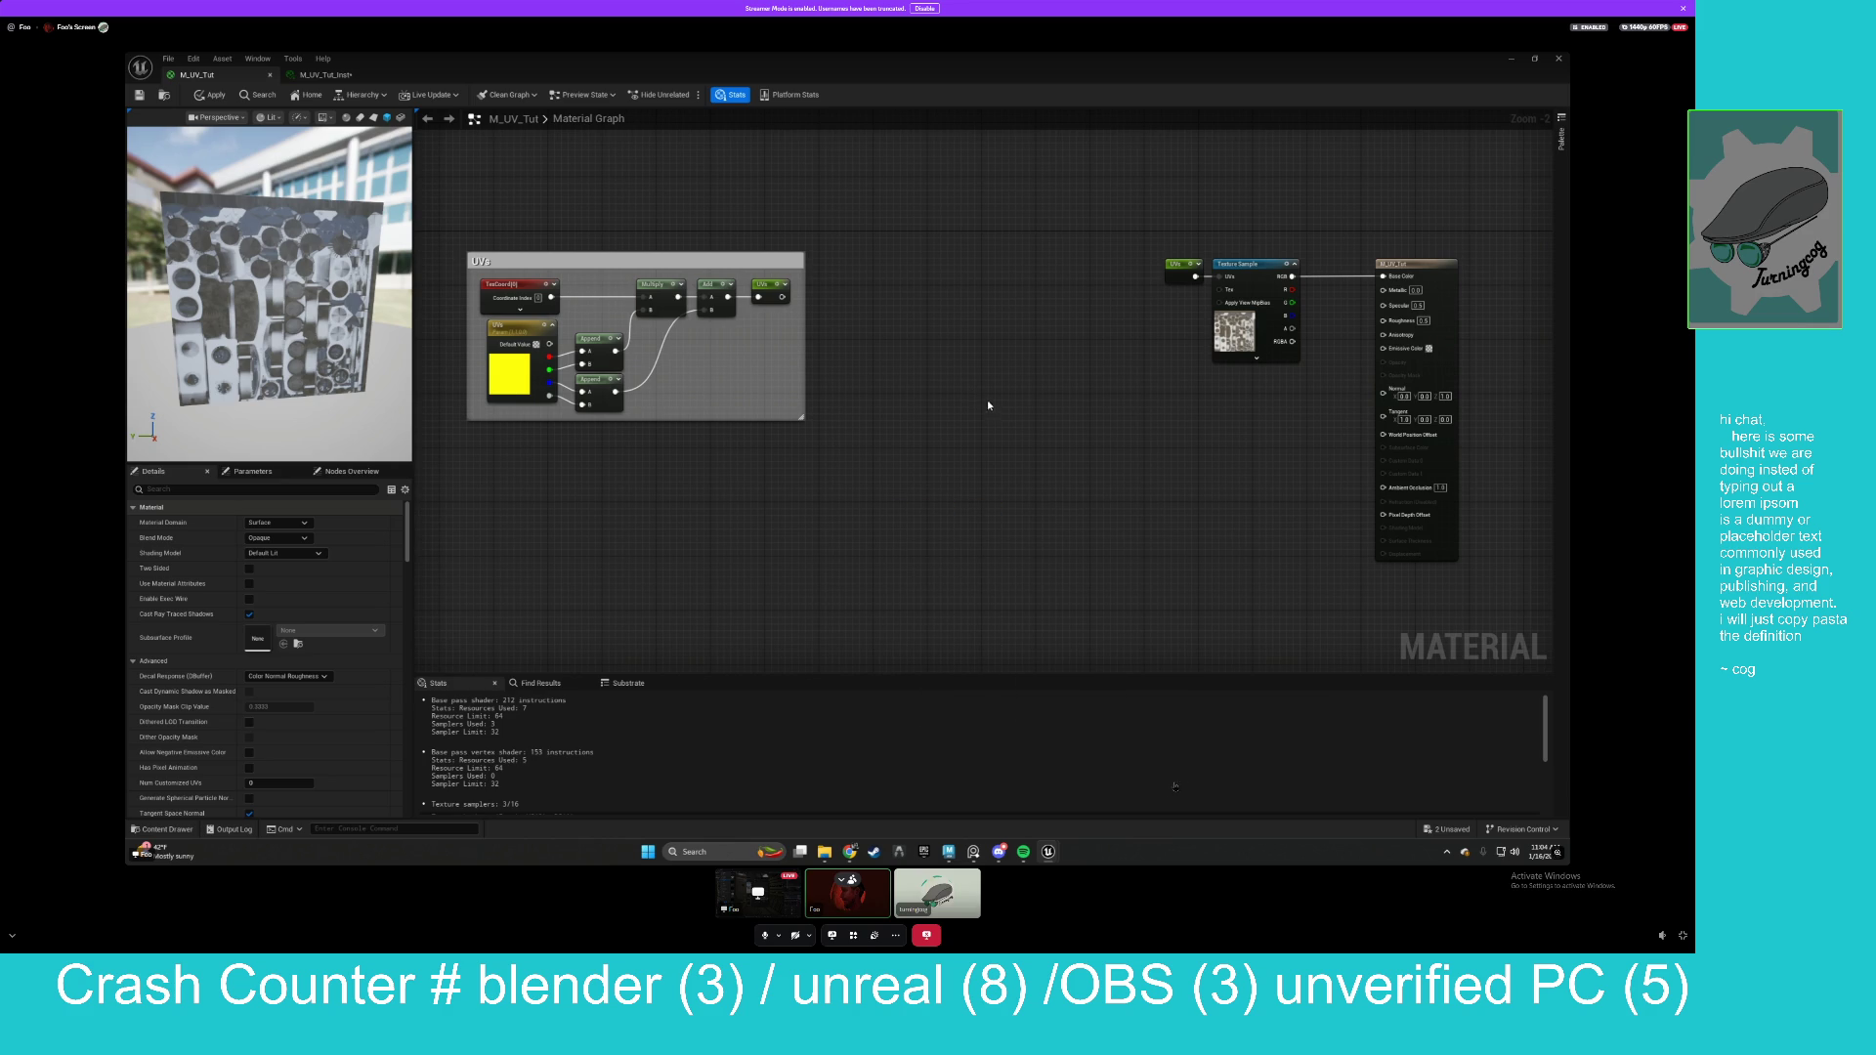
# Close the M_UV_Tut_Inst editor, applying changes, and delete the test Box Brush.
pyautogui.doubleClick(929, 64)
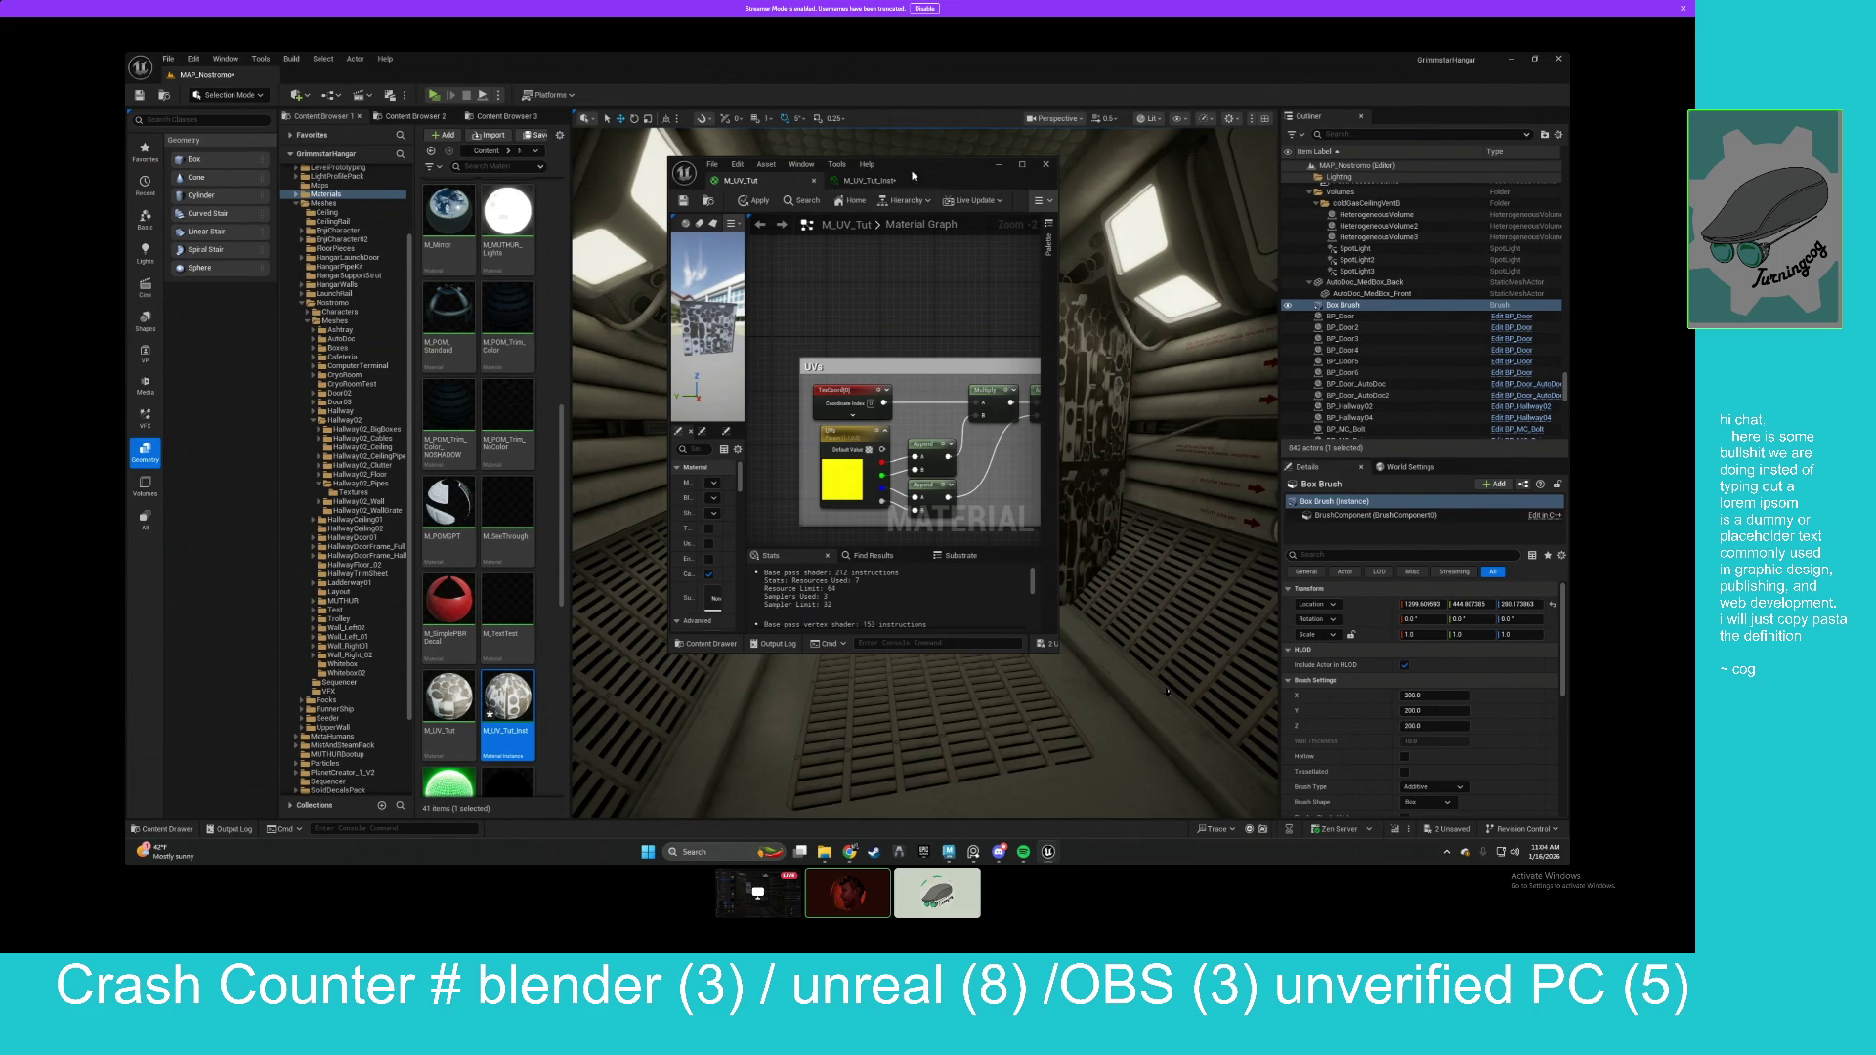
pyautogui.click(880, 182)
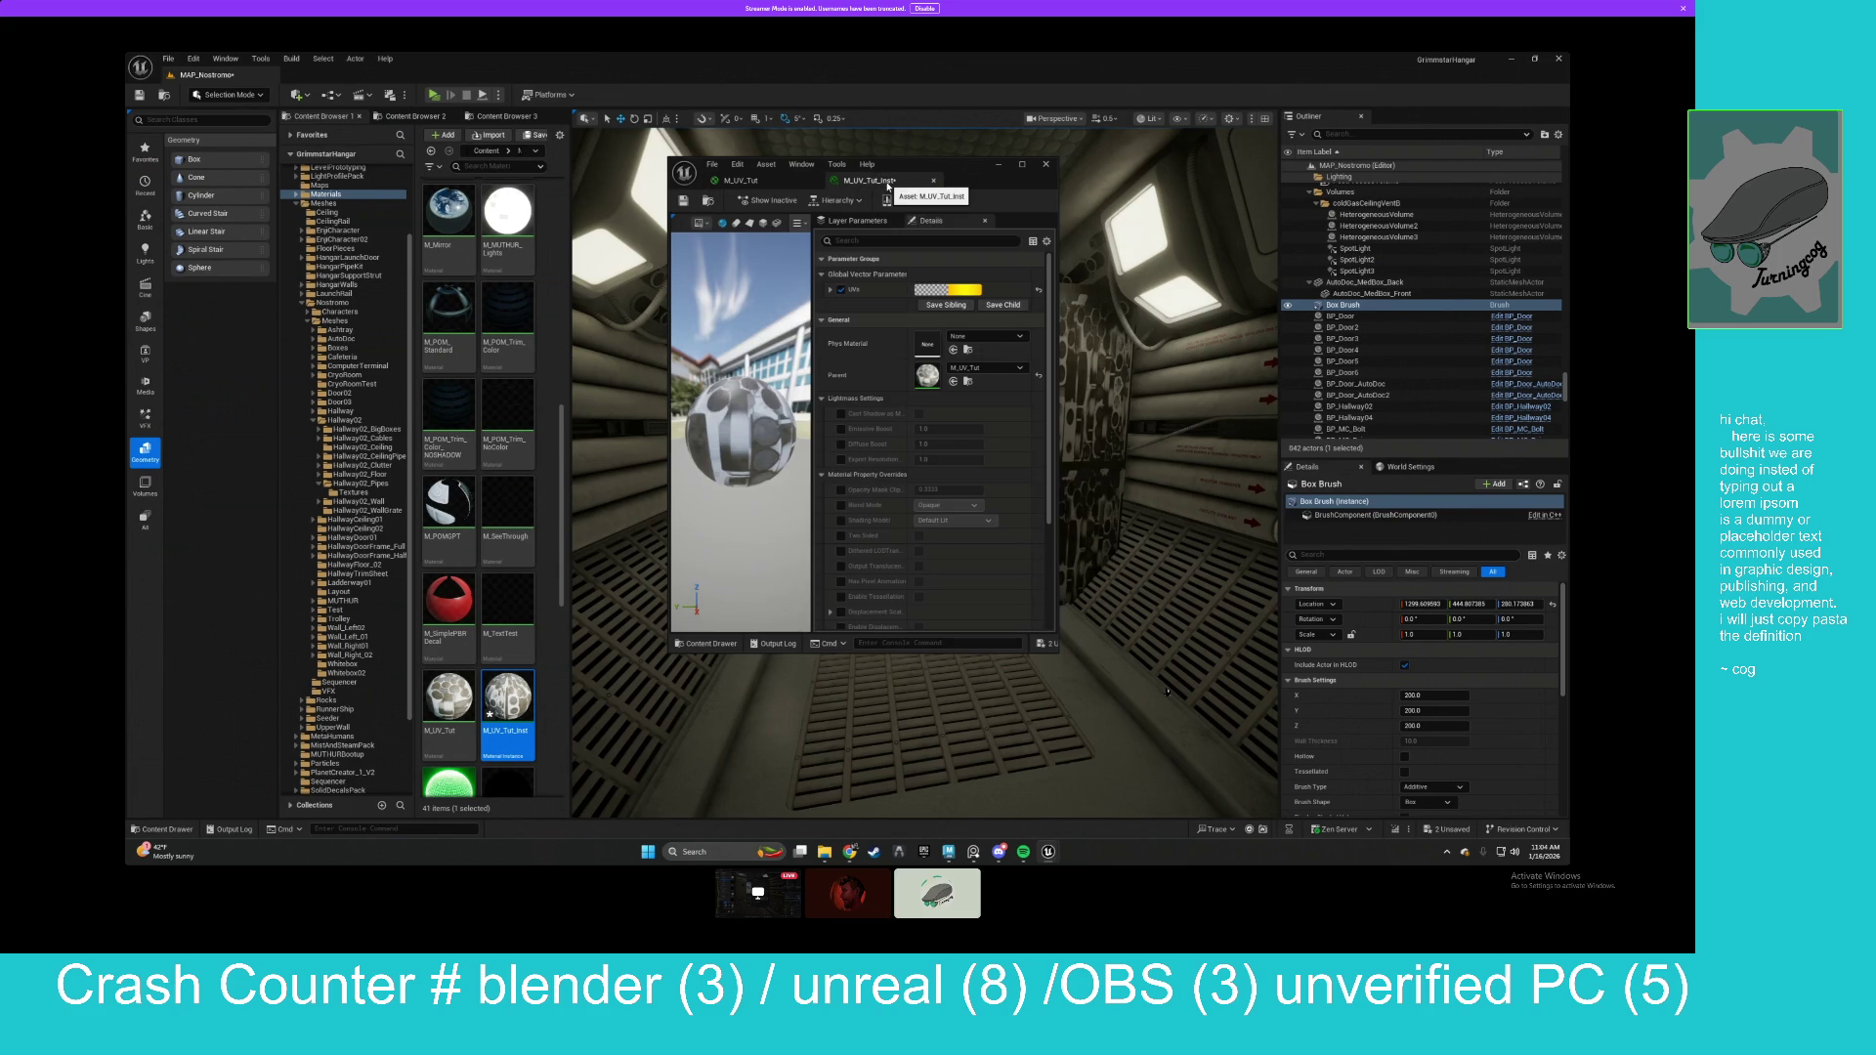
pyautogui.click(1045, 168)
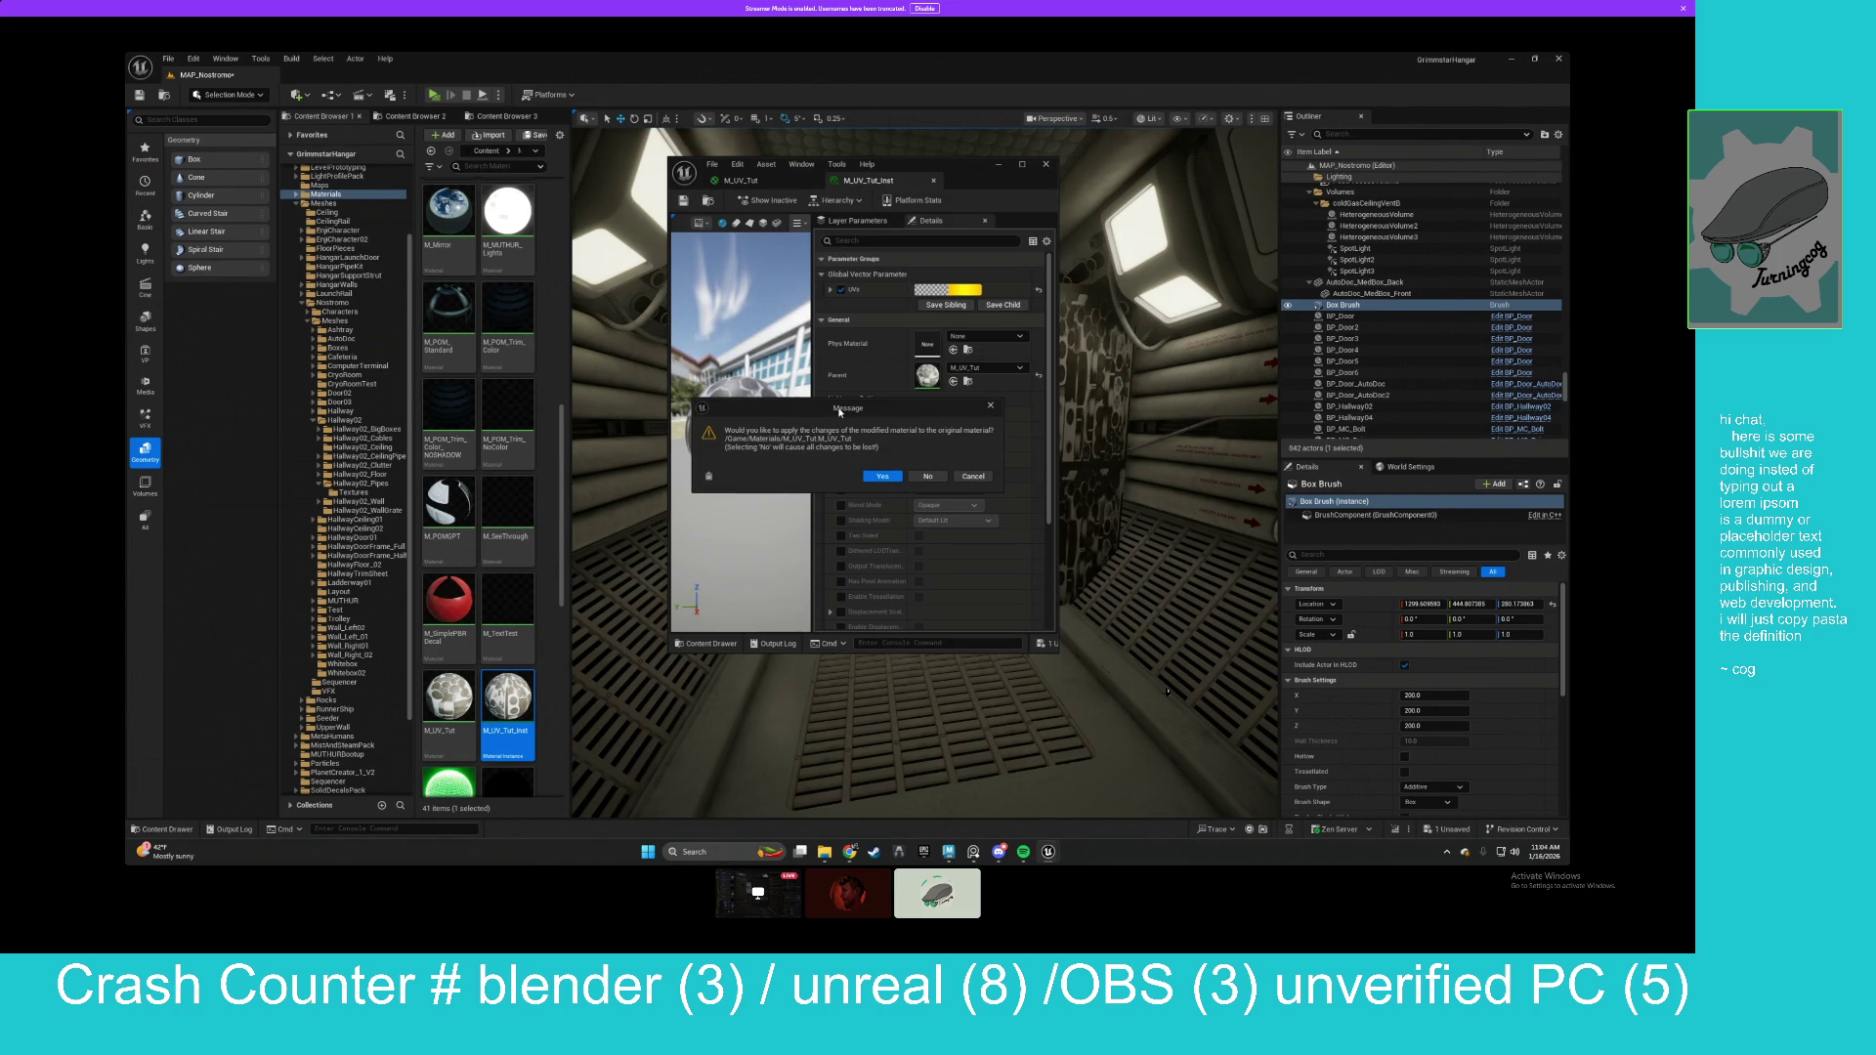
pyautogui.click(884, 478)
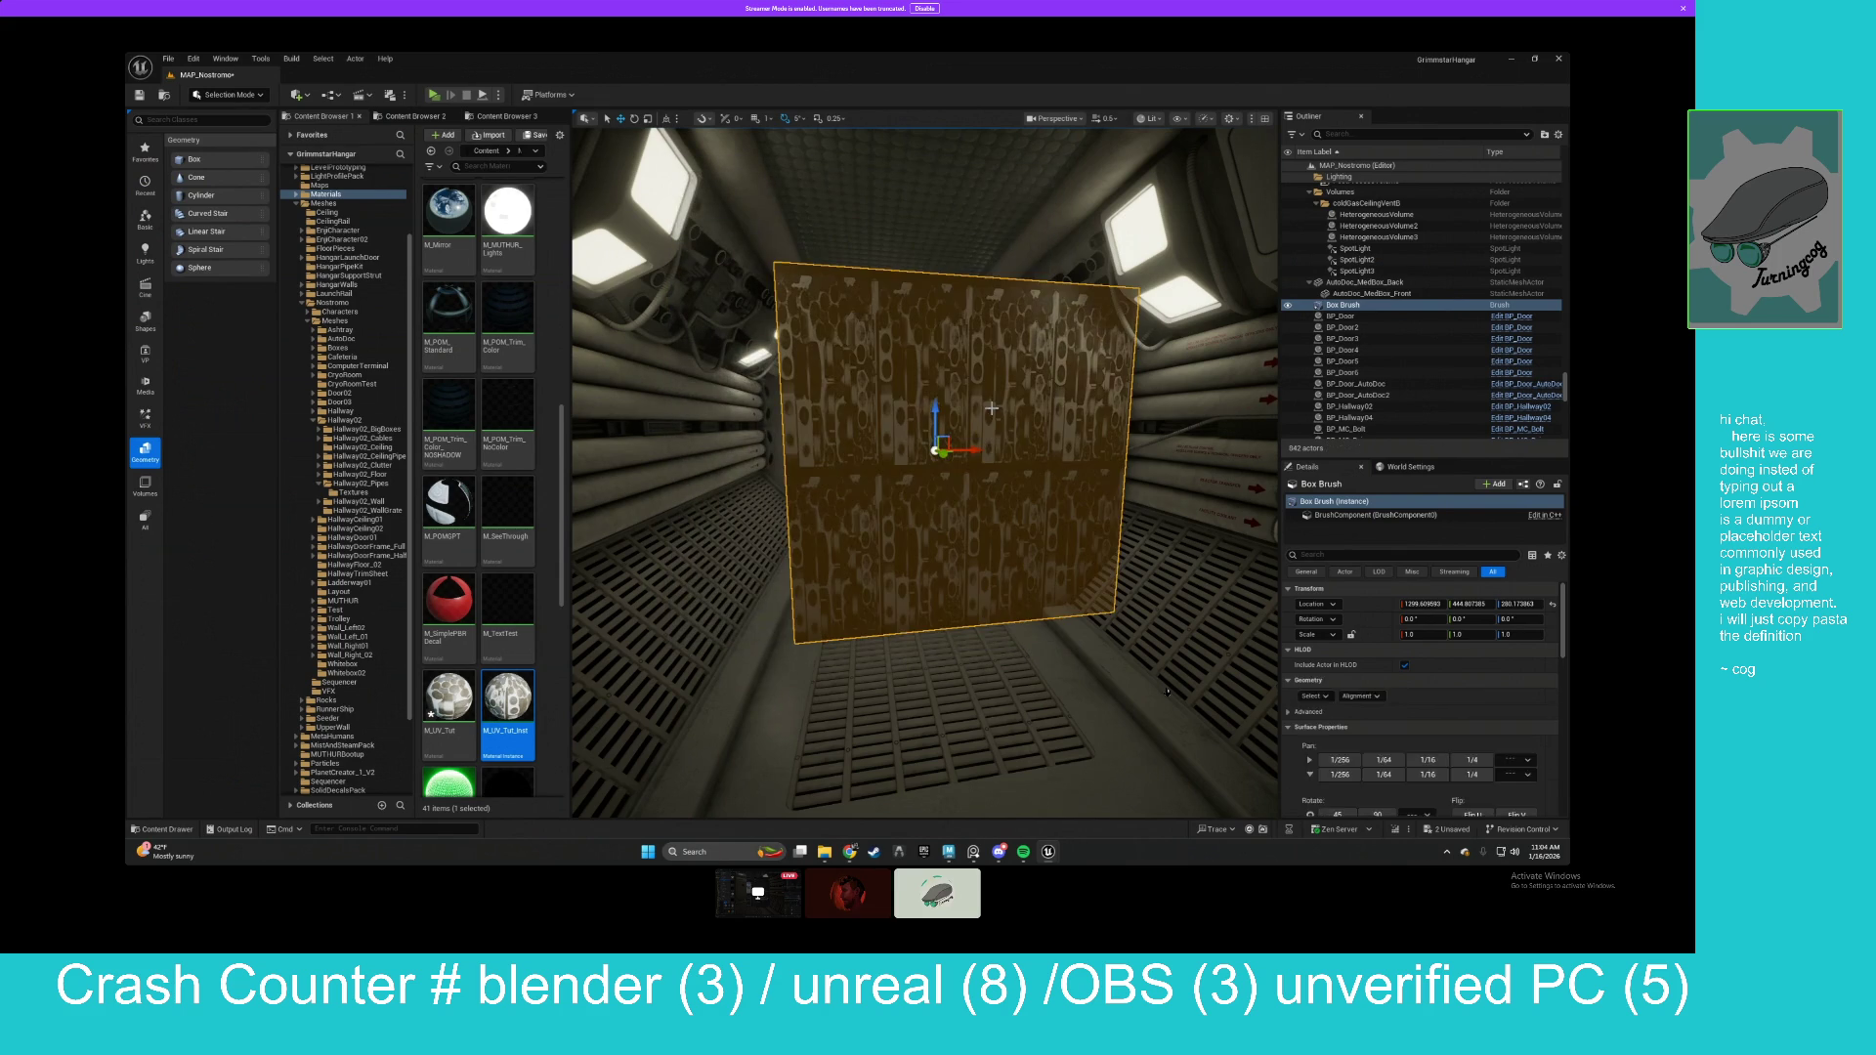
pyautogui.press('Delete')
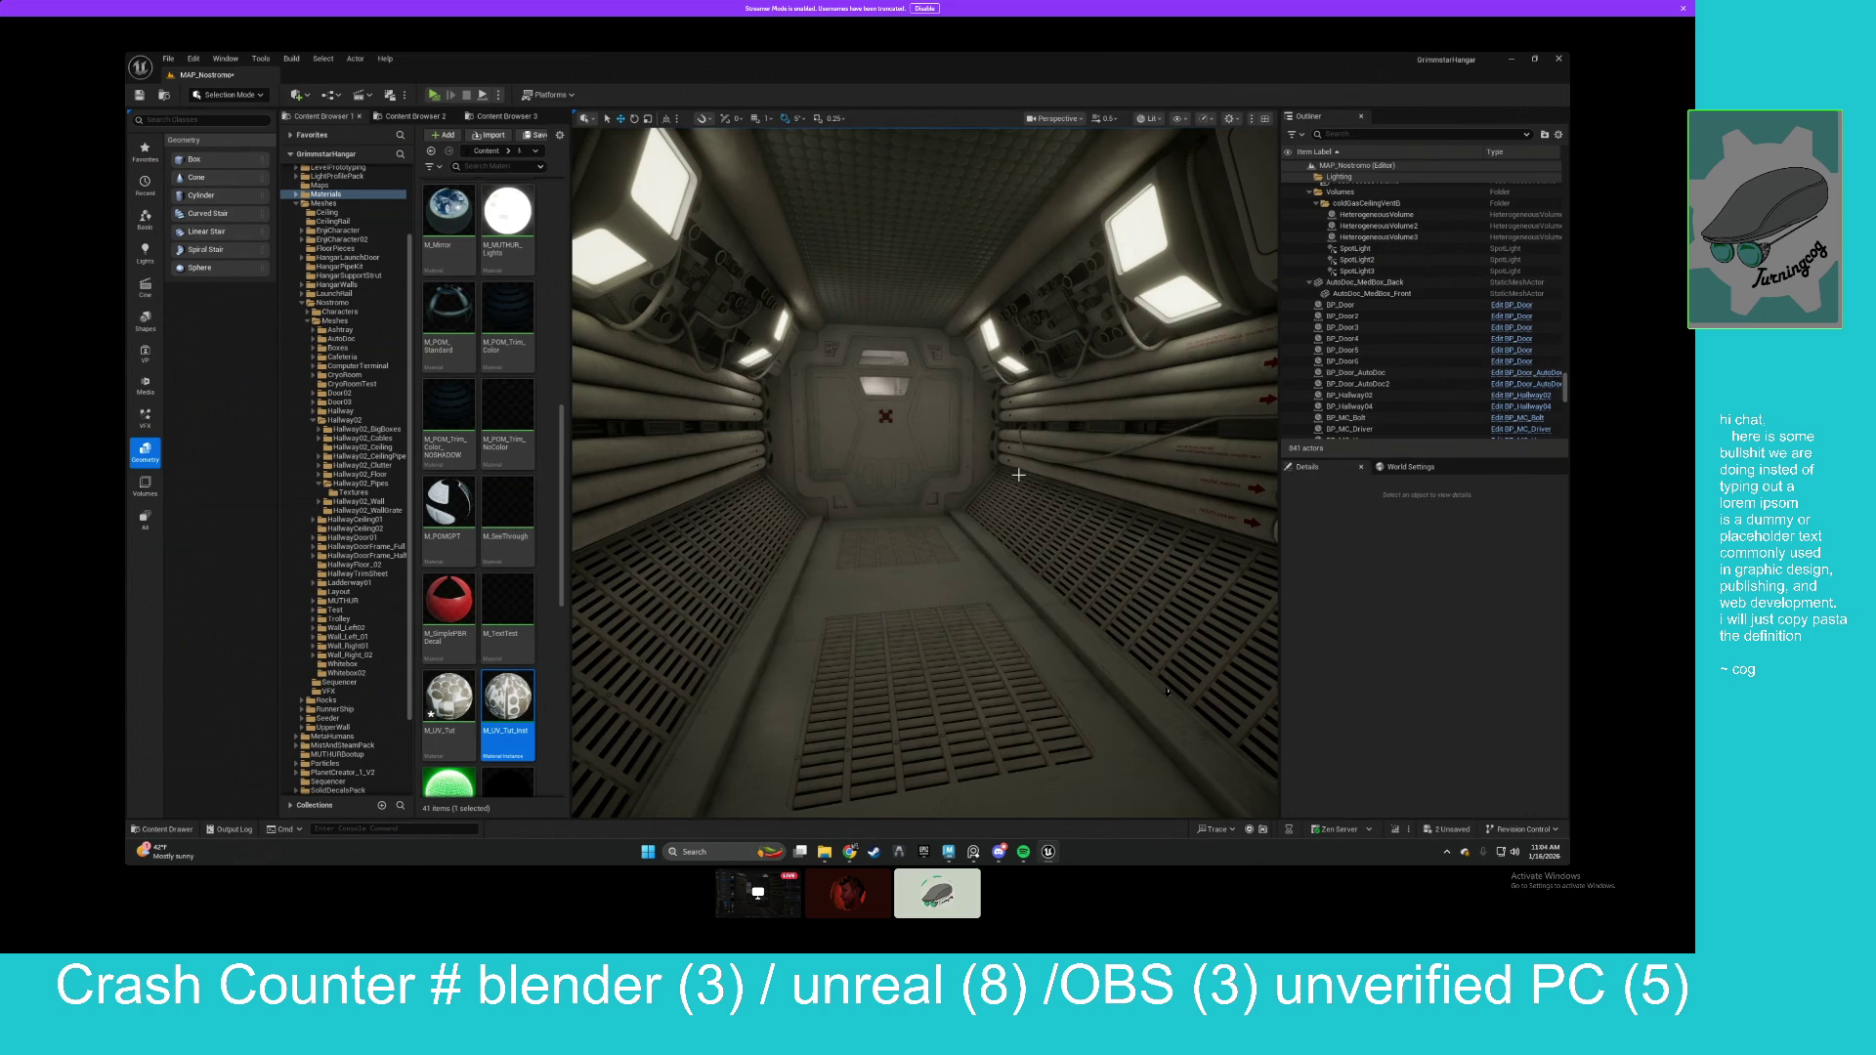
# Select BP_Hallway05's Ceiling component and browse to its material instance, MI_Hallway02_Ceiling.
pyautogui.click(1070, 507)
pyautogui.scroll(-2, 1416, 523)
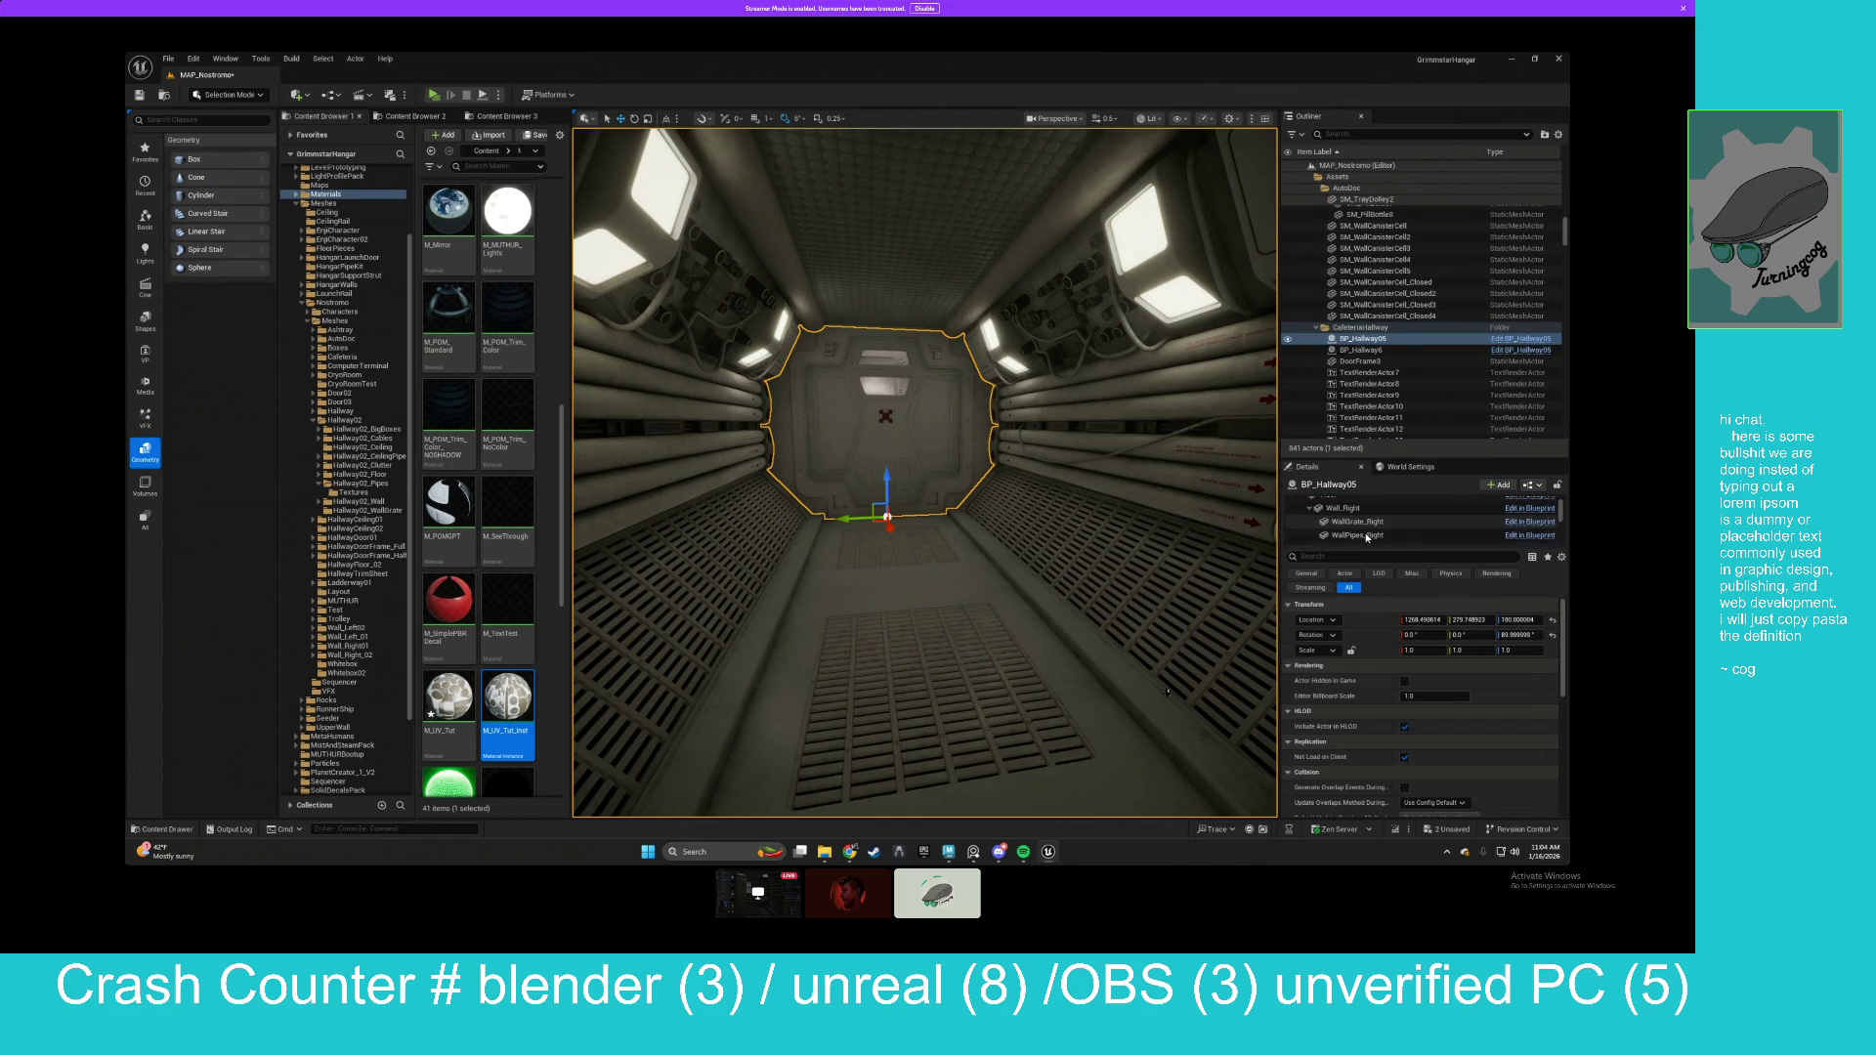
pyautogui.scroll(-4, 1404, 521)
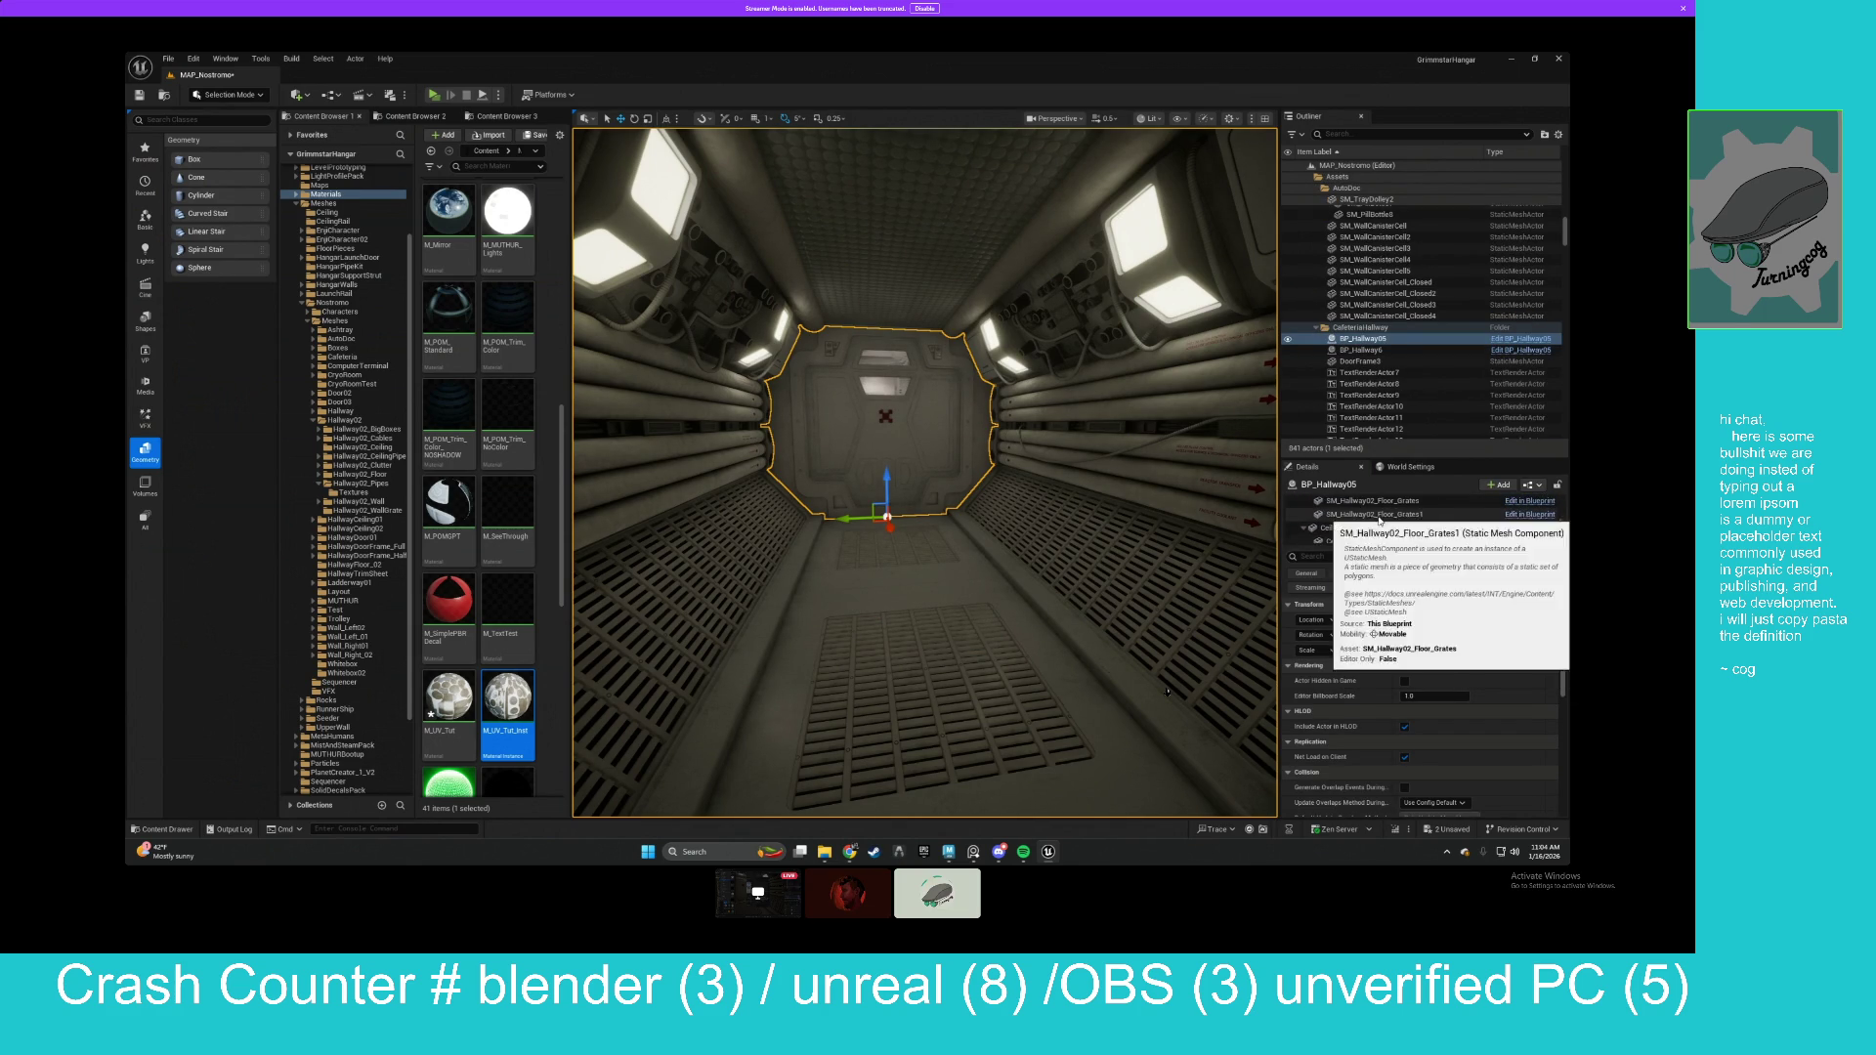
pyautogui.scroll(-1, 1380, 520)
pyautogui.click(1334, 510)
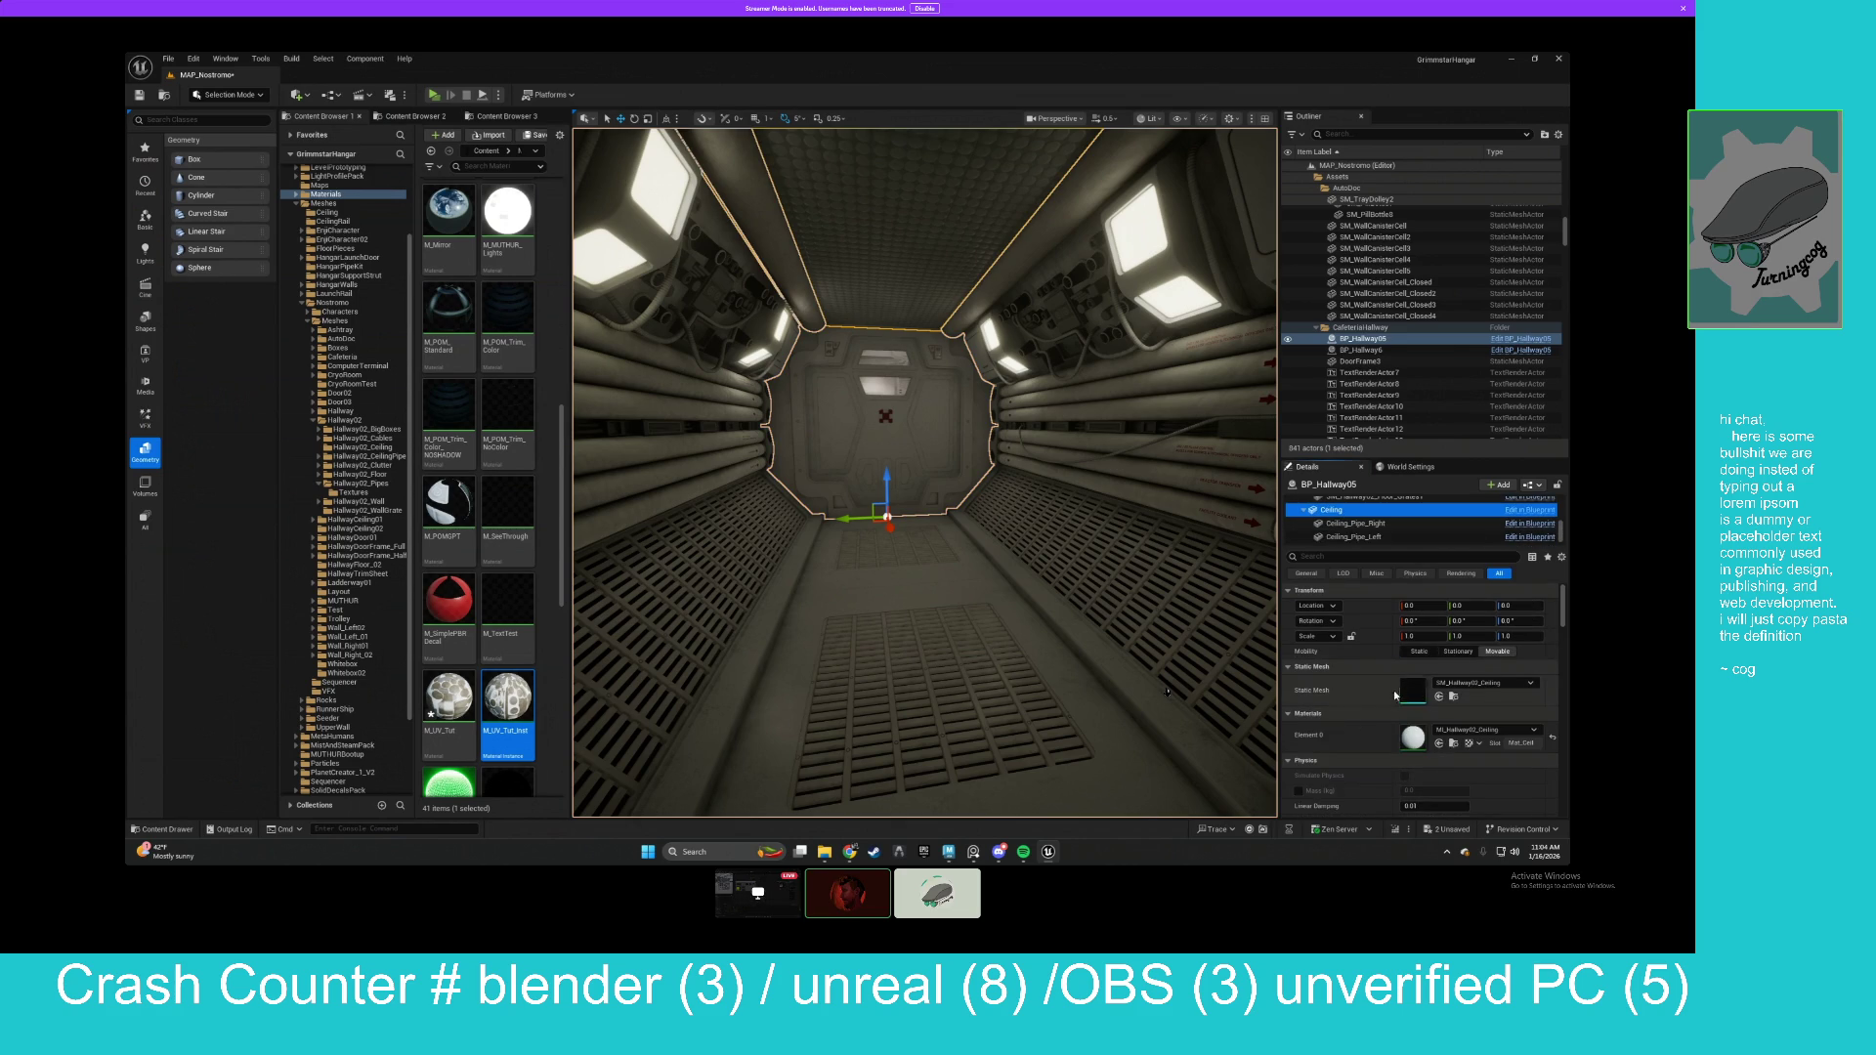
pyautogui.click(1440, 744)
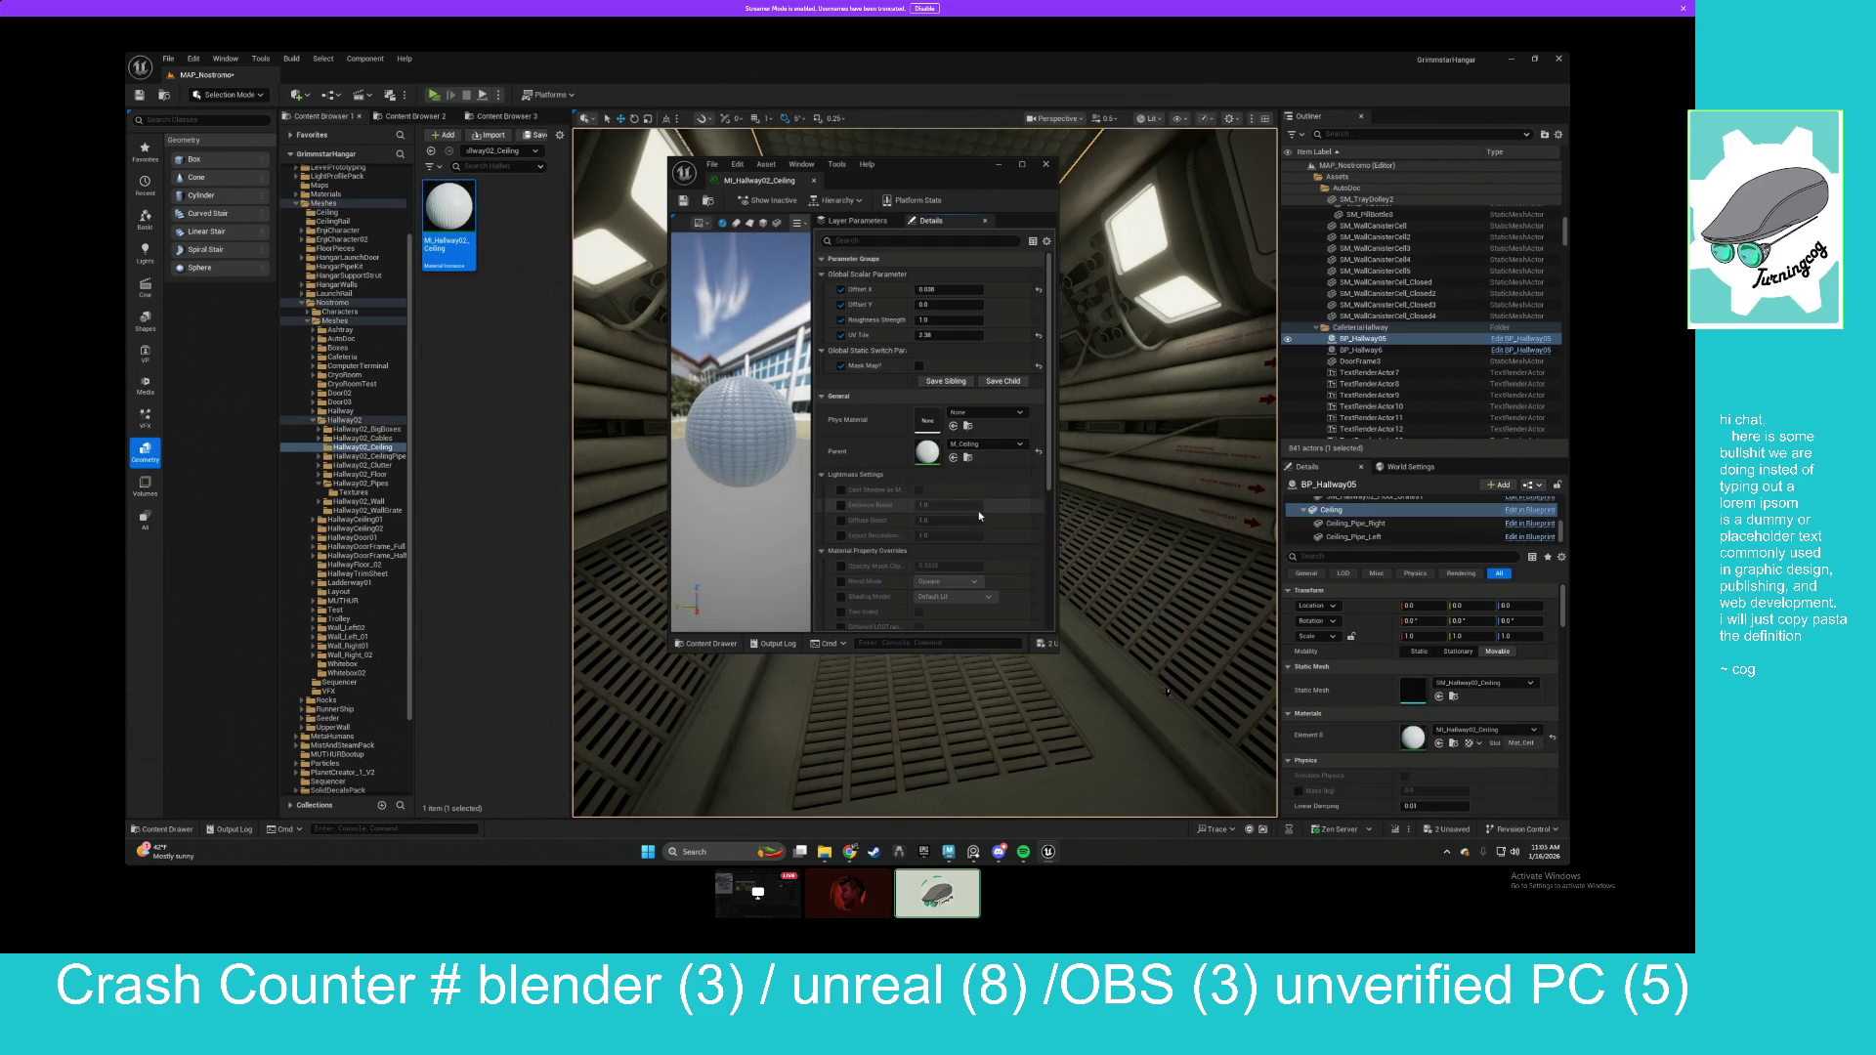
# Open the parent material M_Ceiling, zoom out its graph, and undock it into a separate window.
pyautogui.scroll(5, 972, 523)
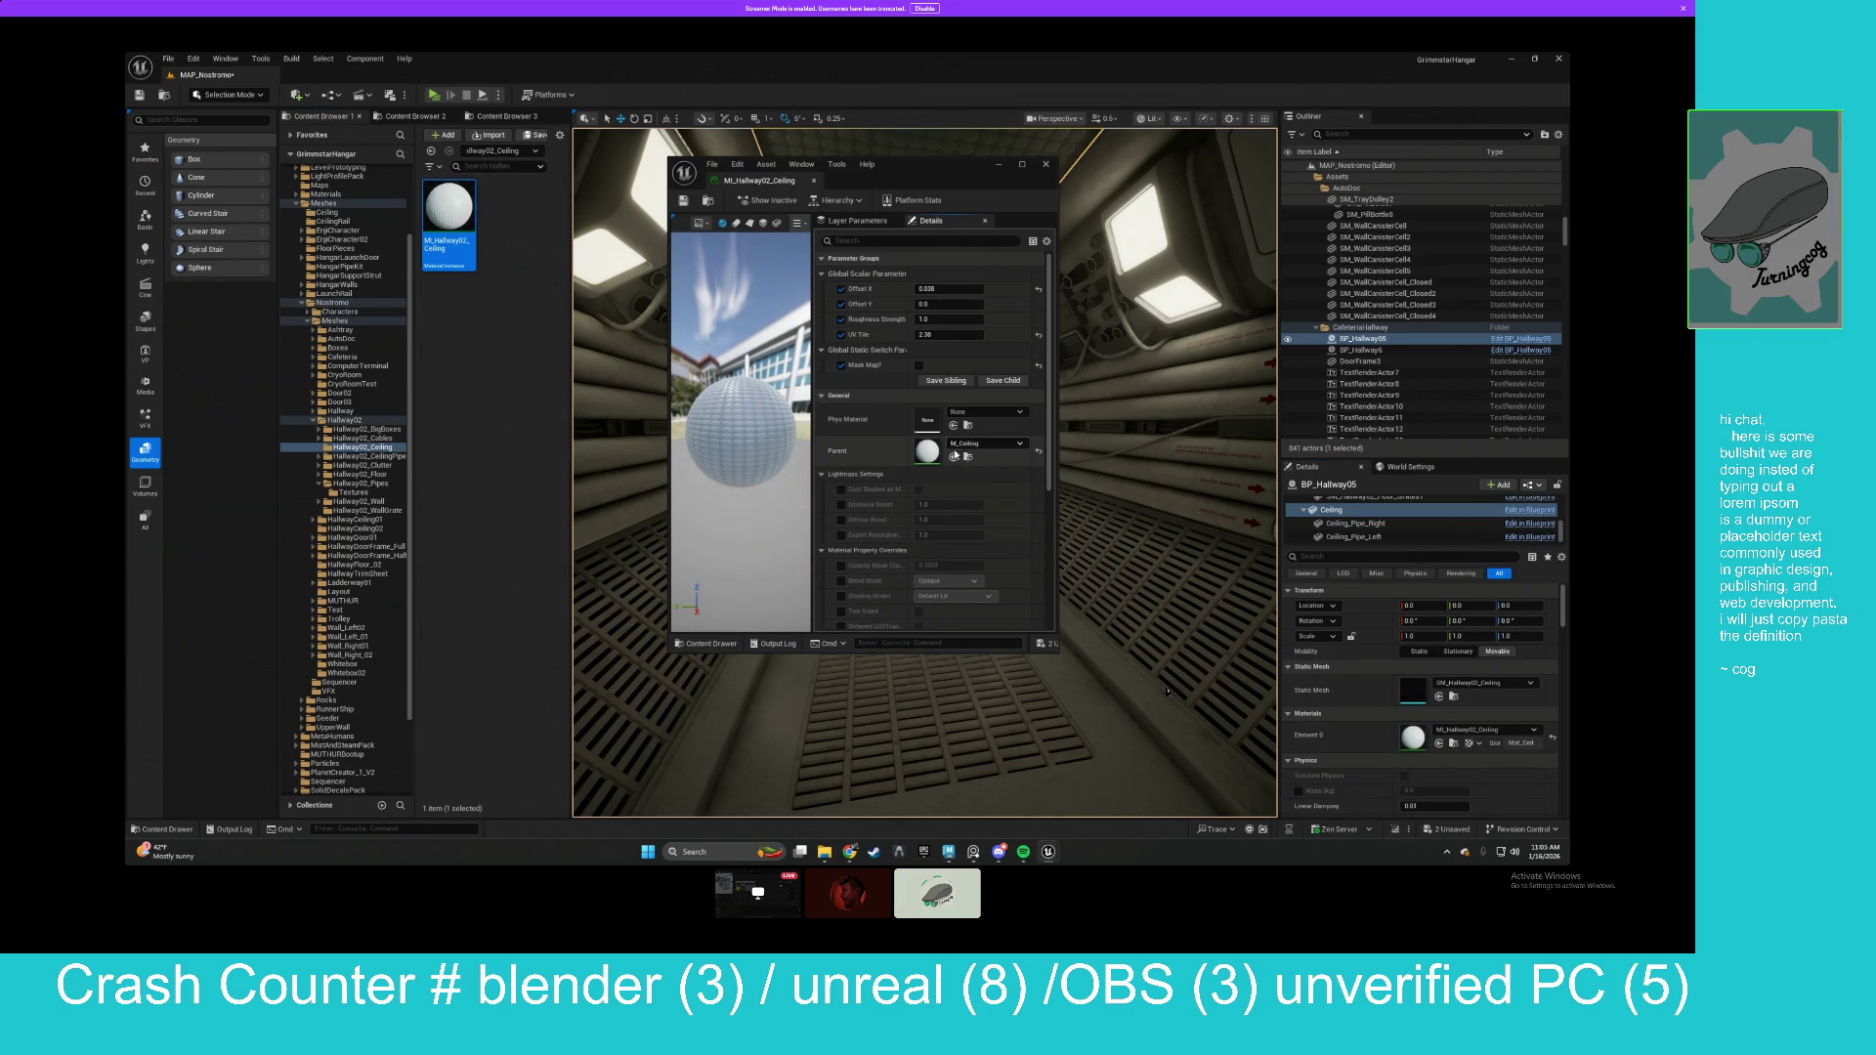
pyautogui.click(967, 456)
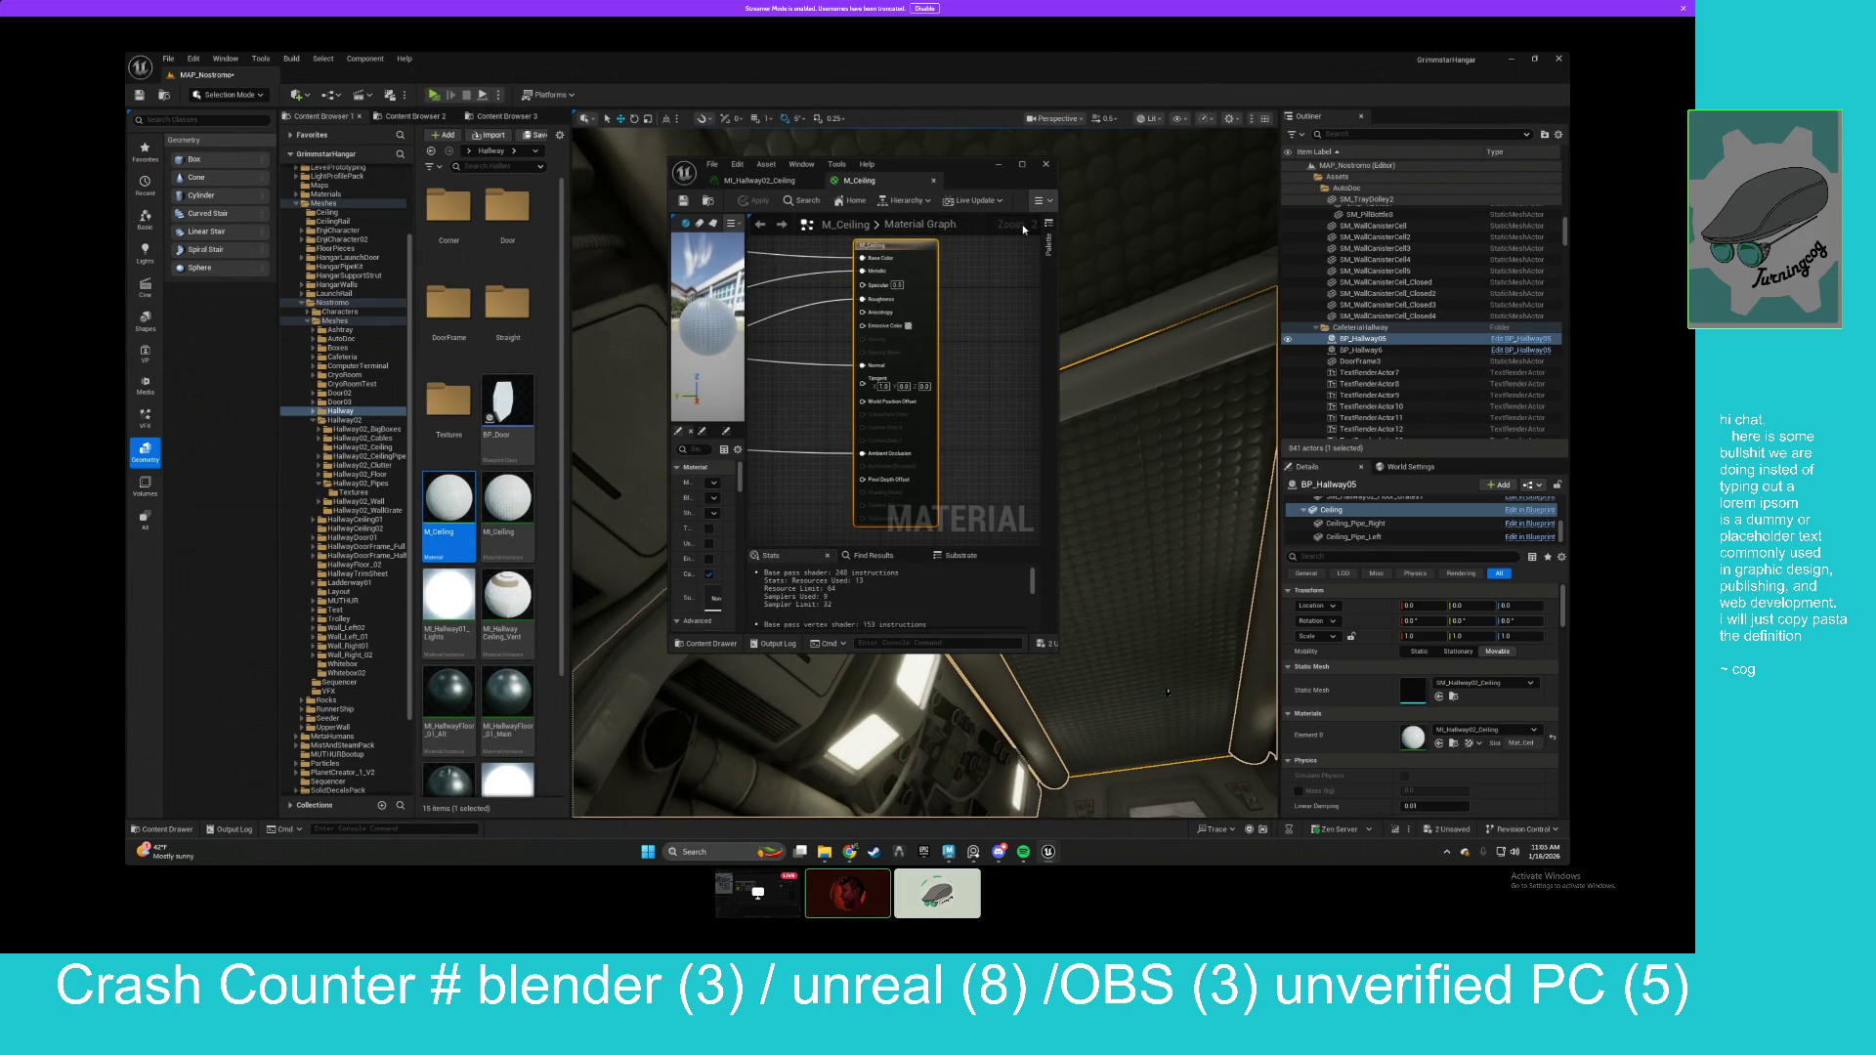
pyautogui.scroll(-5, 865, 417)
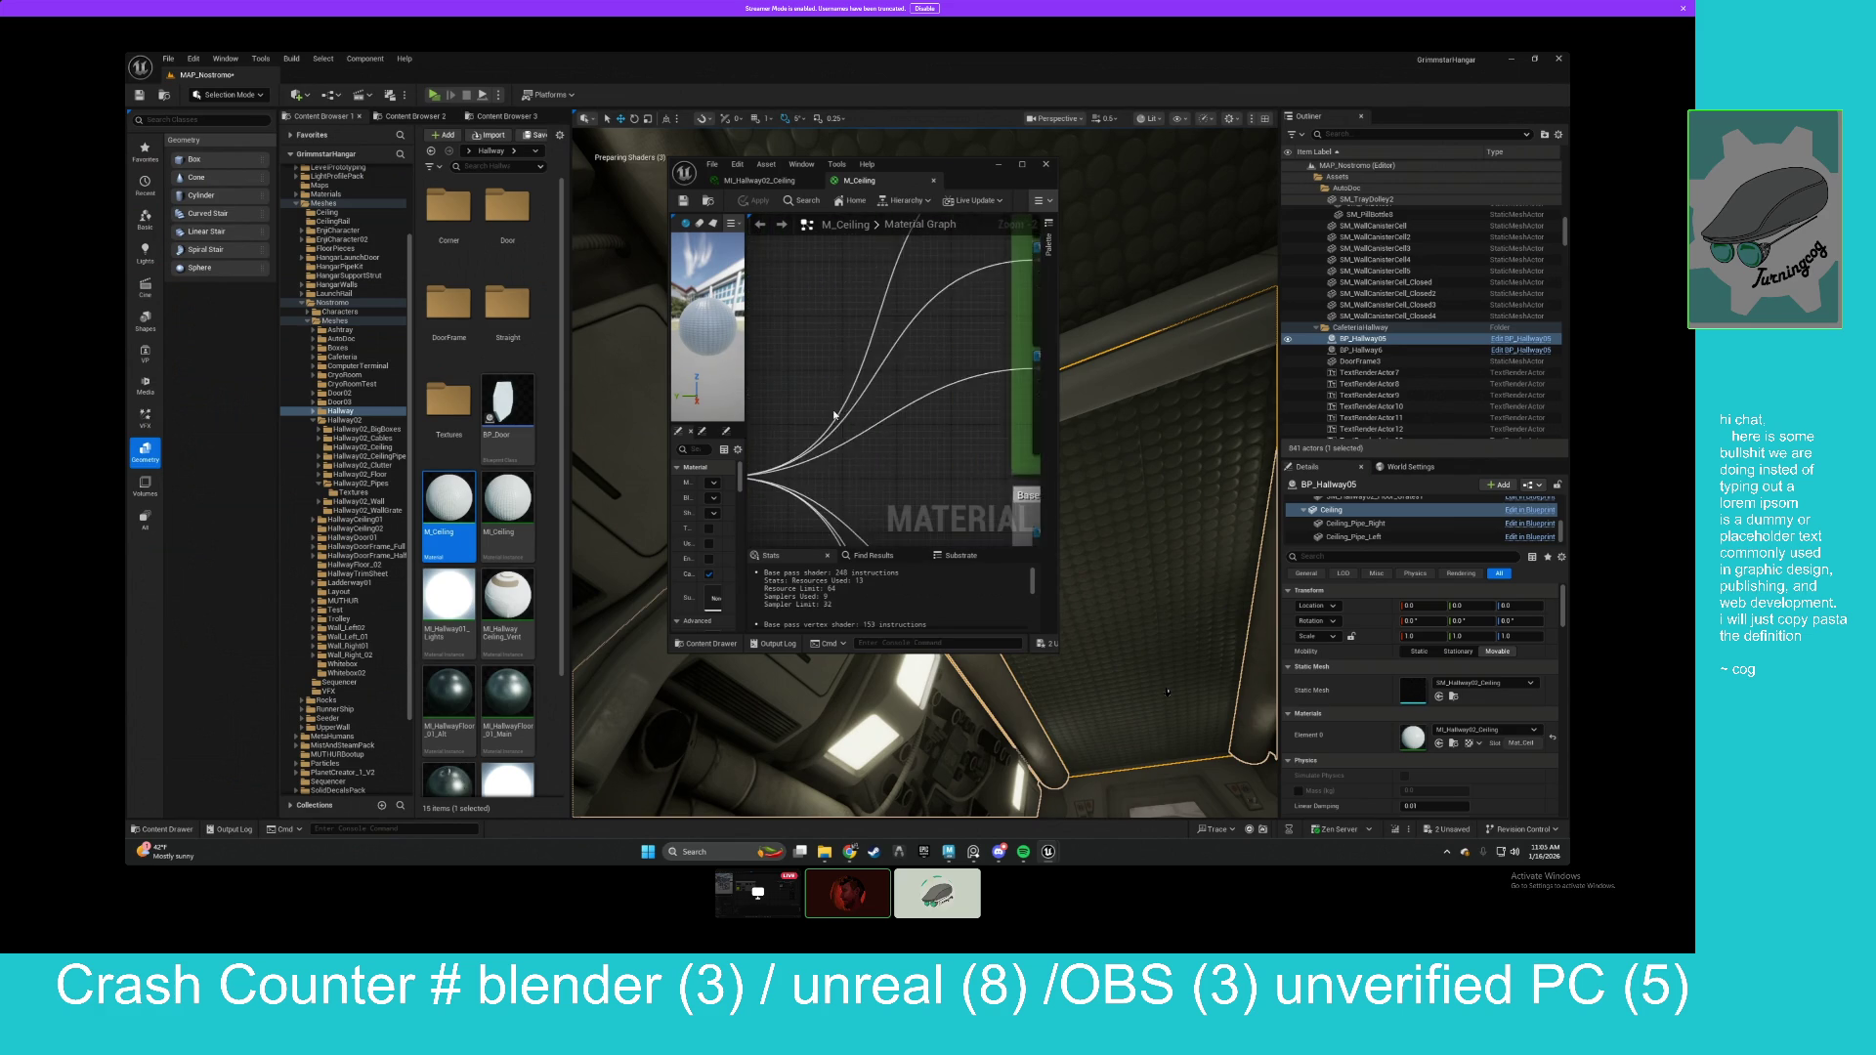
pyautogui.moveTo(866, 418); pyautogui.dragTo(873, 322)
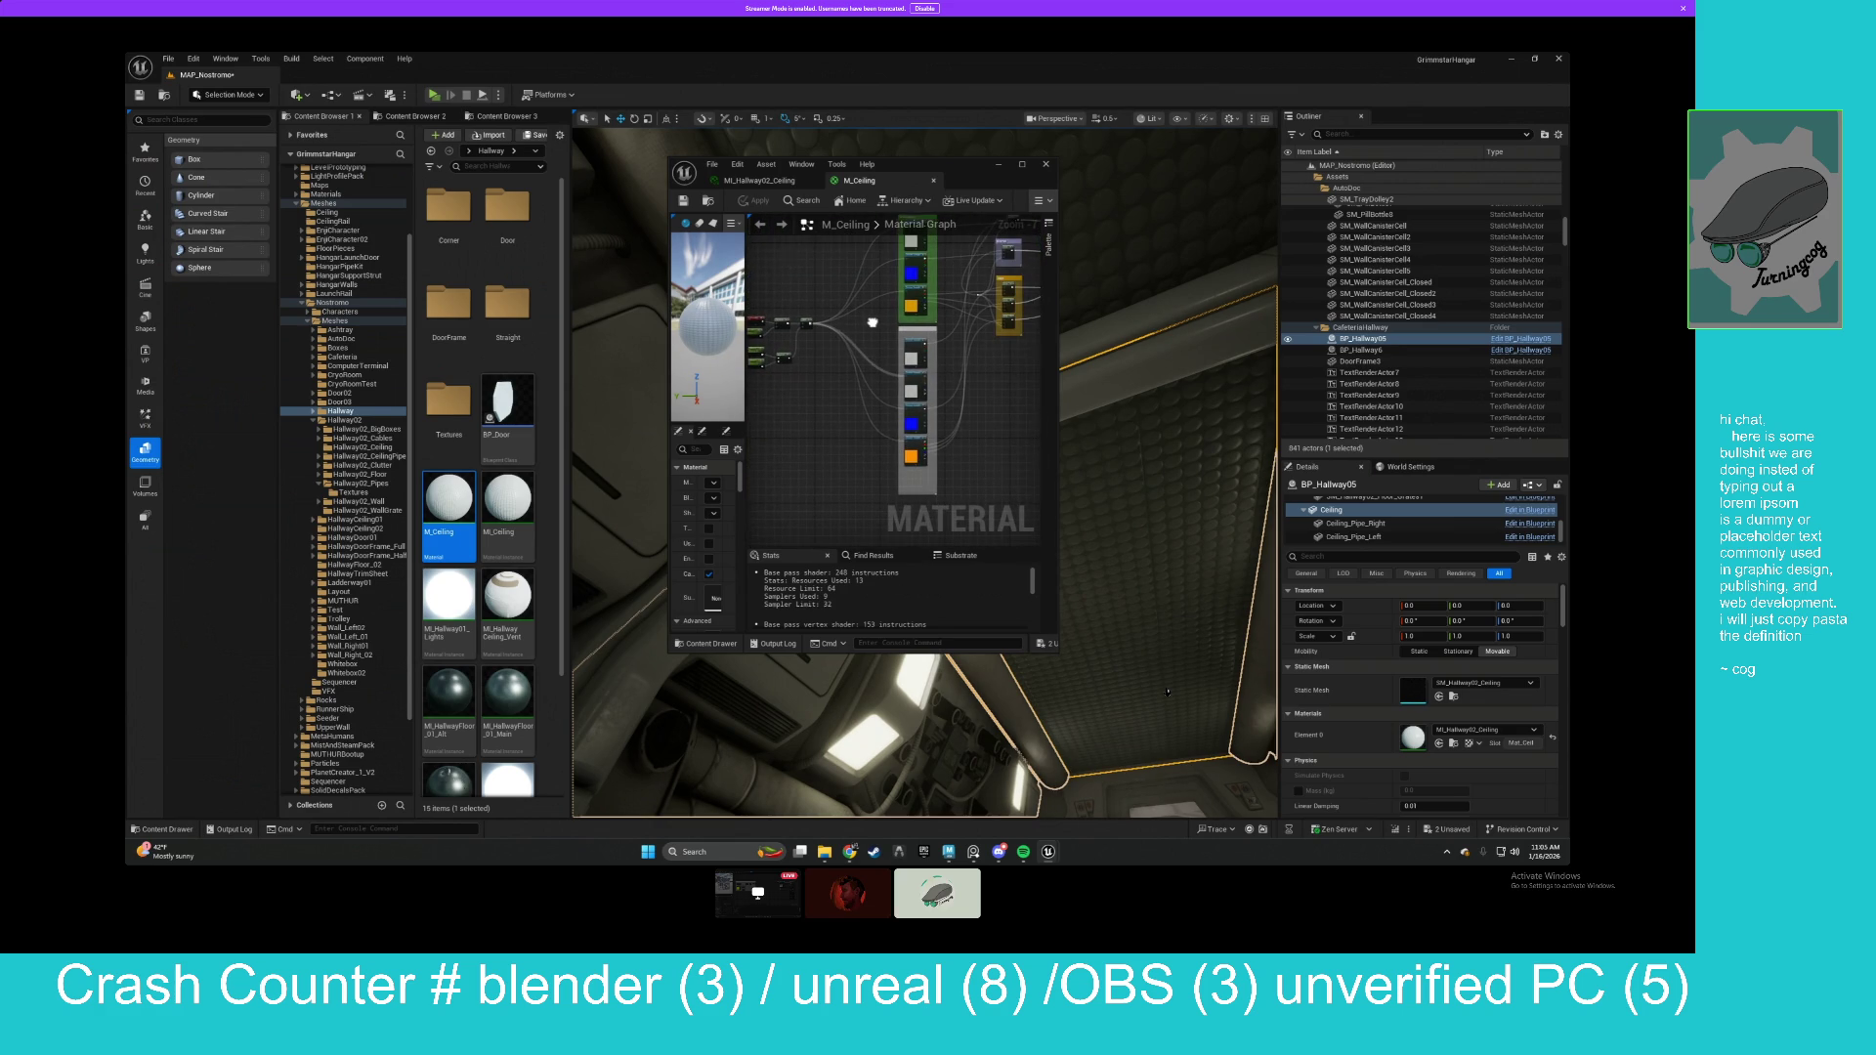
pyautogui.click(779, 183)
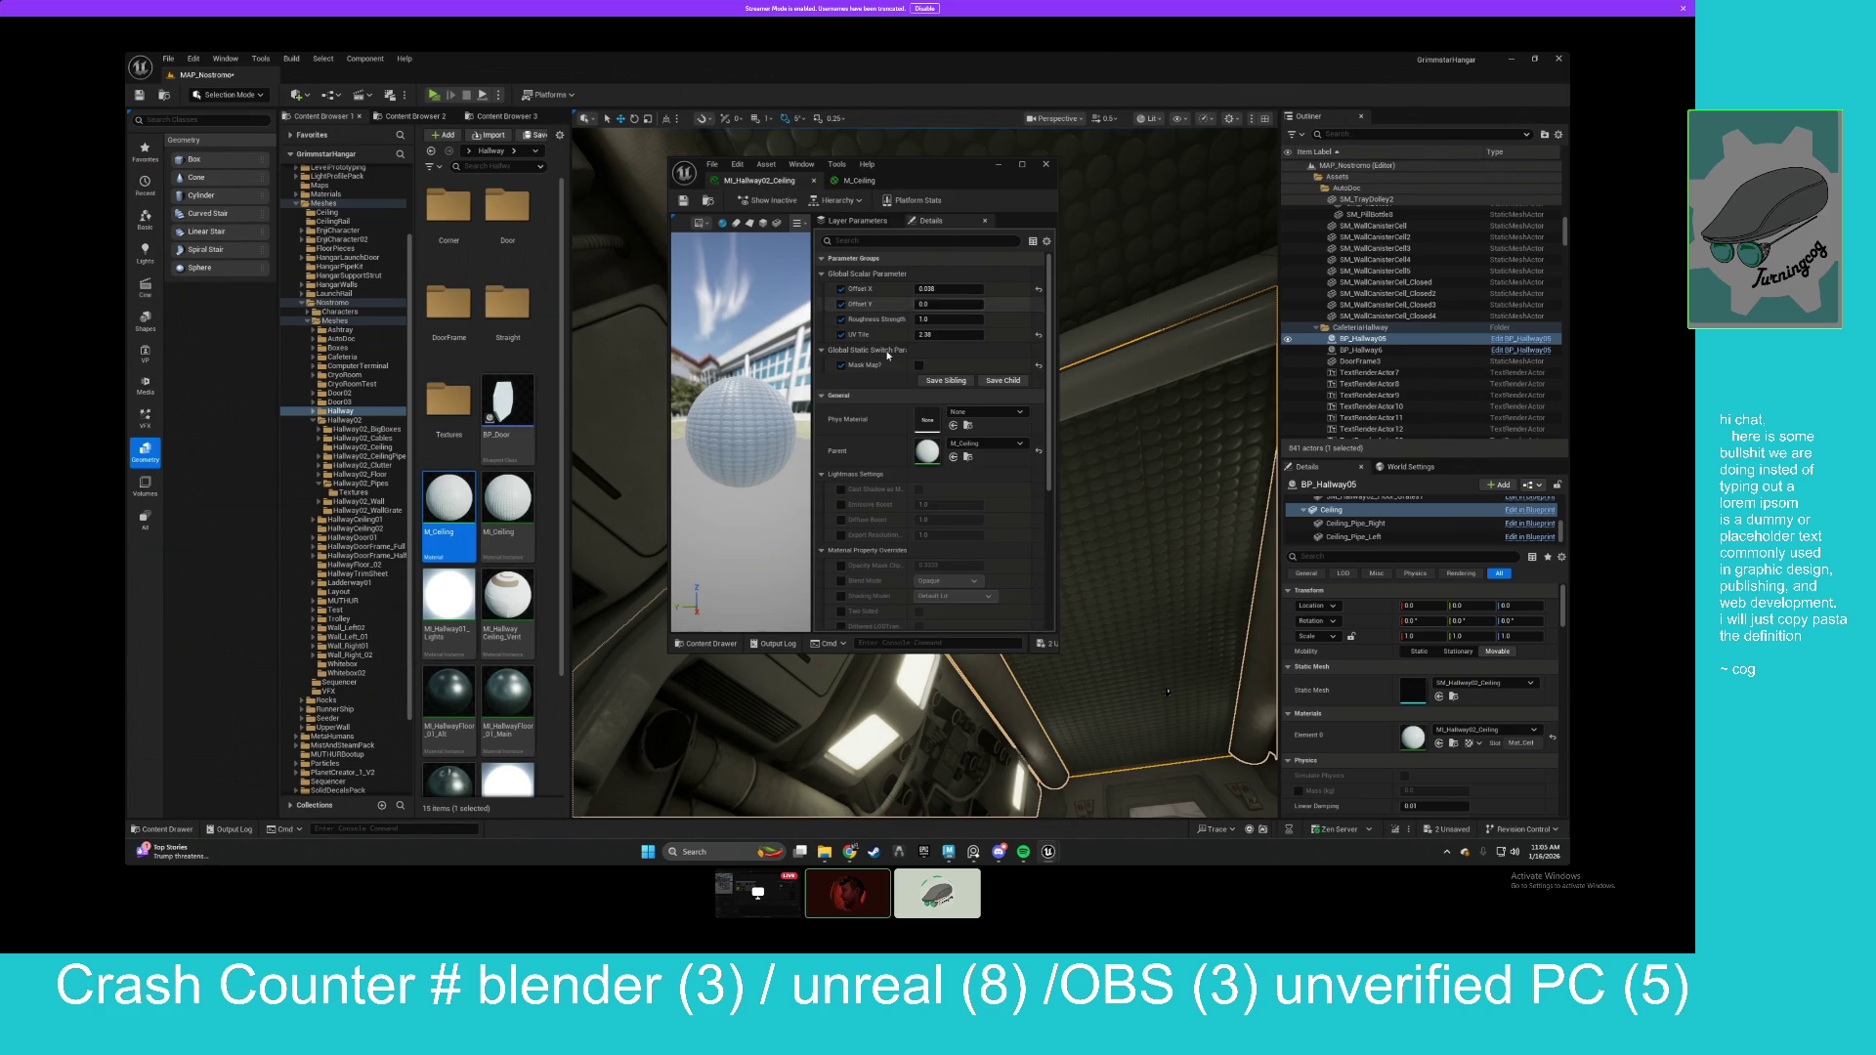
pyautogui.moveTo(862, 187); pyautogui.dragTo(948, 190)
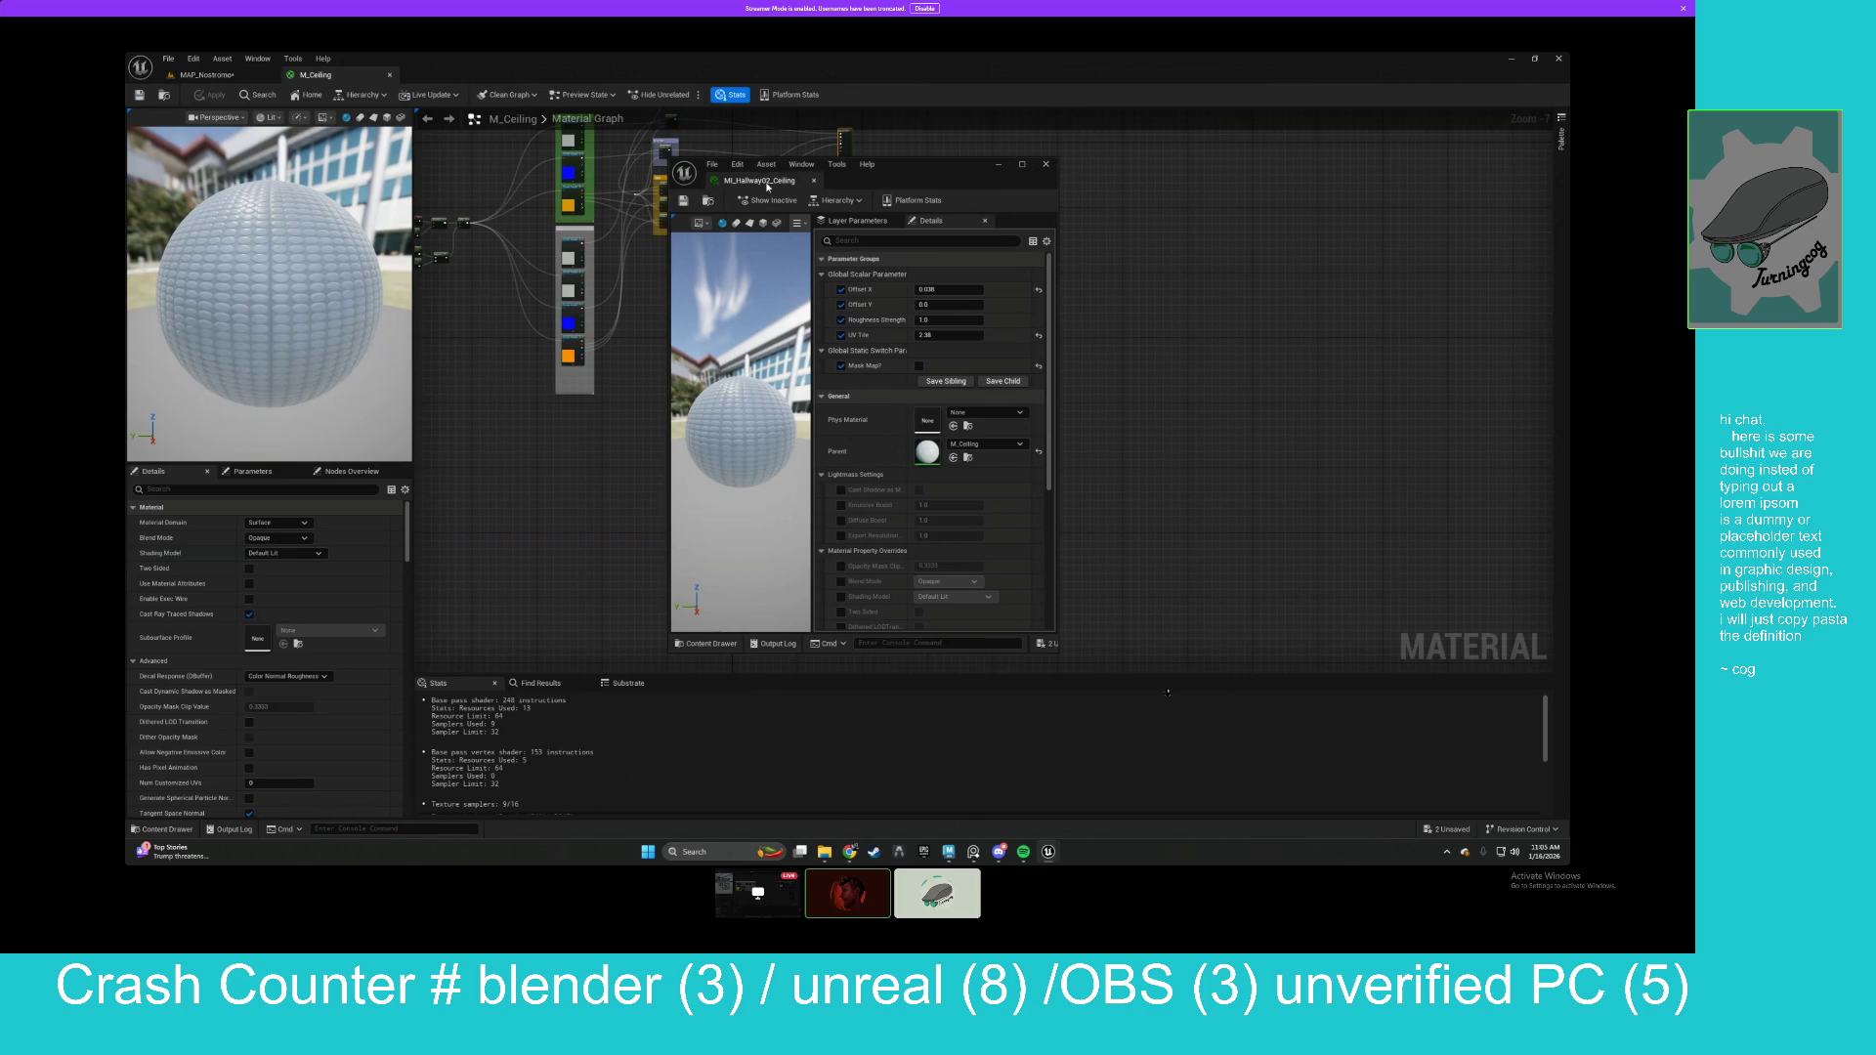
# Maximize the M_Ceiling editor, inspect its ceiling normal-map node, then restore it to a floating window.
pyautogui.moveTo(768, 187); pyautogui.dragTo(423, 55)
pyautogui.moveTo(238, 76)
pyautogui.mouseDown()
pyautogui.moveTo(422, 125)
pyautogui.moveTo(588, 231)
pyautogui.moveTo(754, 204)
pyautogui.mouseUp()
pyautogui.doubleClick(753, 204)
pyautogui.scroll(5, 1012, 434)
pyautogui.click(740, 245)
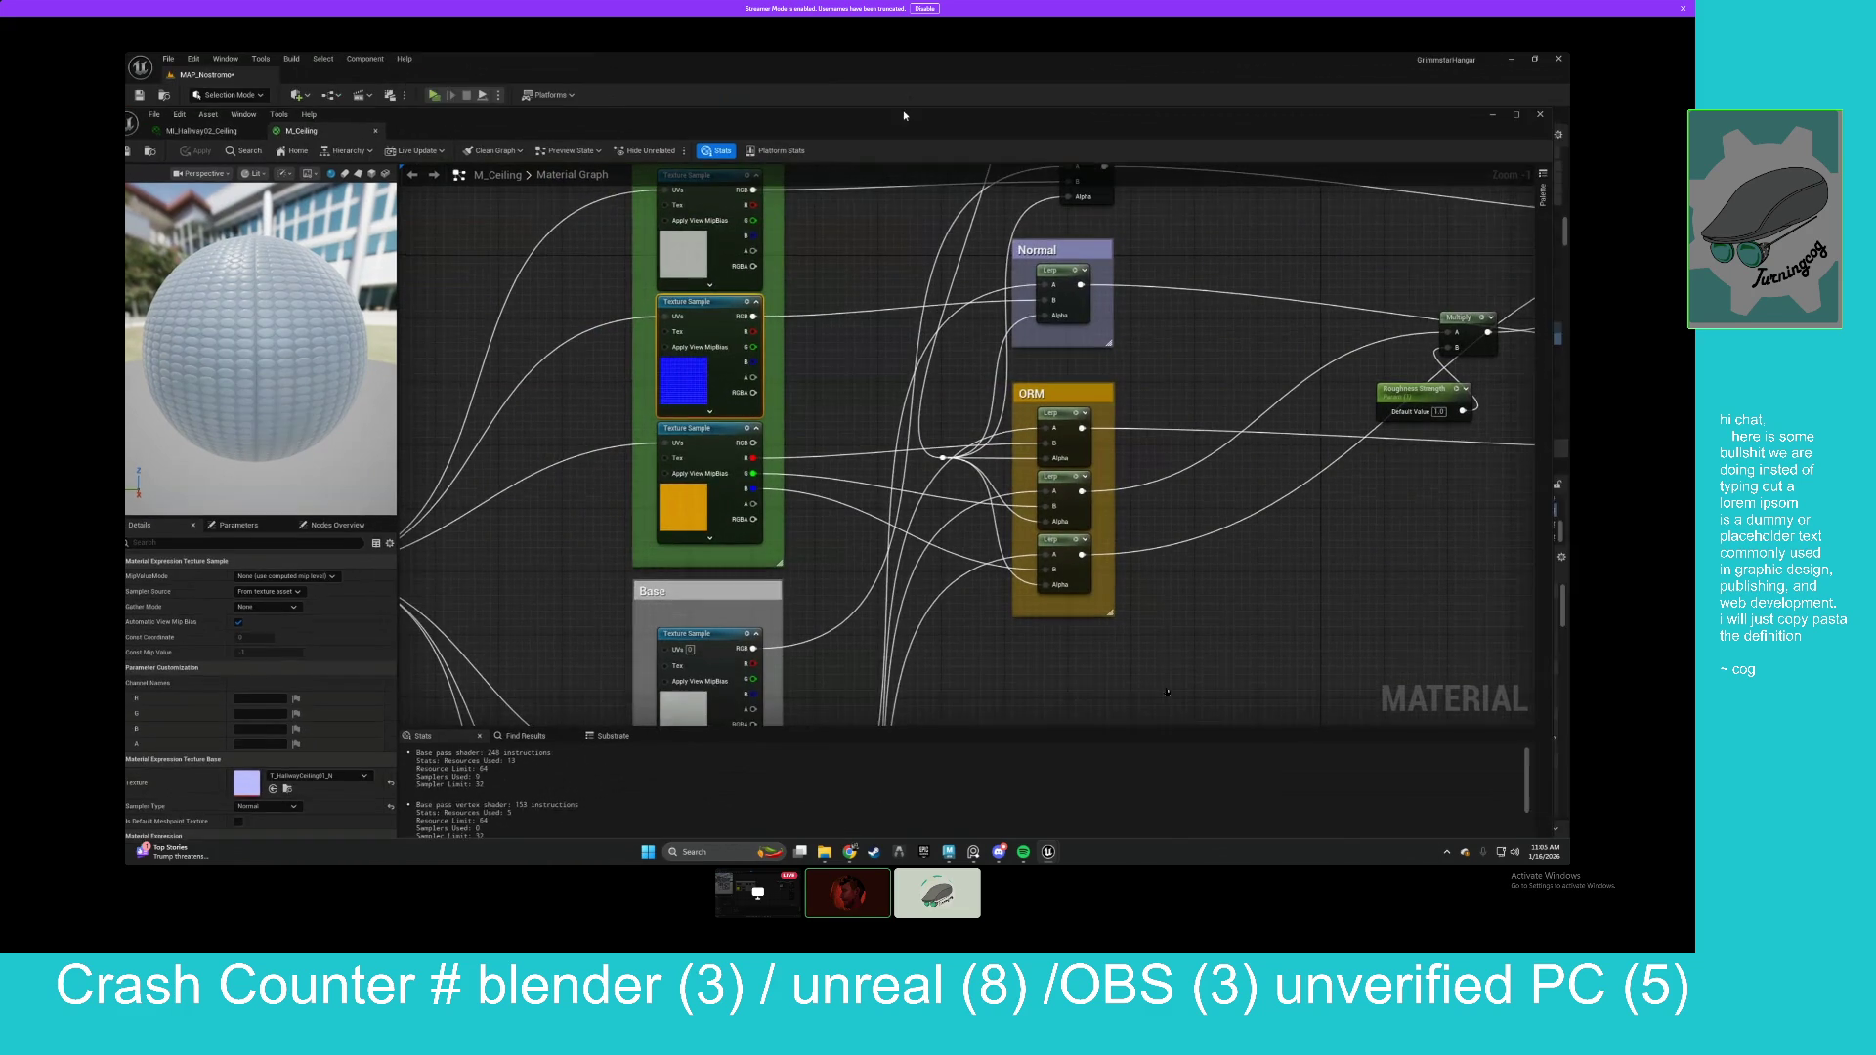
pyautogui.doubleClick(656, 61)
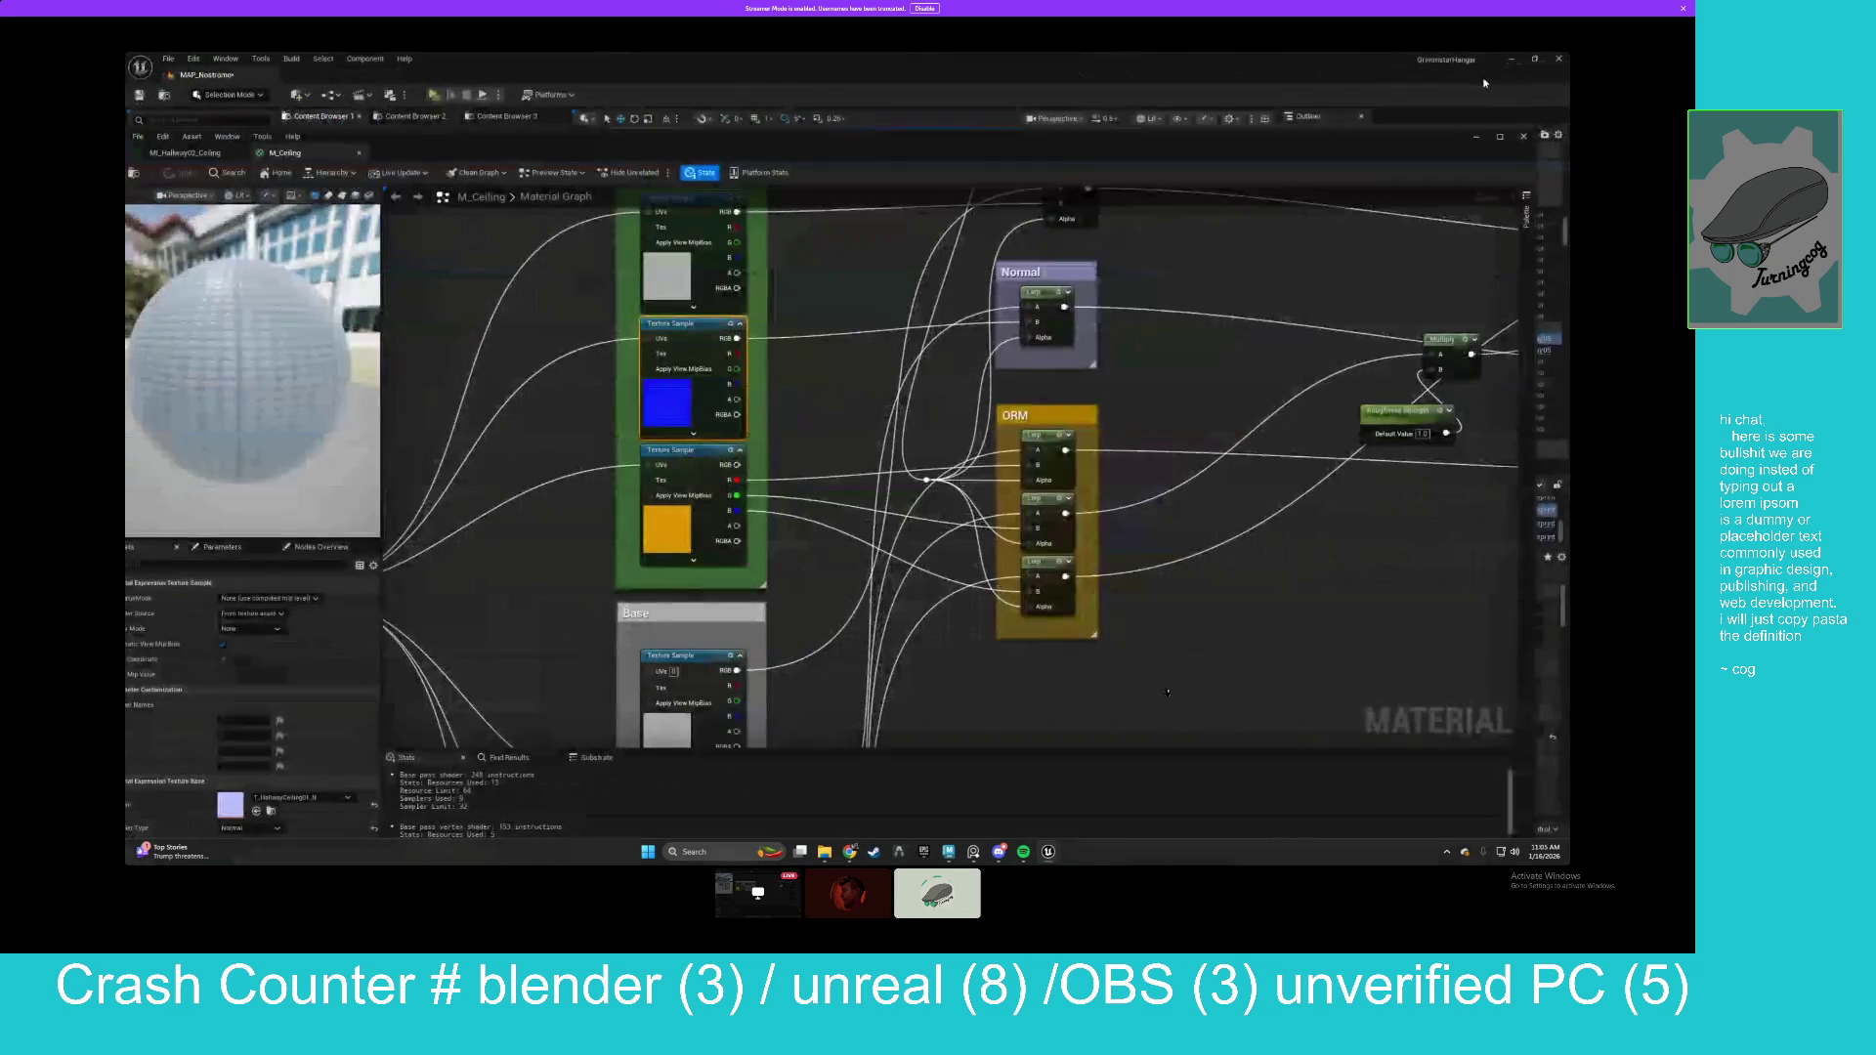
pyautogui.moveTo(792, 136); pyautogui.dragTo(792, 219)
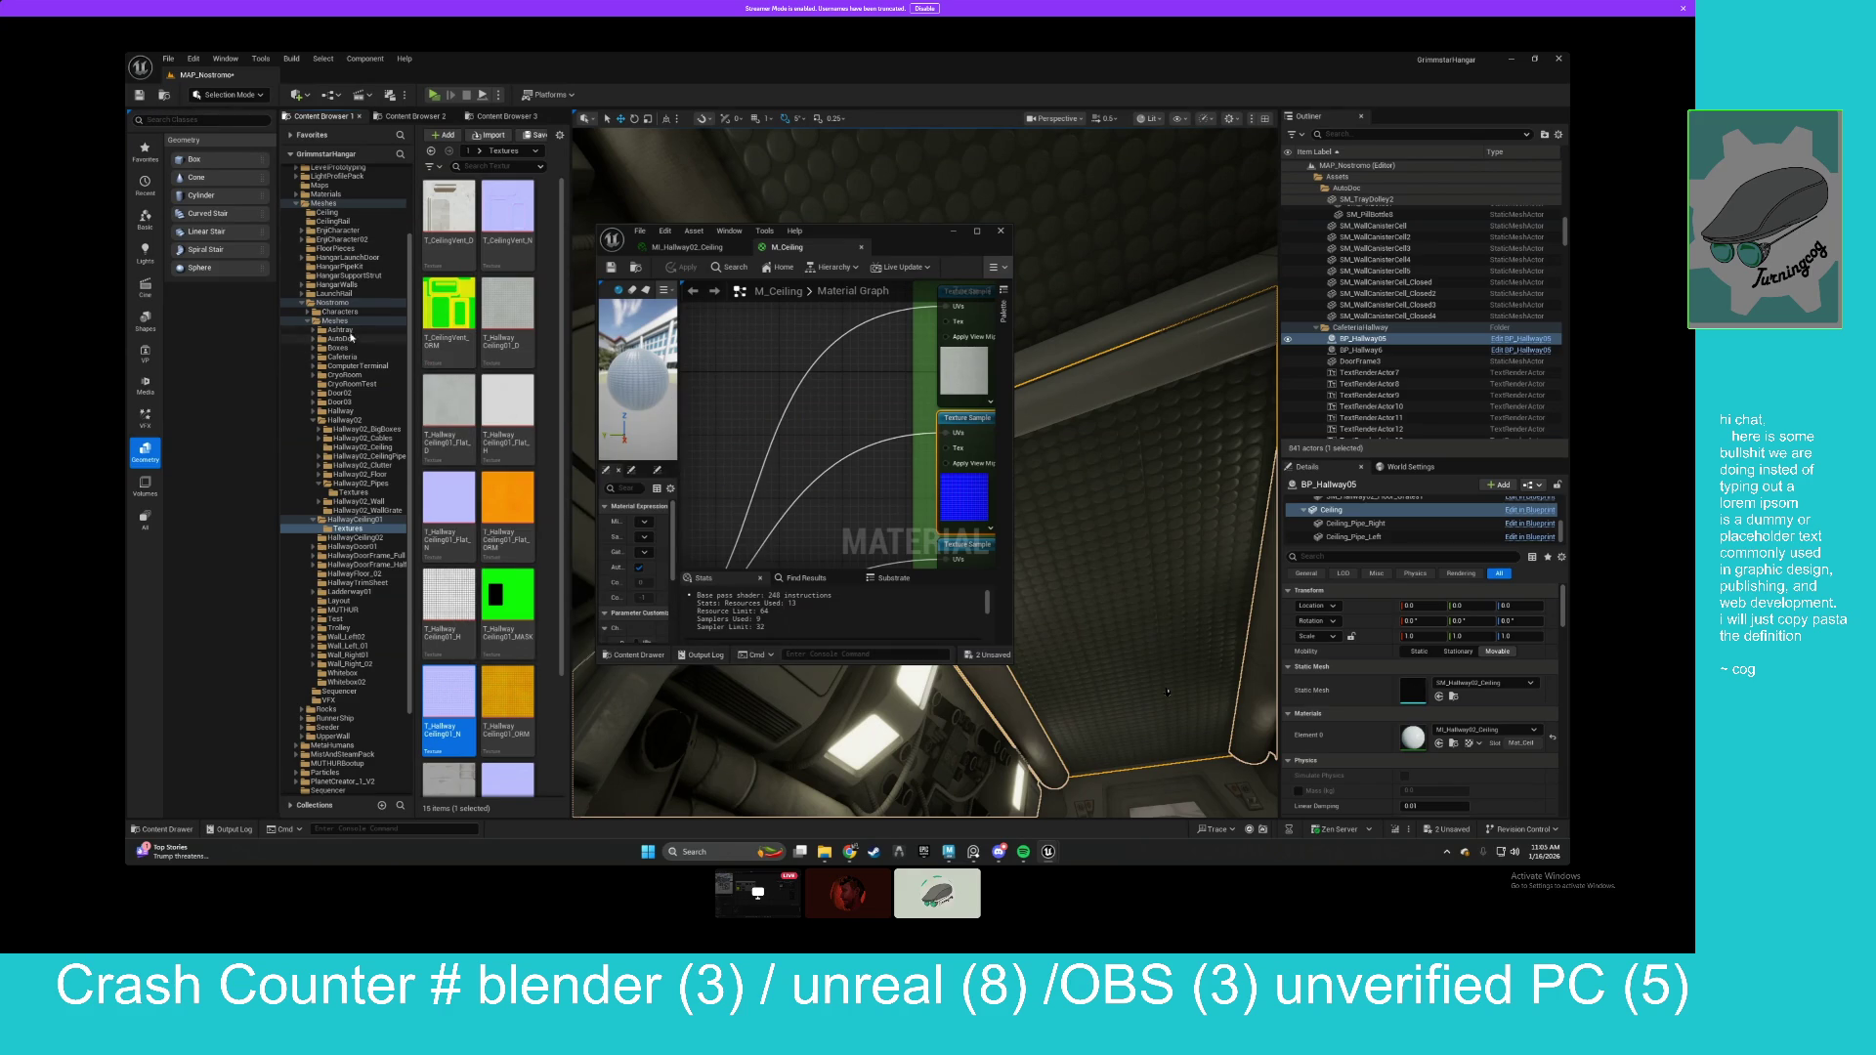
# Open the M_UV_Tut material from the Materials folder.
pyautogui.scroll(2, 334, 212)
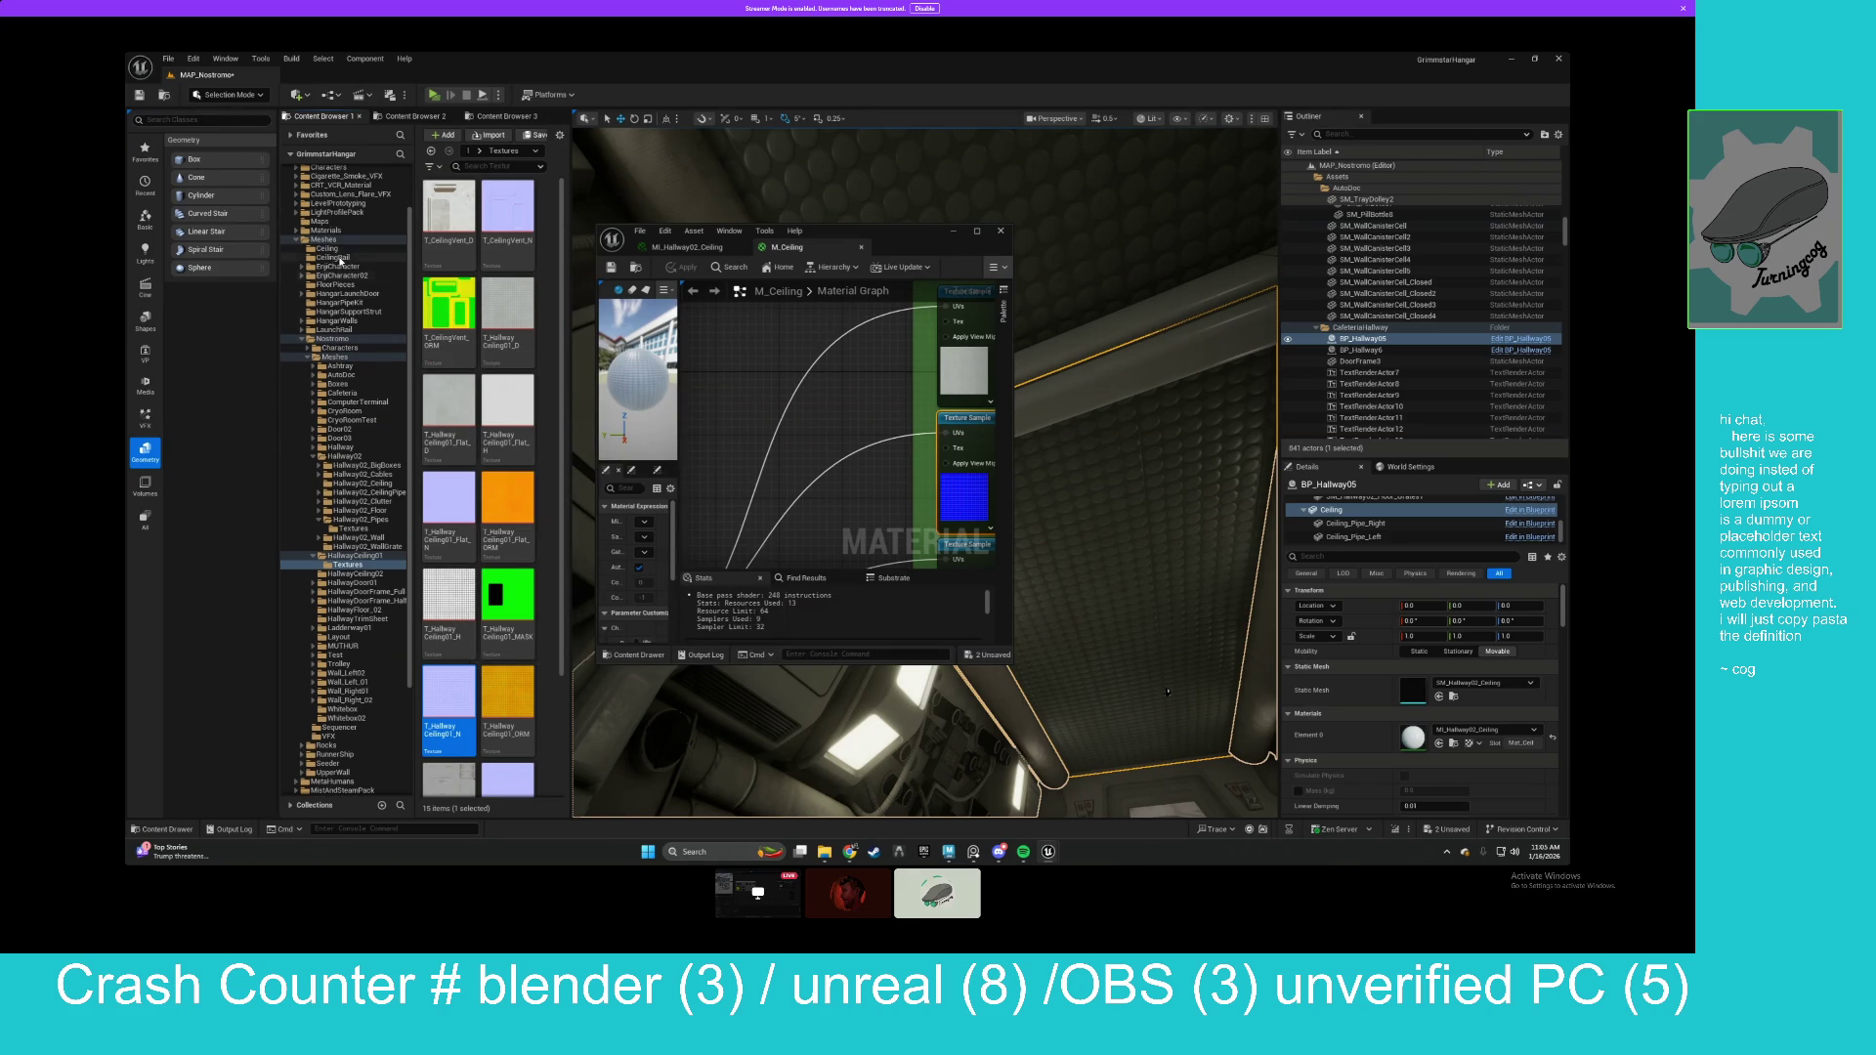
pyautogui.click(329, 232)
pyautogui.scroll(-5, 553, 391)
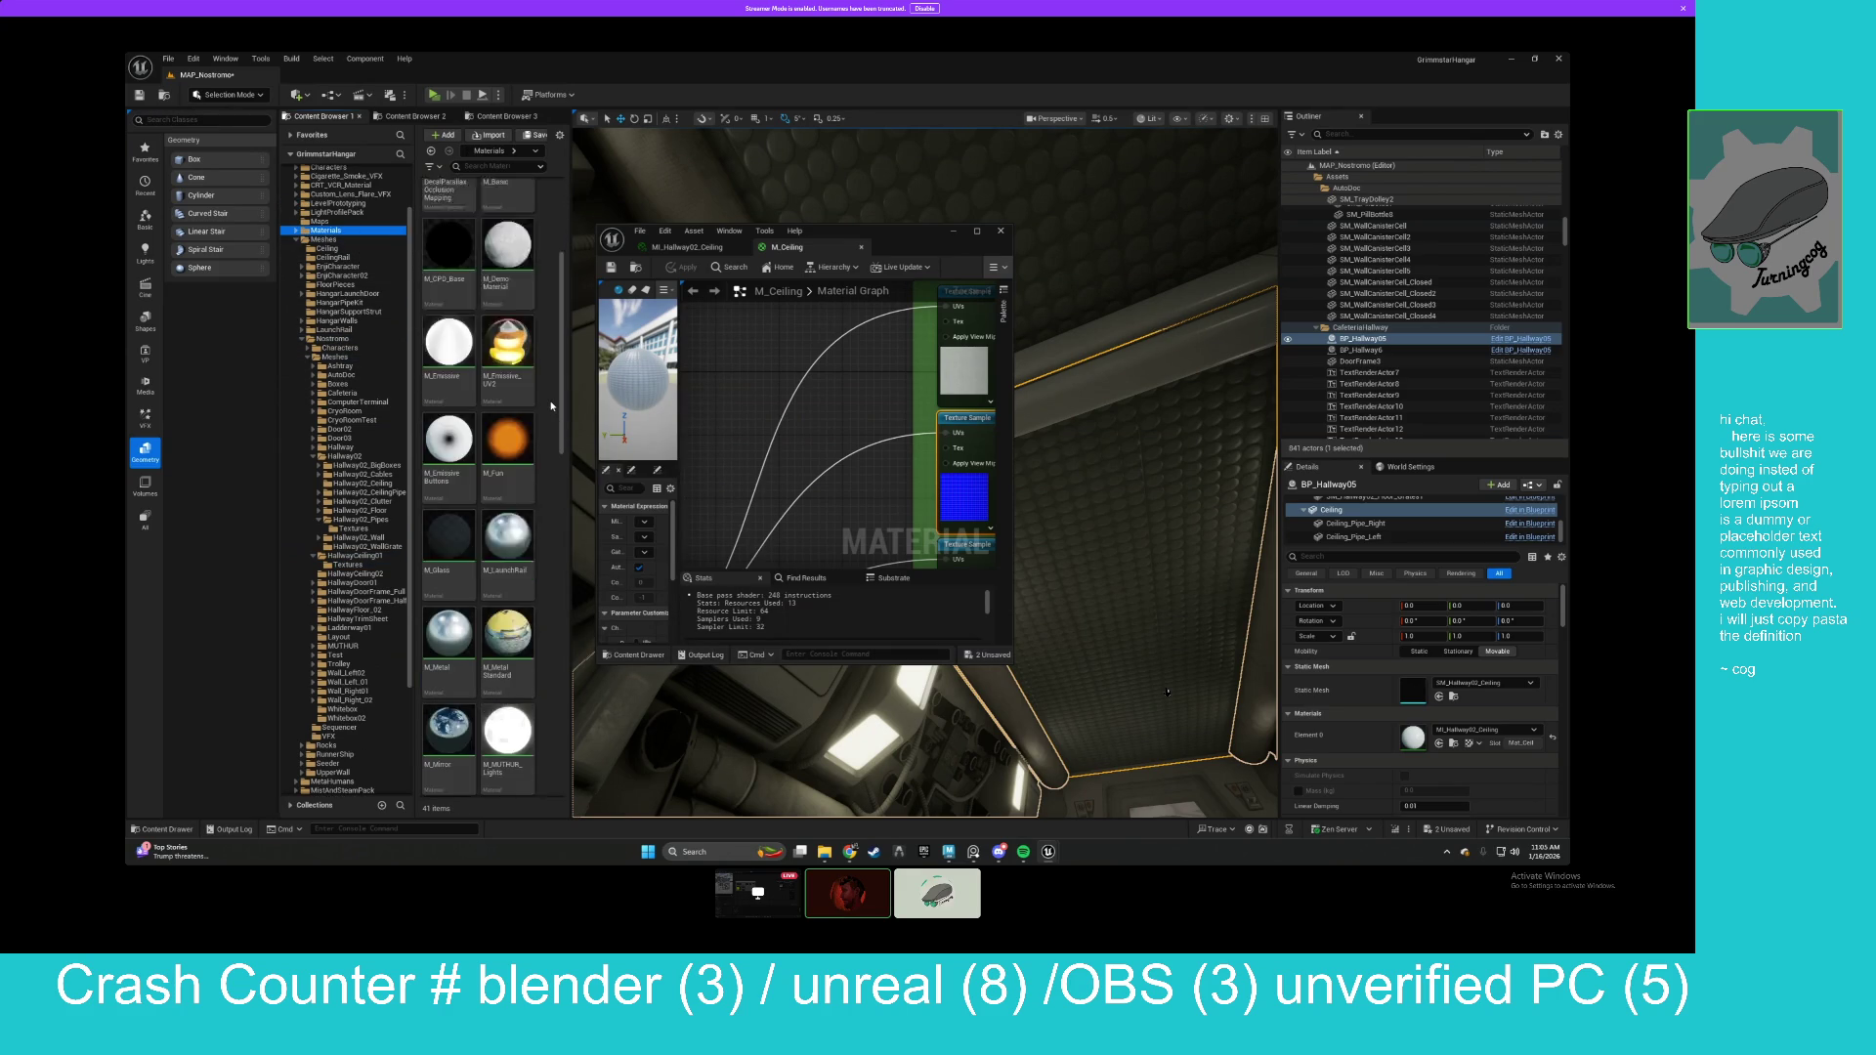
pyautogui.scroll(-5, 553, 407)
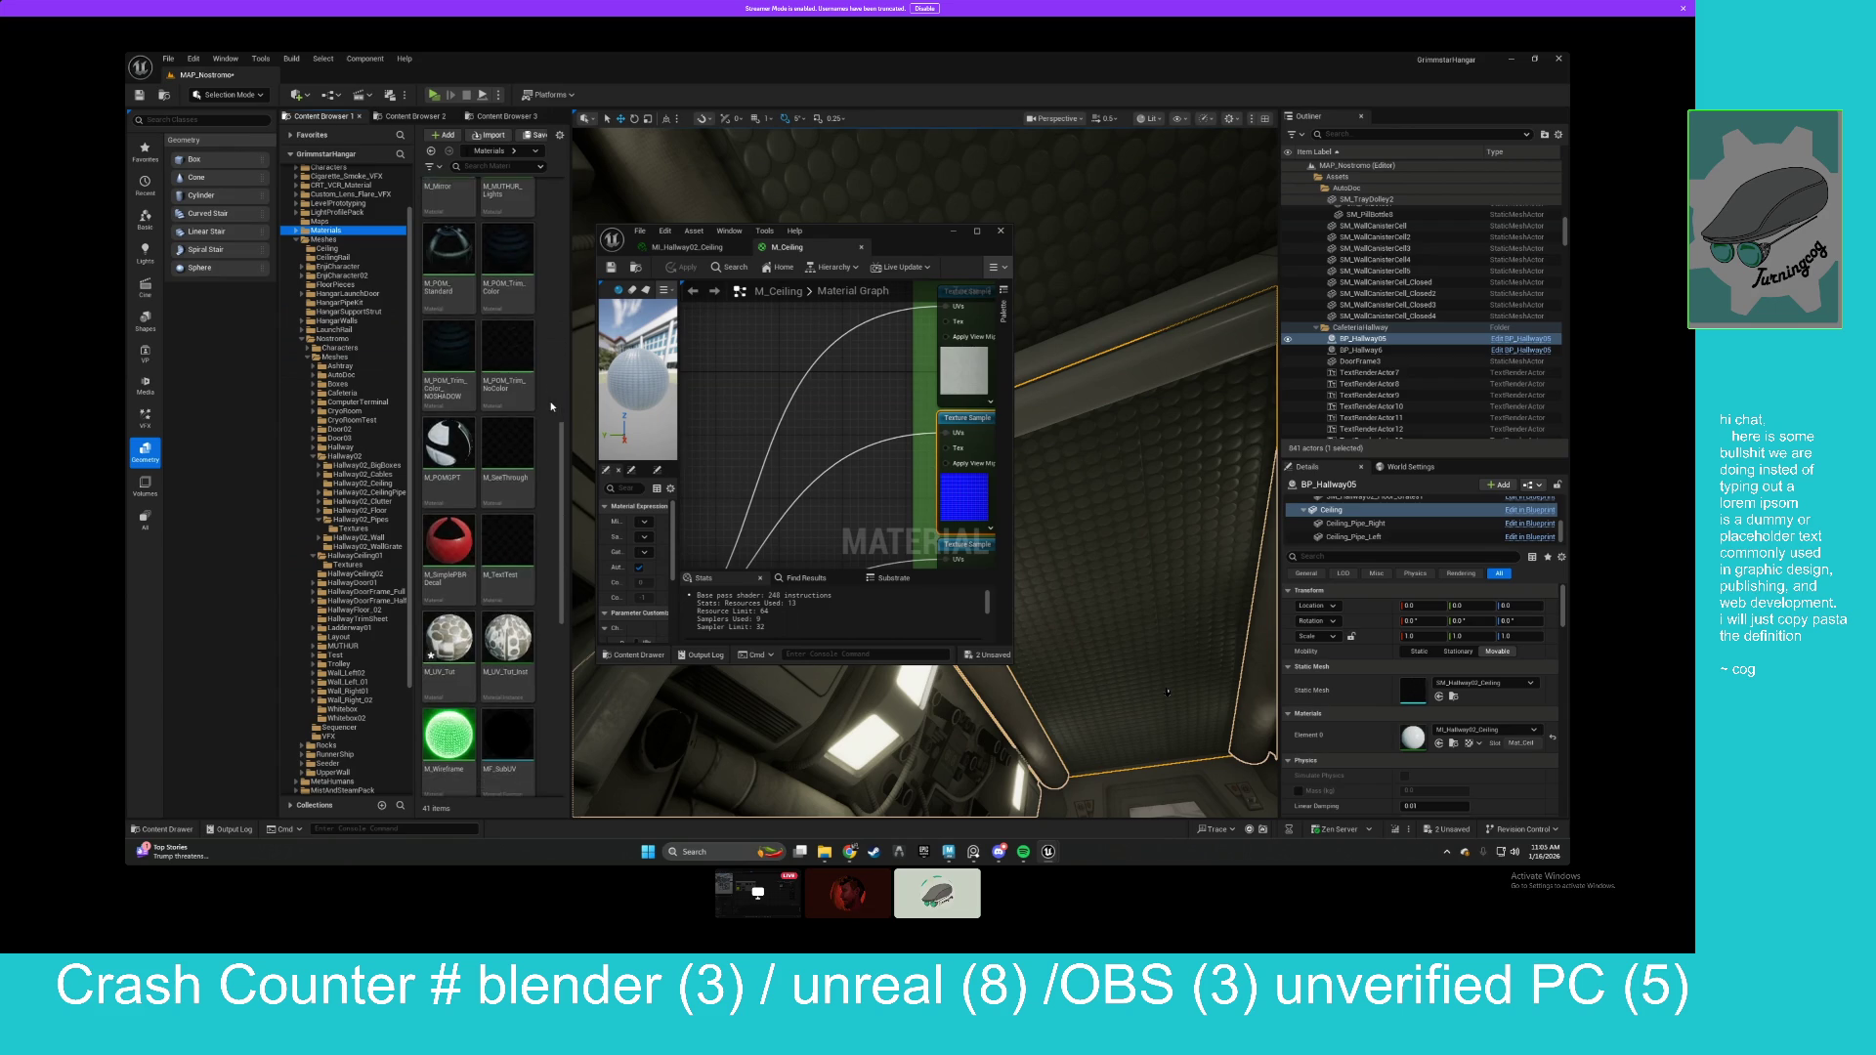
pyautogui.scroll(-1, 552, 407)
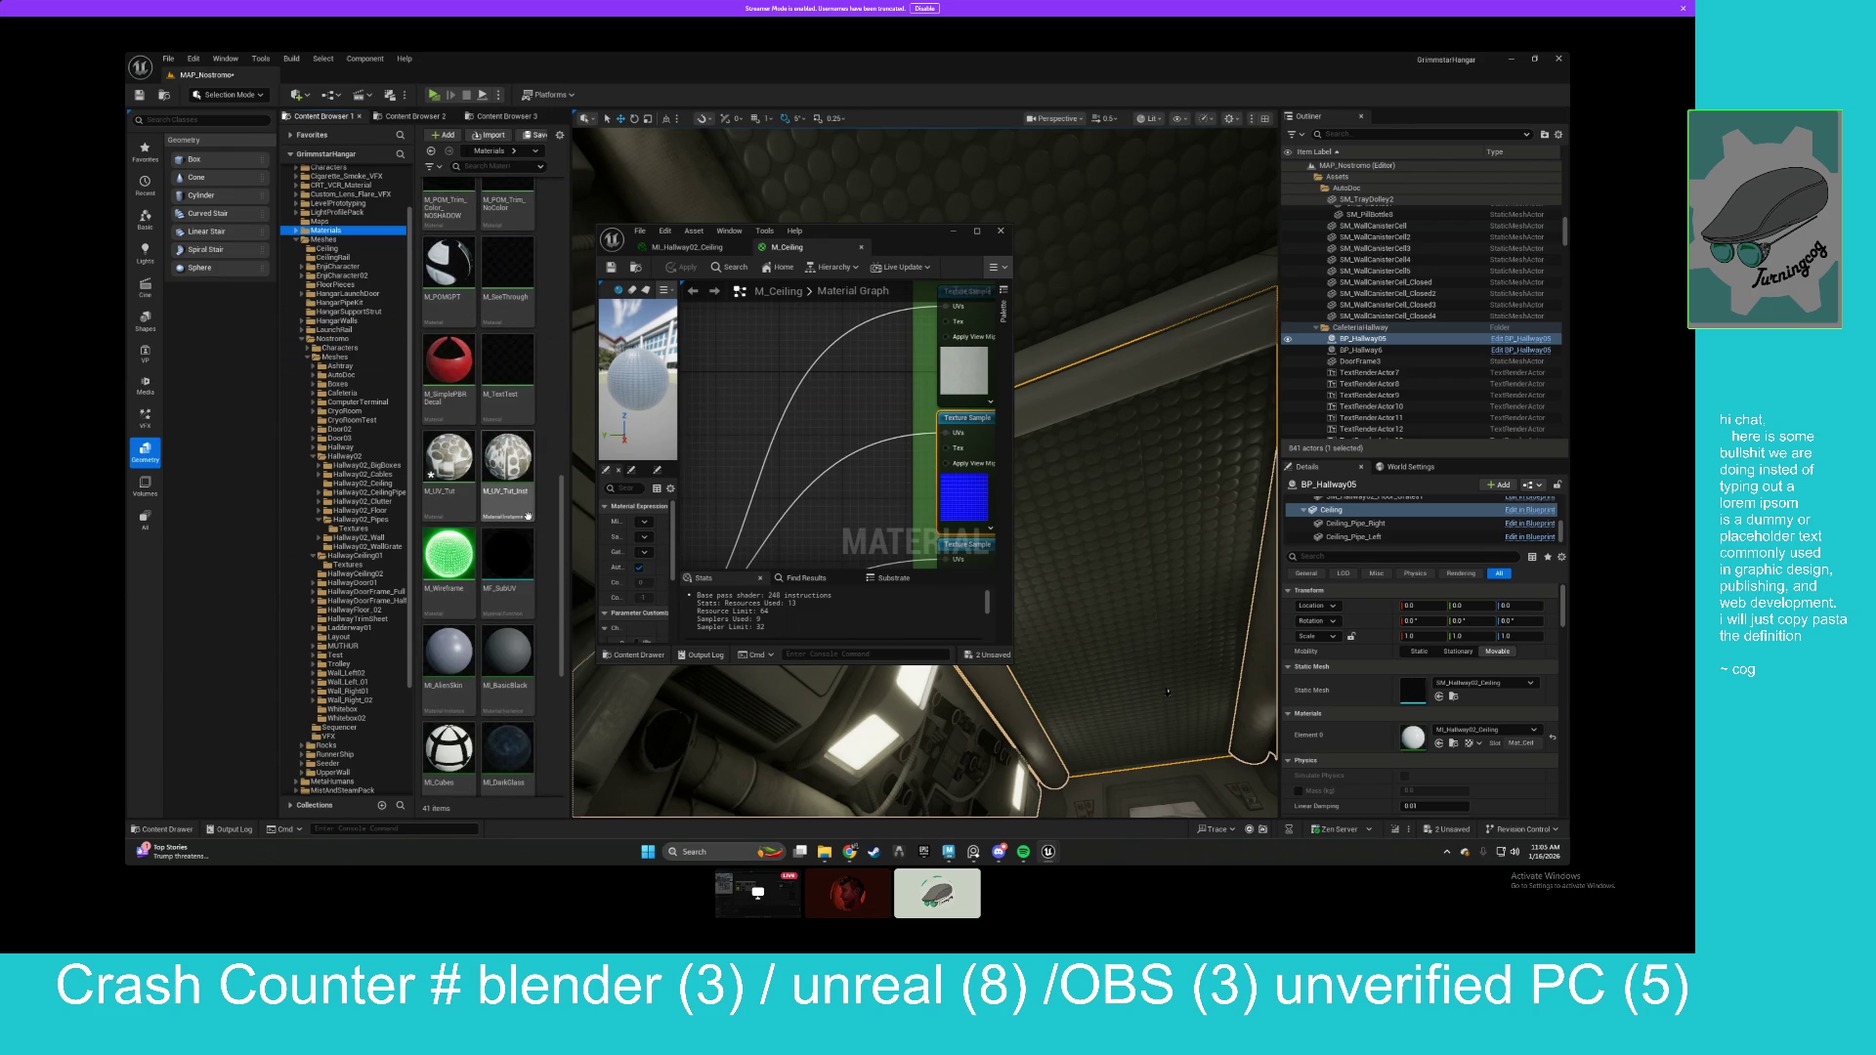
pyautogui.click(453, 460)
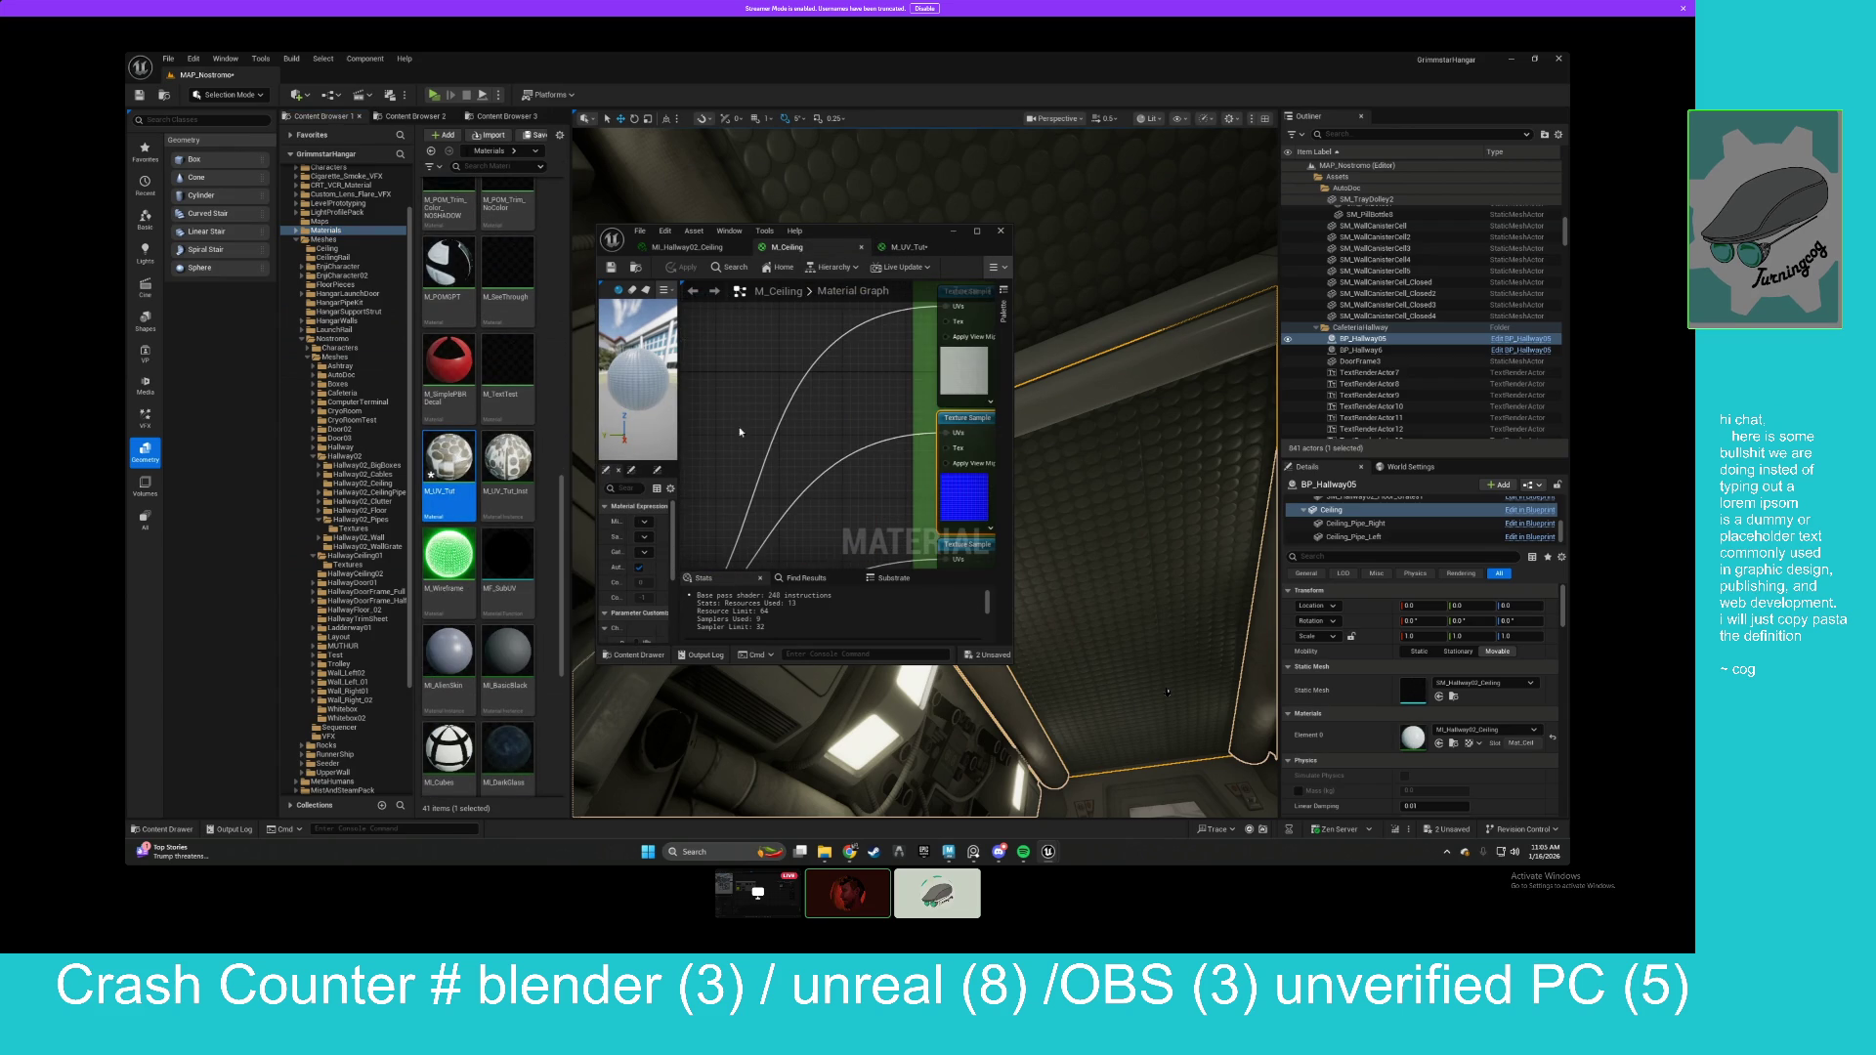
pyautogui.moveTo(699, 445); pyautogui.dragTo(793, 411)
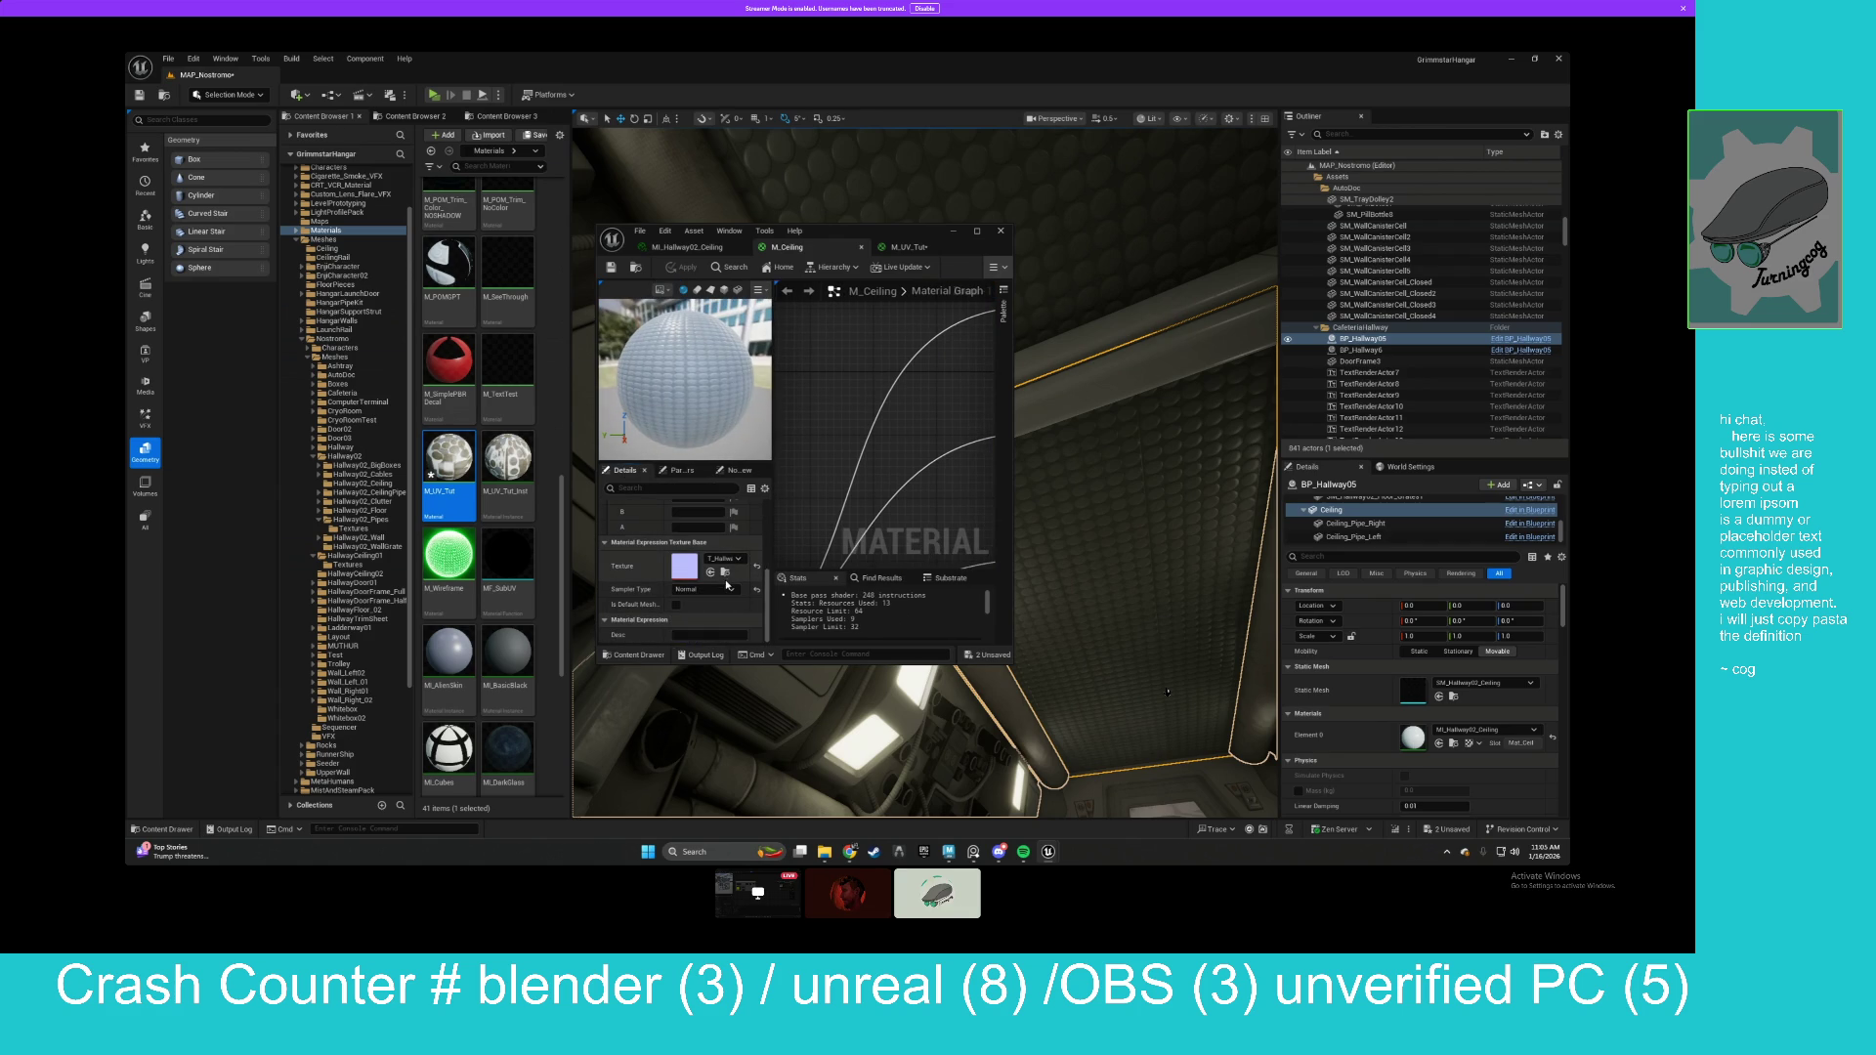
pyautogui.click(724, 571)
# Drag T_HallwayCeiling01_N and a second texture into the M_UV_Tut graph.
pyautogui.click(909, 247)
pyautogui.moveTo(443, 544); pyautogui.dragTo(933, 439)
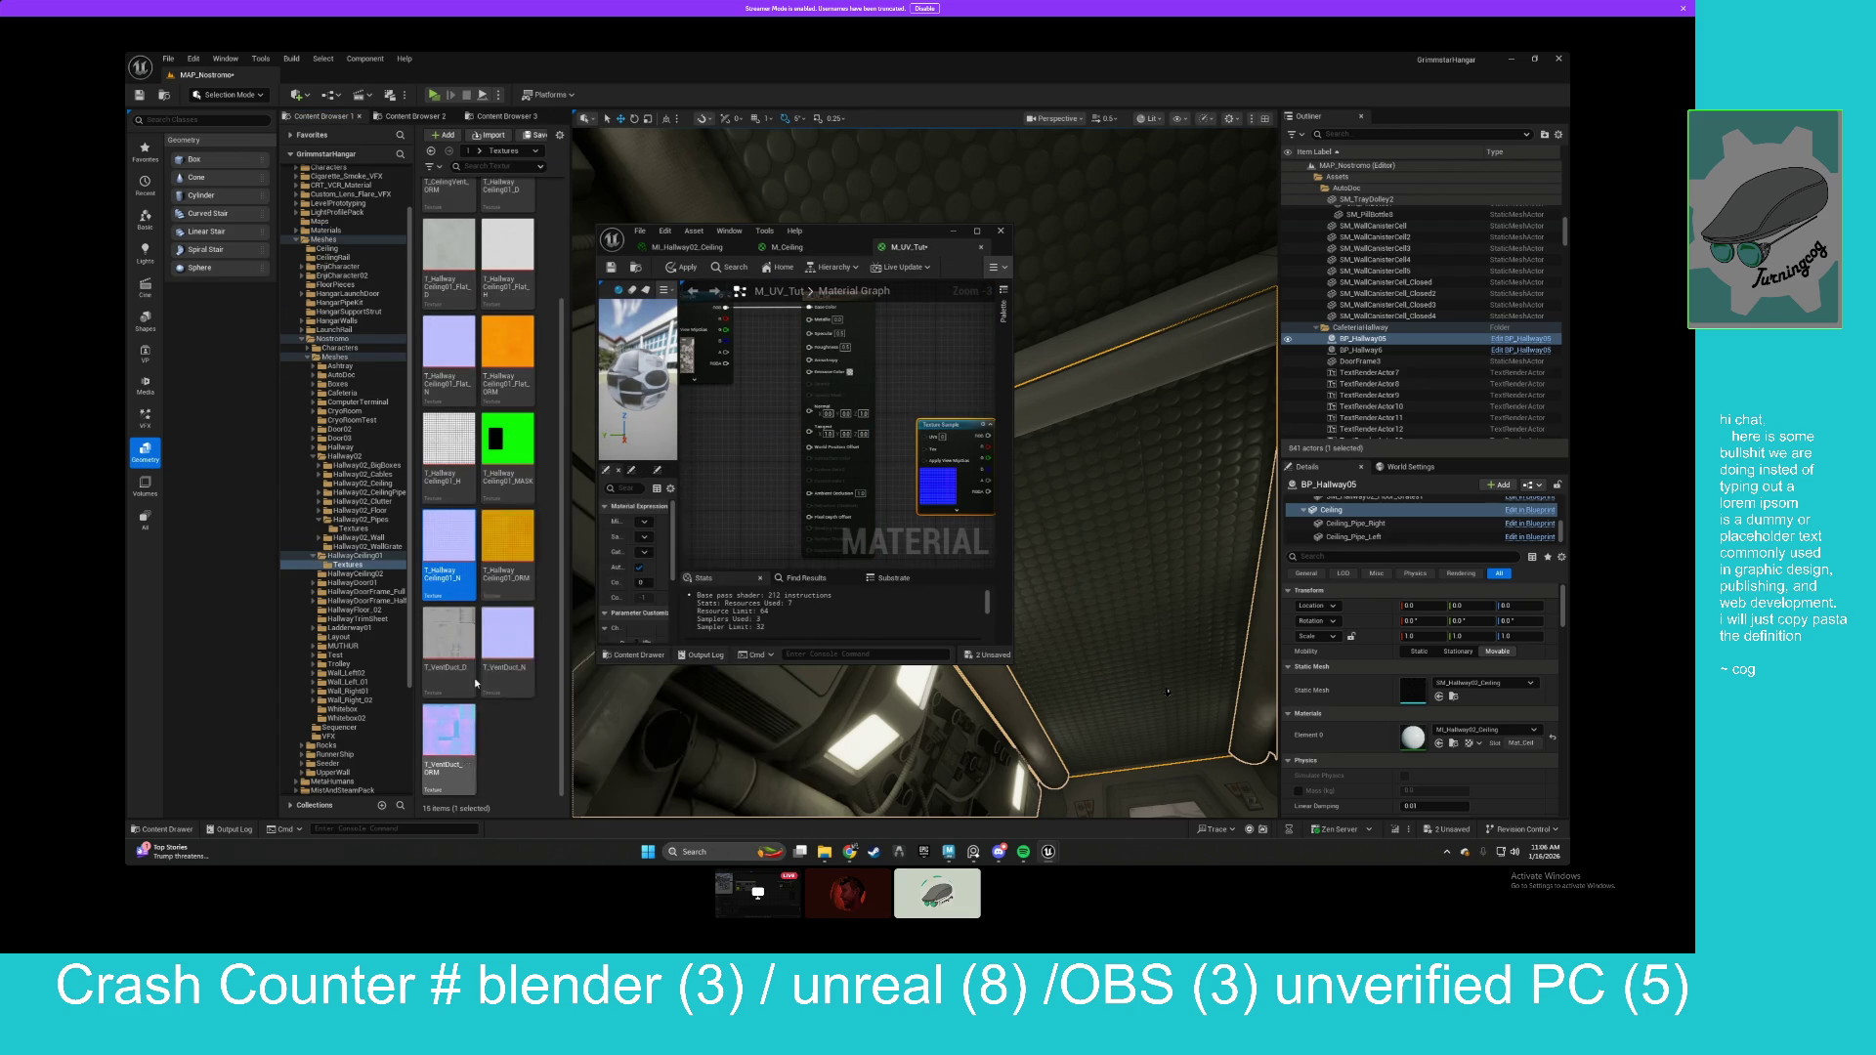
pyautogui.moveTo(457, 737); pyautogui.dragTo(967, 386)
# Maximize the material editor and move the texture and UVs nodes to the upper left.
pyautogui.press('super+Up')
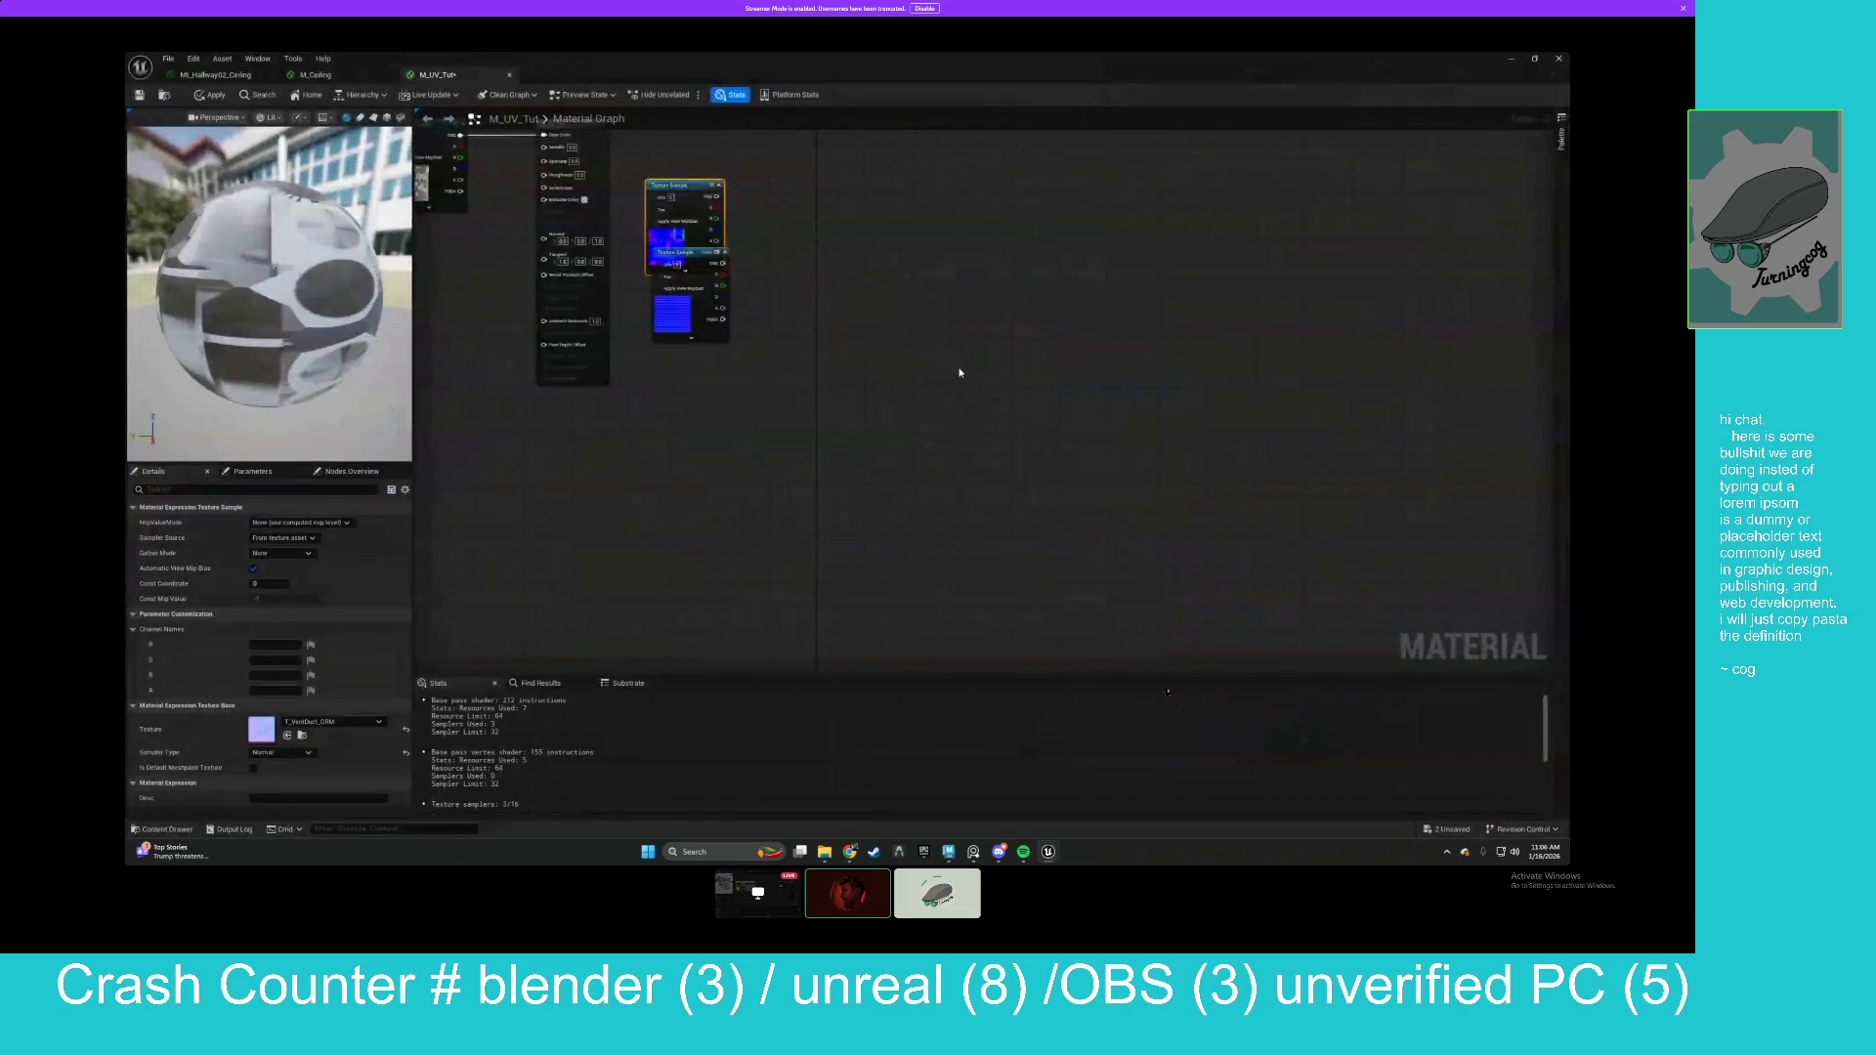
pyautogui.moveTo(1114, 389); pyautogui.dragTo(608, 471)
pyautogui.moveTo(1116, 338); pyautogui.dragTo(593, 333)
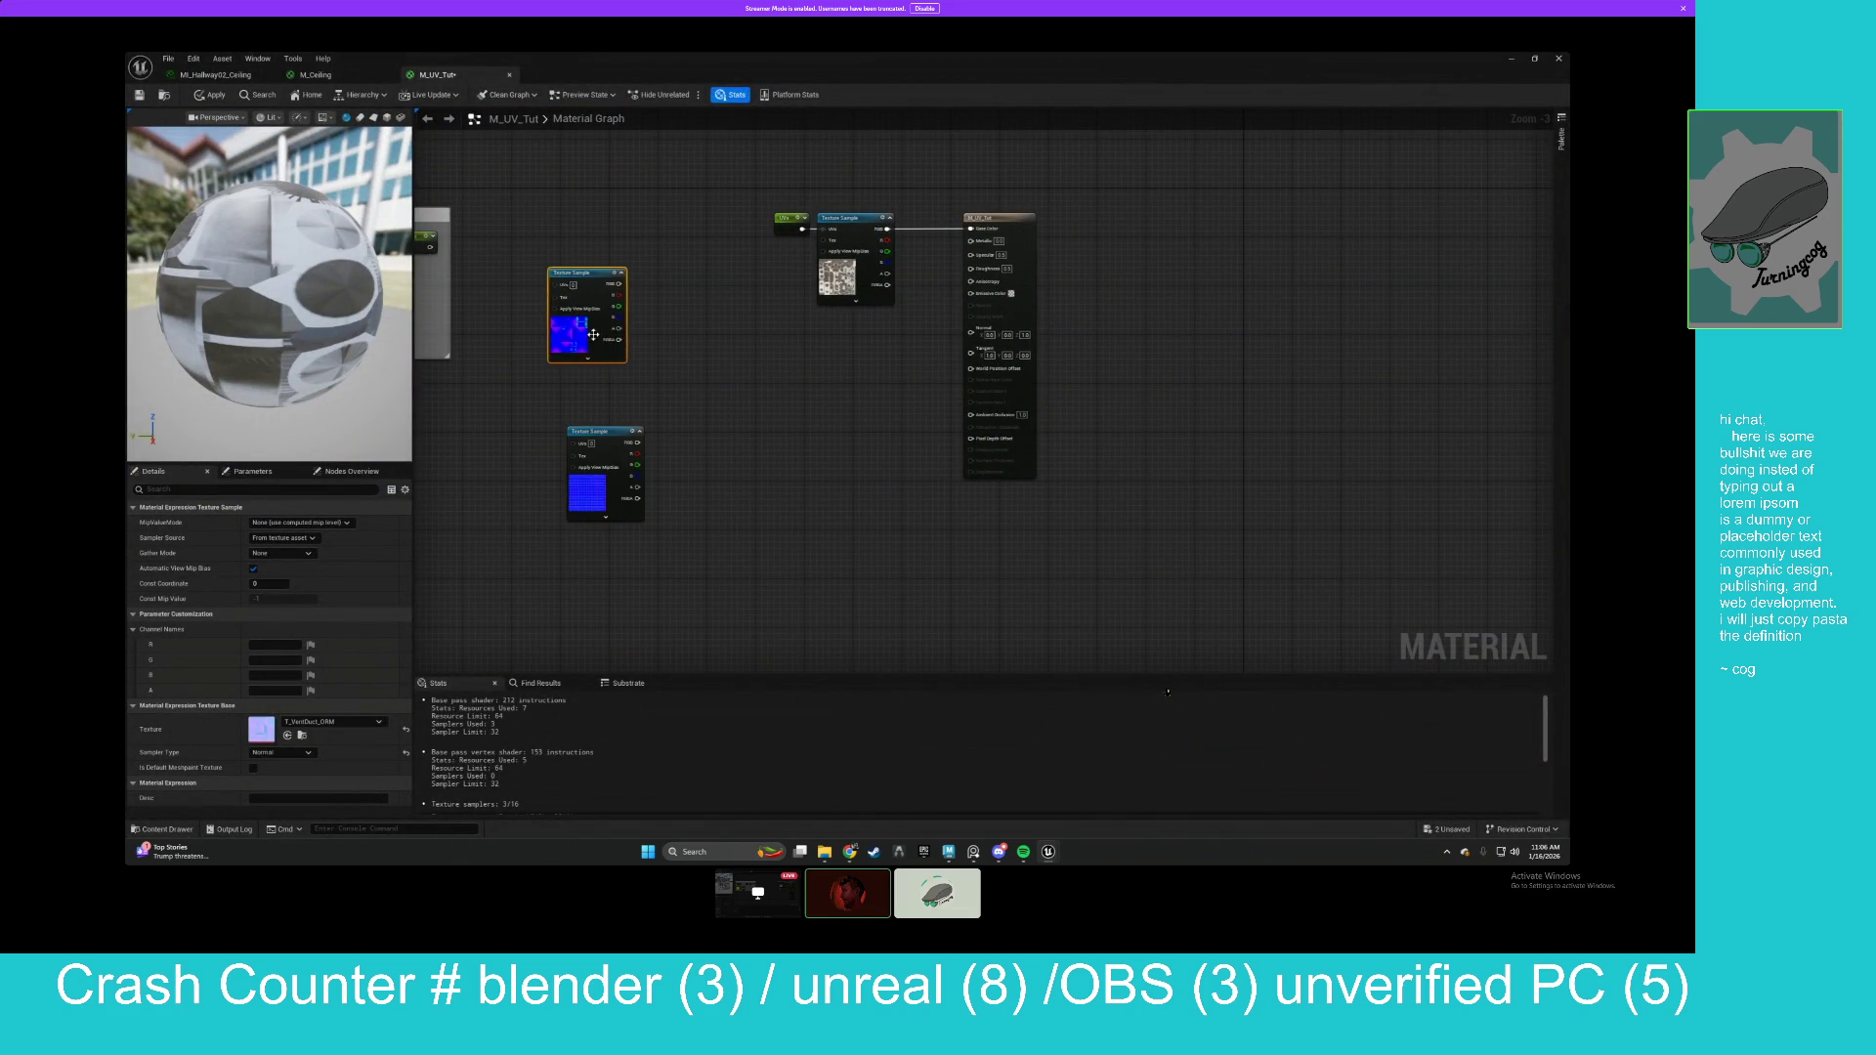
pyautogui.moveTo(923, 352)
pyautogui.mouseDown()
pyautogui.moveTo(977, 266)
pyautogui.moveTo(772, 200)
pyautogui.mouseUp()
# Add a salmon-pink Constant3Vector wired to Base Color and line up the texture nodes.
pyautogui.rightClick(944, 199)
pyautogui.write('constant3')
pyautogui.press('Return')
pyautogui.moveTo(1021, 190); pyautogui.dragTo(1092, 285)
pyautogui.click(279, 523)
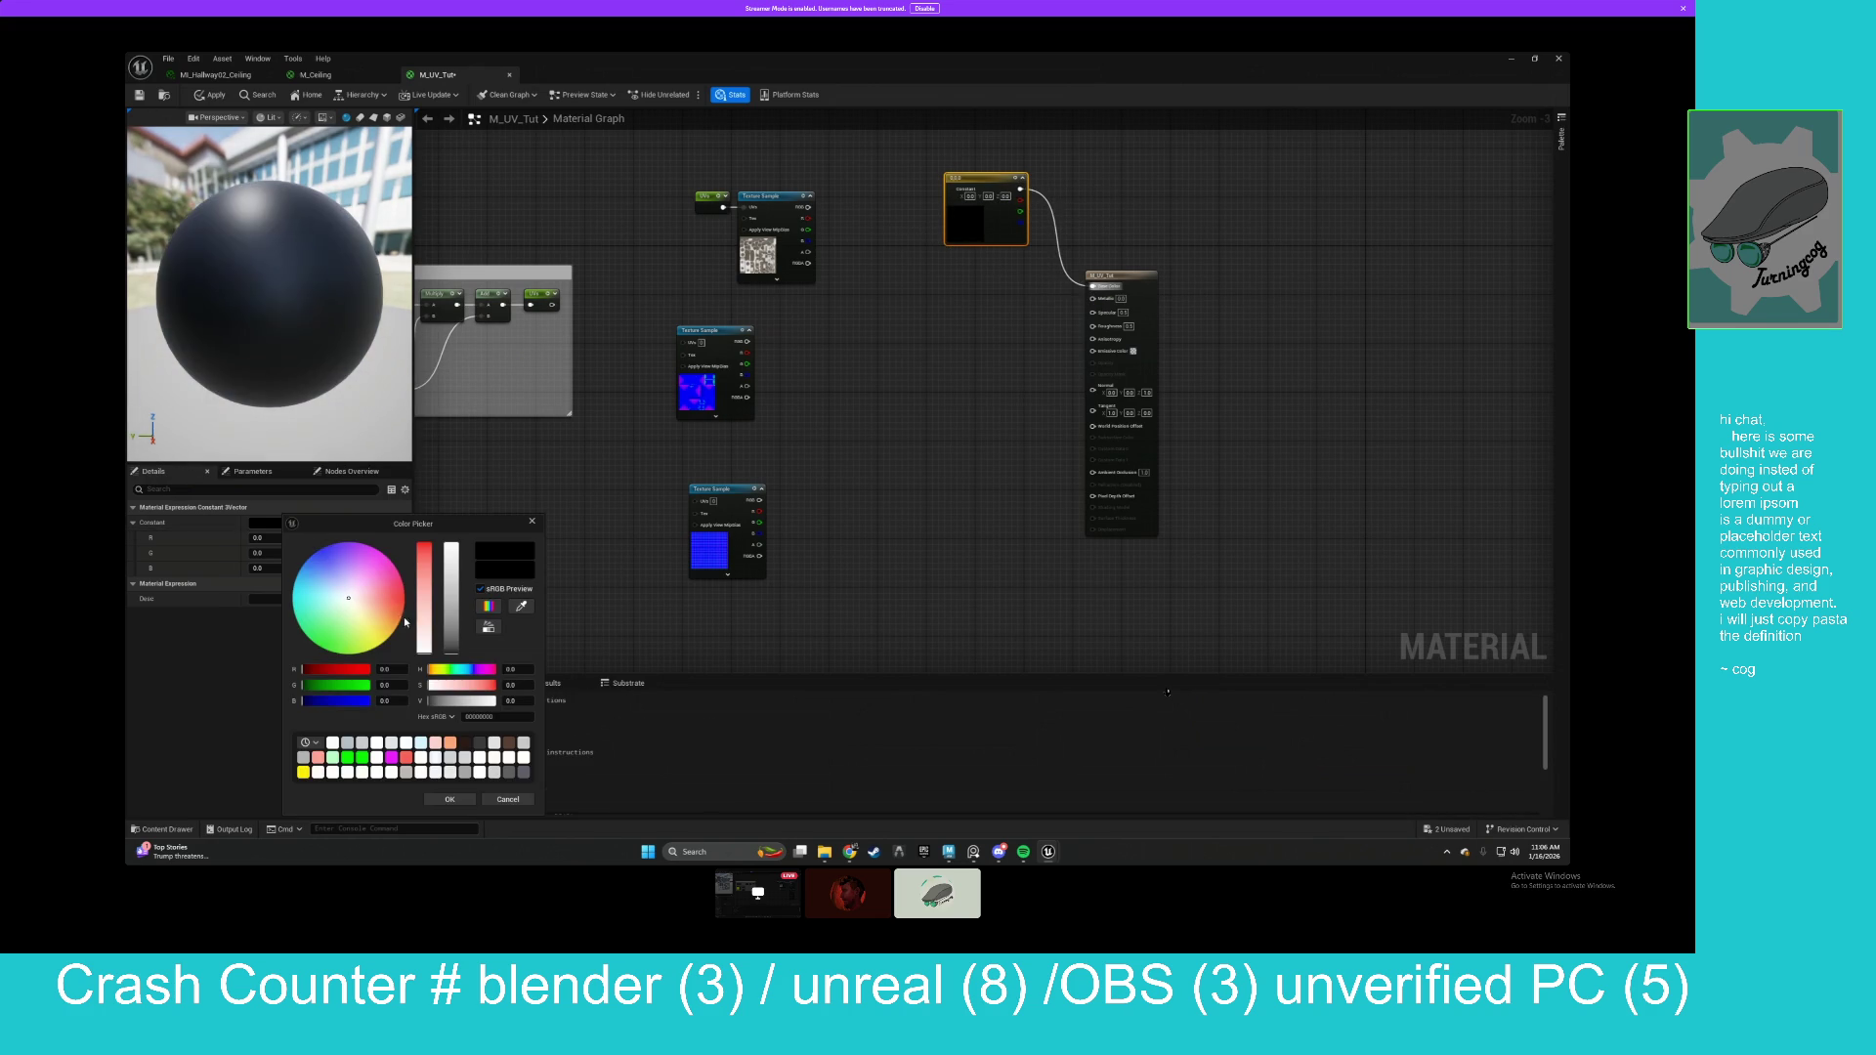
pyautogui.moveTo(403, 621); pyautogui.dragTo(391, 601)
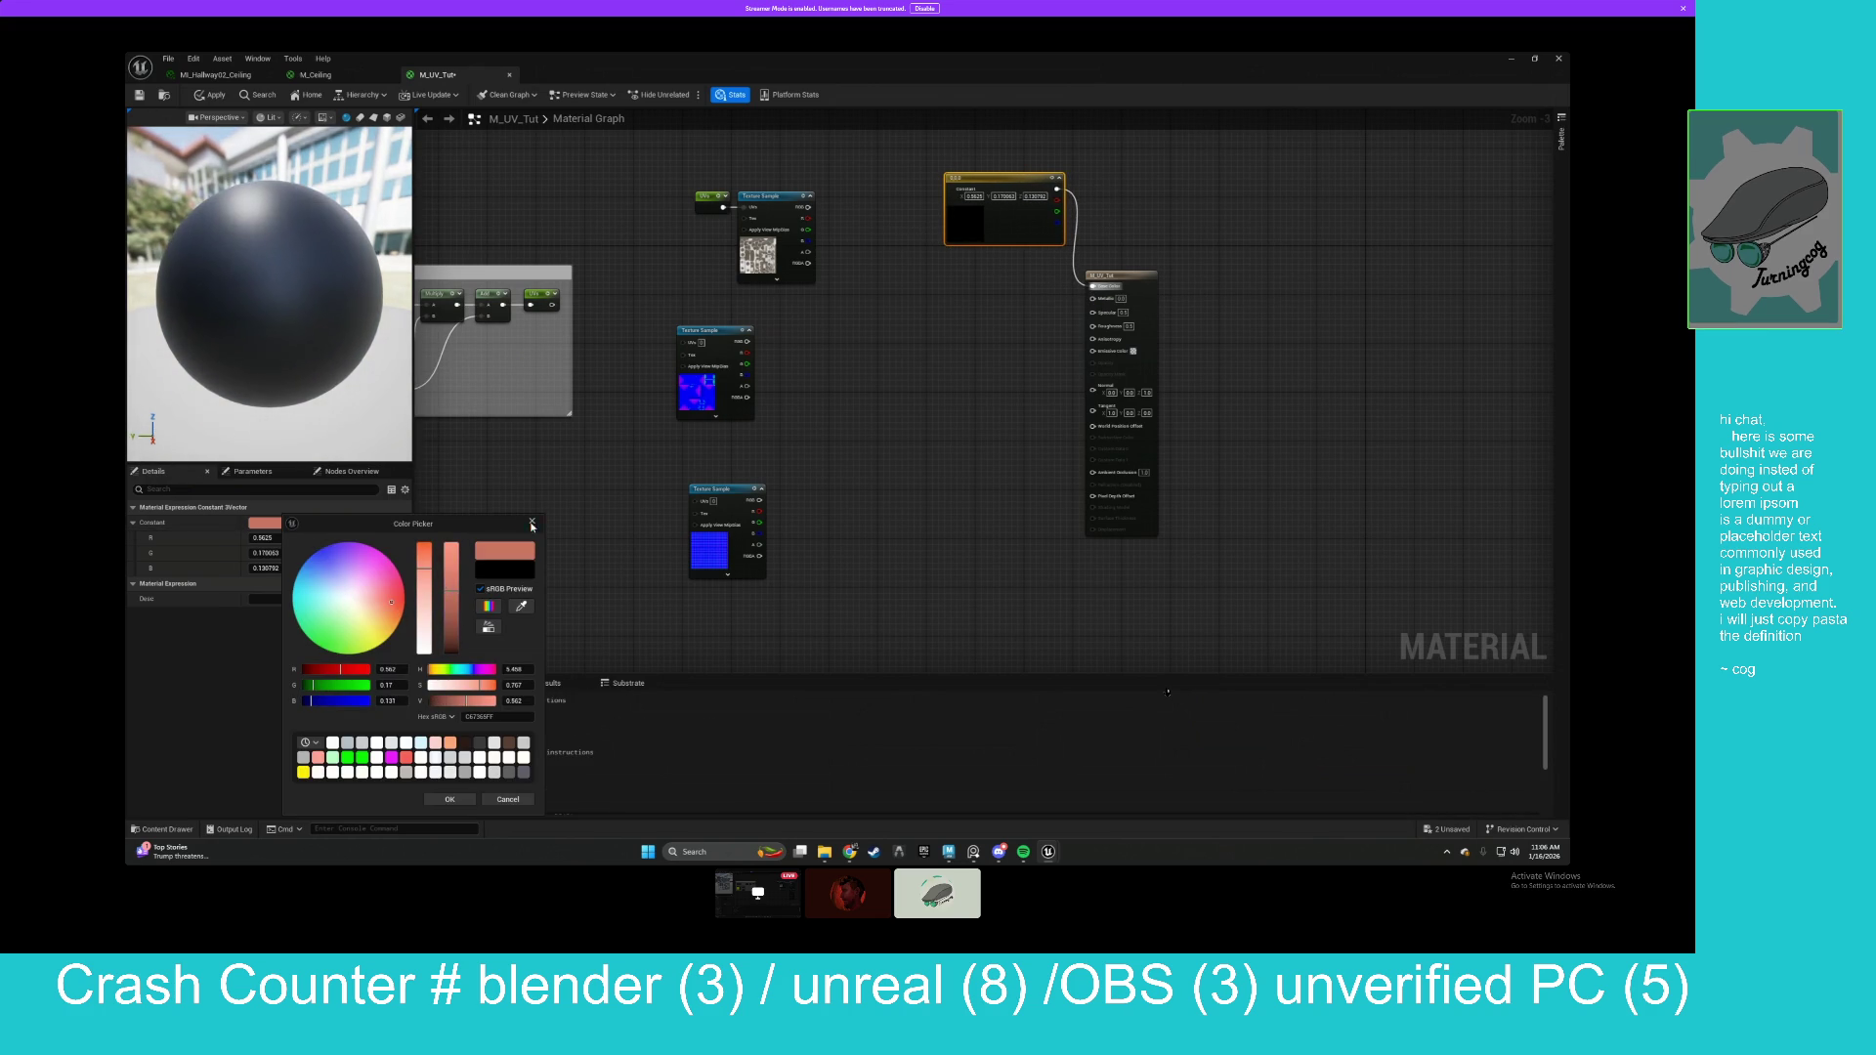
pyautogui.click(682, 439)
pyautogui.moveTo(949, 234); pyautogui.dragTo(918, 318)
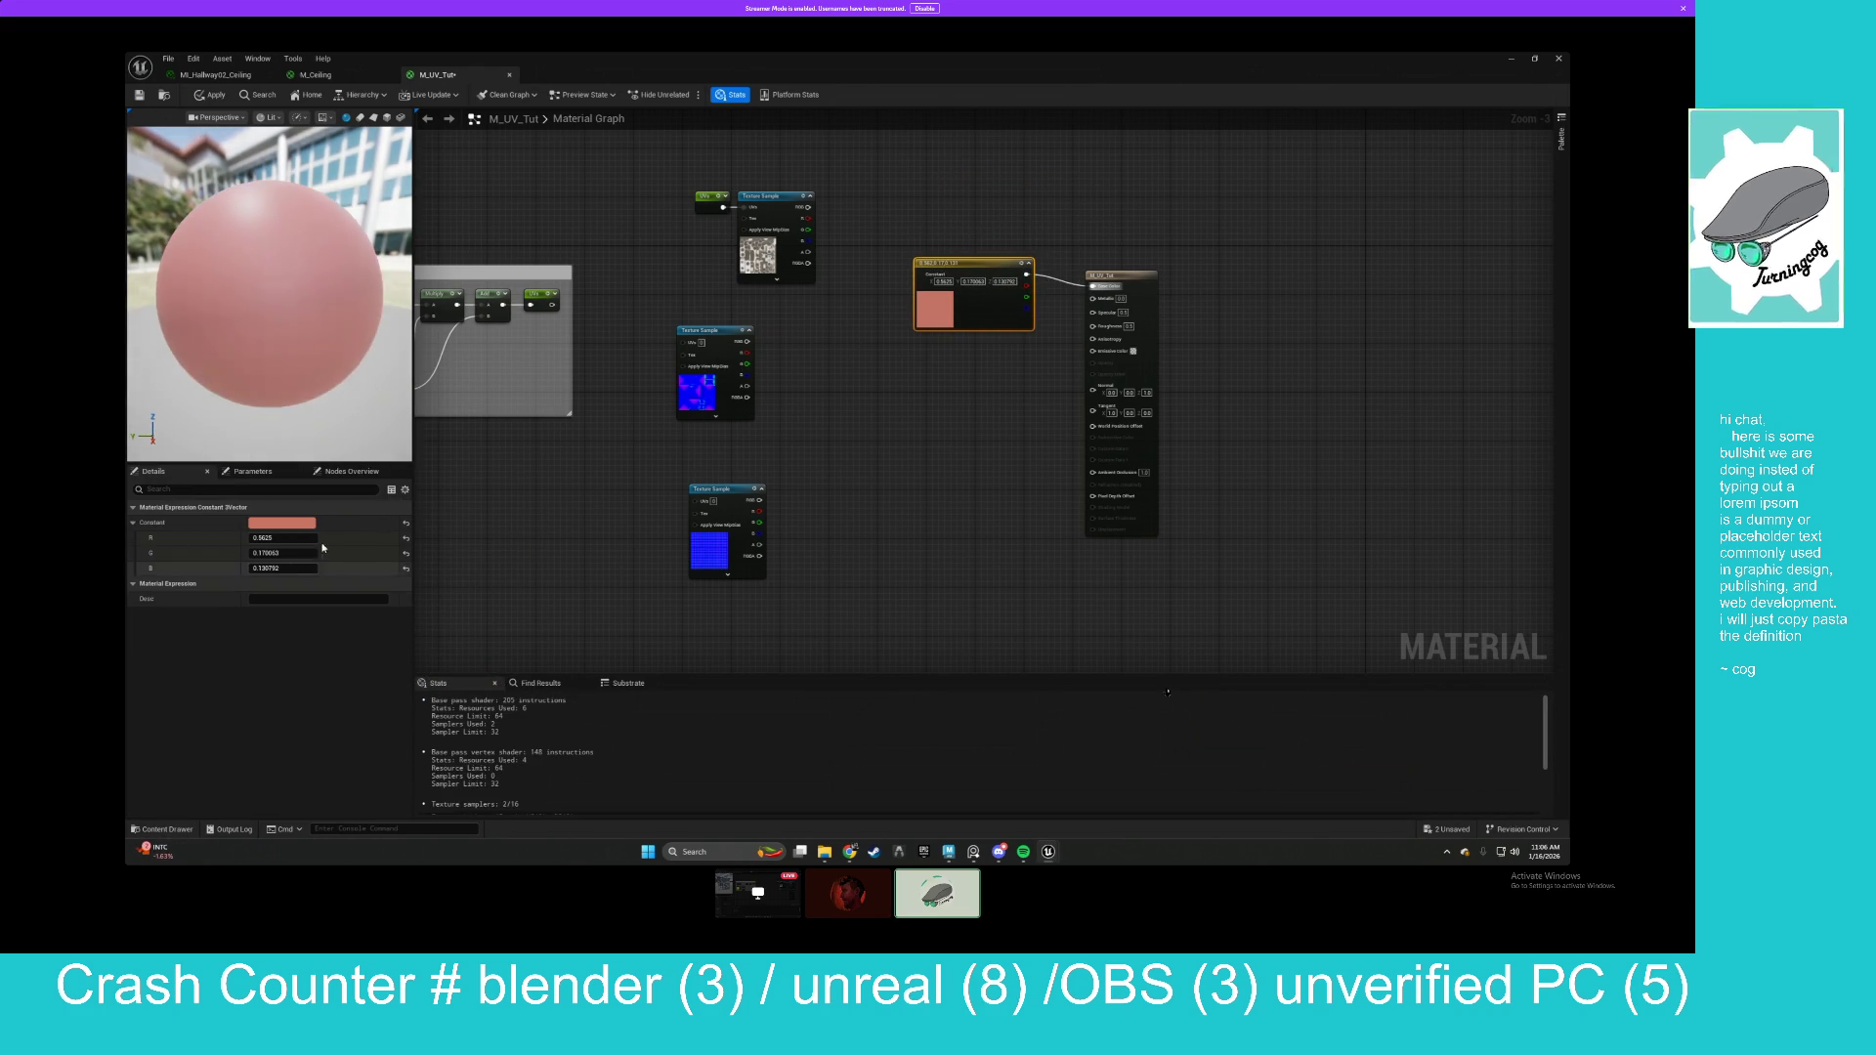
pyautogui.moveTo(706, 541); pyautogui.dragTo(724, 530)
pyautogui.click(881, 408)
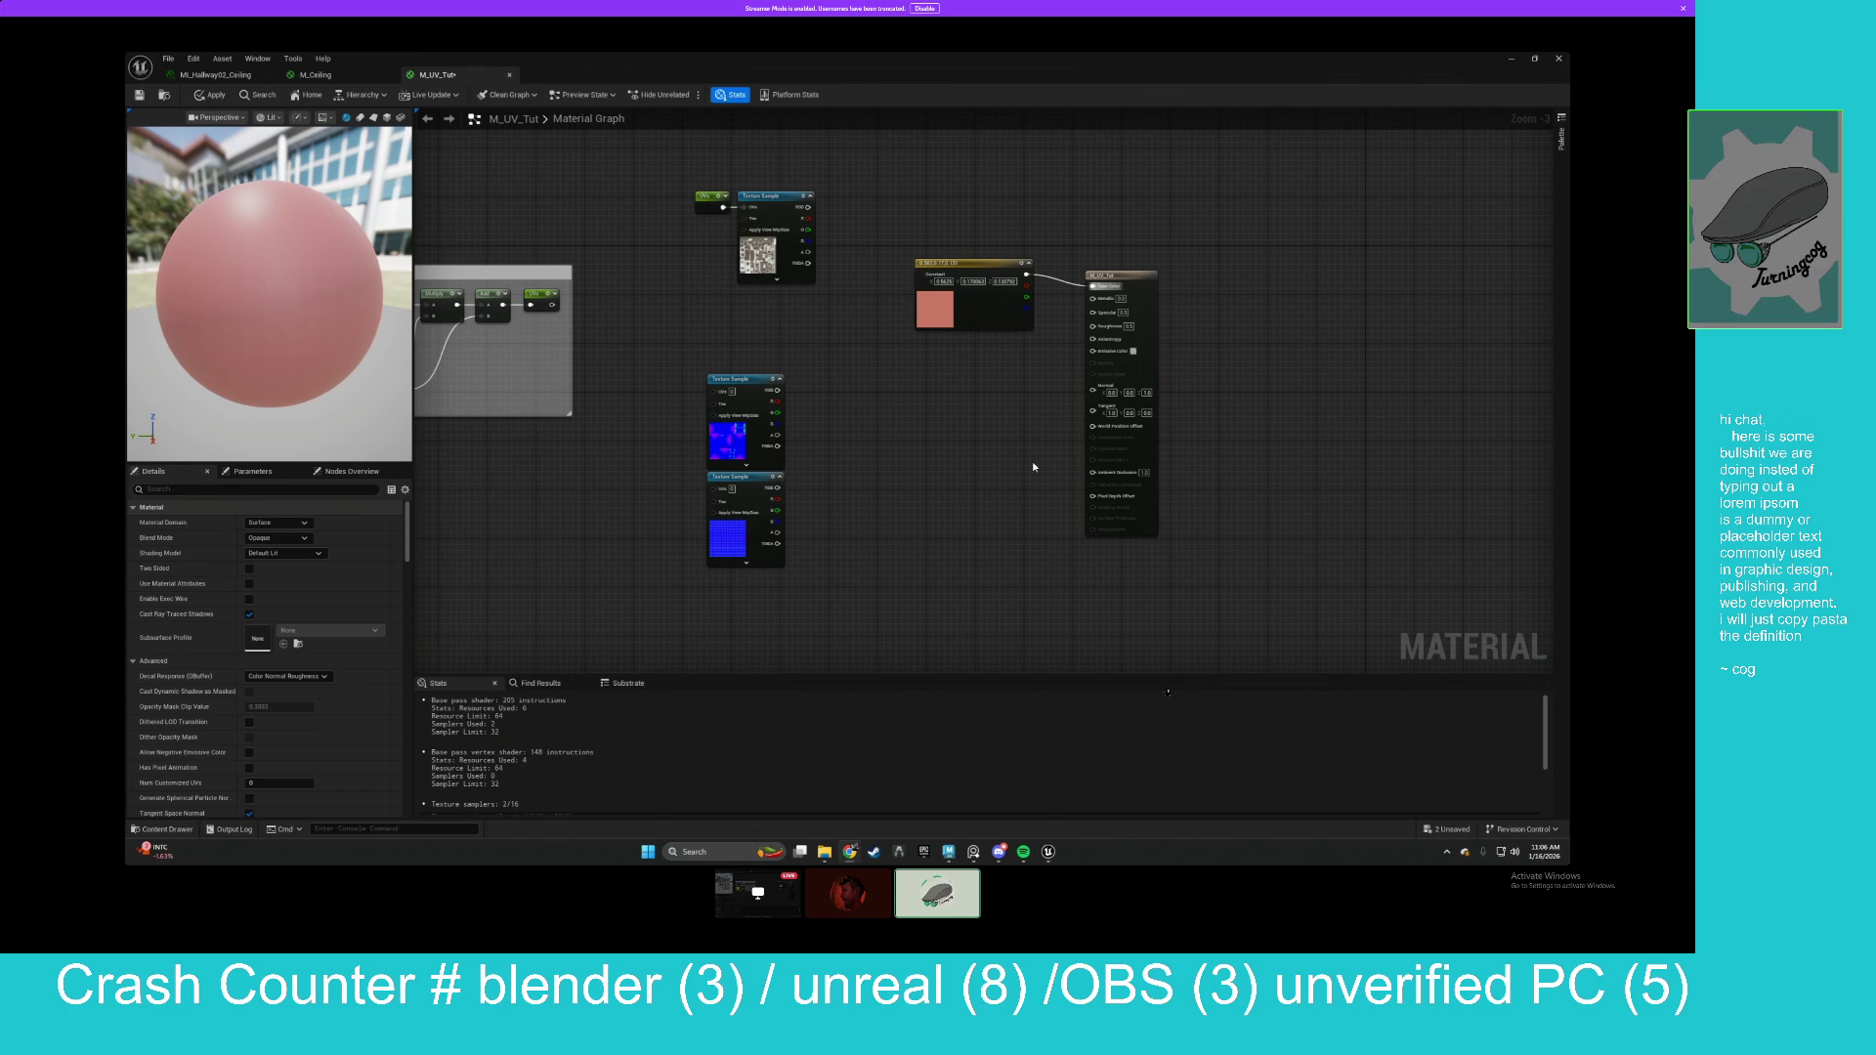
# Move the lower texture nodes and feed the UVs comment output into the lower Texture Sample.
pyautogui.moveTo(667, 152)
pyautogui.mouseDown()
pyautogui.moveTo(817, 152)
pyautogui.moveTo(739, 137)
pyautogui.moveTo(644, 157)
pyautogui.mouseUp()
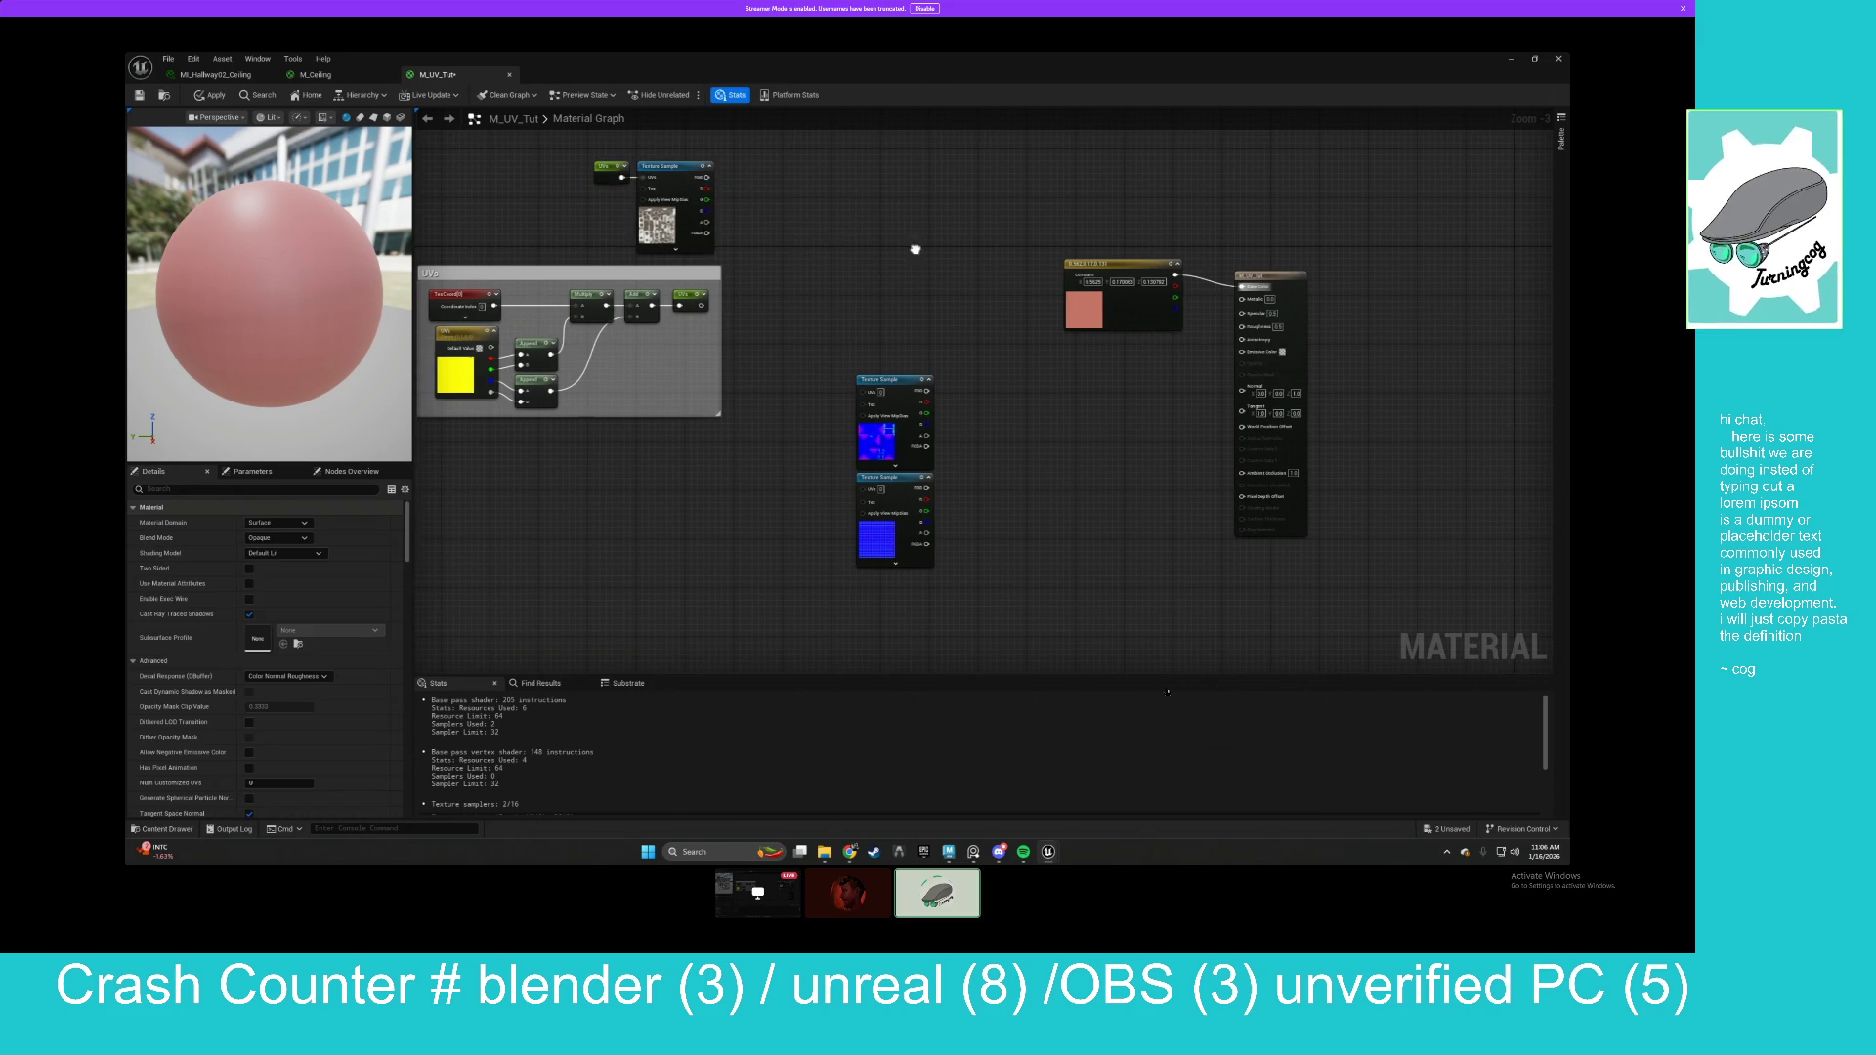
pyautogui.moveTo(916, 252); pyautogui.dragTo(649, 264)
pyautogui.moveTo(582, 323)
pyautogui.mouseDown()
pyautogui.moveTo(691, 570)
pyautogui.moveTo(763, 535)
pyautogui.mouseUp()
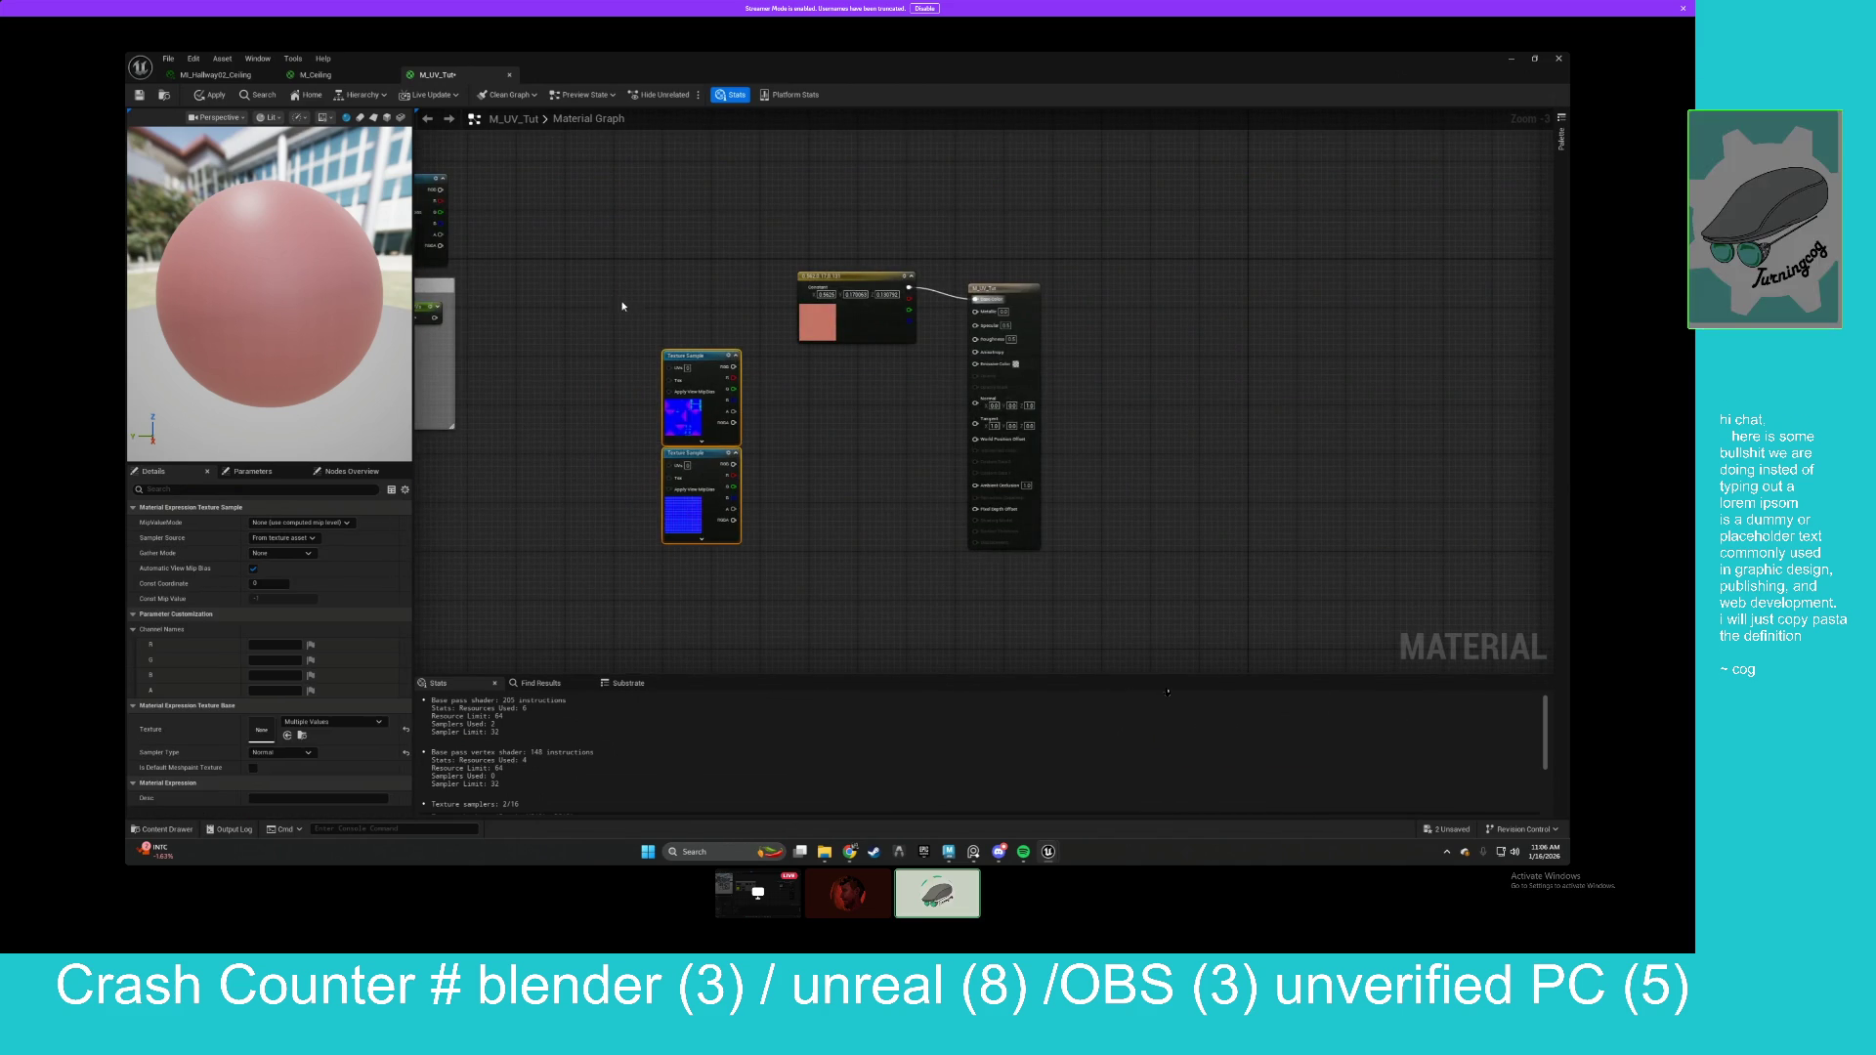
pyautogui.click(623, 306)
pyautogui.moveTo(619, 302); pyautogui.dragTo(753, 276)
pyautogui.moveTo(598, 279)
pyautogui.mouseDown()
pyautogui.moveTo(654, 293)
pyautogui.moveTo(826, 455)
pyautogui.moveTo(826, 420)
pyautogui.moveTo(1131, 353)
pyautogui.mouseUp()
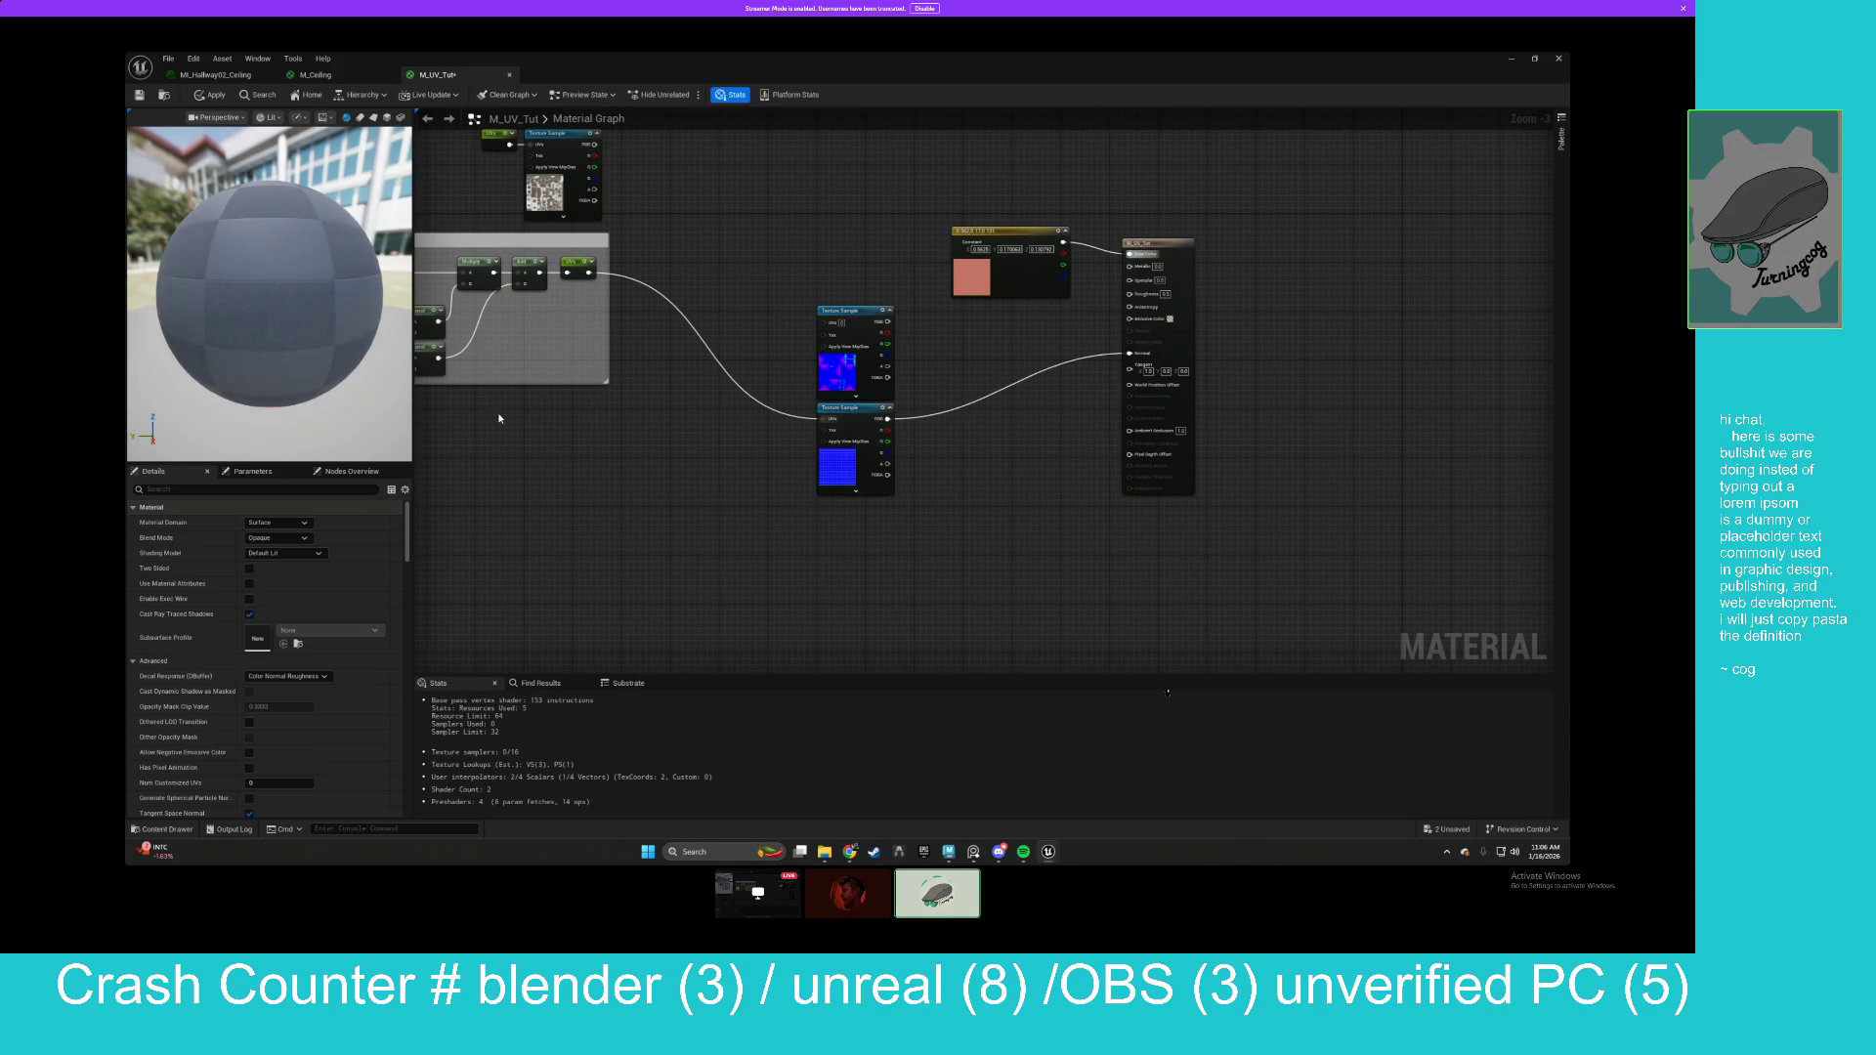
# Switch the preview to a plane mesh and enlarge the preview viewport.
pyautogui.click(387, 117)
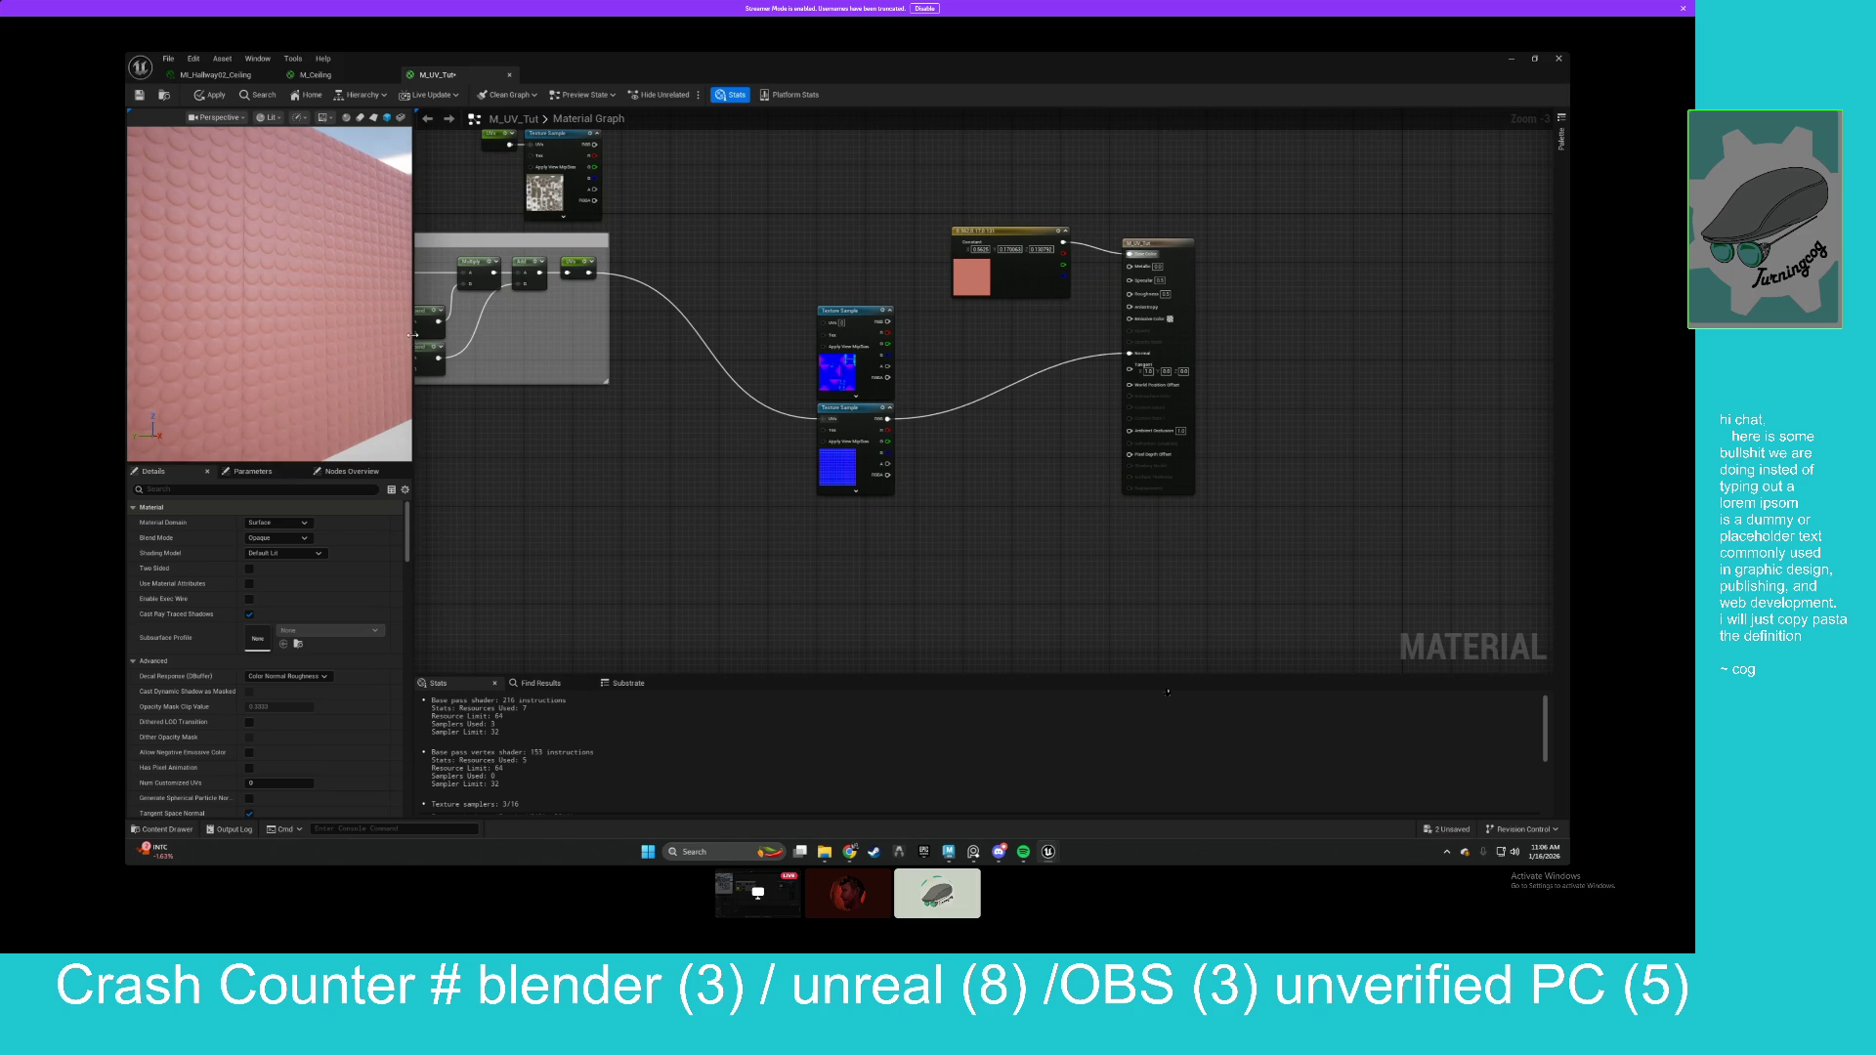
pyautogui.moveTo(413, 334); pyautogui.dragTo(534, 335)
pyautogui.moveTo(410, 464); pyautogui.dragTo(411, 544)
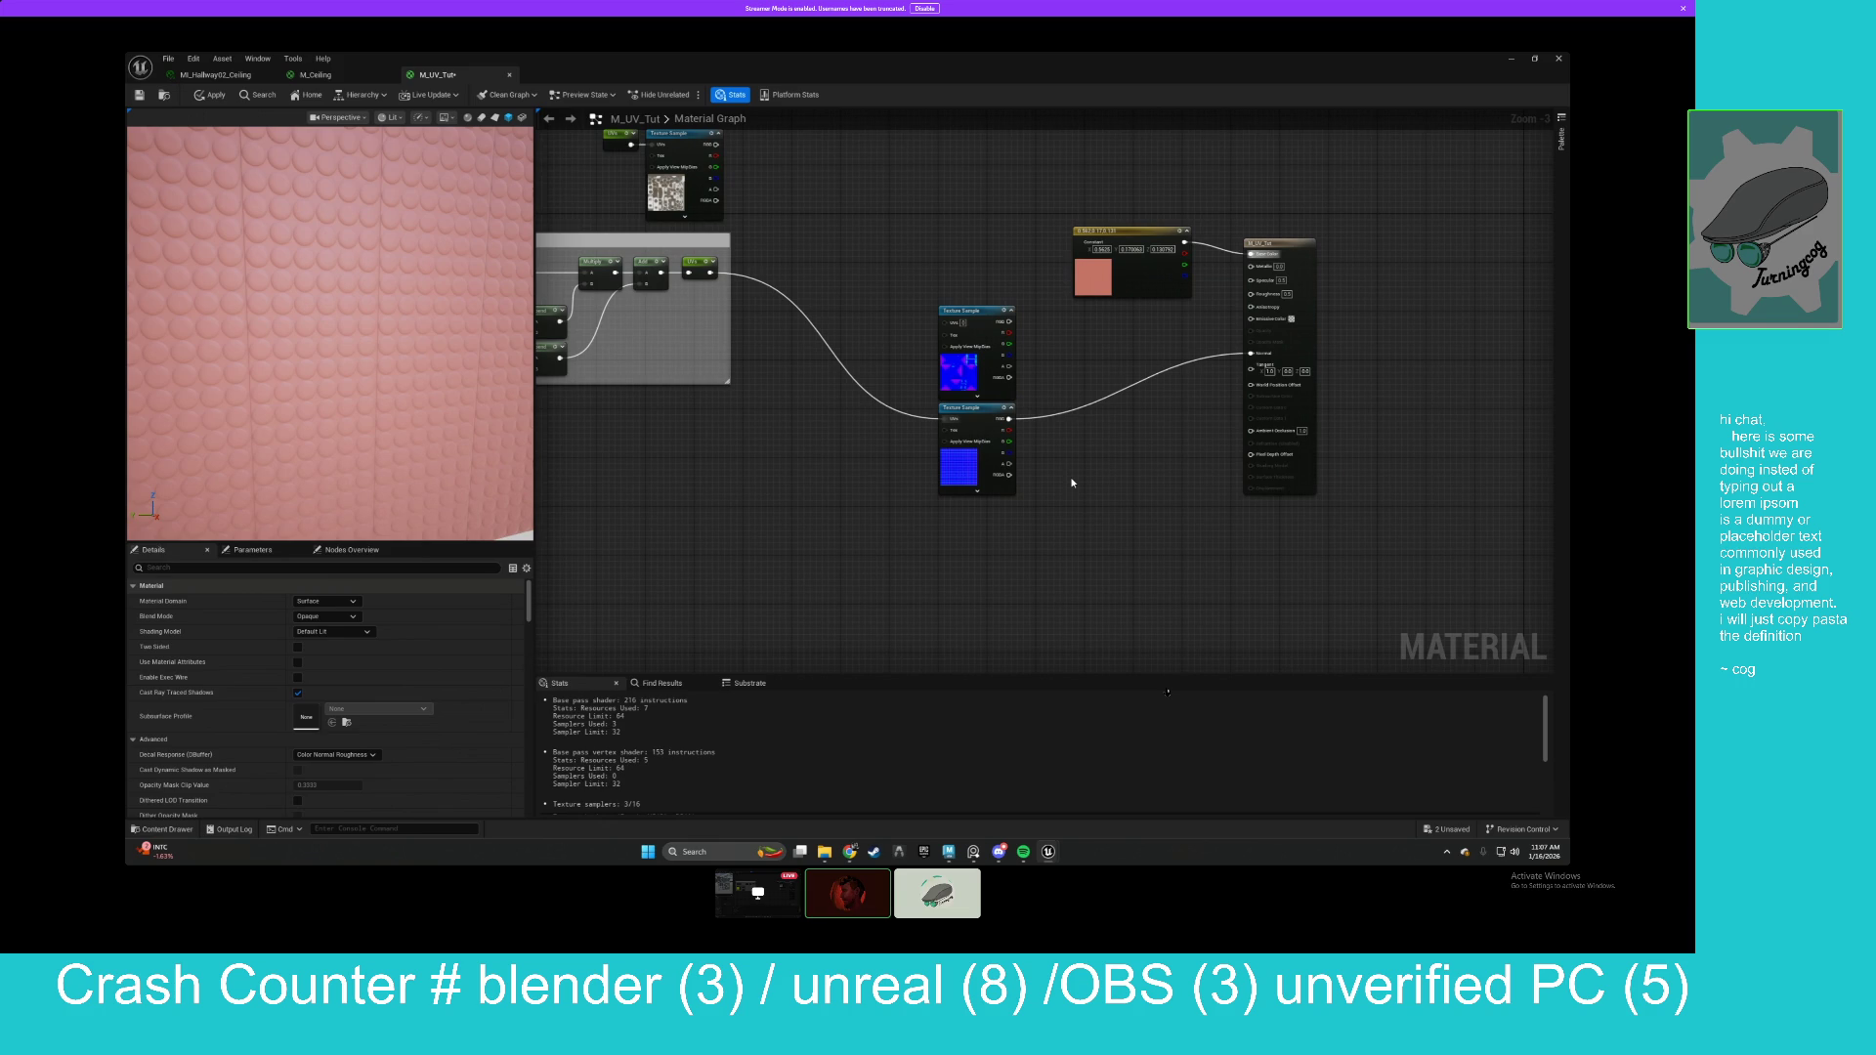
# Open the lower normal texture T_HallwayCeiling01_N and hide its green channel.
pyautogui.click(987, 467)
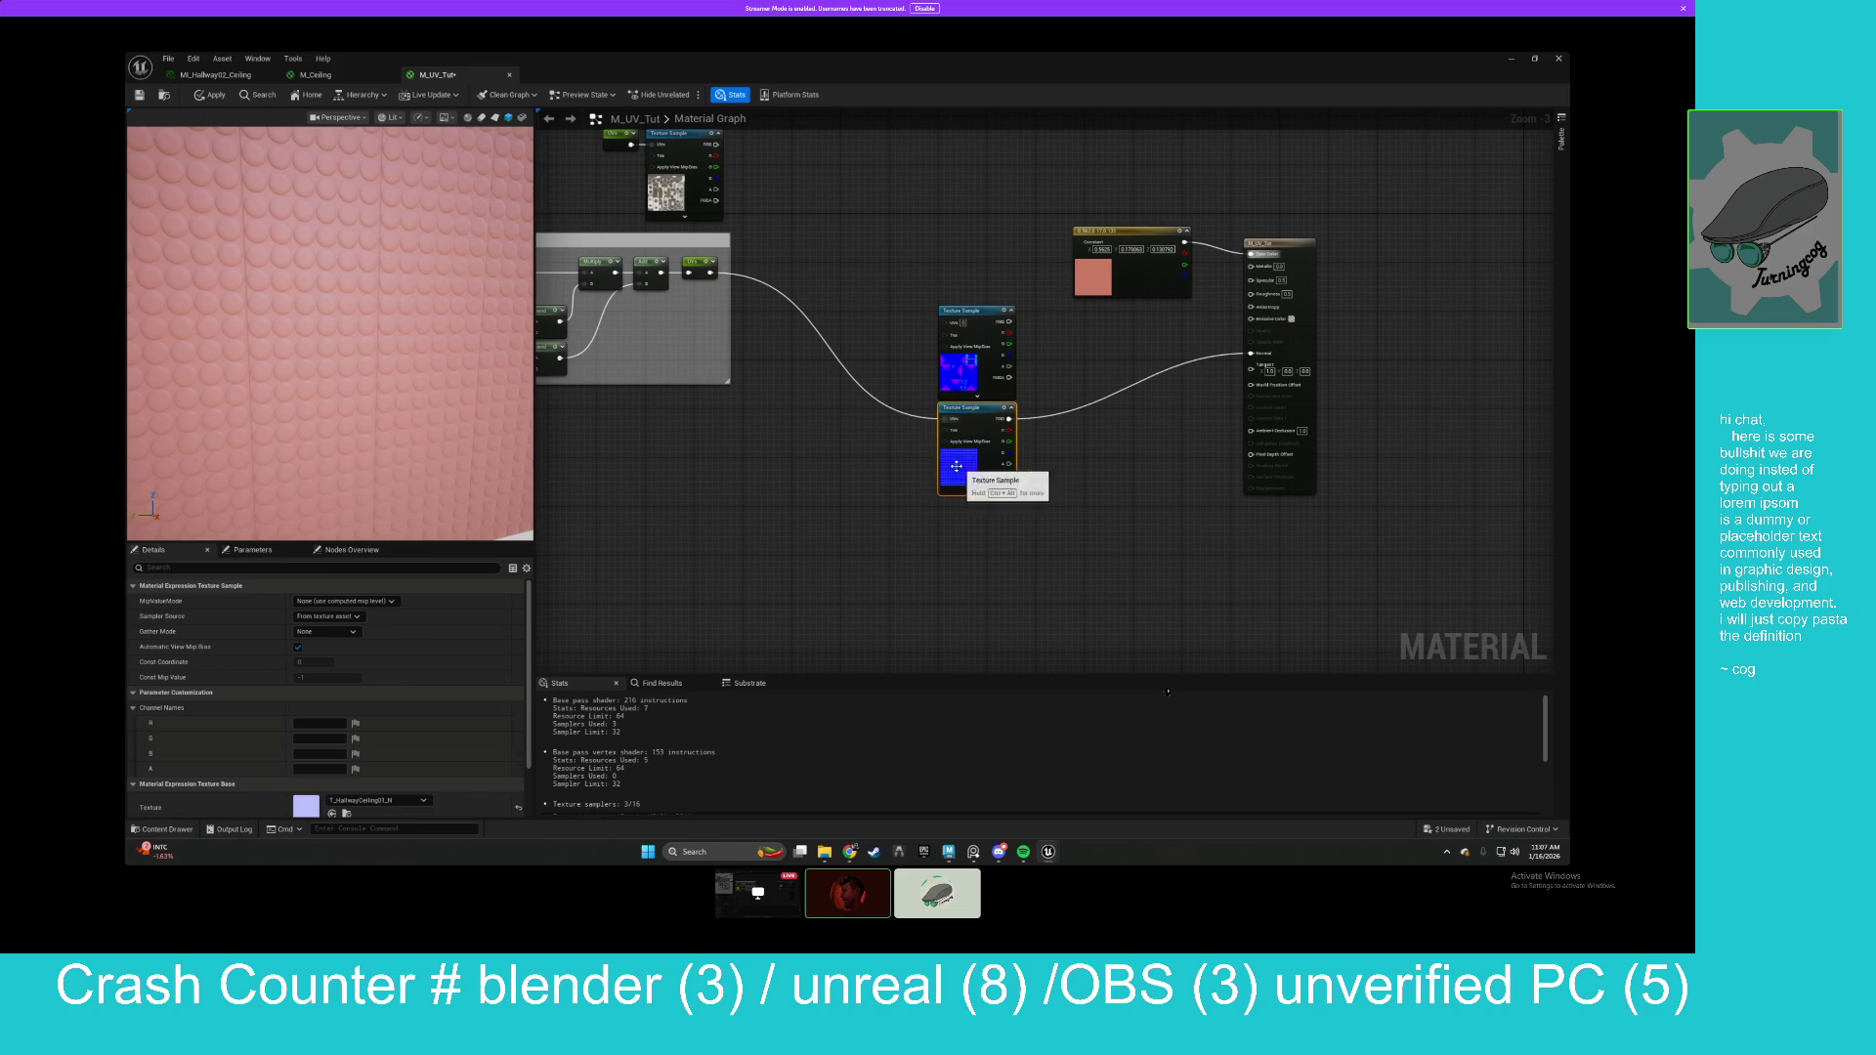
pyautogui.scroll(3, 981, 478)
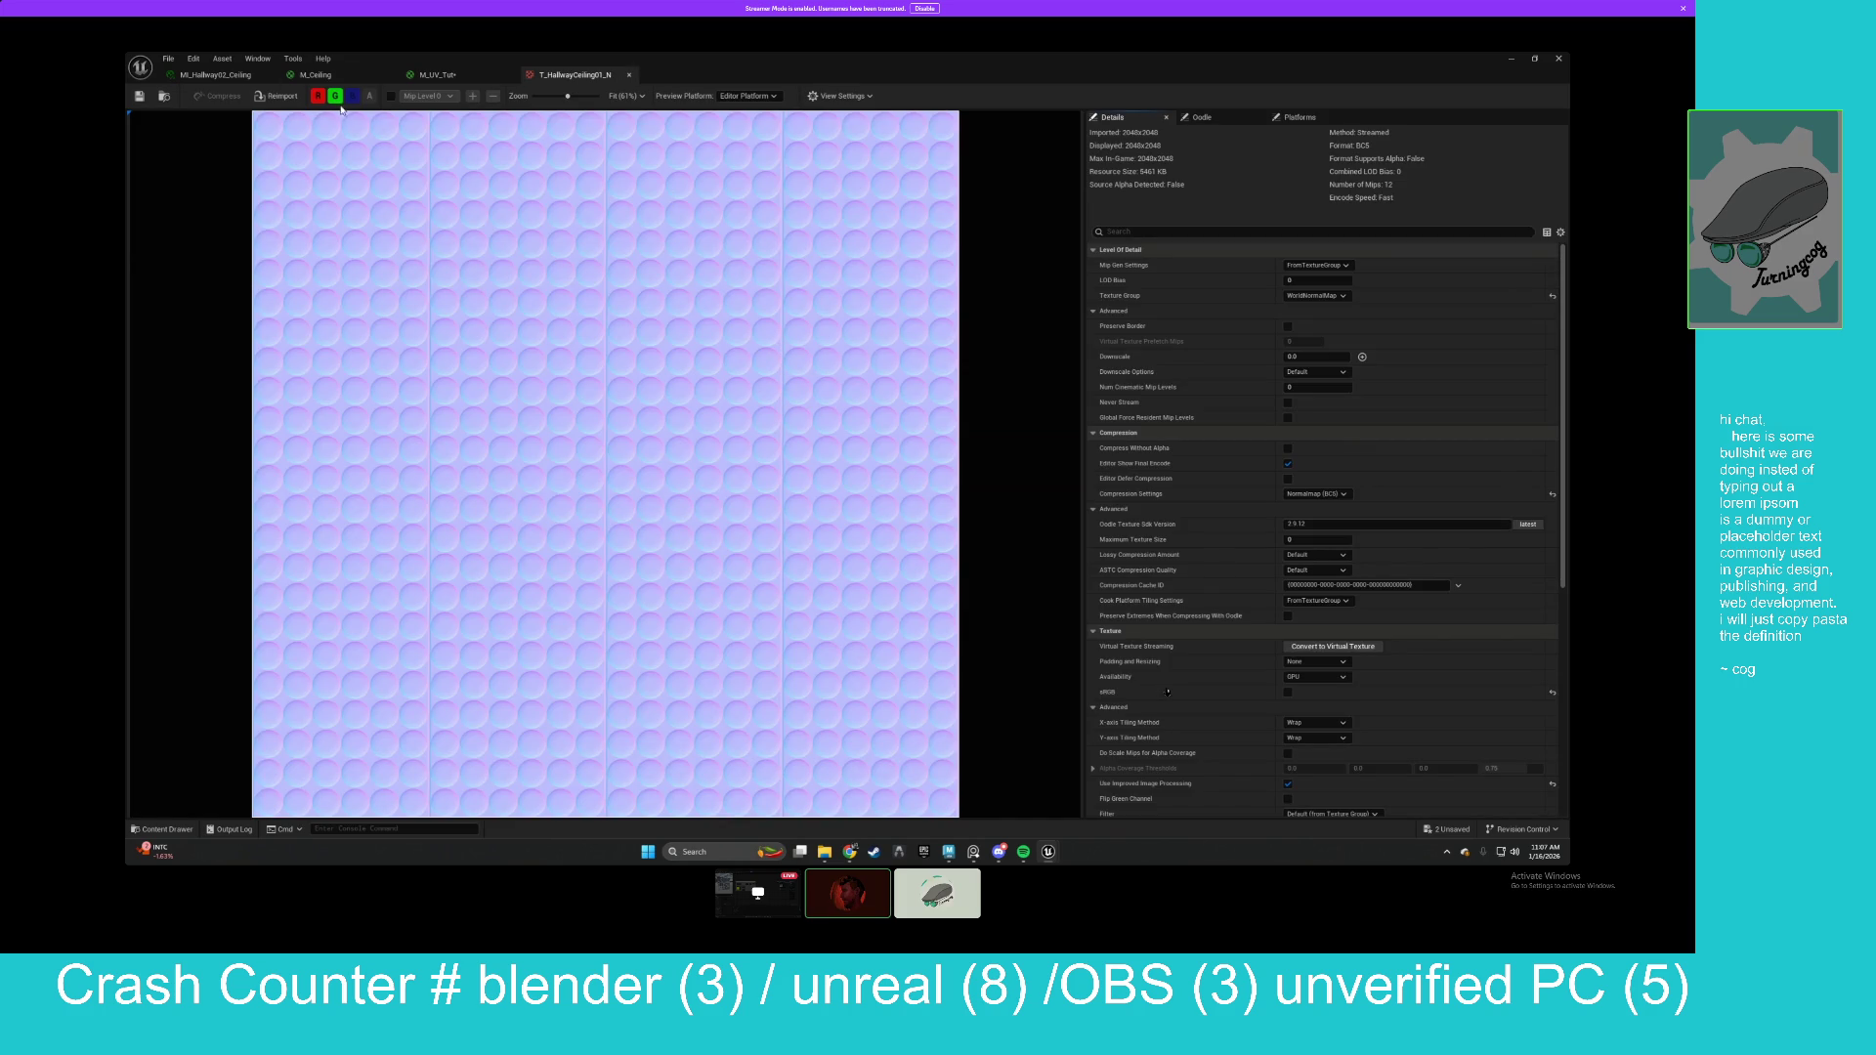
pyautogui.click(336, 97)
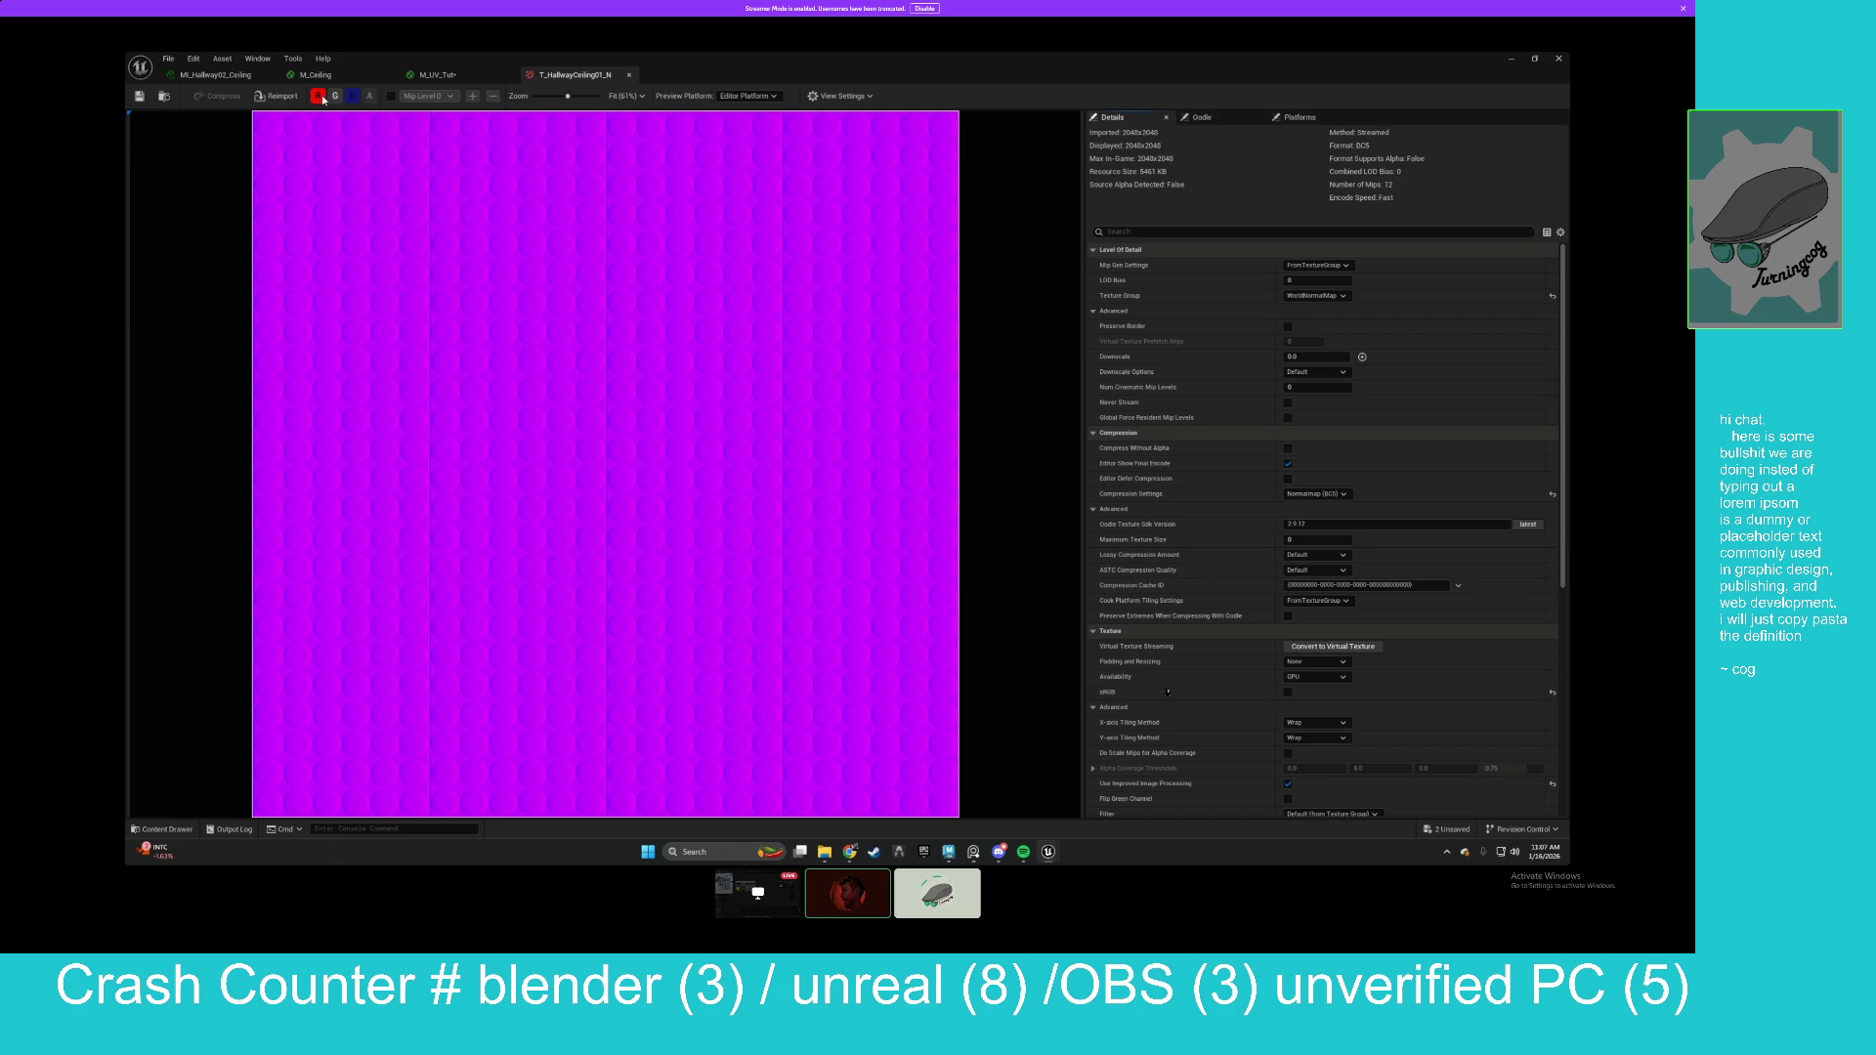
# Inspect T_HallwayCeiling01_N channel by channel using the R, G and B toggles.
pyautogui.click(336, 98)
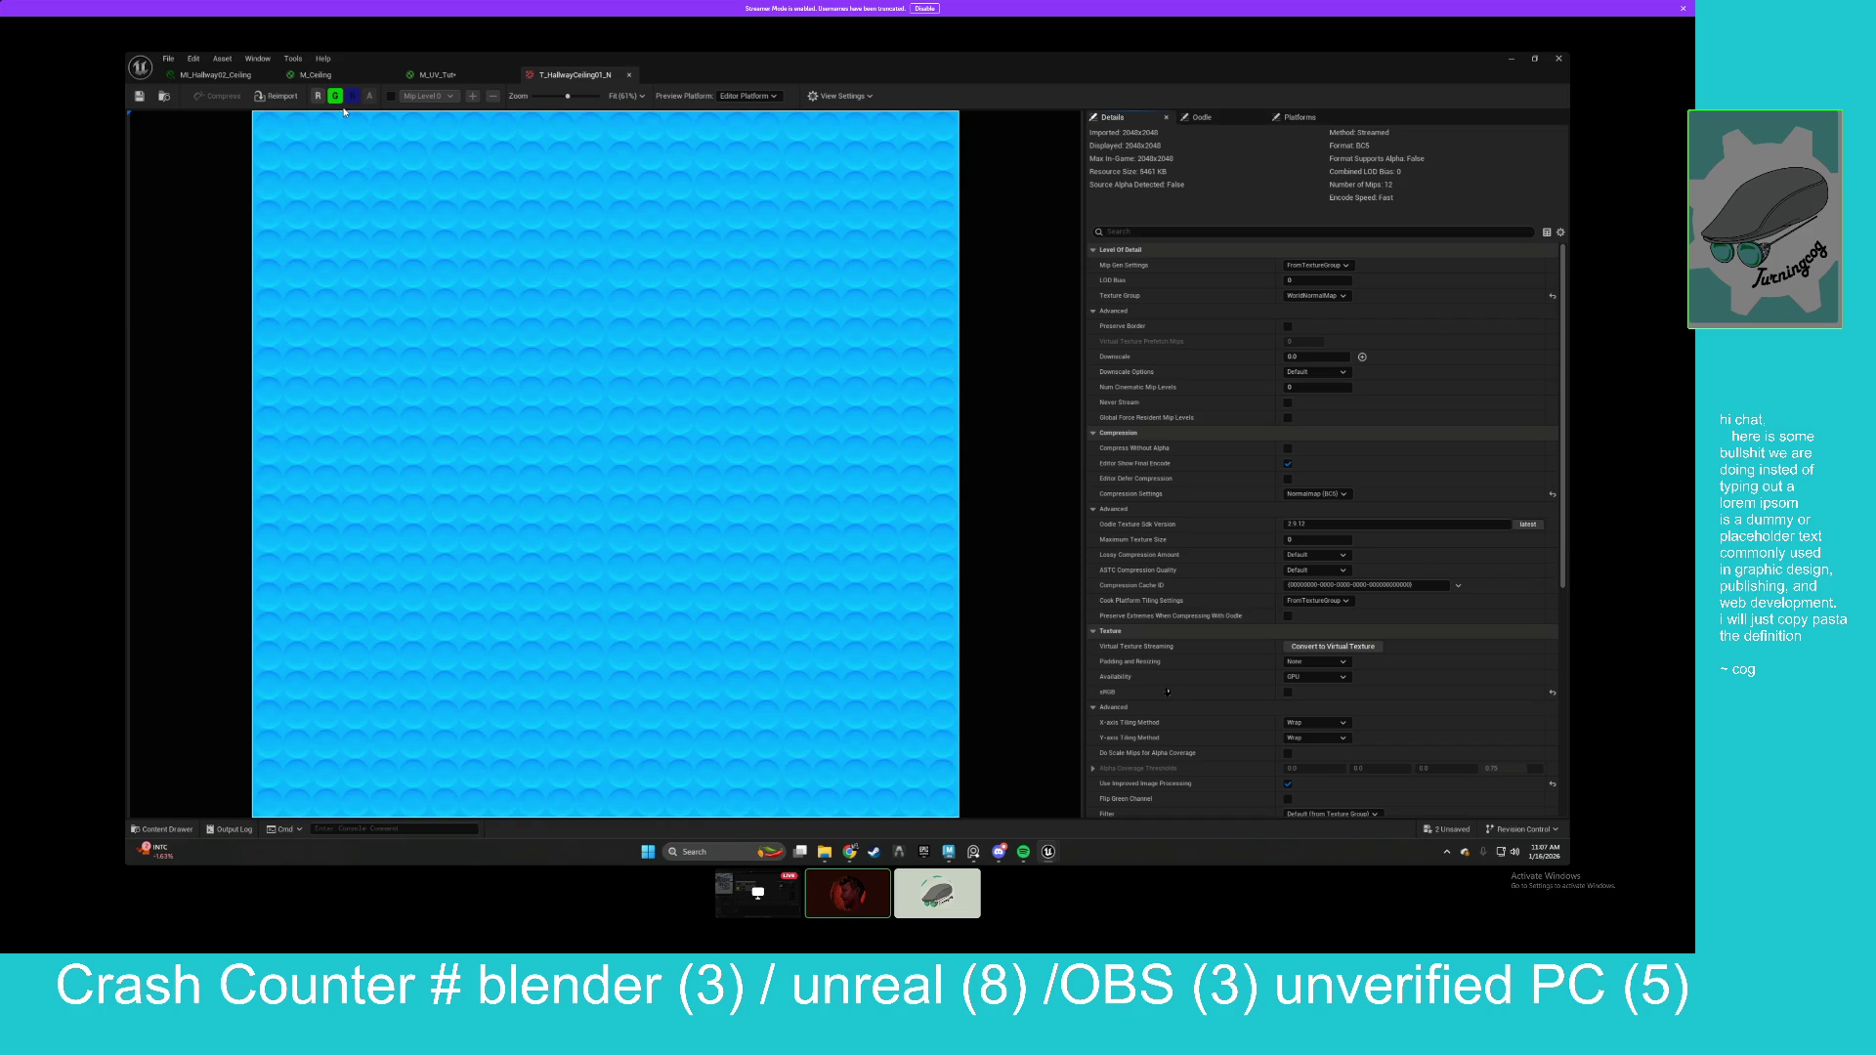
pyautogui.click(335, 98)
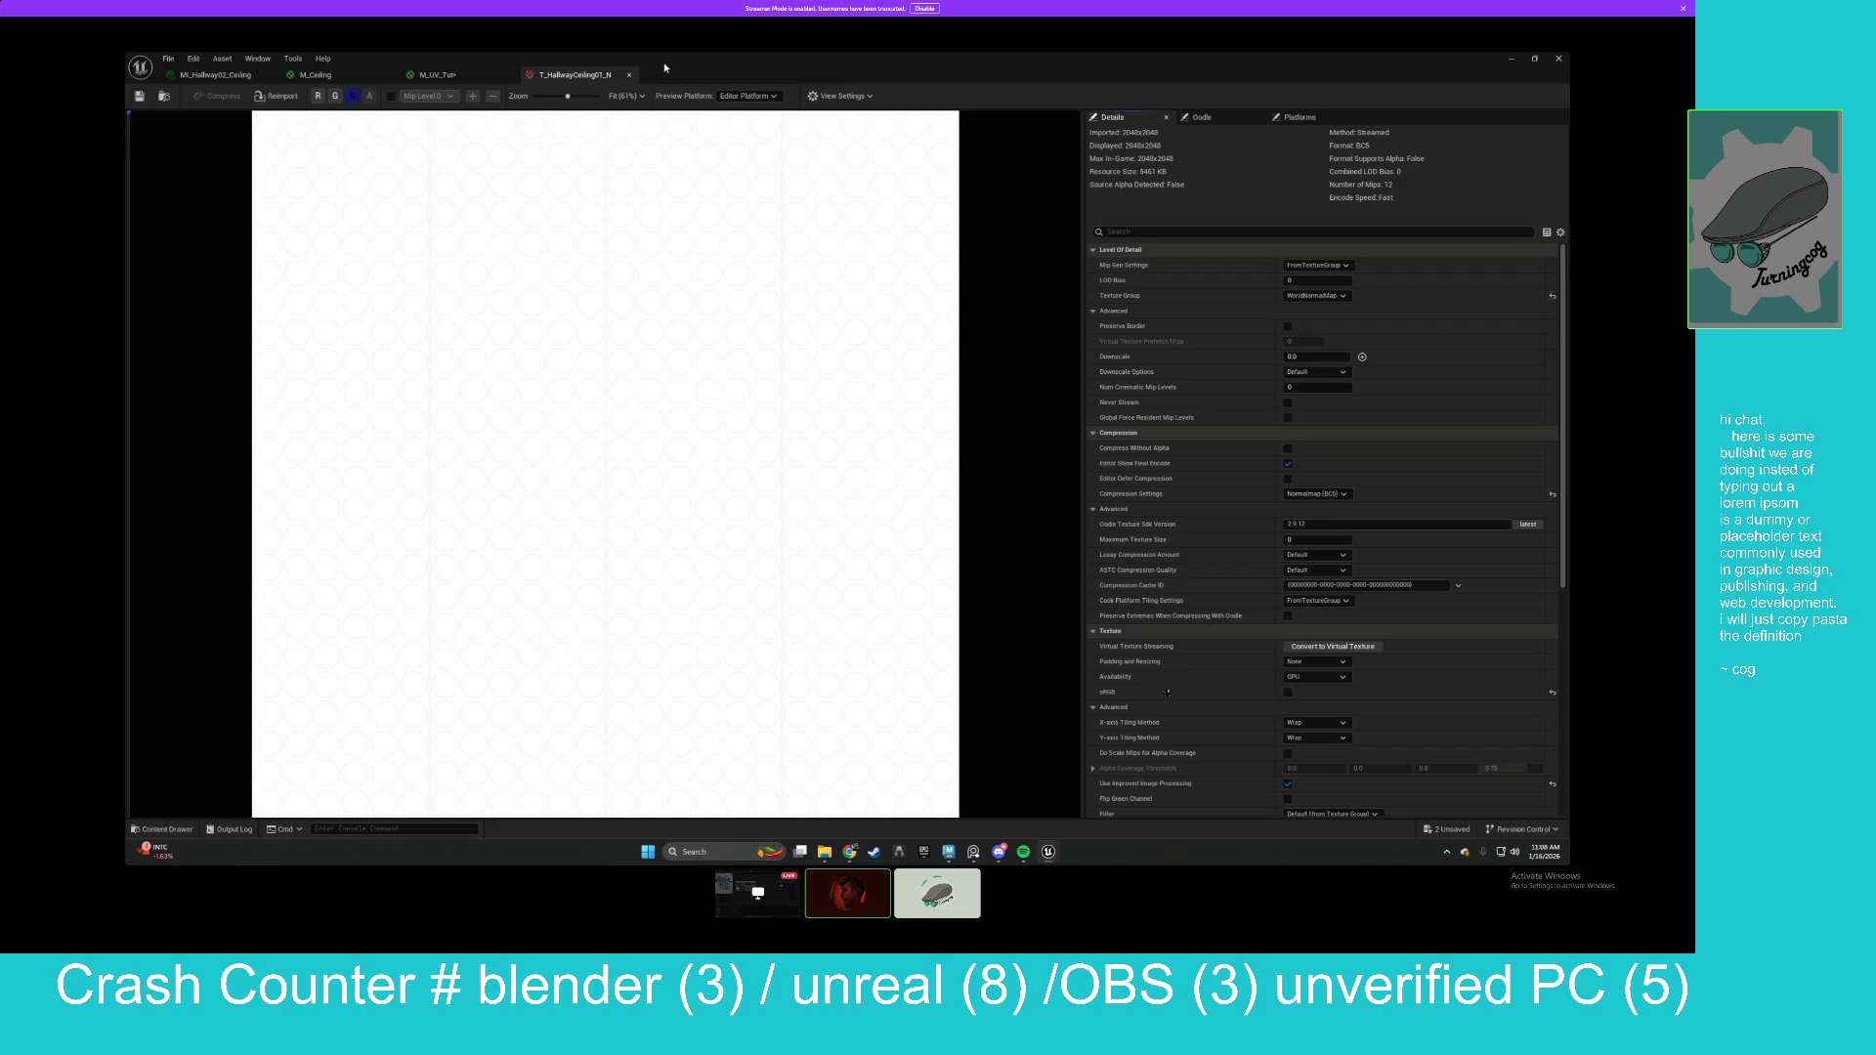
pyautogui.click(319, 96)
pyautogui.click(334, 96)
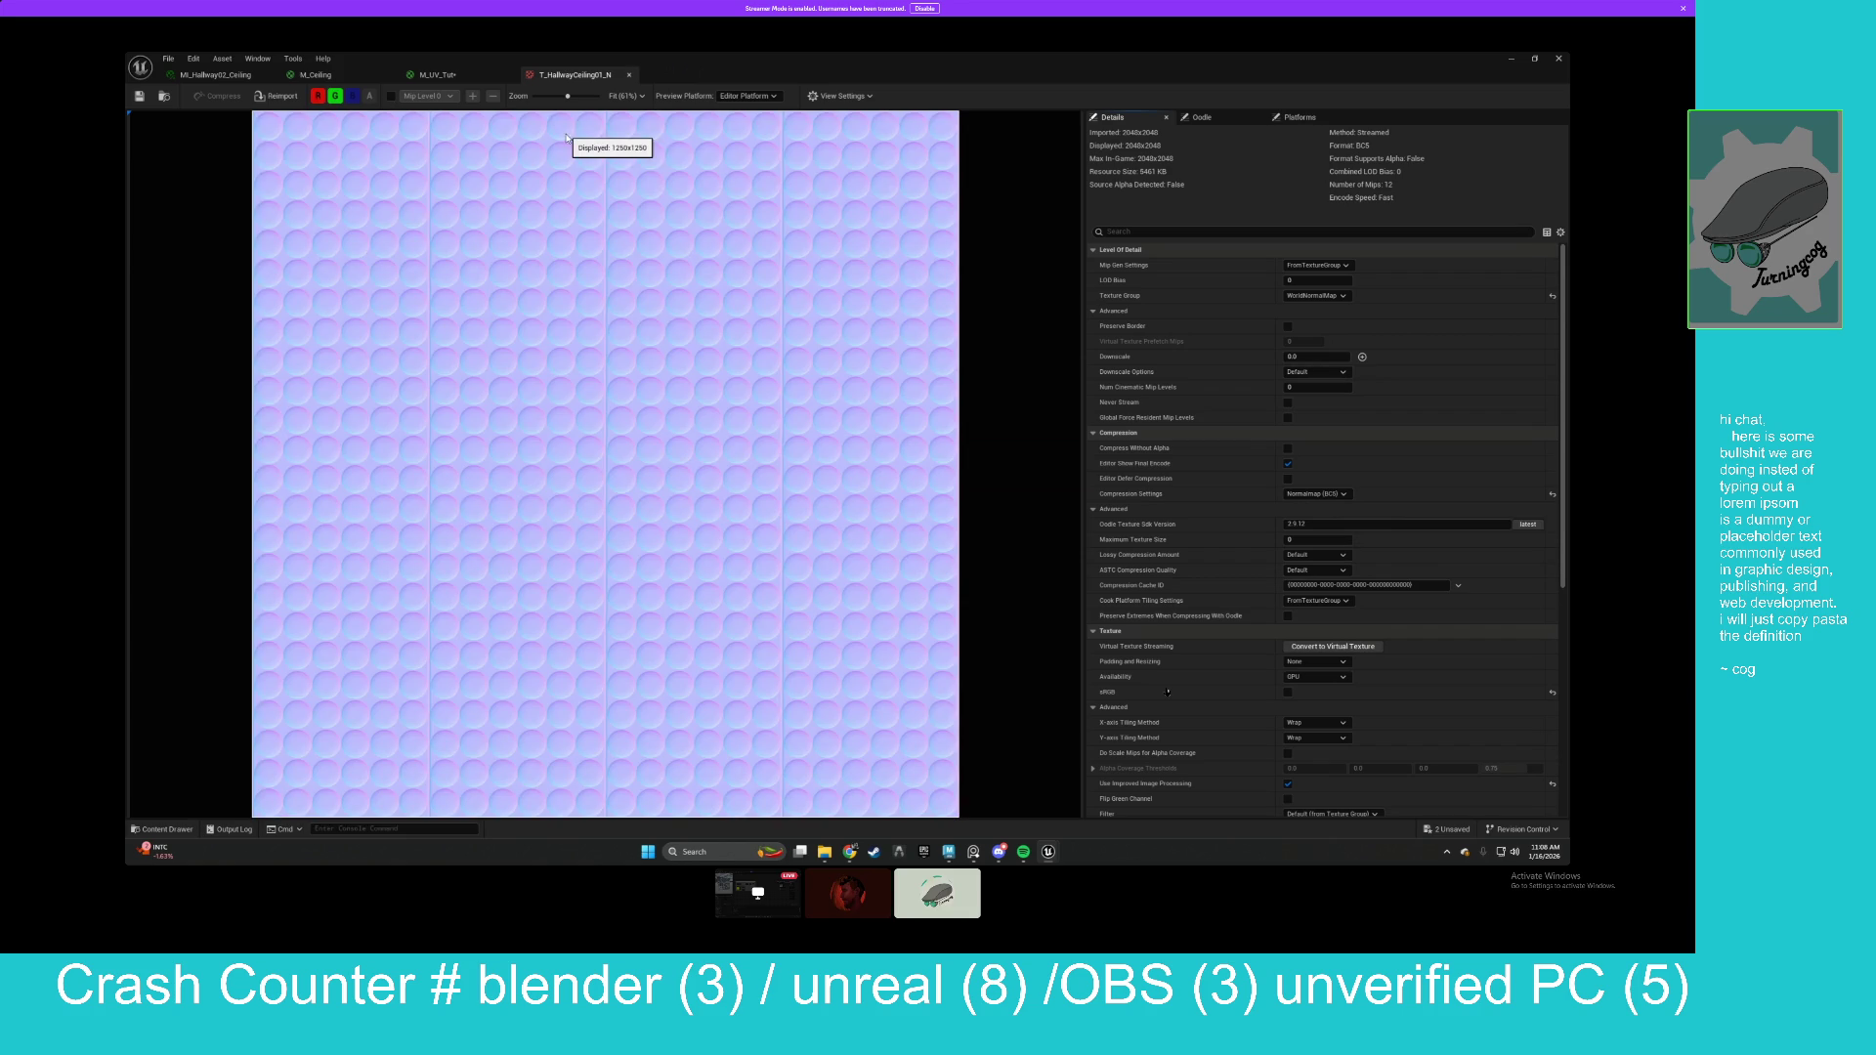
pyautogui.click(334, 95)
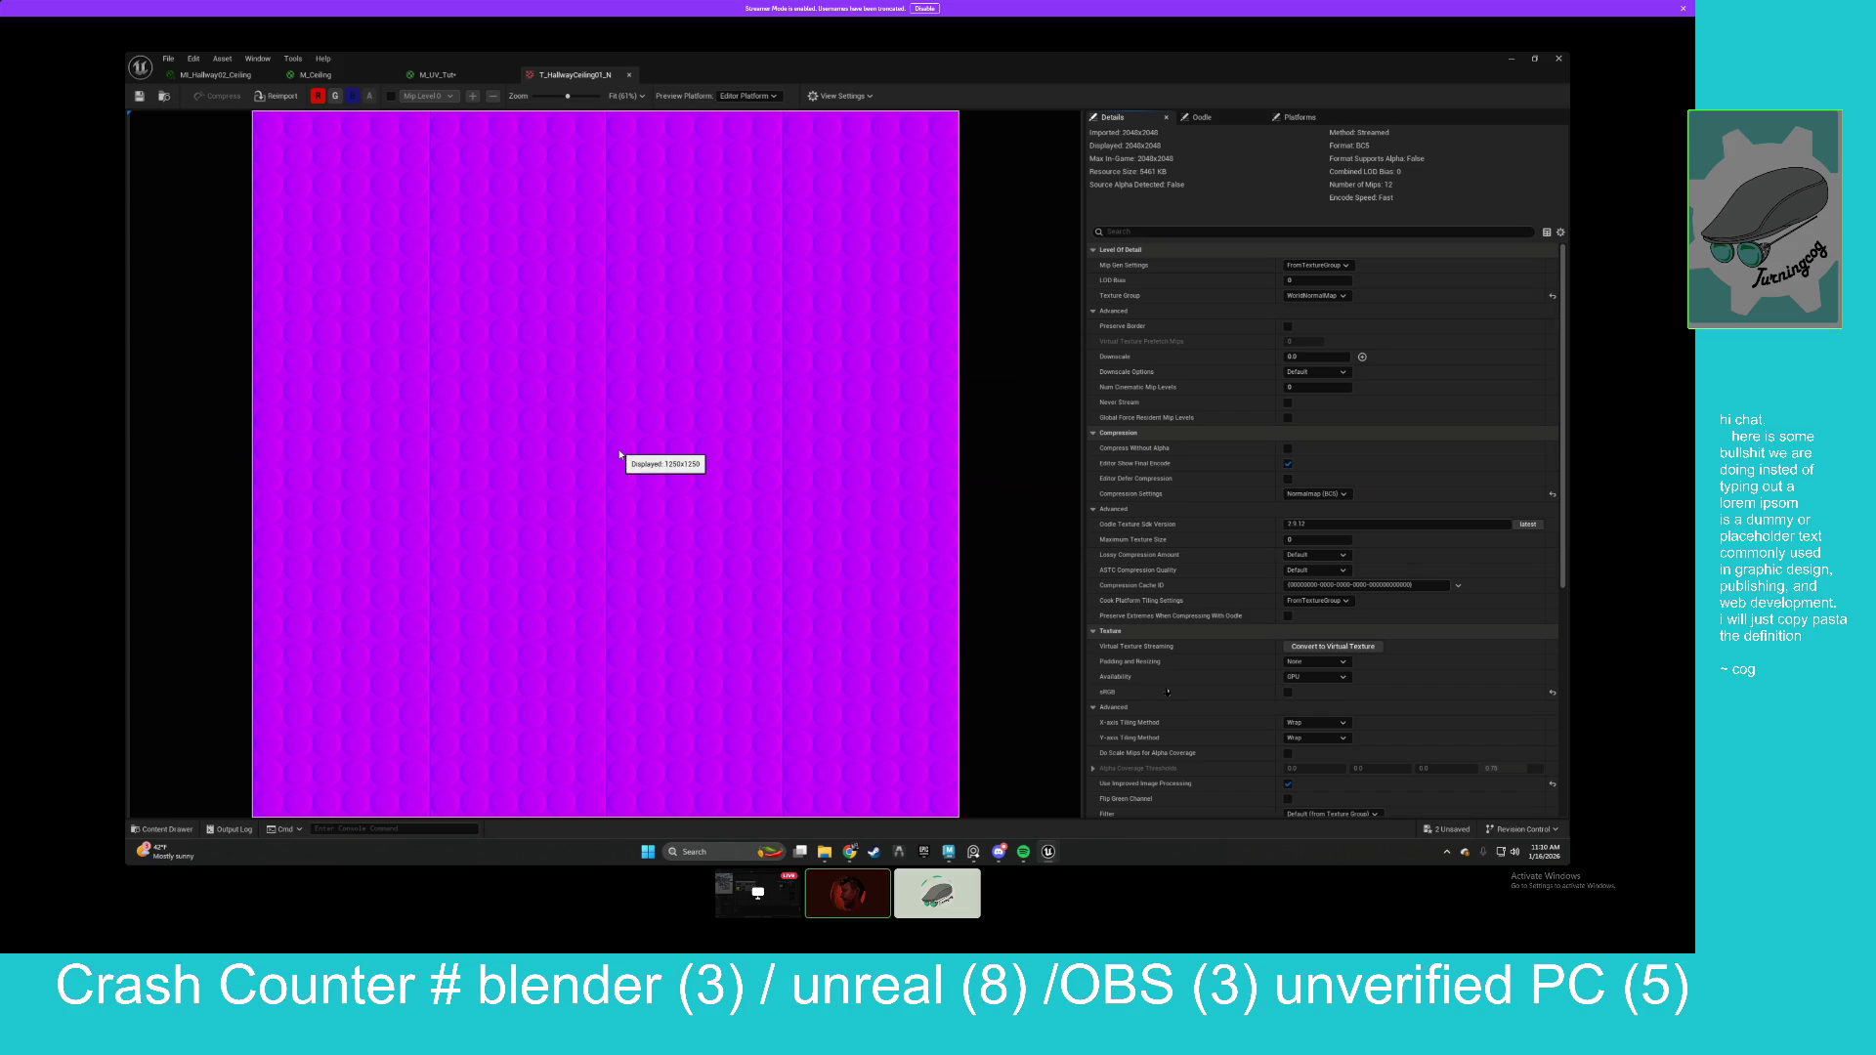
# Return to the M_UV_Tut material graph.
pyautogui.click(436, 76)
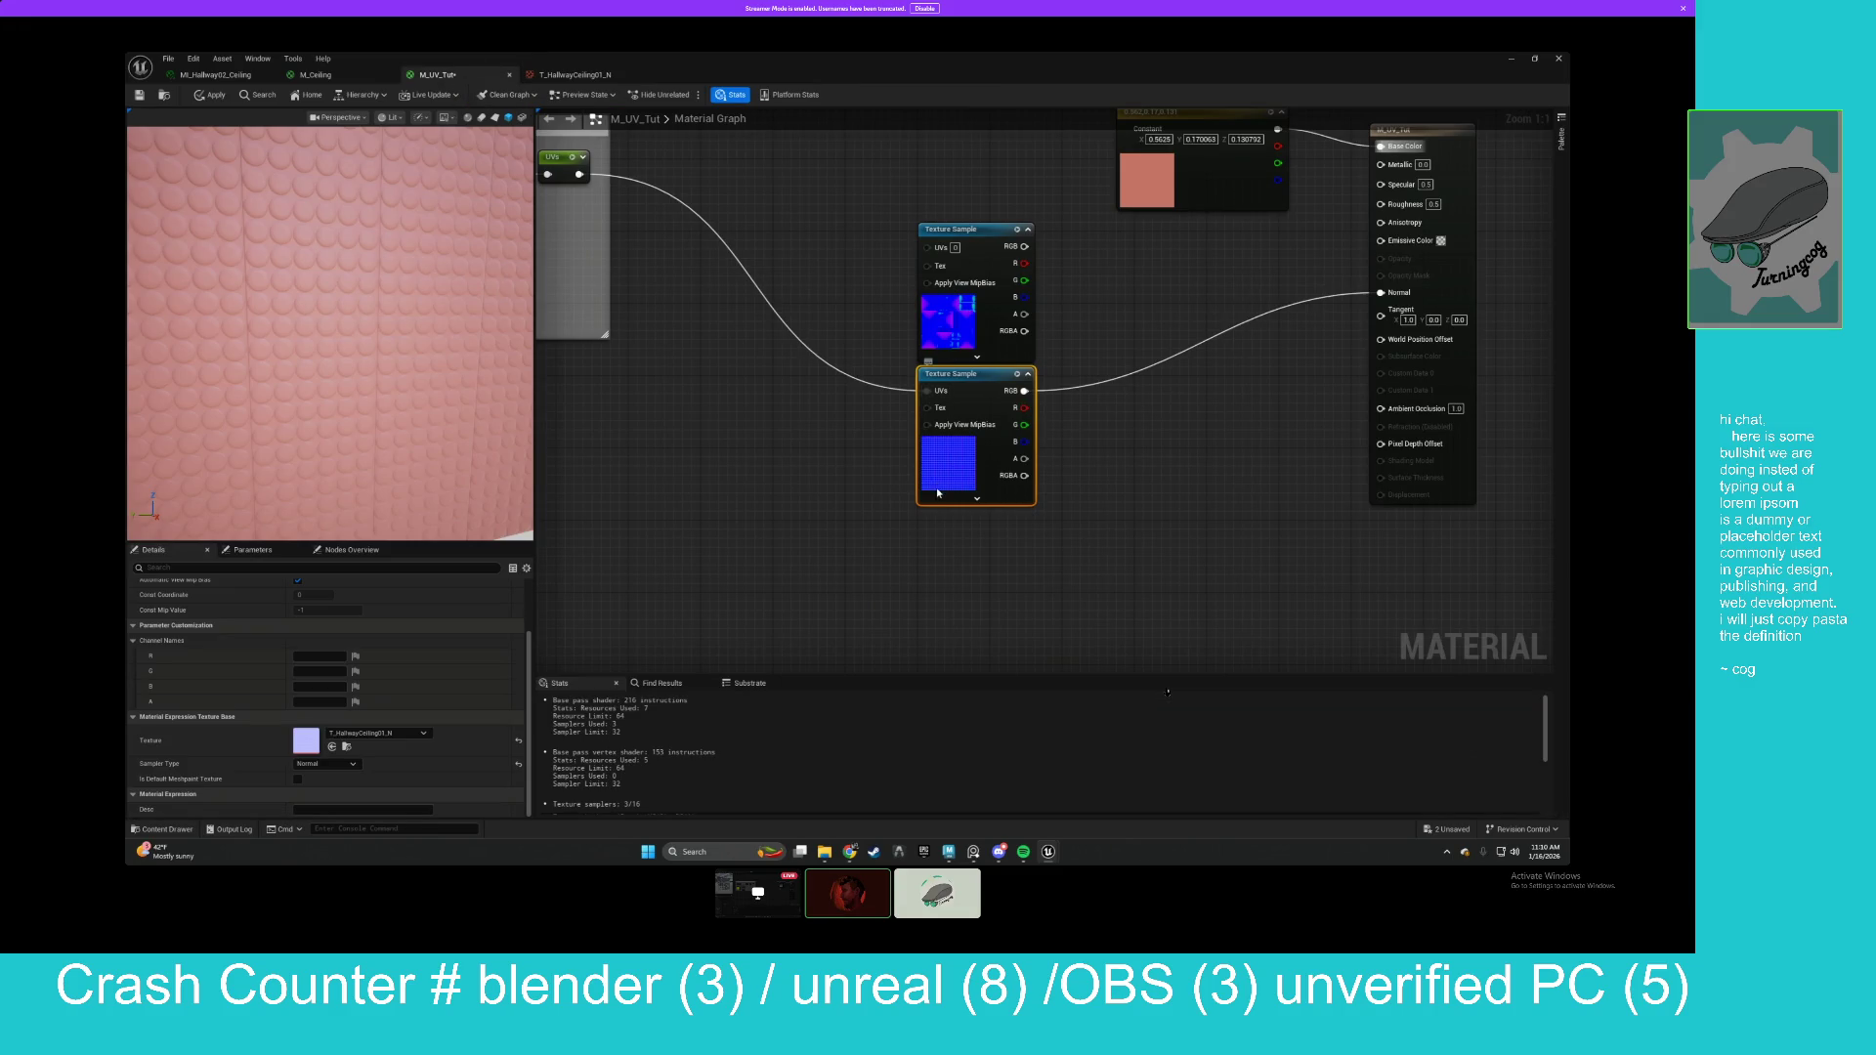
# Move the lower Texture Sample left and place an AppendMany node beside it.
pyautogui.moveTo(953, 469); pyautogui.dragTo(744, 471)
pyautogui.click(919, 438)
pyautogui.rightClick(1011, 430)
pyautogui.click(962, 437)
pyautogui.rightClick(955, 442)
pyautogui.click(885, 422)
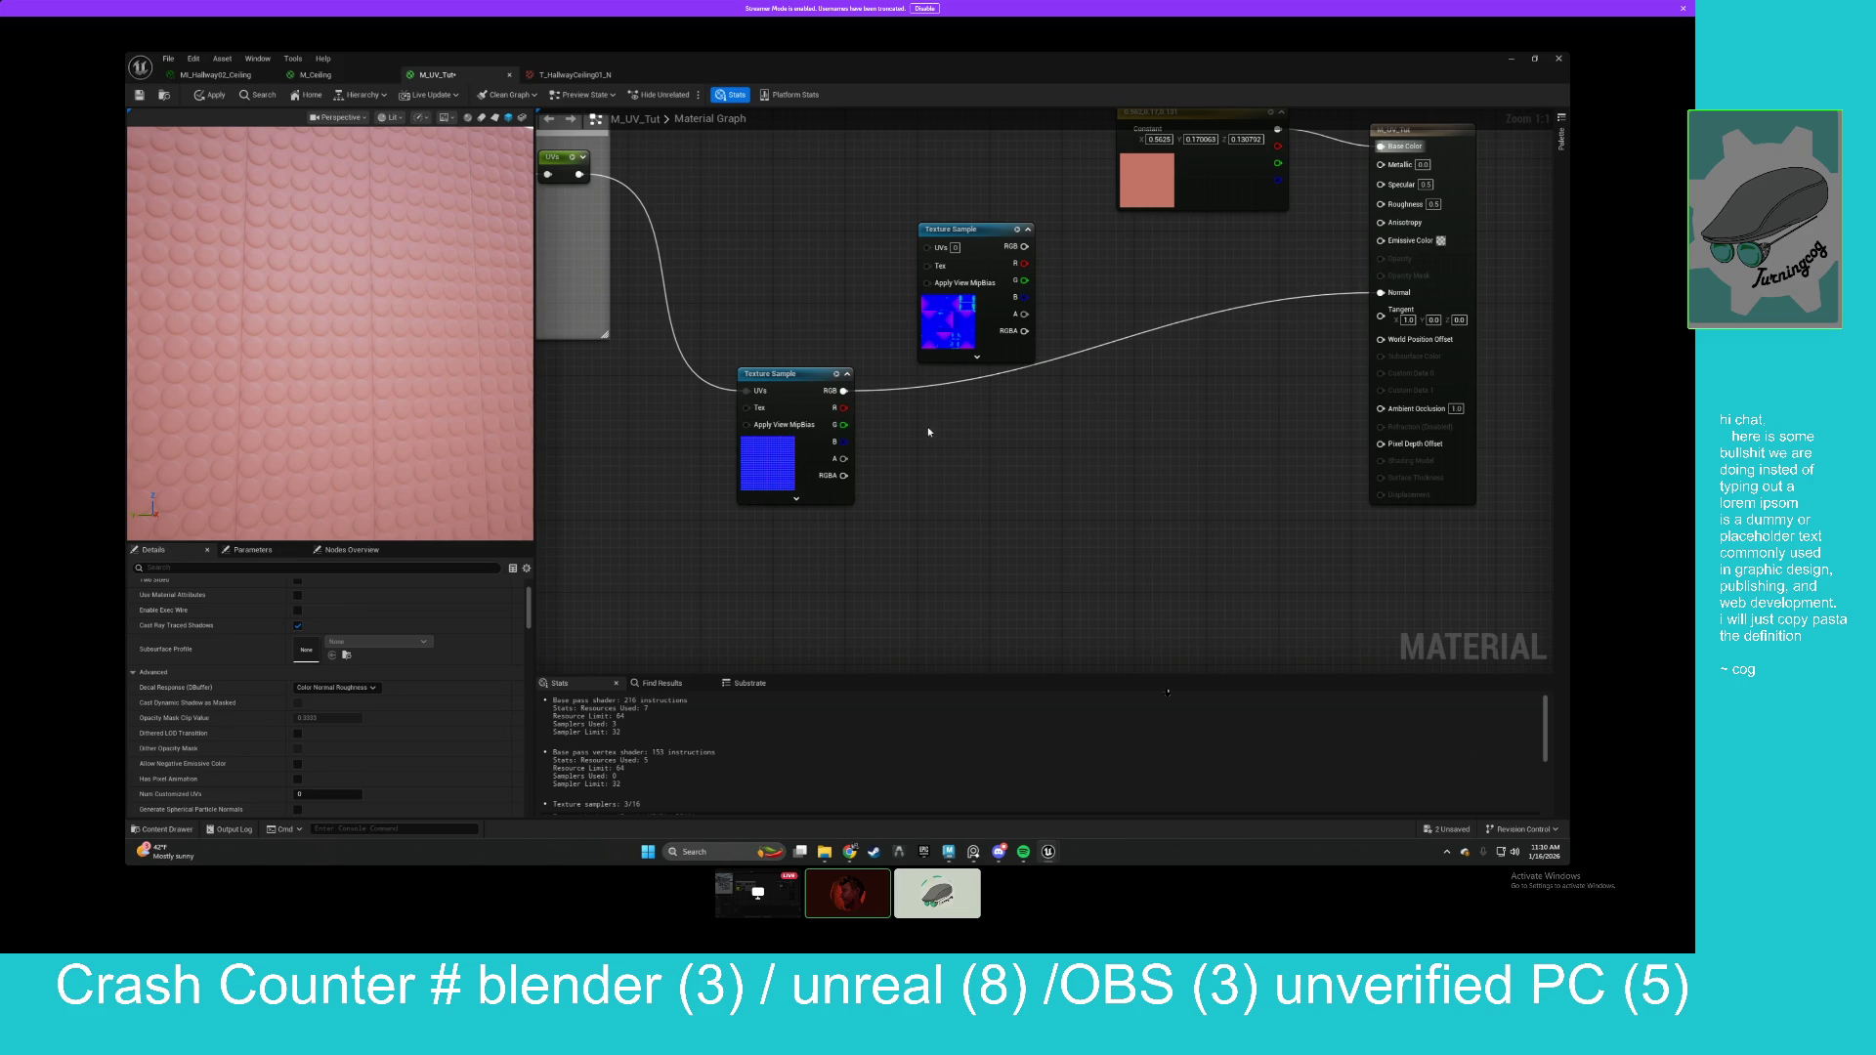
pyautogui.rightClick(982, 451)
pyautogui.write('appenmd ve')
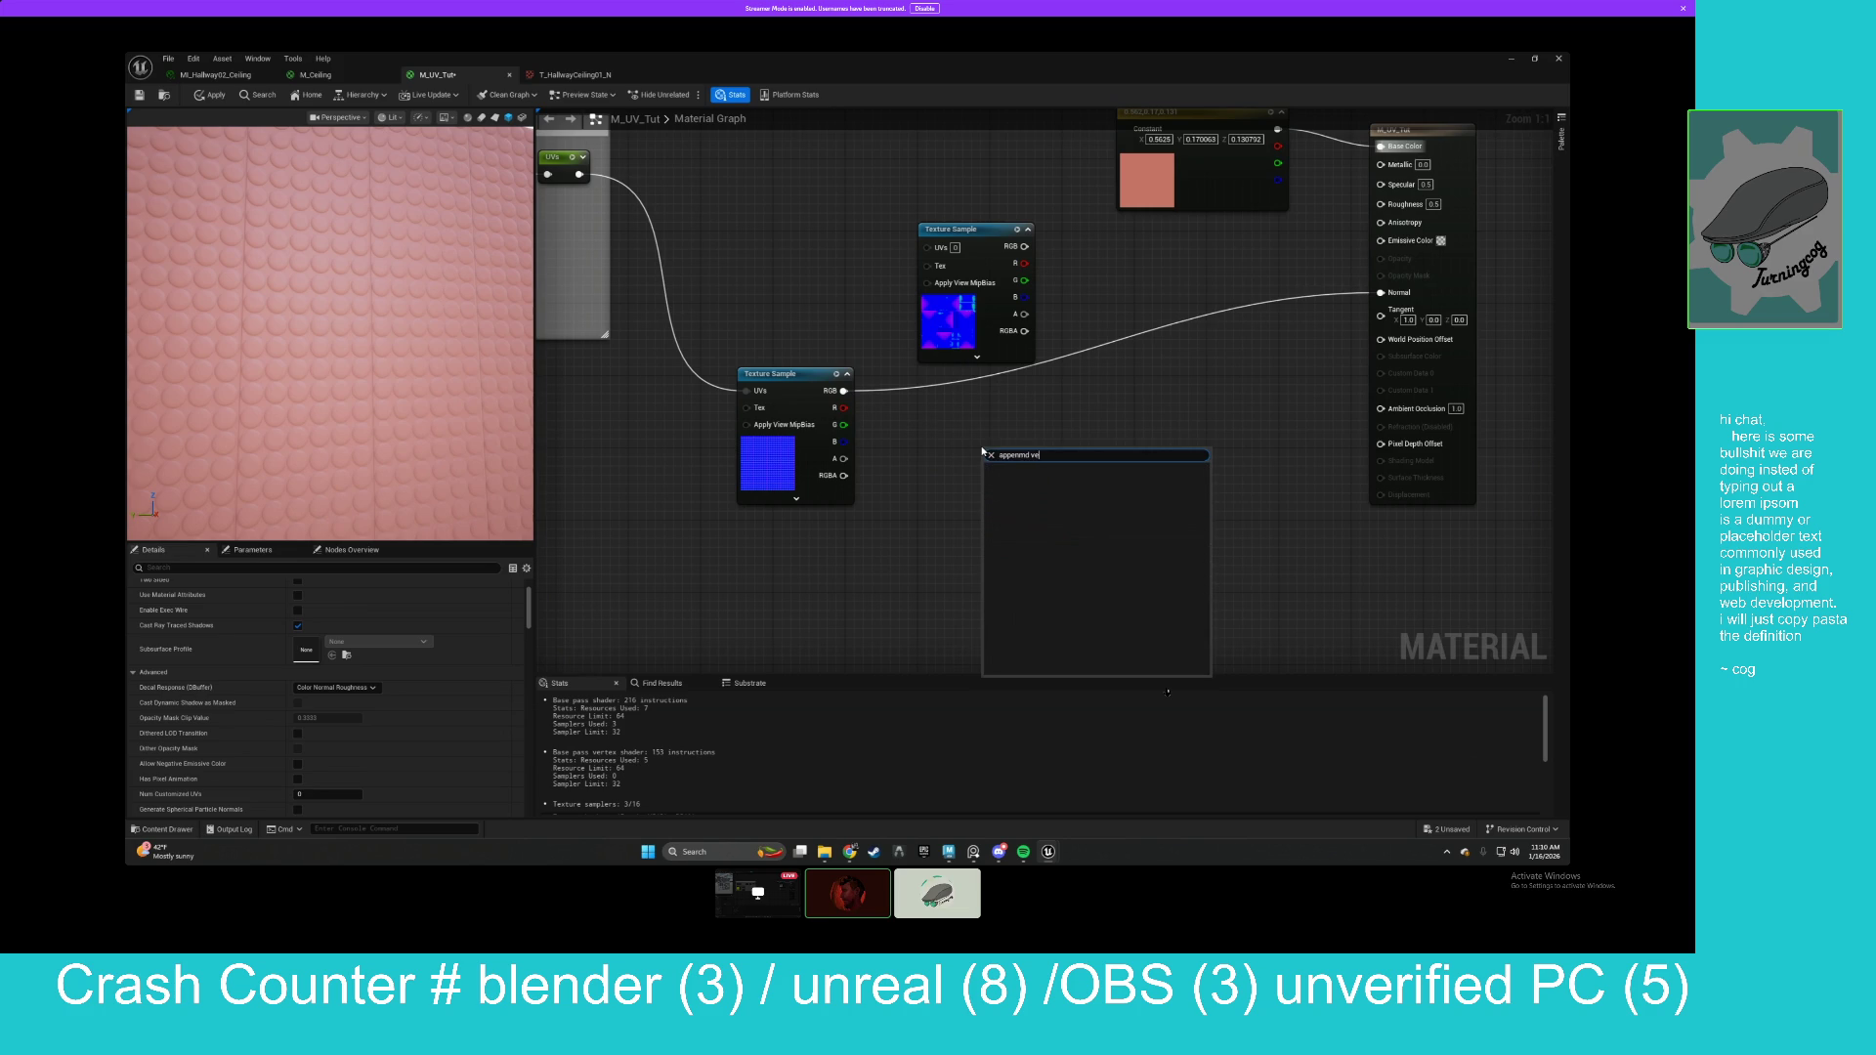
pyautogui.write('appendmany')
pyautogui.press('Return')
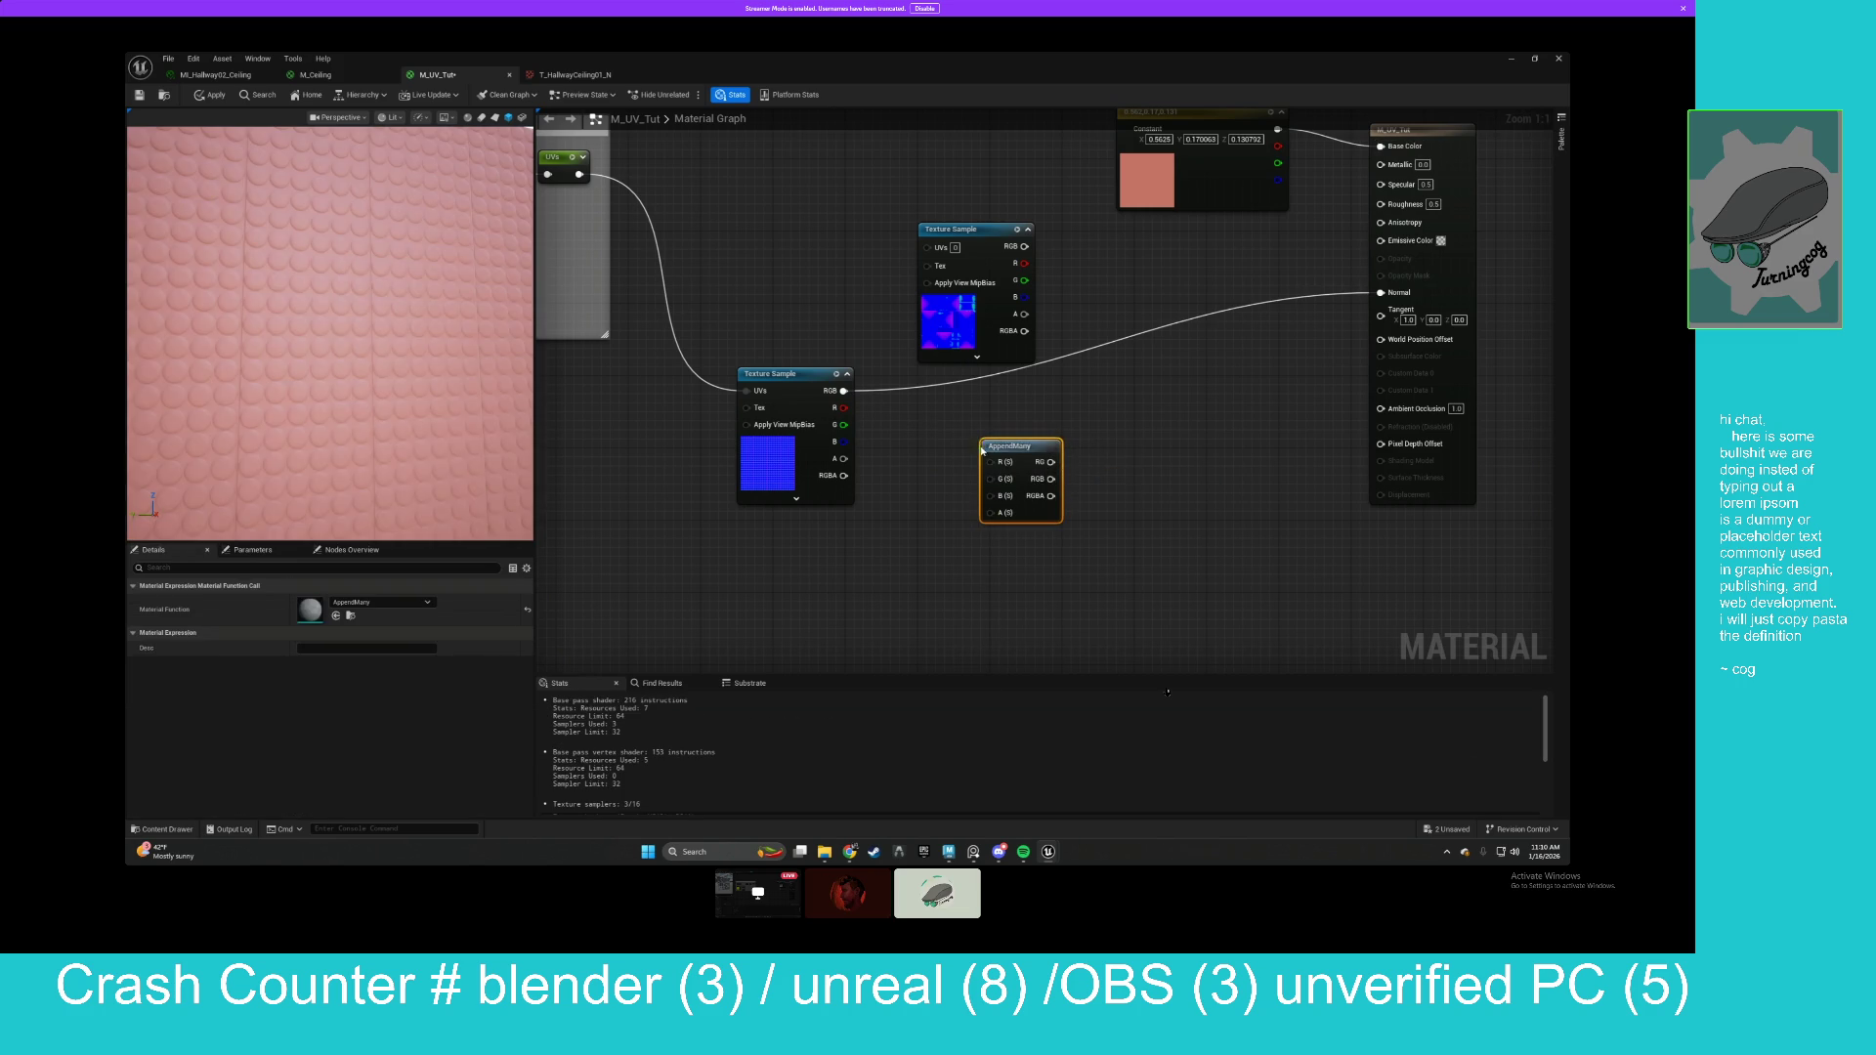
pyautogui.press('Delete')
pyautogui.rightClick(971, 460)
pyautogui.write('appendmany')
pyautogui.press('Return')
# Feed the texture's R and G into the append and add a 0,0,0.5 Constant3Vector.
pyautogui.moveTo(844, 407); pyautogui.dragTo(972, 472)
pyautogui.moveTo(843, 424)
pyautogui.mouseDown()
pyautogui.moveTo(972, 489)
pyautogui.moveTo(1025, 412)
pyautogui.mouseUp()
pyautogui.click(913, 525)
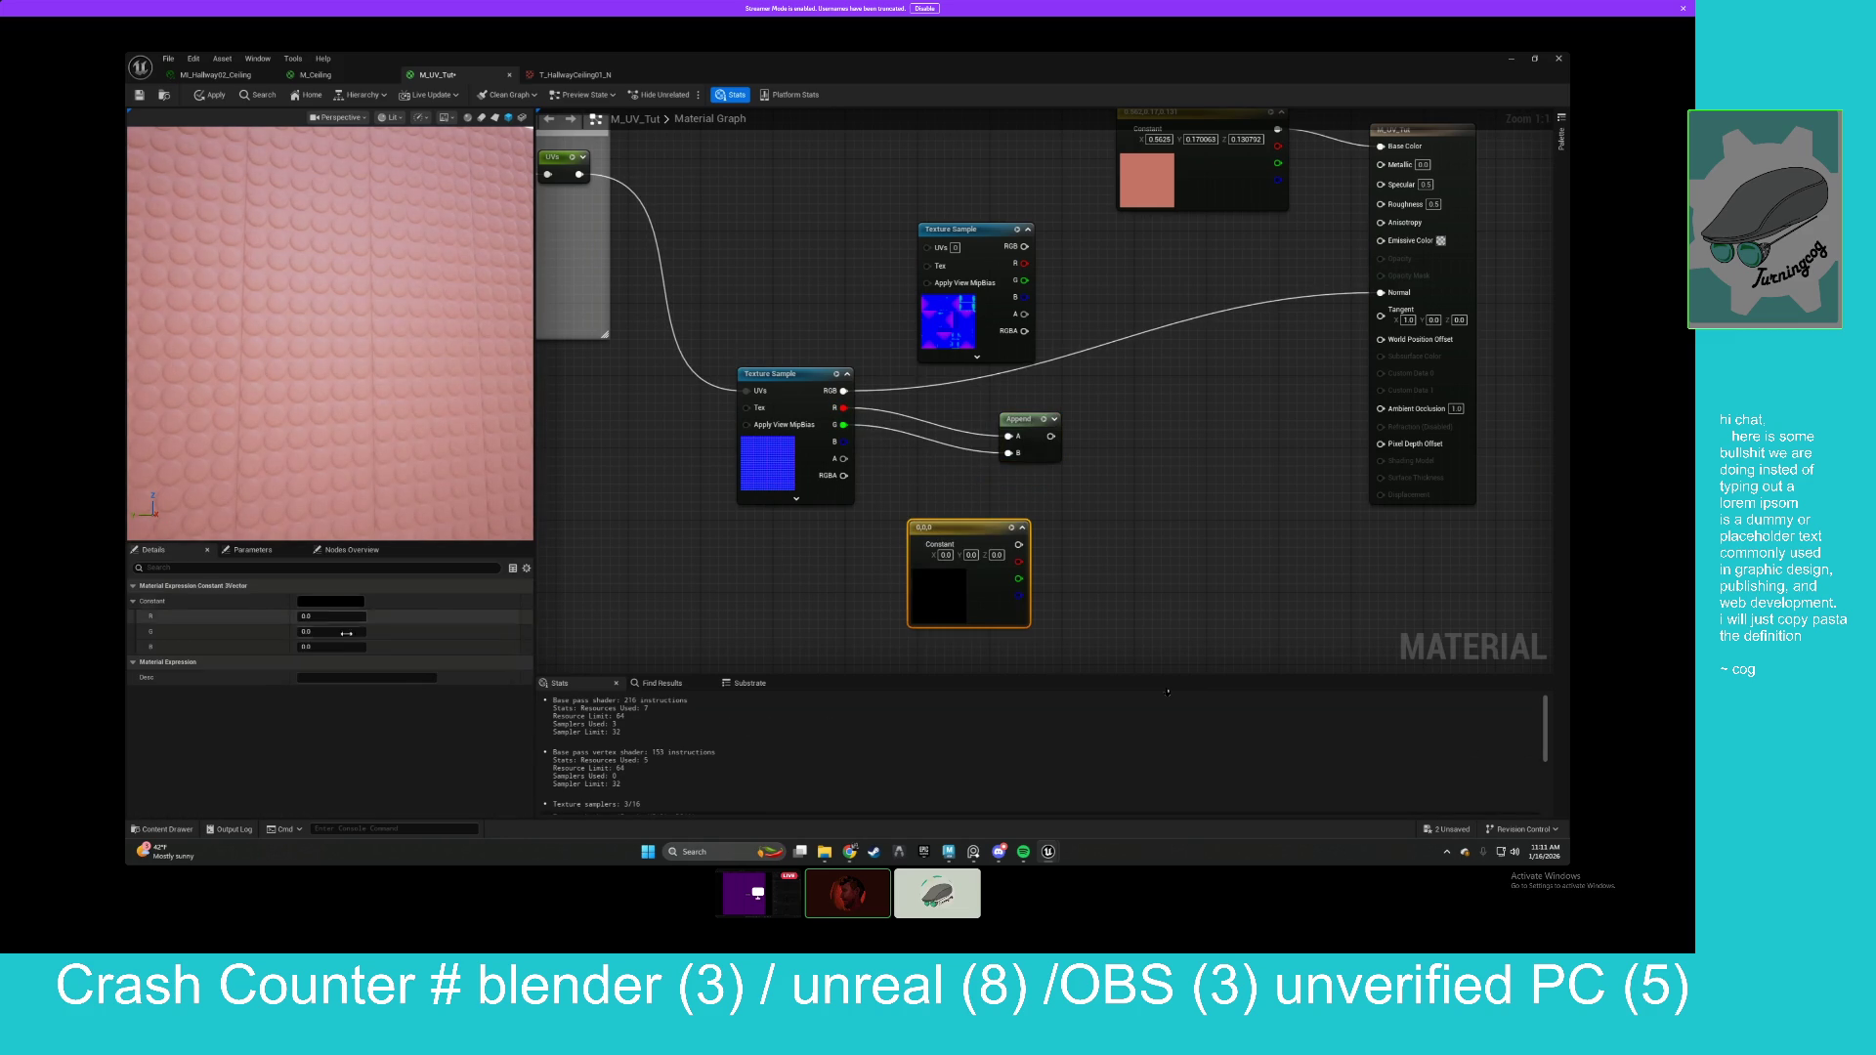
pyautogui.write('0.5')
pyautogui.press('Return')
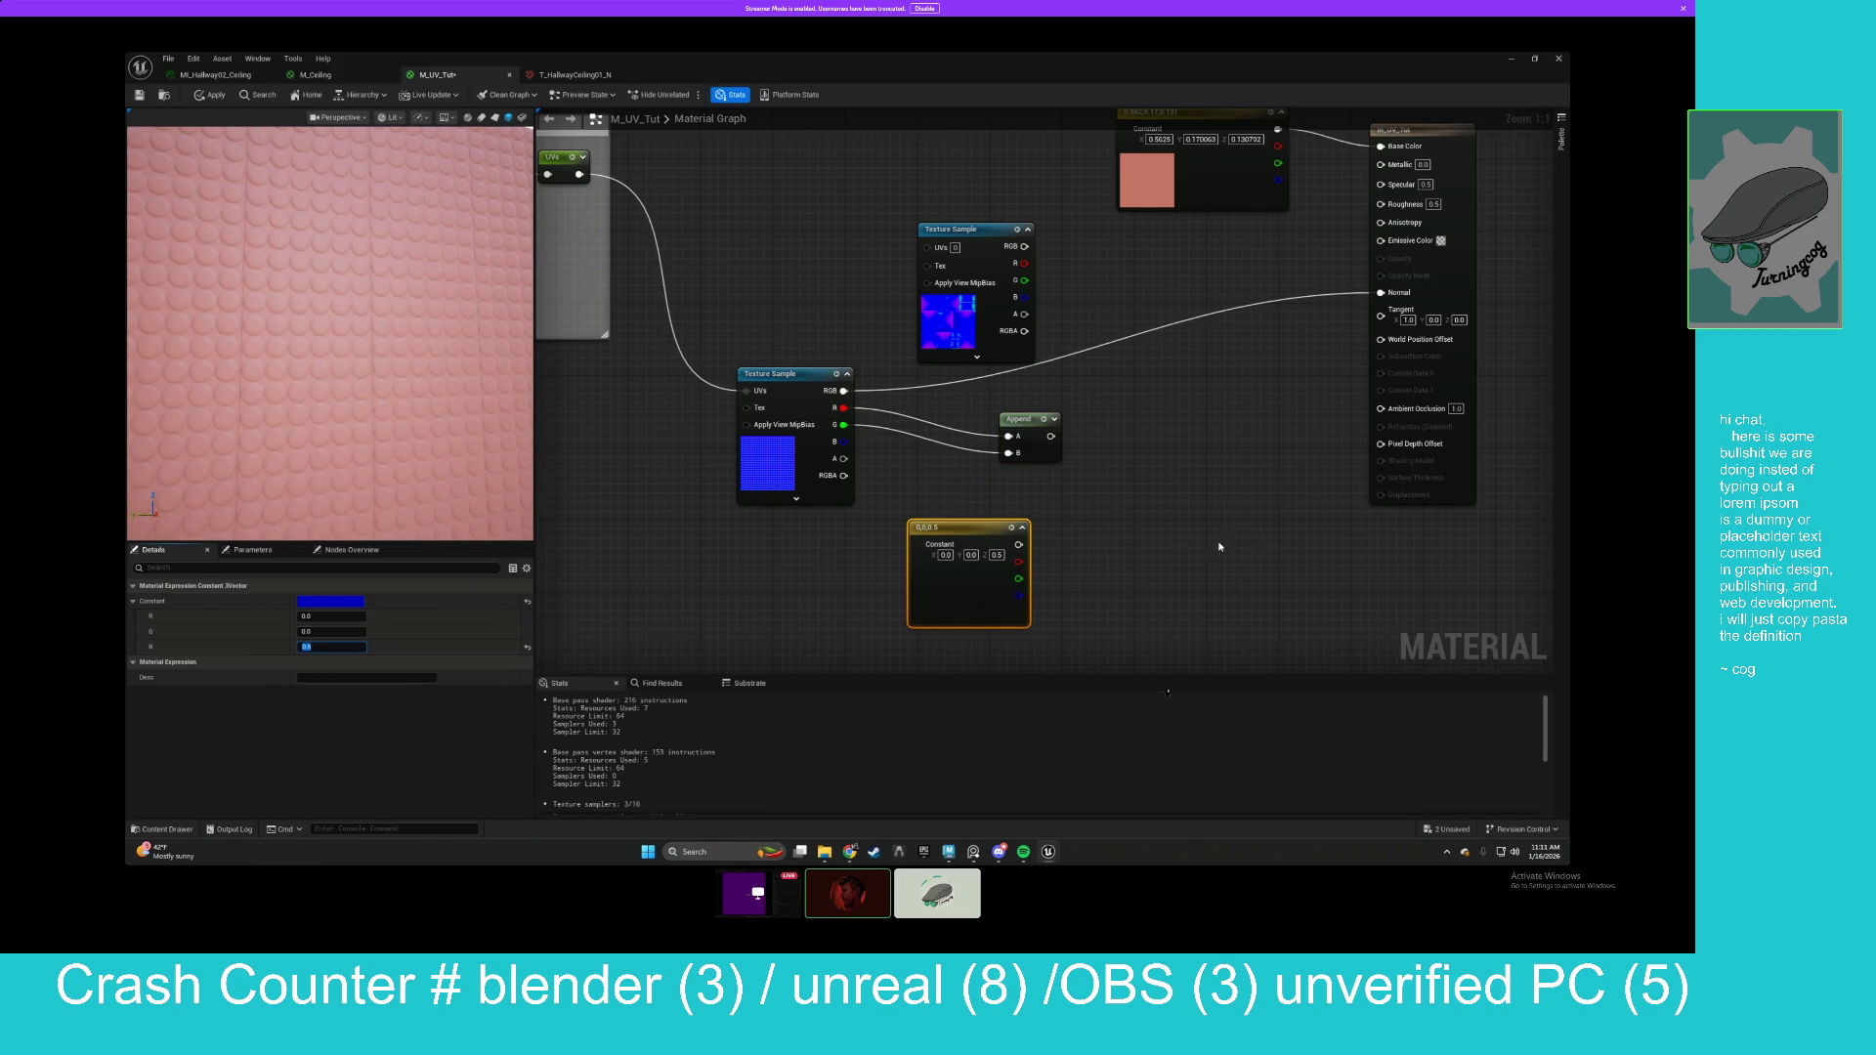
# Append the constant's blue channel to the R/G result in a second append.
pyautogui.moveTo(1003, 540)
pyautogui.mouseDown()
pyautogui.moveTo(893, 549)
pyautogui.moveTo(1034, 647)
pyautogui.moveTo(1022, 495)
pyautogui.moveTo(1075, 460)
pyautogui.moveTo(1117, 482)
pyautogui.mouseUp()
pyautogui.click(1113, 437)
pyautogui.click(1110, 459)
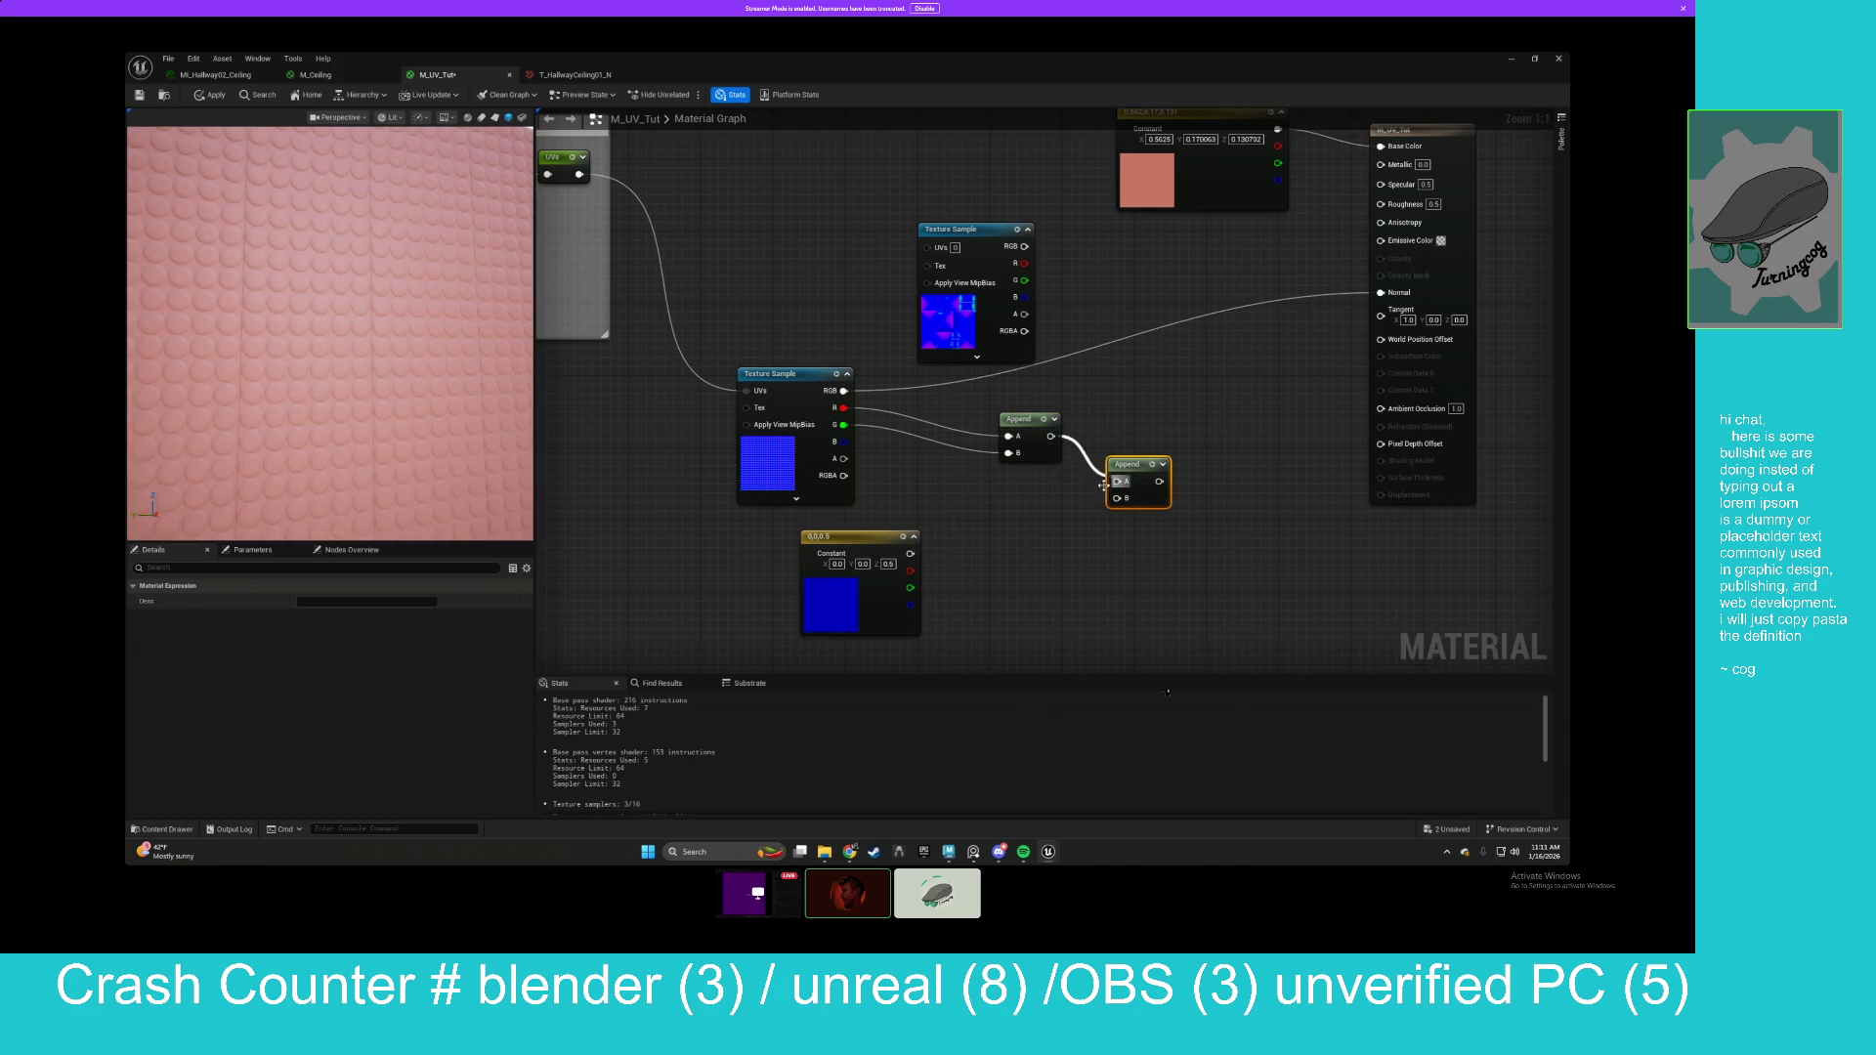
pyautogui.moveTo(910, 604)
pyautogui.mouseDown()
pyautogui.moveTo(1116, 498)
pyautogui.moveTo(1378, 314)
pyautogui.mouseUp()
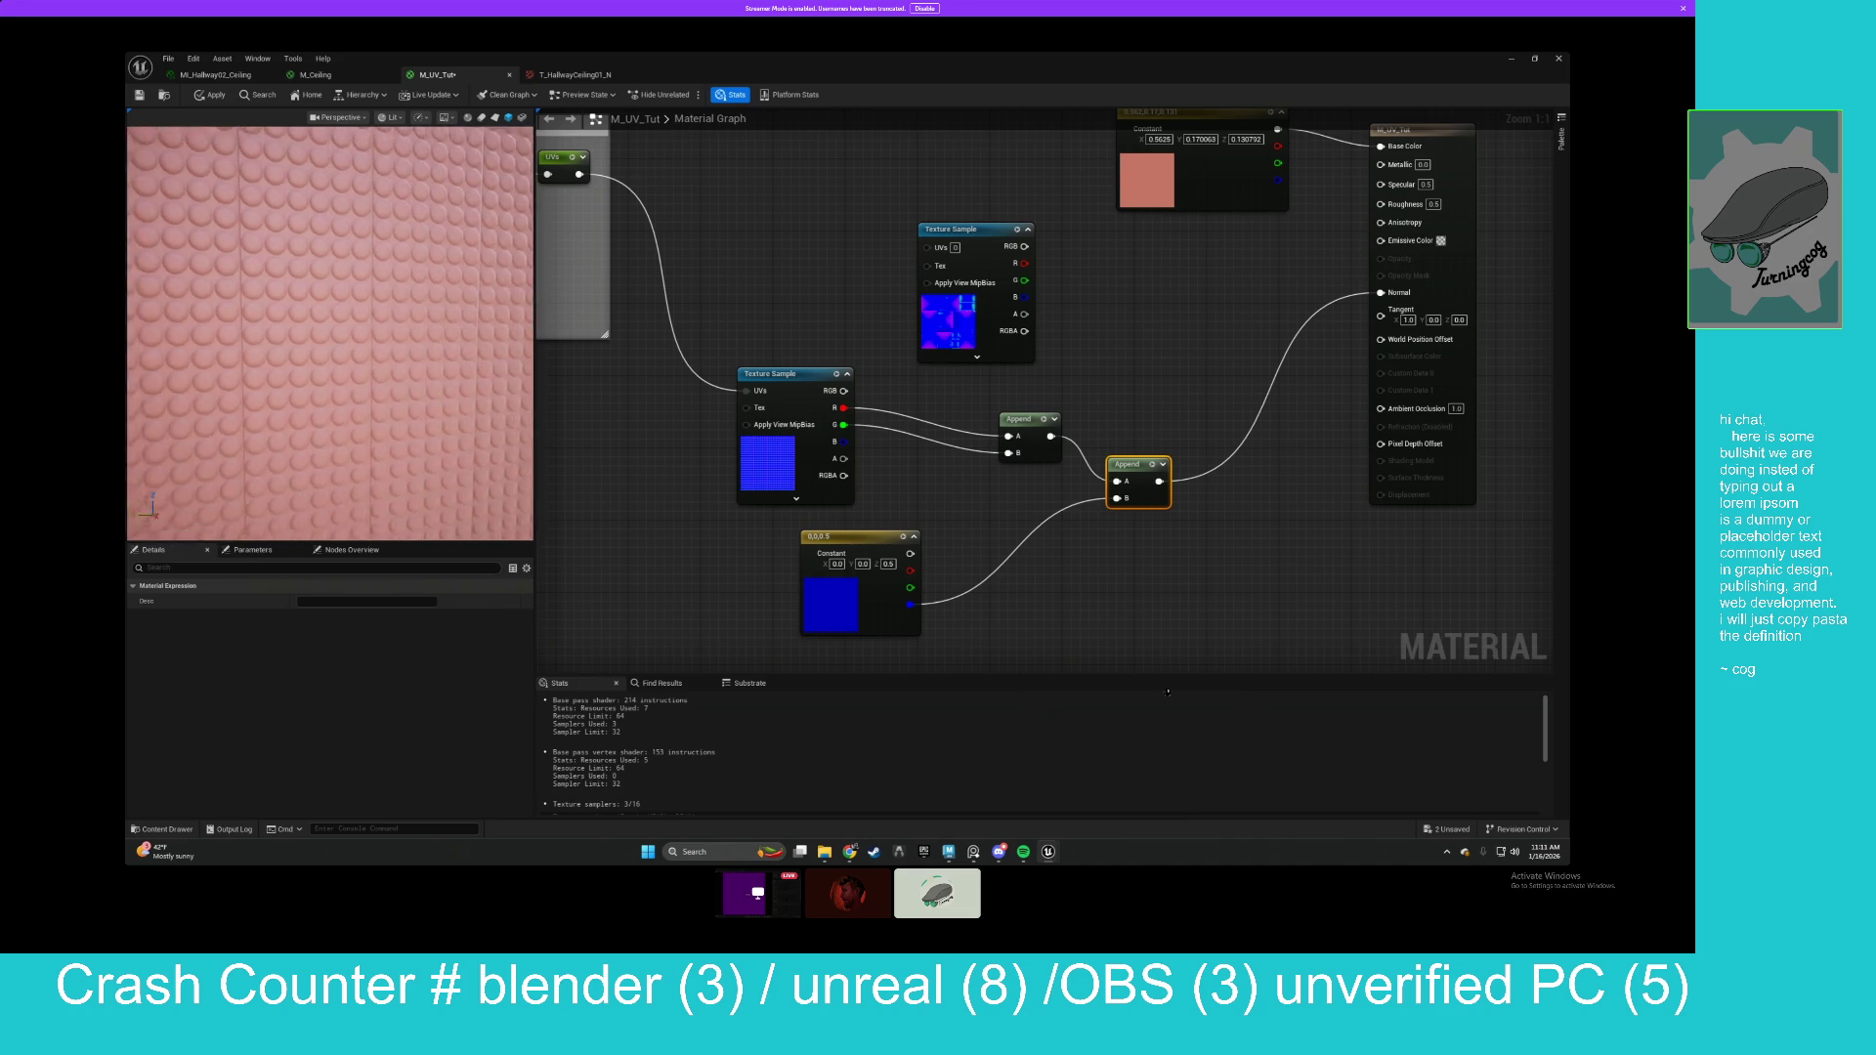
pyautogui.click(834, 618)
# Try a blue value of about 1.2 on the constant, then set it back to 0.5.
pyautogui.moveTo(322, 645); pyautogui.dragTo(310, 646)
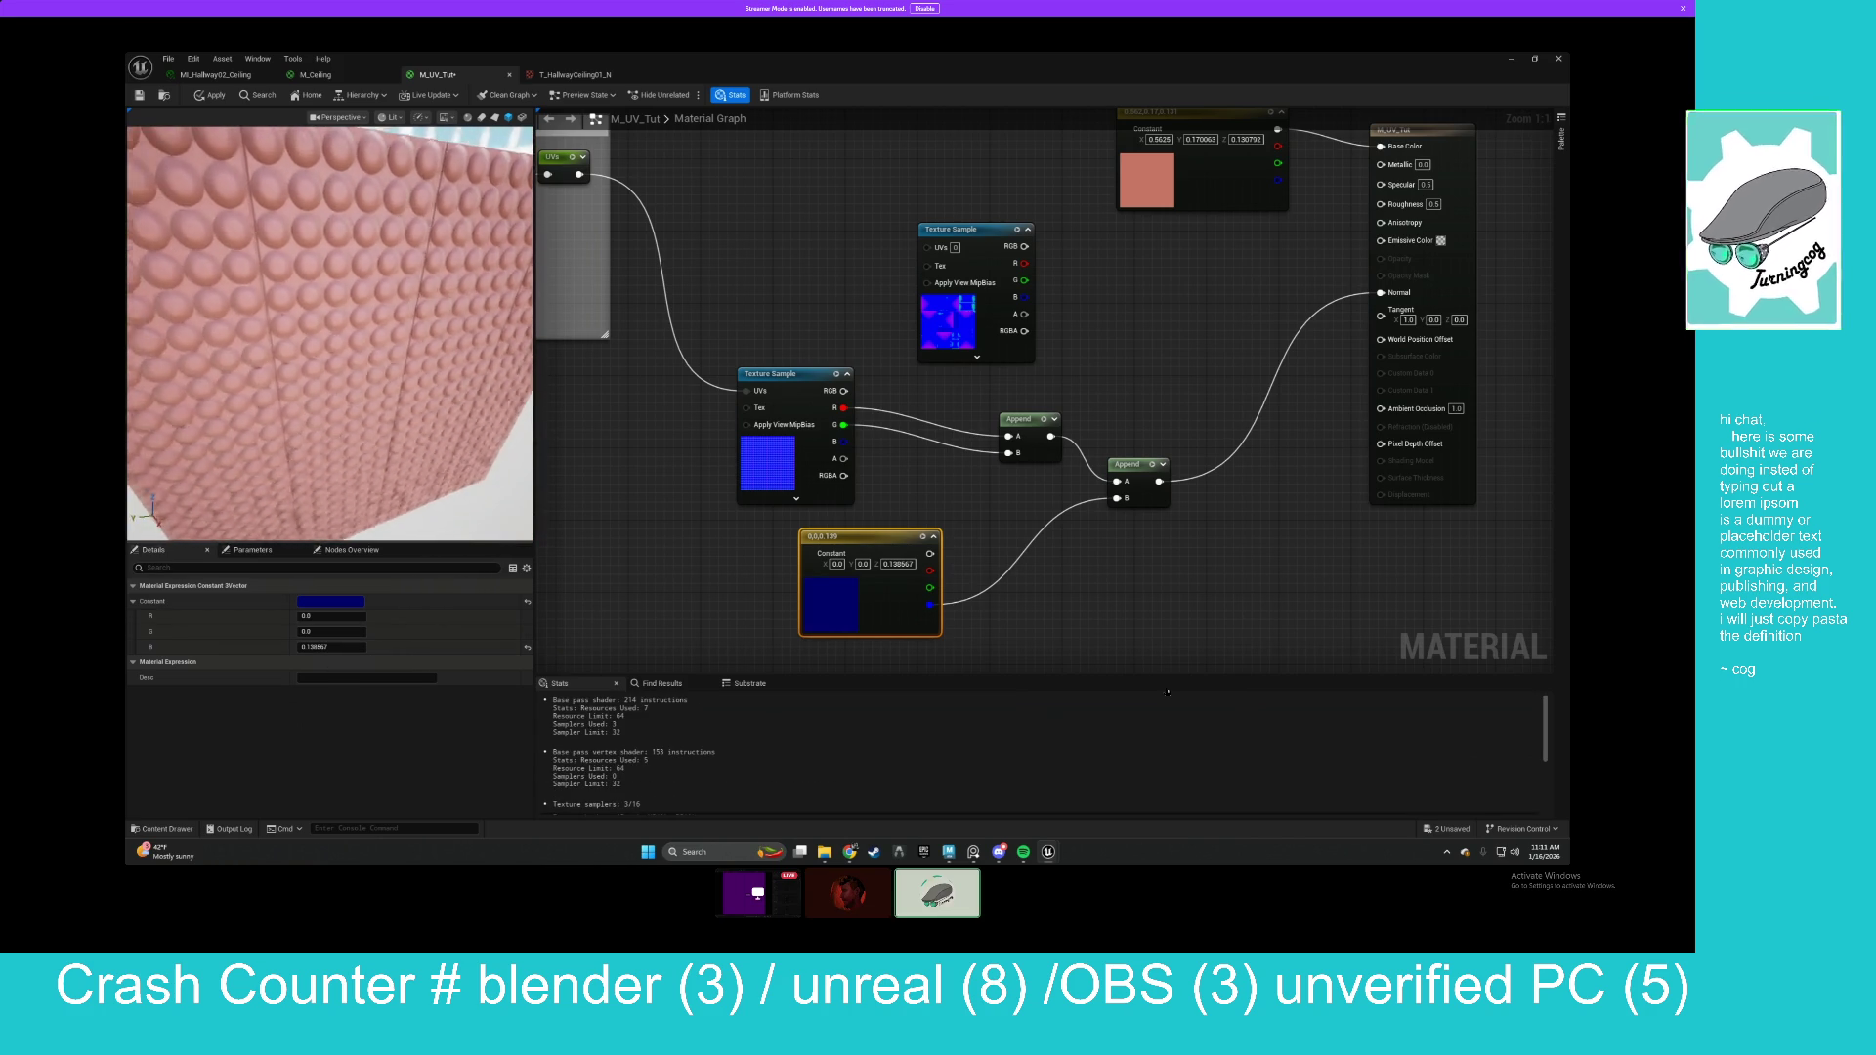
pyautogui.moveTo(412, 434)
pyautogui.mouseDown()
pyautogui.moveTo(391, 430)
pyautogui.moveTo(412, 434)
pyautogui.mouseUp()
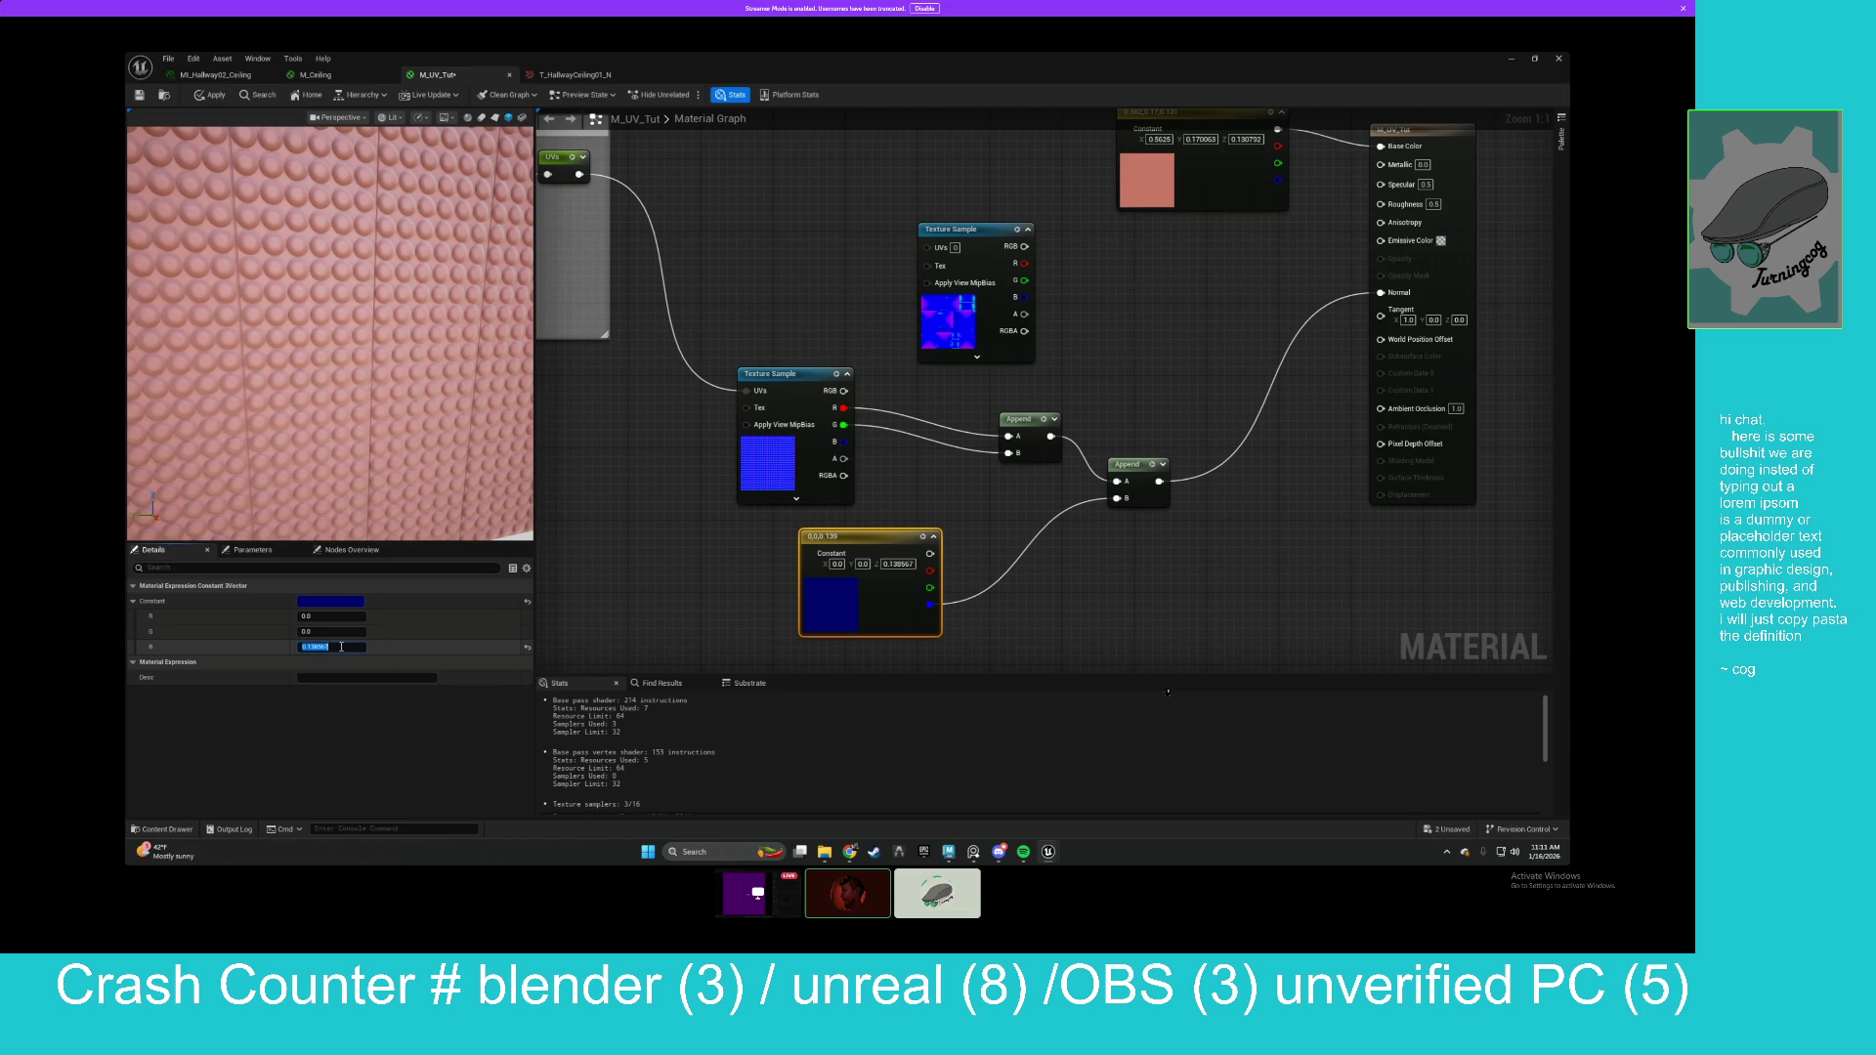
pyautogui.write('0.5')
pyautogui.press('Return')
pyautogui.moveTo(838, 590); pyautogui.dragTo(977, 551)
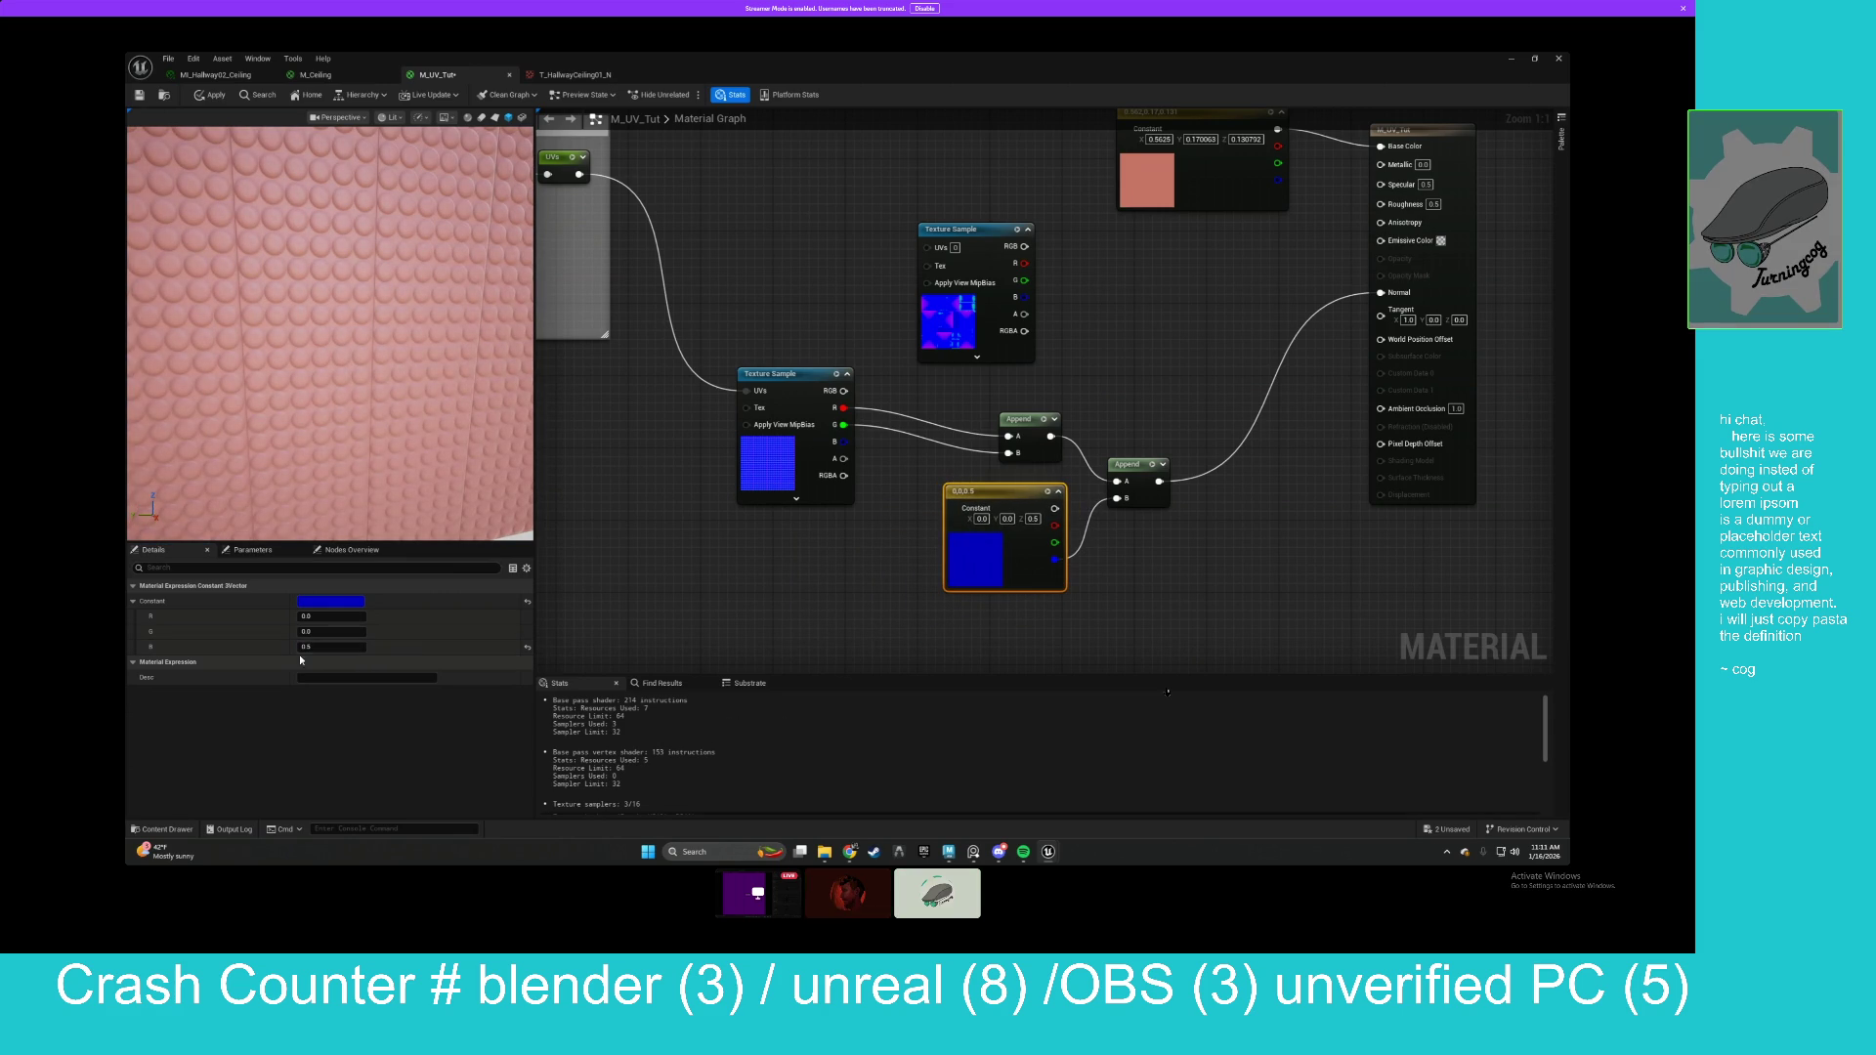
pyautogui.moveTo(953, 573); pyautogui.dragTo(956, 581)
# Add a Multiply node combining both Texture Samples' RGB outputs and check the preview wall.
pyautogui.click(859, 486)
pyautogui.moveTo(967, 229)
pyautogui.mouseDown()
pyautogui.moveTo(802, 151)
pyautogui.moveTo(777, 201)
pyautogui.mouseUp()
pyautogui.click(985, 286)
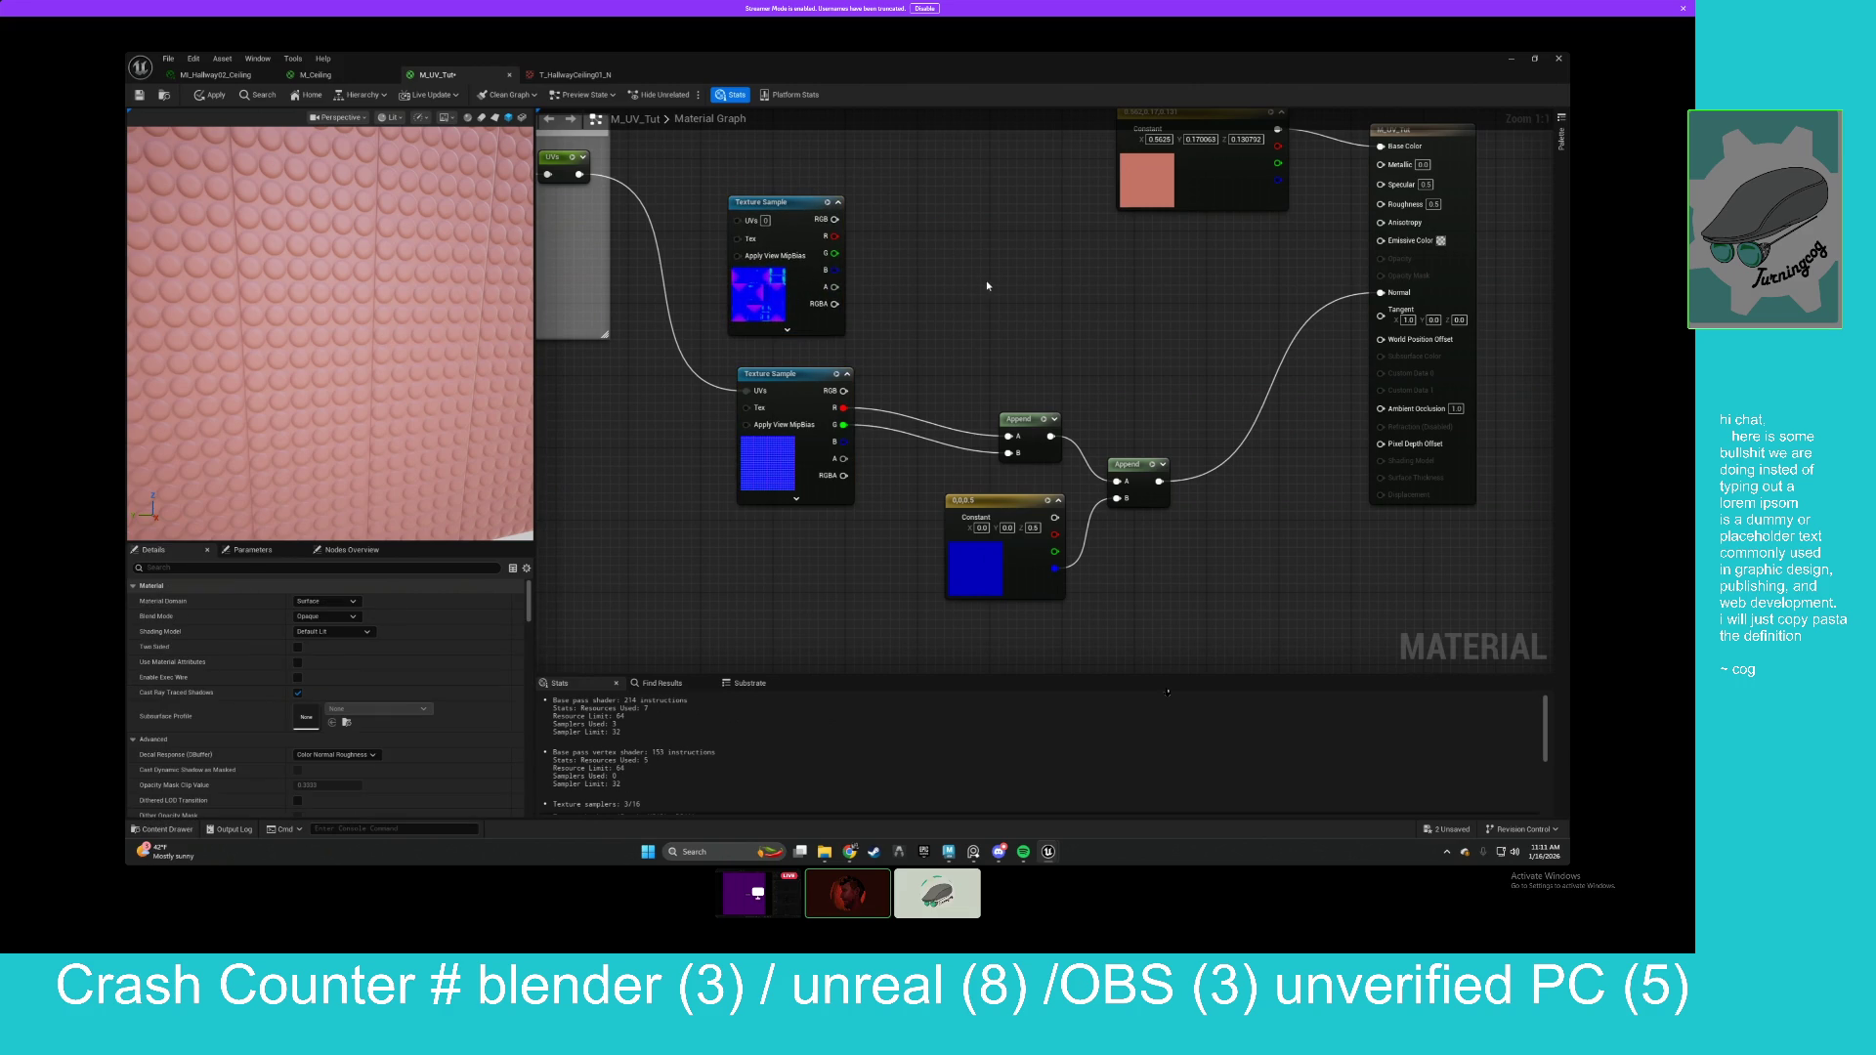
pyautogui.click(947, 252)
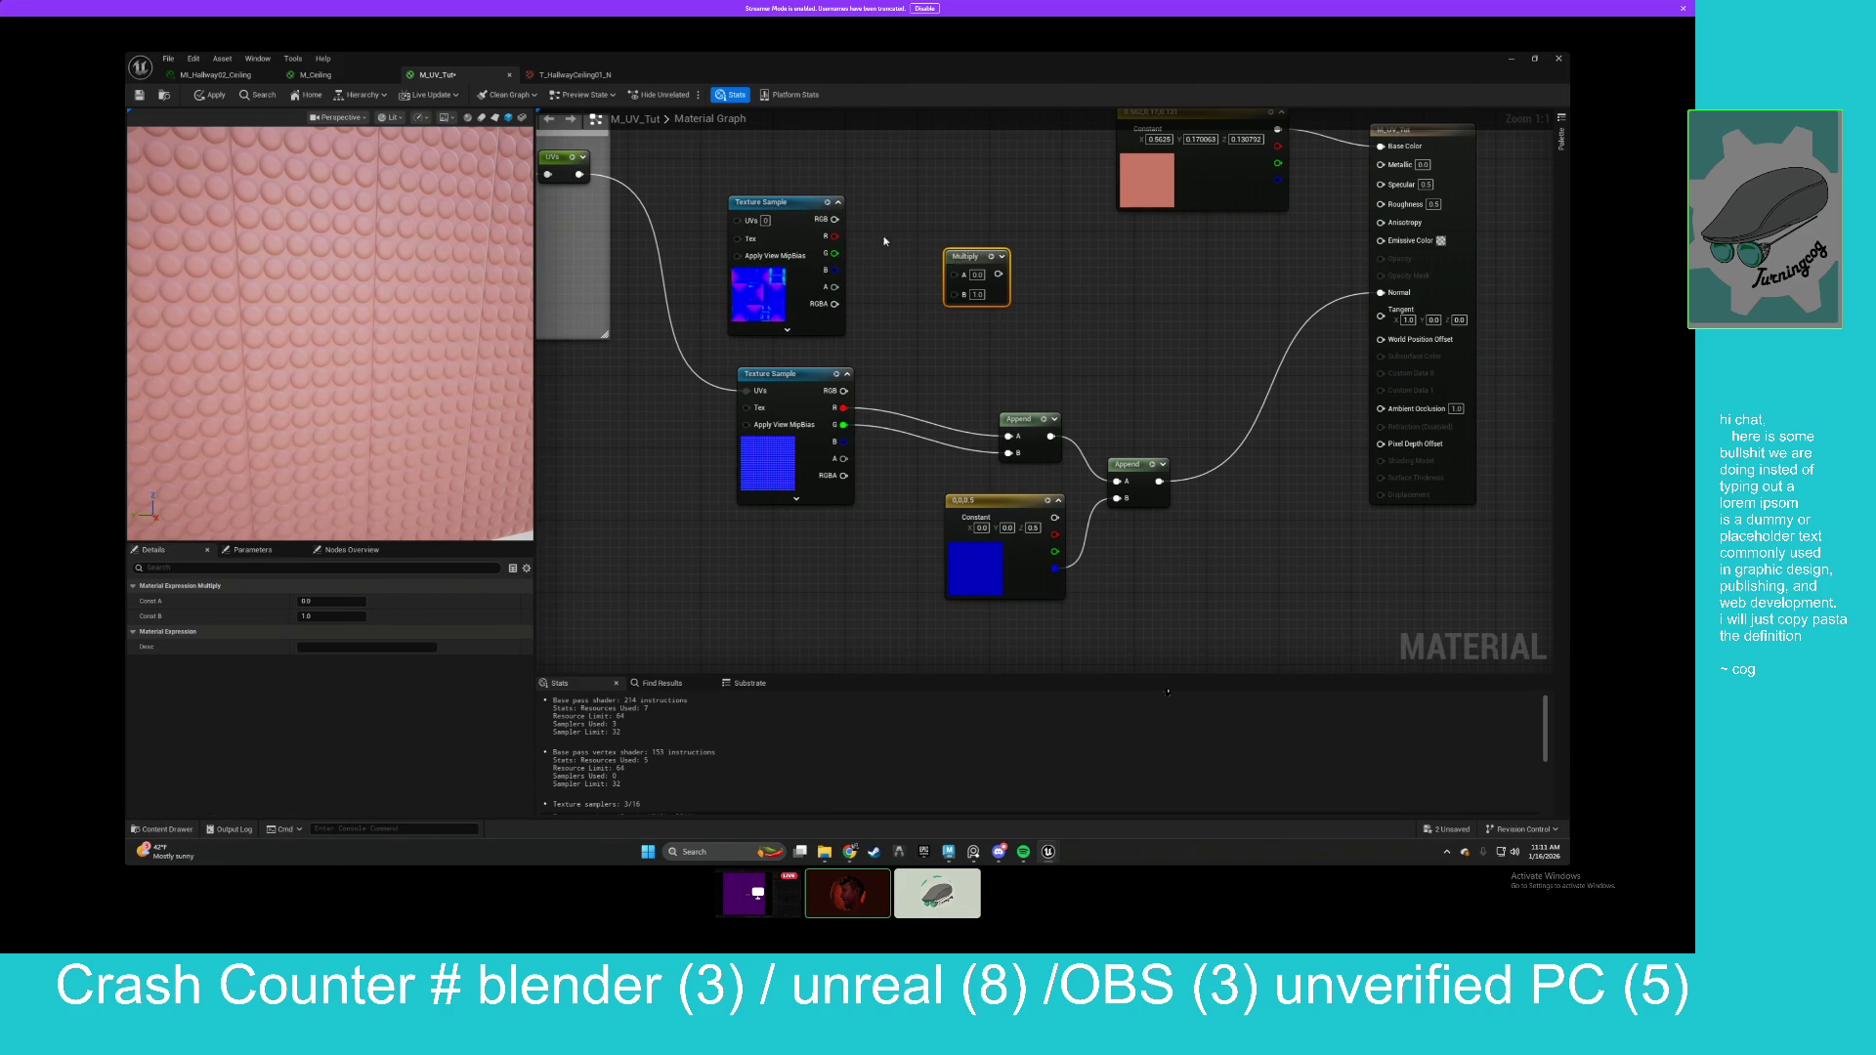
pyautogui.moveTo(871, 237); pyautogui.dragTo(955, 274)
pyautogui.moveTo(846, 387)
pyautogui.mouseDown()
pyautogui.moveTo(826, 388)
pyautogui.moveTo(943, 311)
pyautogui.moveTo(809, 395)
pyautogui.moveTo(960, 303)
pyautogui.moveTo(1380, 292)
pyautogui.mouseUp()
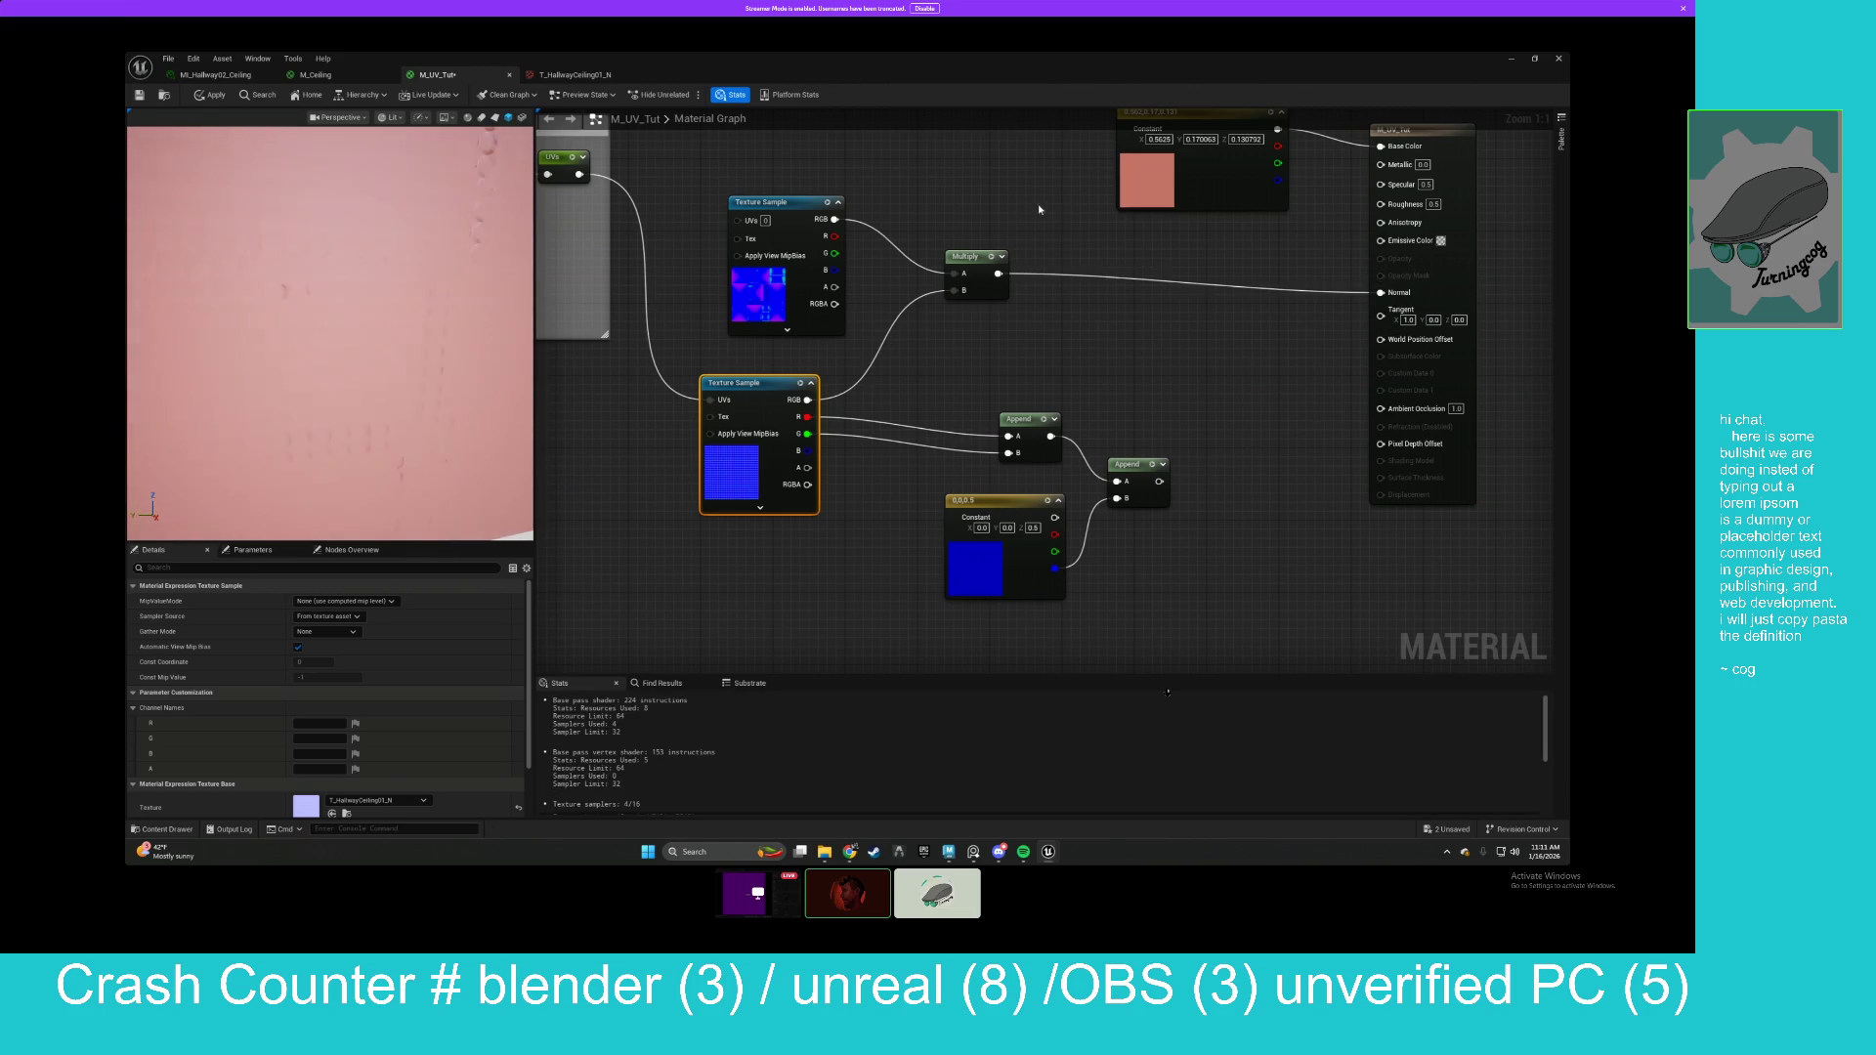
pyautogui.moveTo(332, 332); pyautogui.dragTo(401, 313)
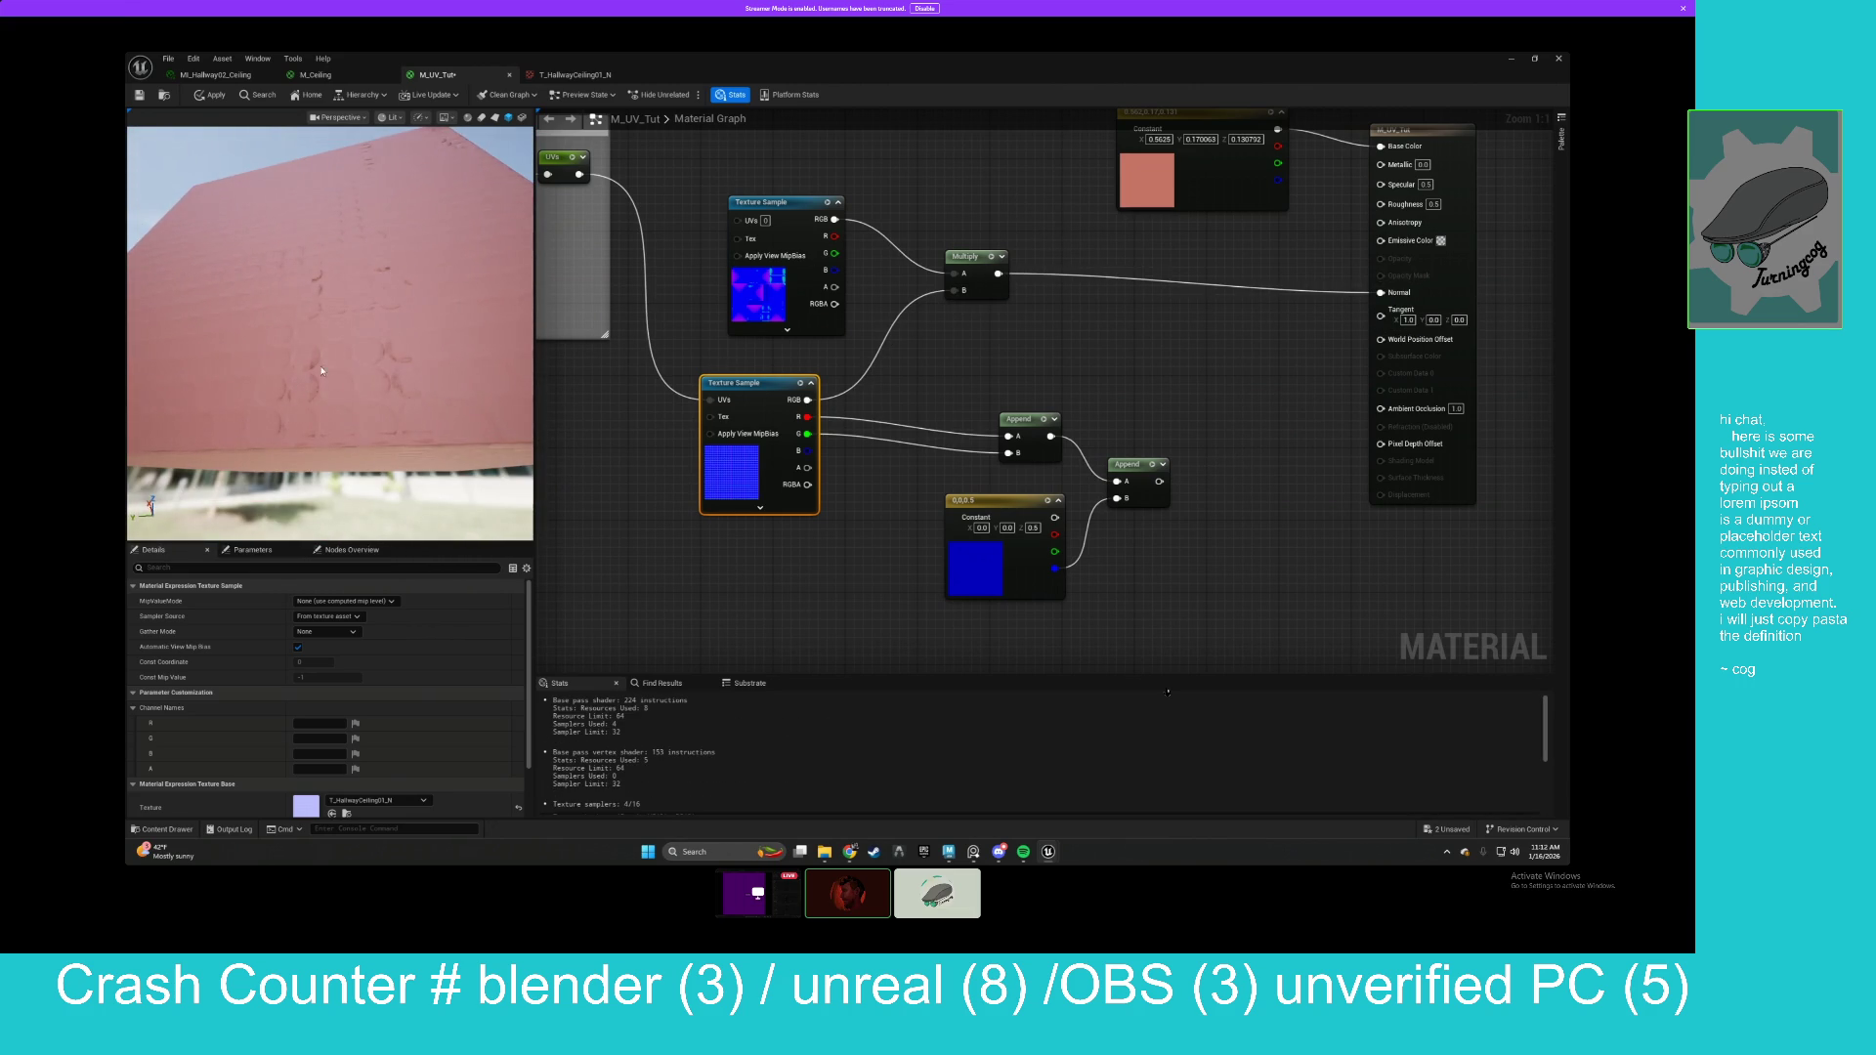
pyautogui.moveTo(344, 383)
pyautogui.mouseDown()
pyautogui.moveTo(344, 242)
pyautogui.moveTo(344, 382)
pyautogui.mouseUp()
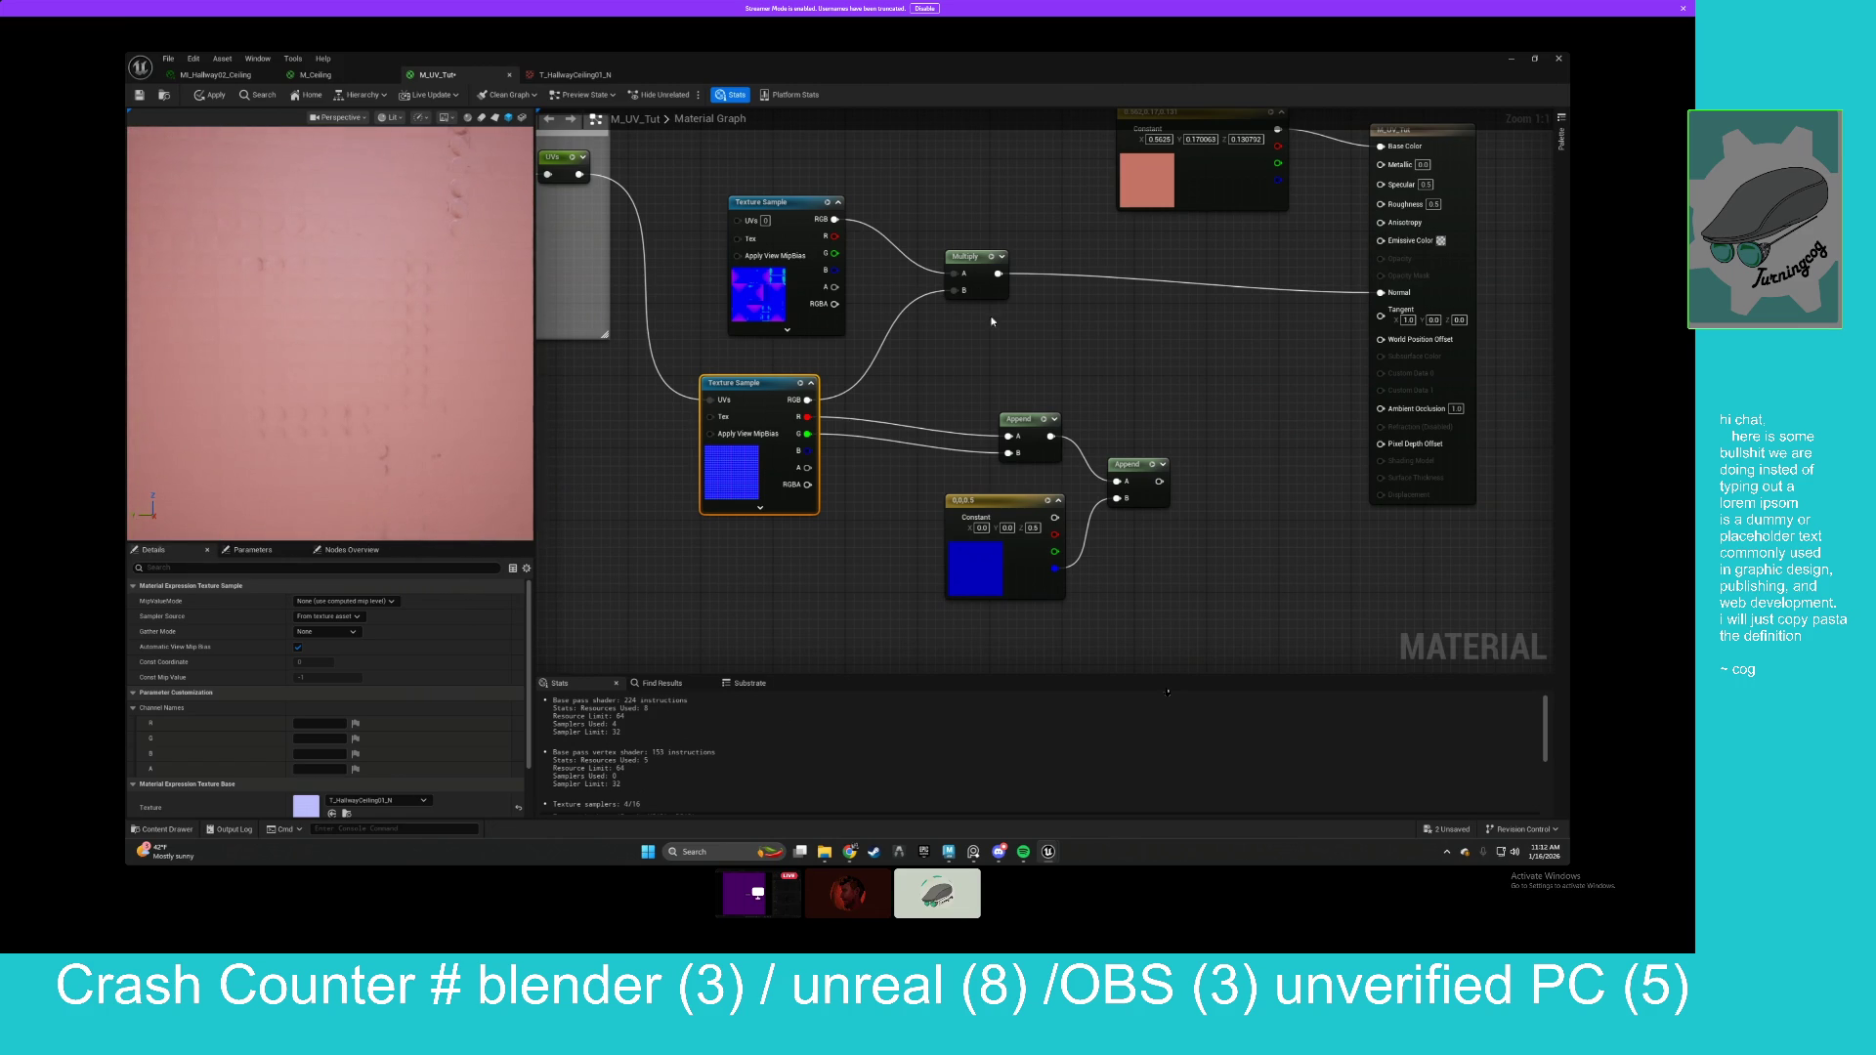
pyautogui.click(1043, 332)
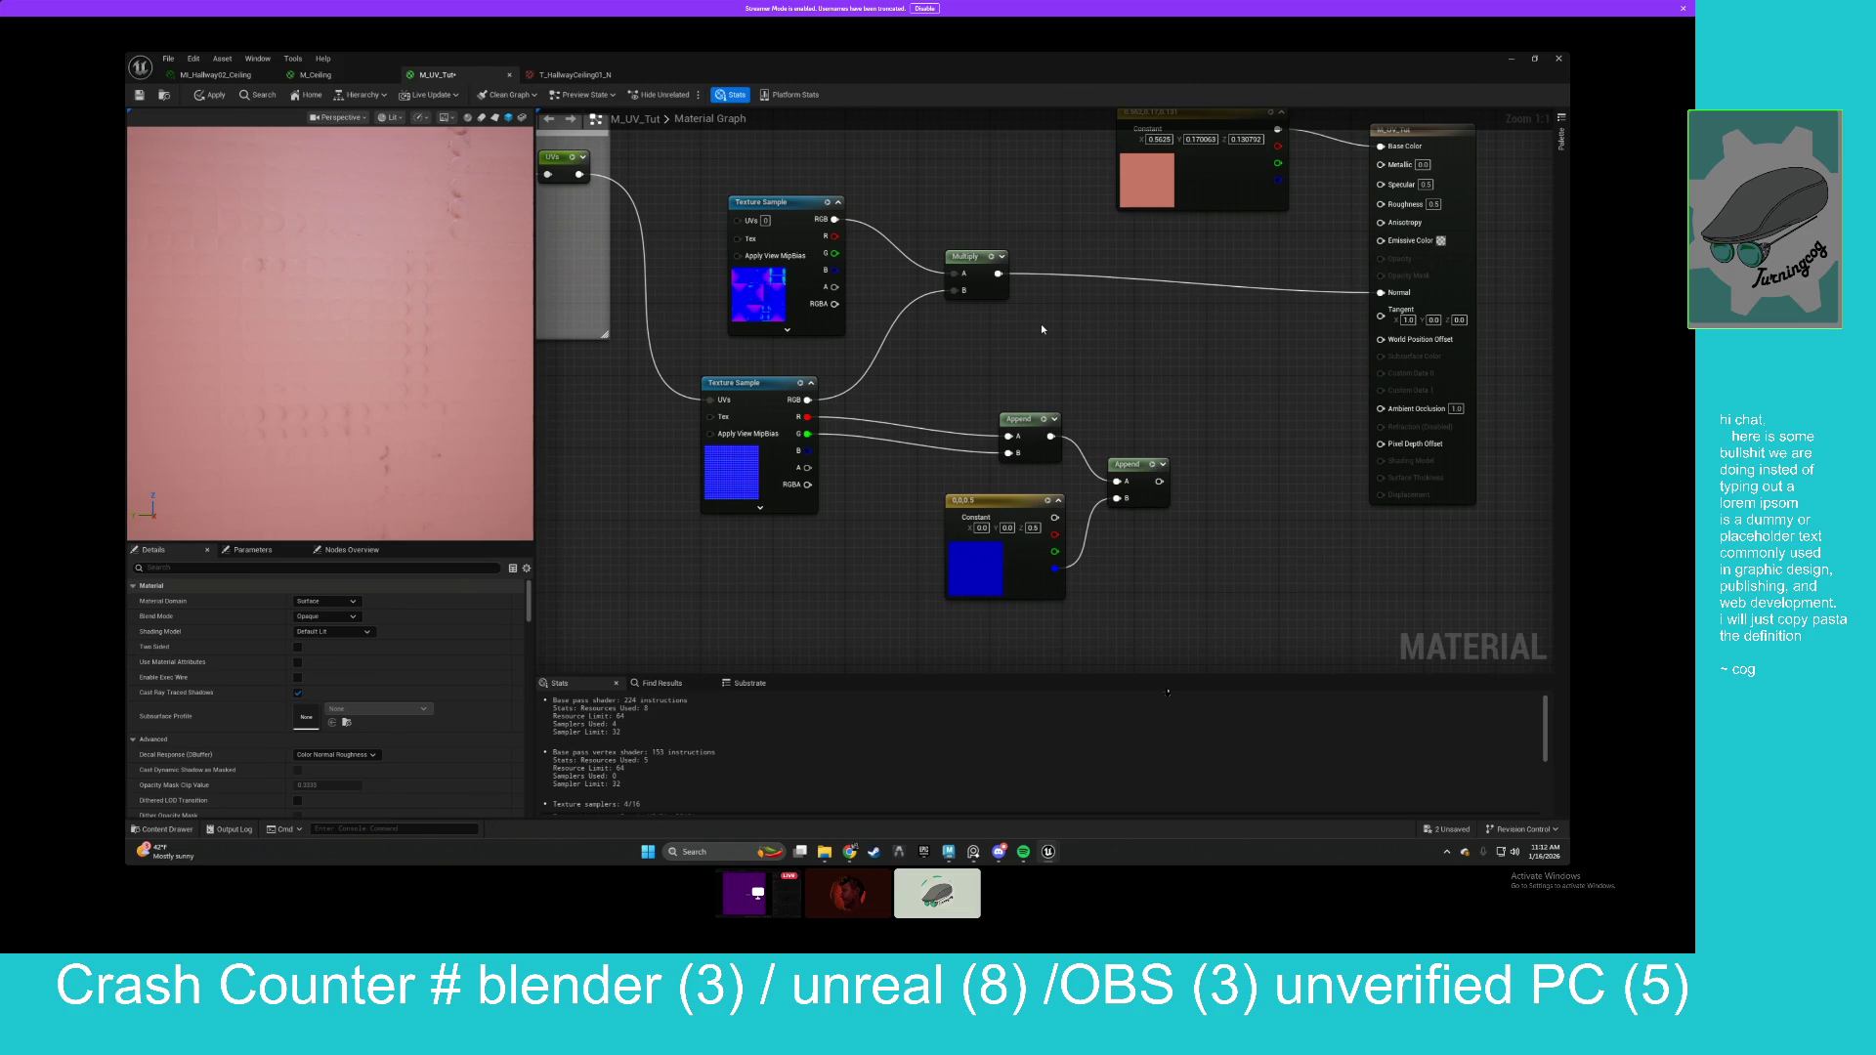
pyautogui.moveTo(780, 379)
pyautogui.mouseDown()
pyautogui.moveTo(823, 370)
pyautogui.moveTo(799, 369)
pyautogui.mouseUp()
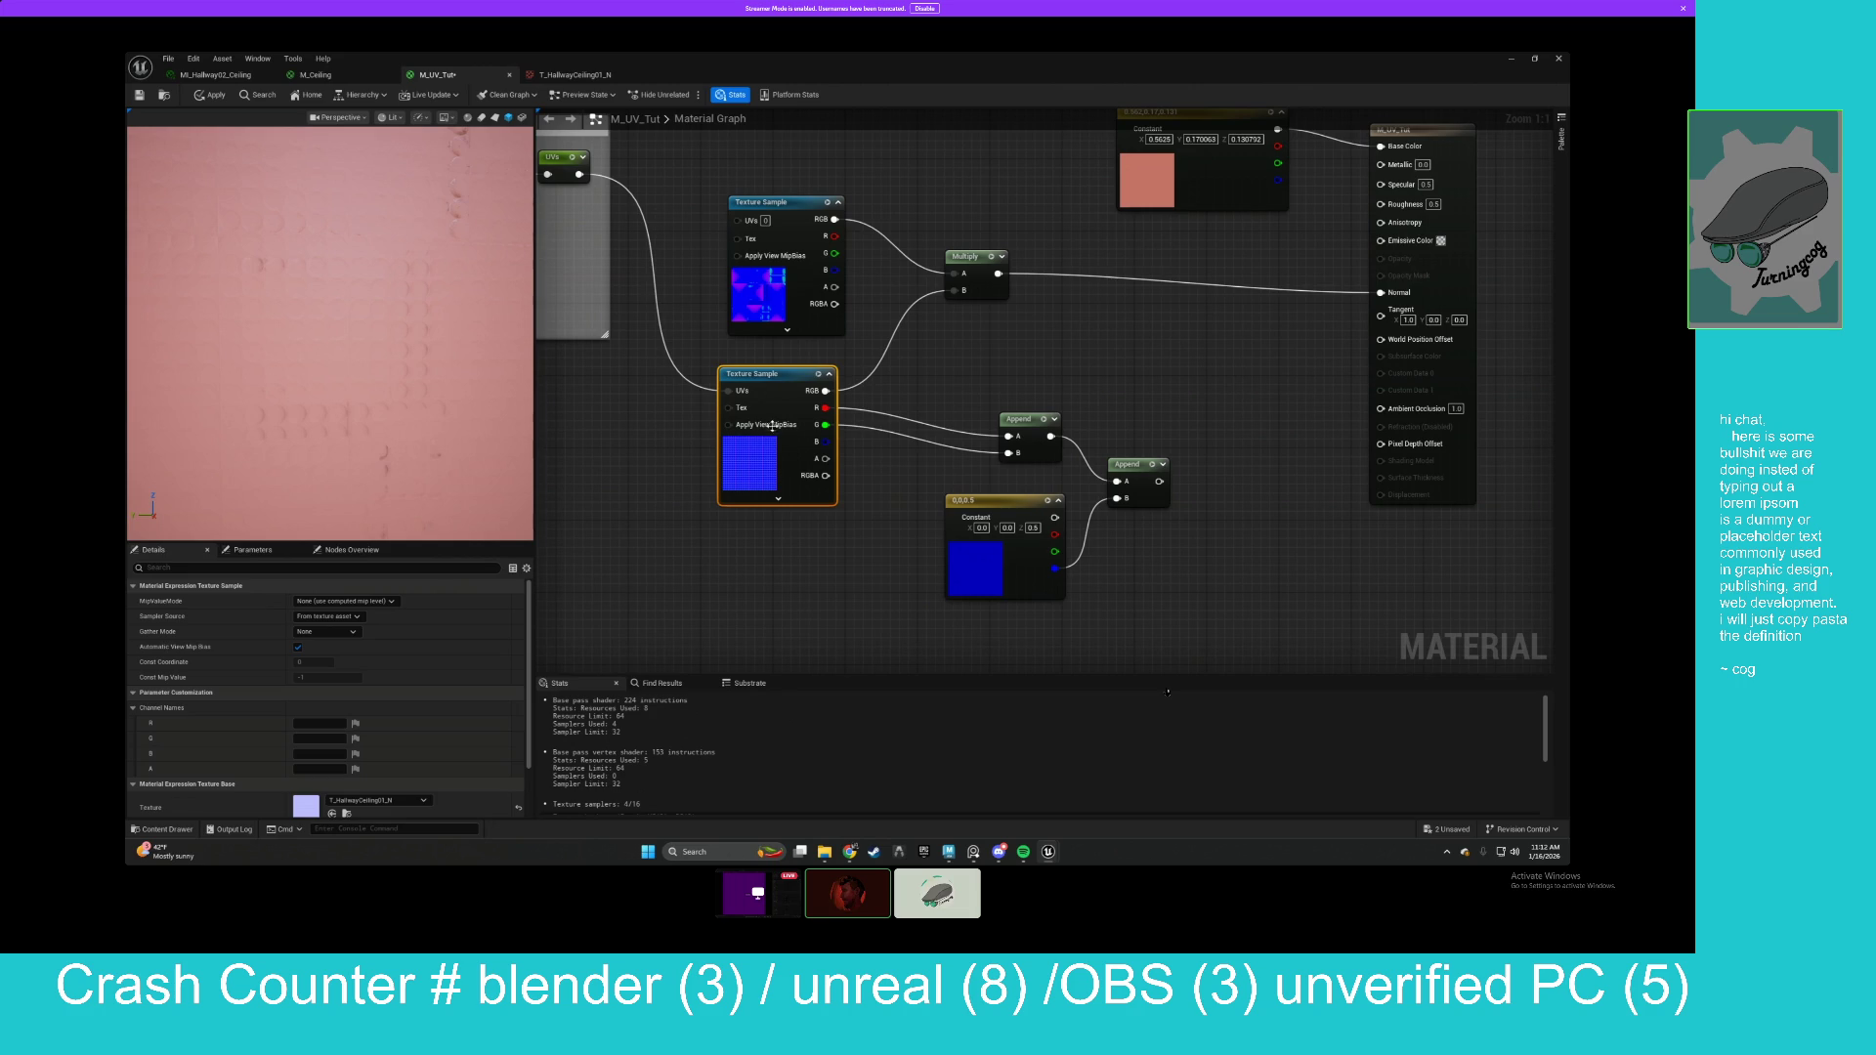
# Duplicate the Append for the upper texture's R and G, multiply both Appends, and route the result to Normal.
pyautogui.moveTo(794, 298); pyautogui.dragTo(784, 308)
pyautogui.moveTo(970, 256); pyautogui.dragTo(1068, 247)
pyautogui.moveTo(1024, 419)
pyautogui.mouseDown()
pyautogui.moveTo(934, 408)
pyautogui.moveTo(936, 228)
pyautogui.mouseUp()
pyautogui.hotkey('ctrl', 'd')
pyautogui.moveTo(825, 245)
pyautogui.mouseDown()
pyautogui.moveTo(918, 246)
pyautogui.moveTo(919, 263)
pyautogui.mouseUp()
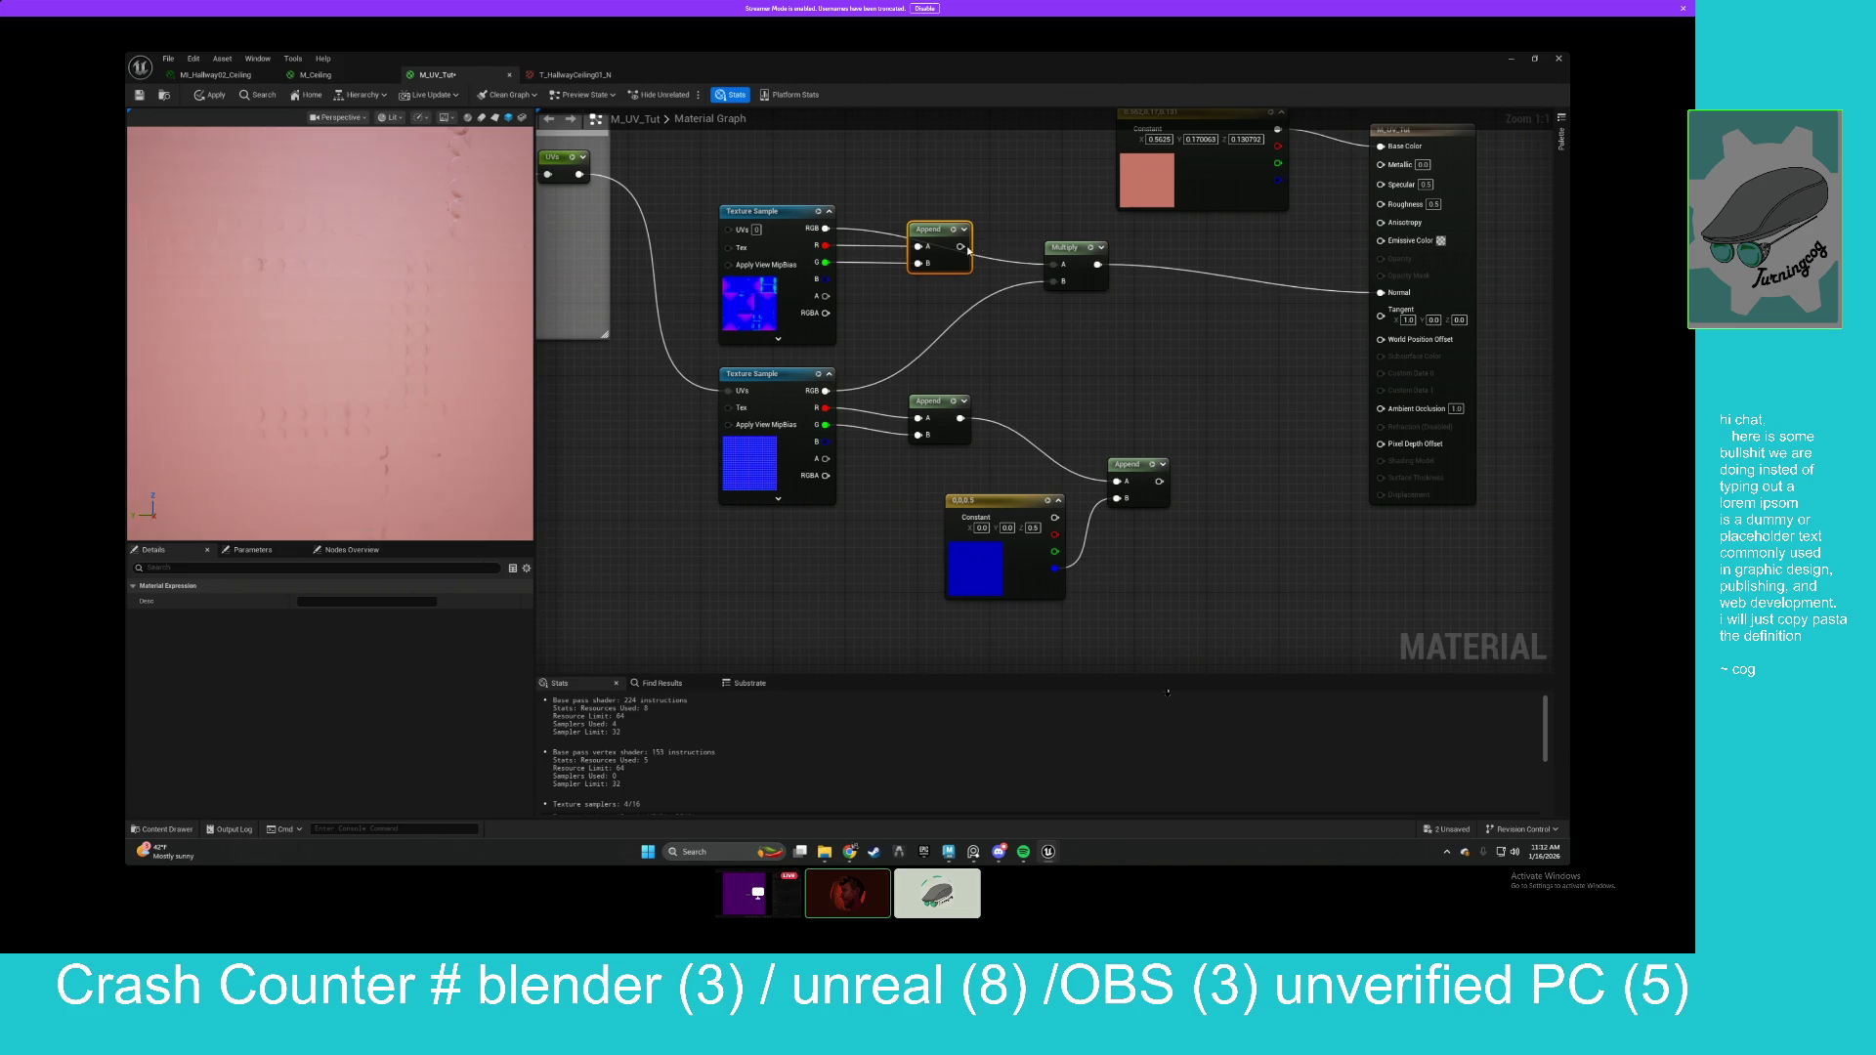
pyautogui.moveTo(961, 419)
pyautogui.mouseDown()
pyautogui.moveTo(1053, 281)
pyautogui.moveTo(1085, 284)
pyautogui.moveTo(1117, 481)
pyautogui.moveTo(1362, 306)
pyautogui.moveTo(1380, 316)
pyautogui.mouseUp()
pyautogui.moveTo(1128, 465); pyautogui.dragTo(1183, 413)
pyautogui.moveTo(394, 443); pyautogui.dragTo(393, 442)
pyautogui.rightClick(1047, 408)
# Add a BlendAngleCorrectedNormals node with the lower texture in BaseNormal and the upper in AdditionalNormal.
pyautogui.write('blend ang')
pyautogui.press('Return')
pyautogui.moveTo(1044, 401); pyautogui.dragTo(1024, 347)
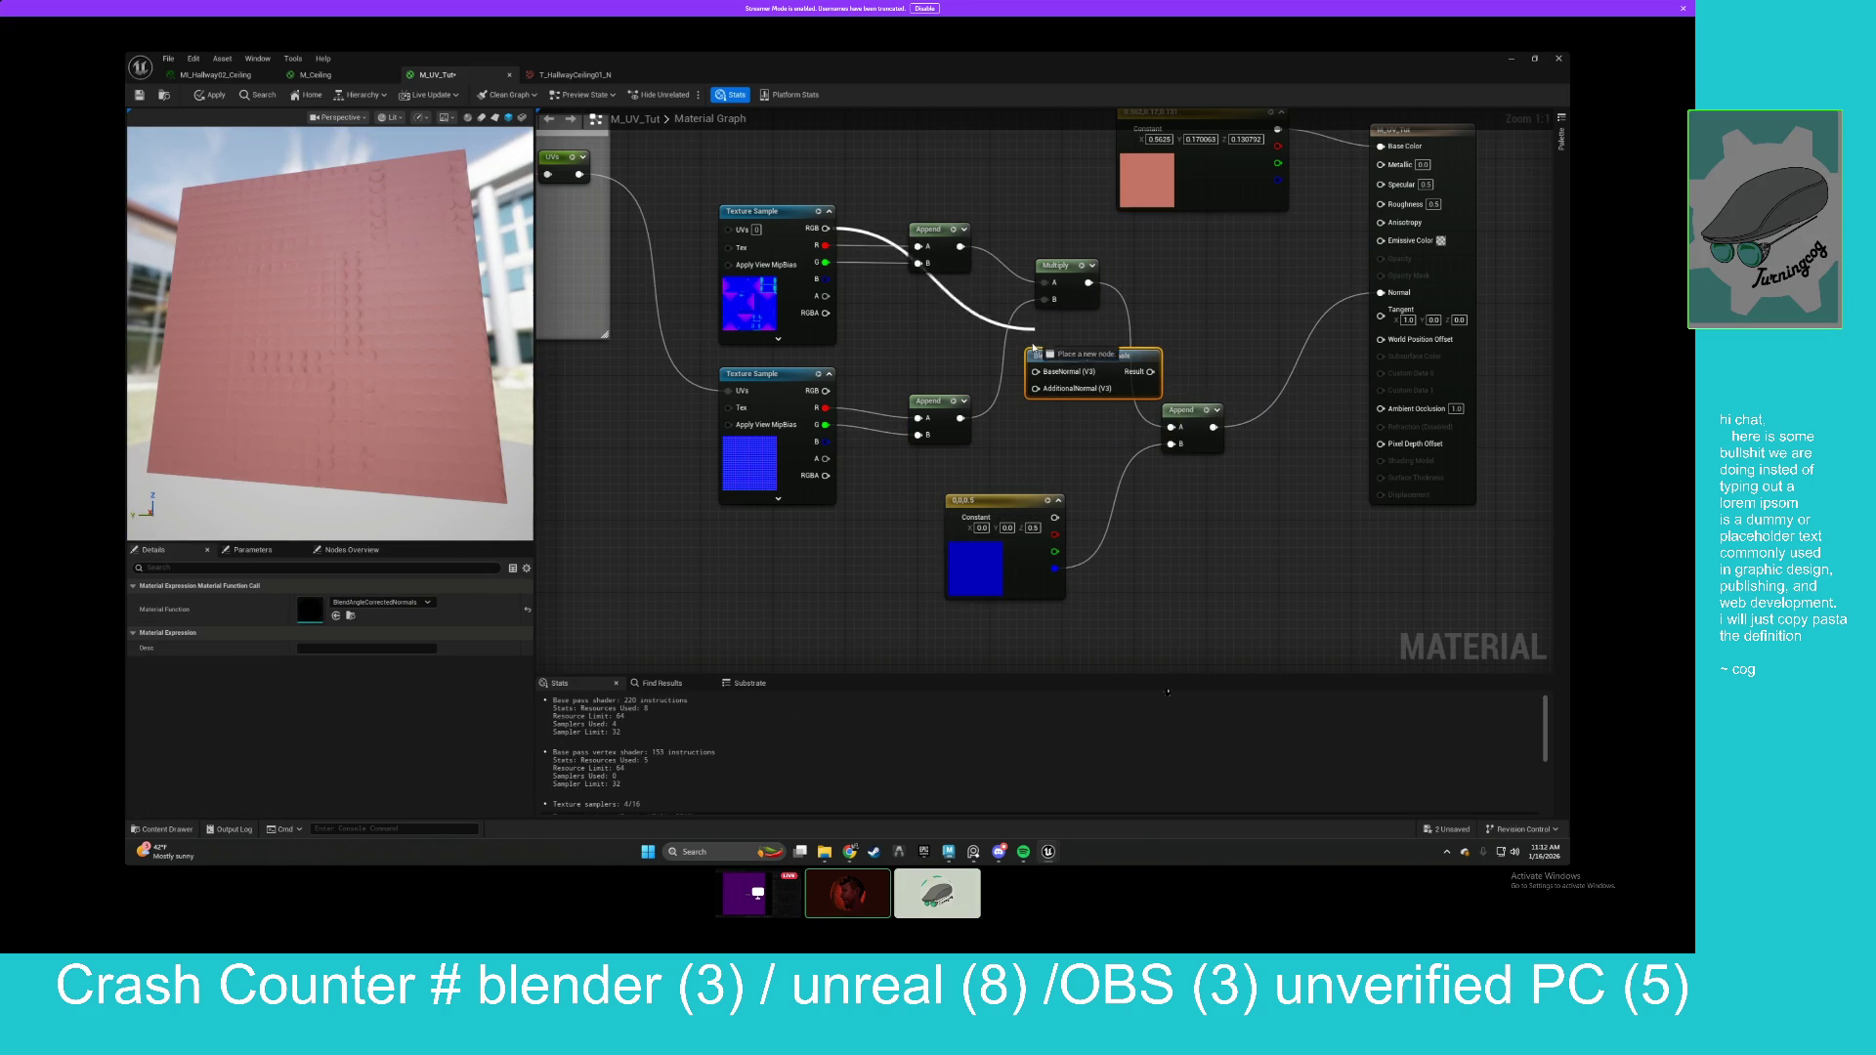
pyautogui.click(860, 425)
pyautogui.moveTo(825, 390)
pyautogui.mouseDown()
pyautogui.moveTo(918, 405)
pyautogui.moveTo(1036, 371)
pyautogui.mouseUp()
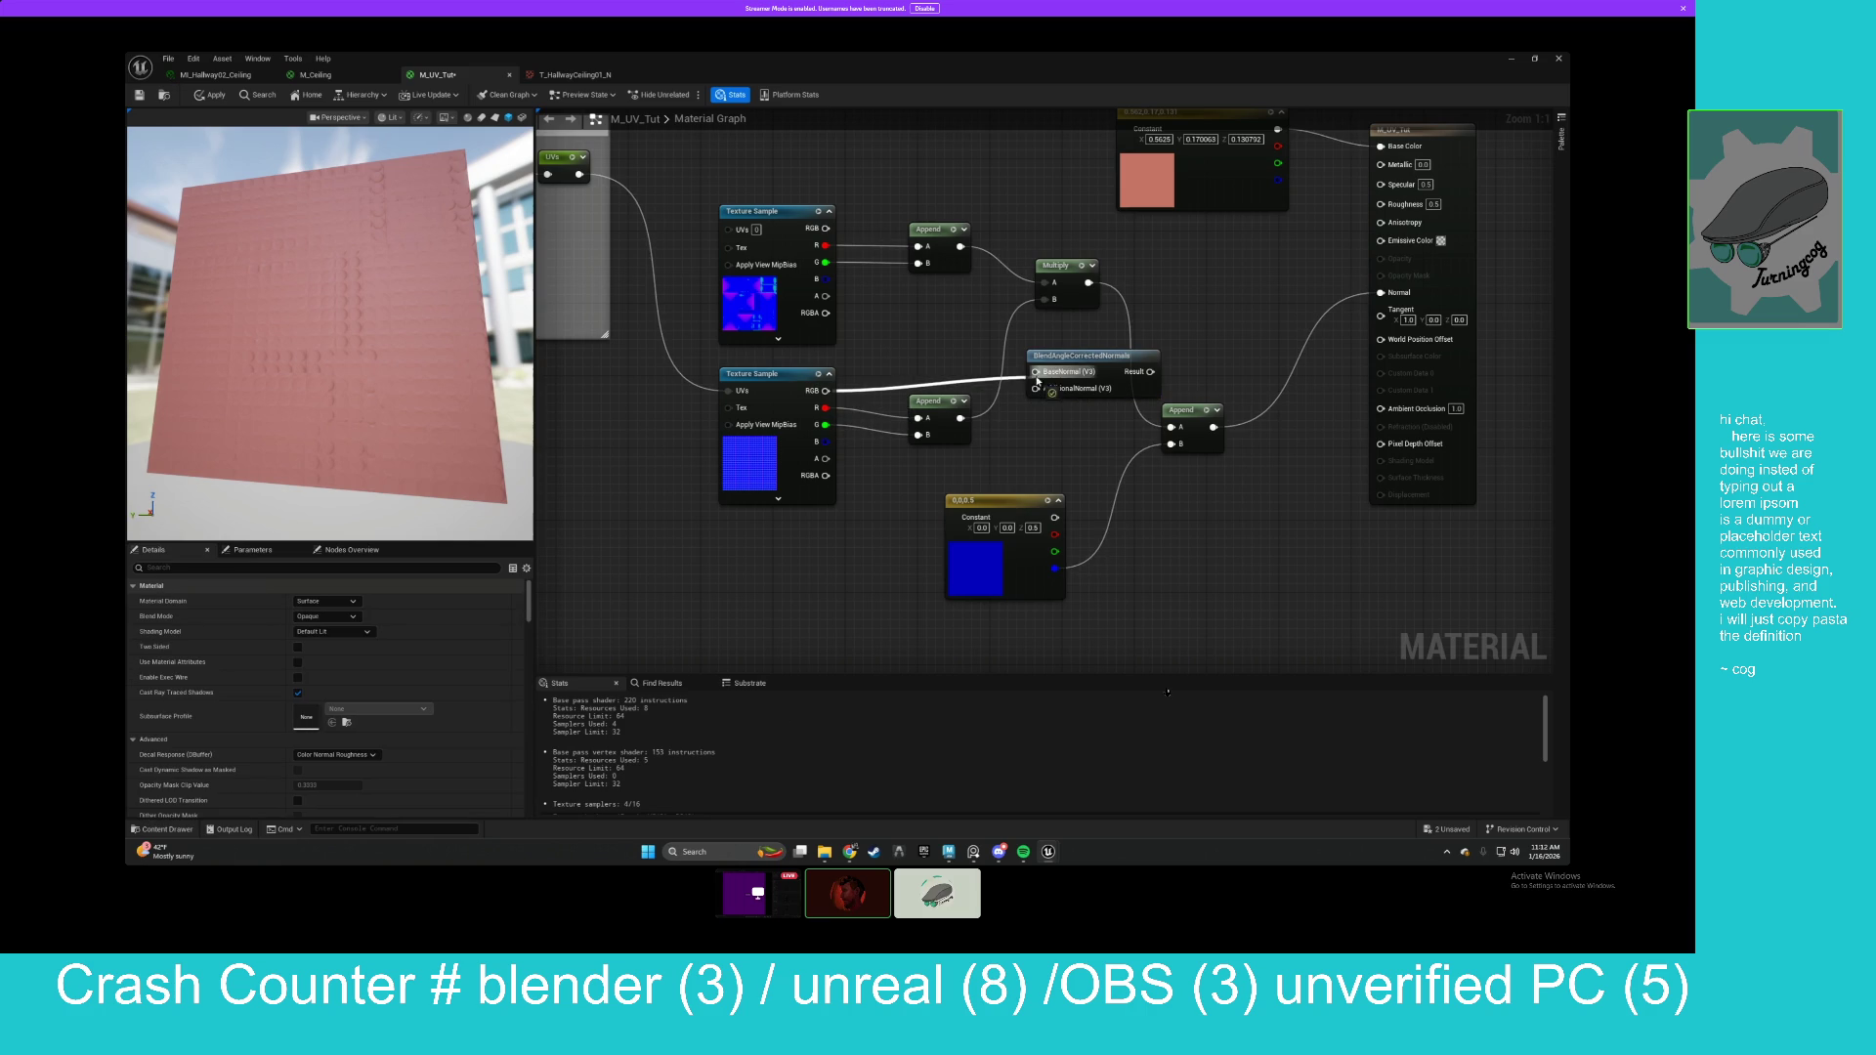
pyautogui.moveTo(826, 227)
pyautogui.mouseDown()
pyautogui.moveTo(1064, 285)
pyautogui.moveTo(1036, 388)
pyautogui.mouseUp()
pyautogui.moveTo(1150, 372); pyautogui.dragTo(1380, 292)
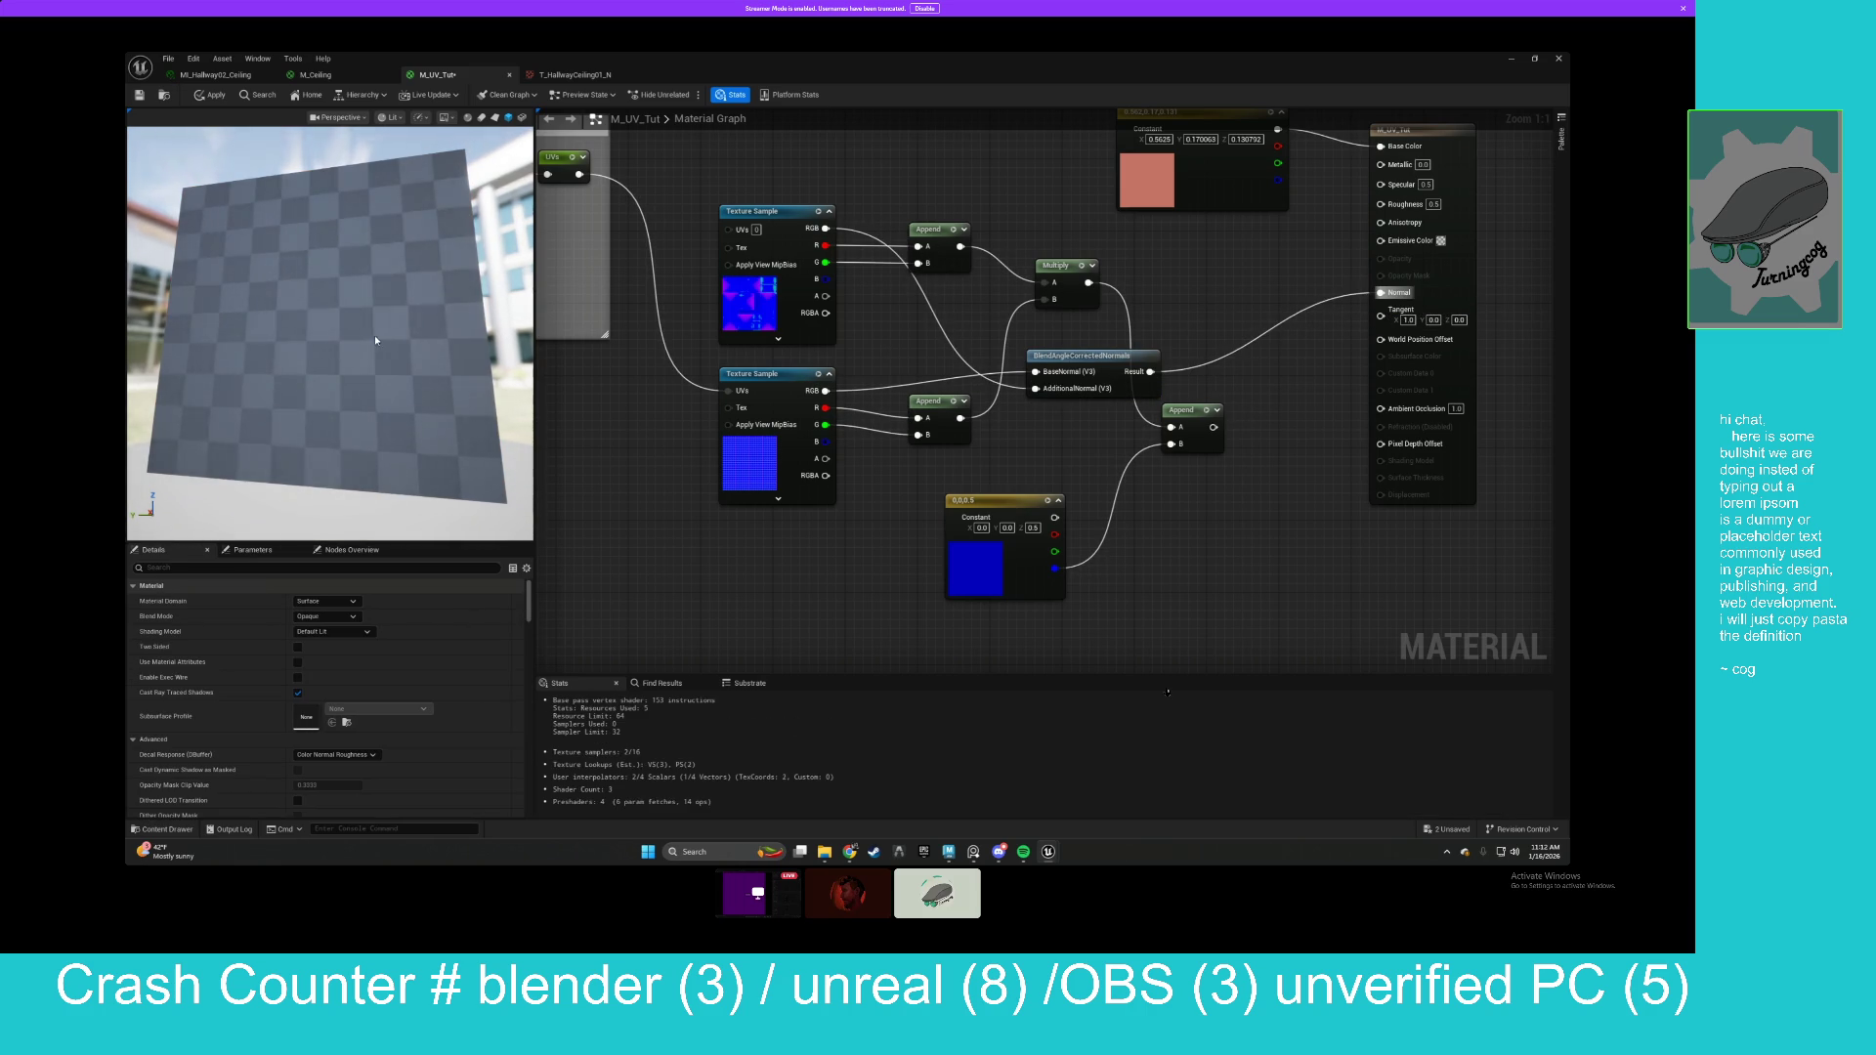
# Open the BlendAngleCorrectedNormals function graph to look inside it.
pyautogui.scroll(5, 330, 332)
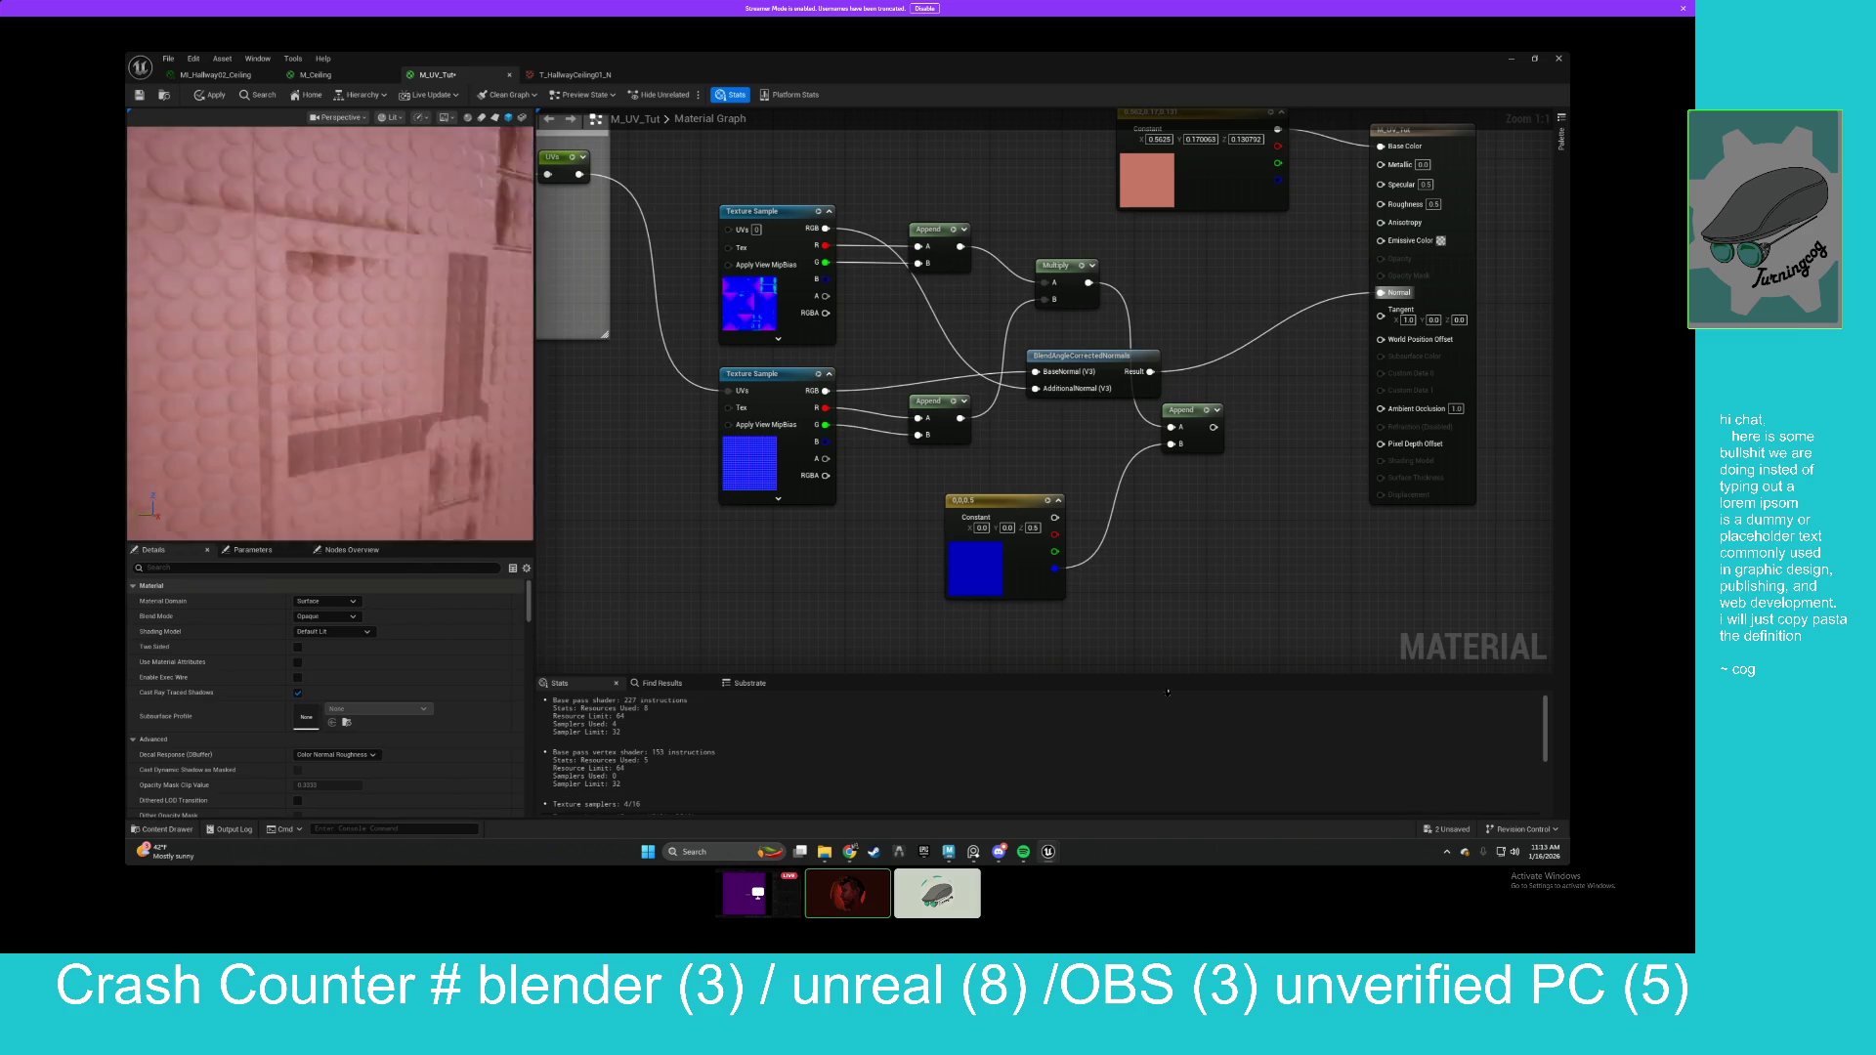
pyautogui.click(1066, 350)
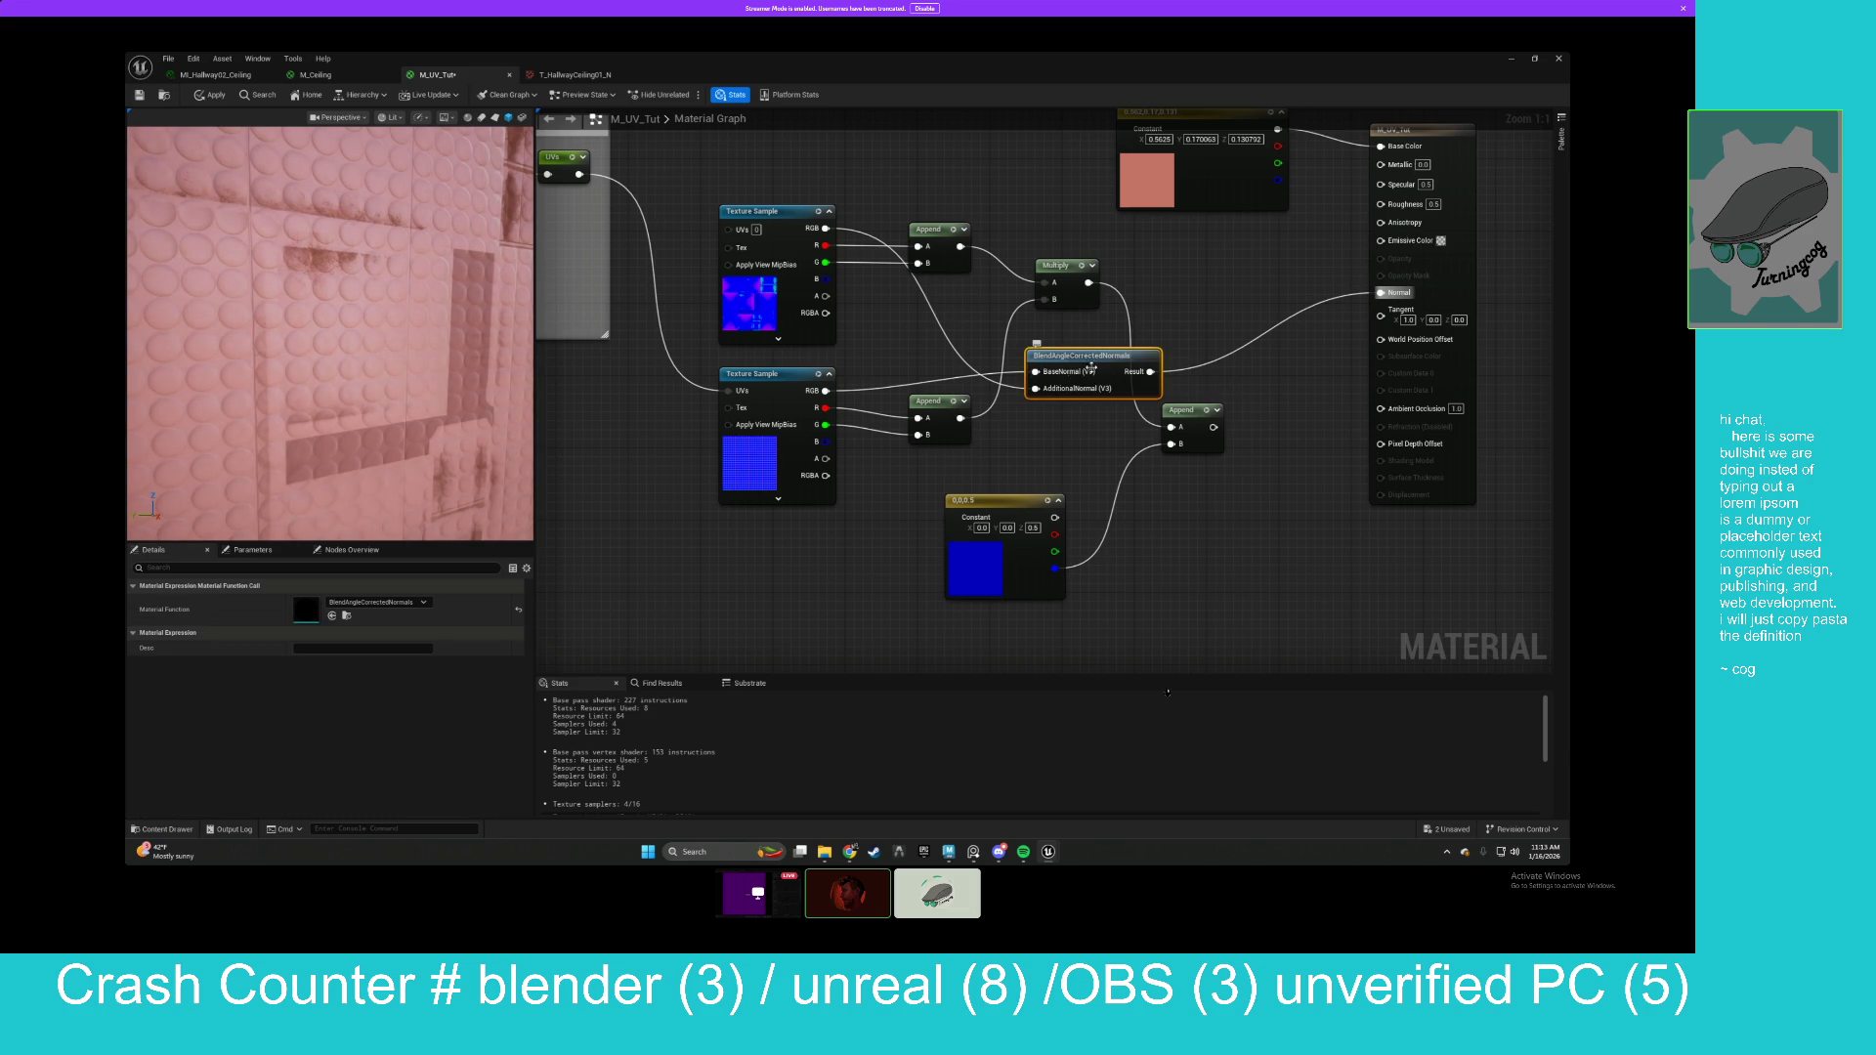
pyautogui.doubleClick(1092, 368)
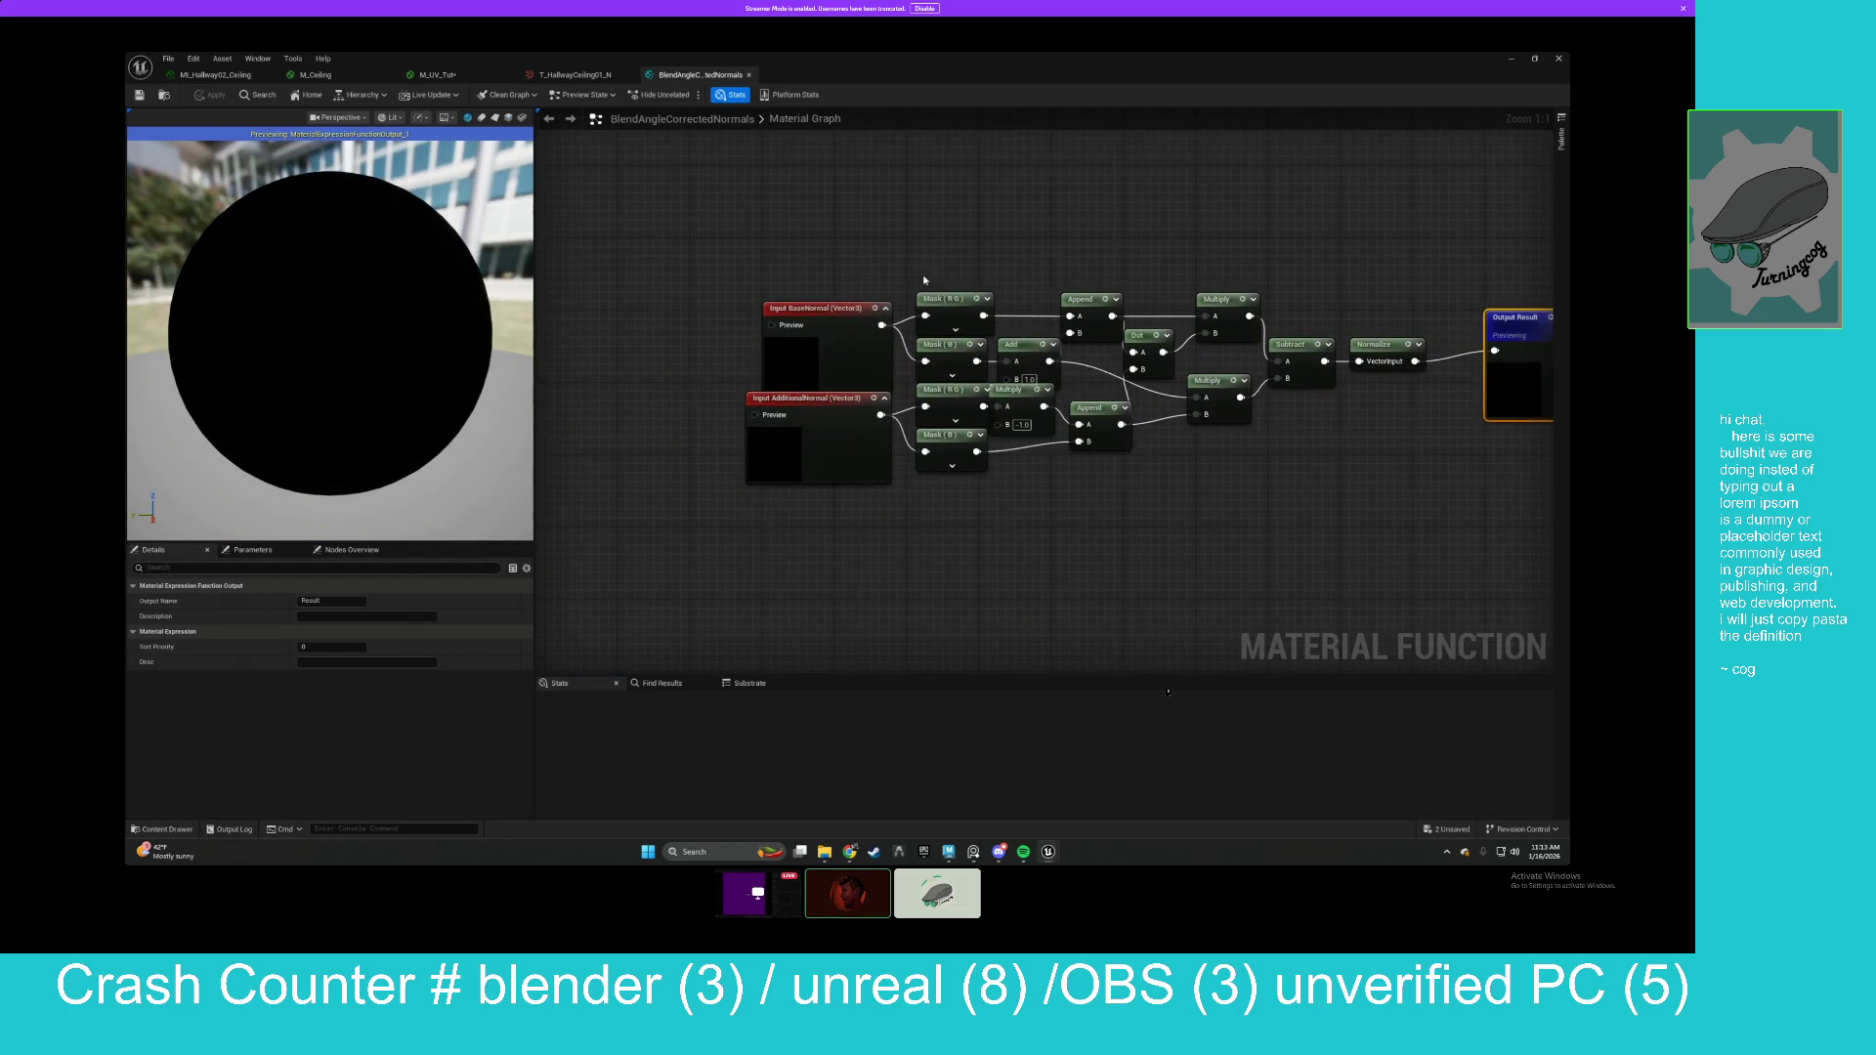
# Spread out the function's input, Mask, Multiply, Append, Dot and Normalize nodes for readability.
pyautogui.moveTo(833, 312); pyautogui.dragTo(796, 294)
pyautogui.moveTo(815, 416); pyautogui.dragTo(778, 443)
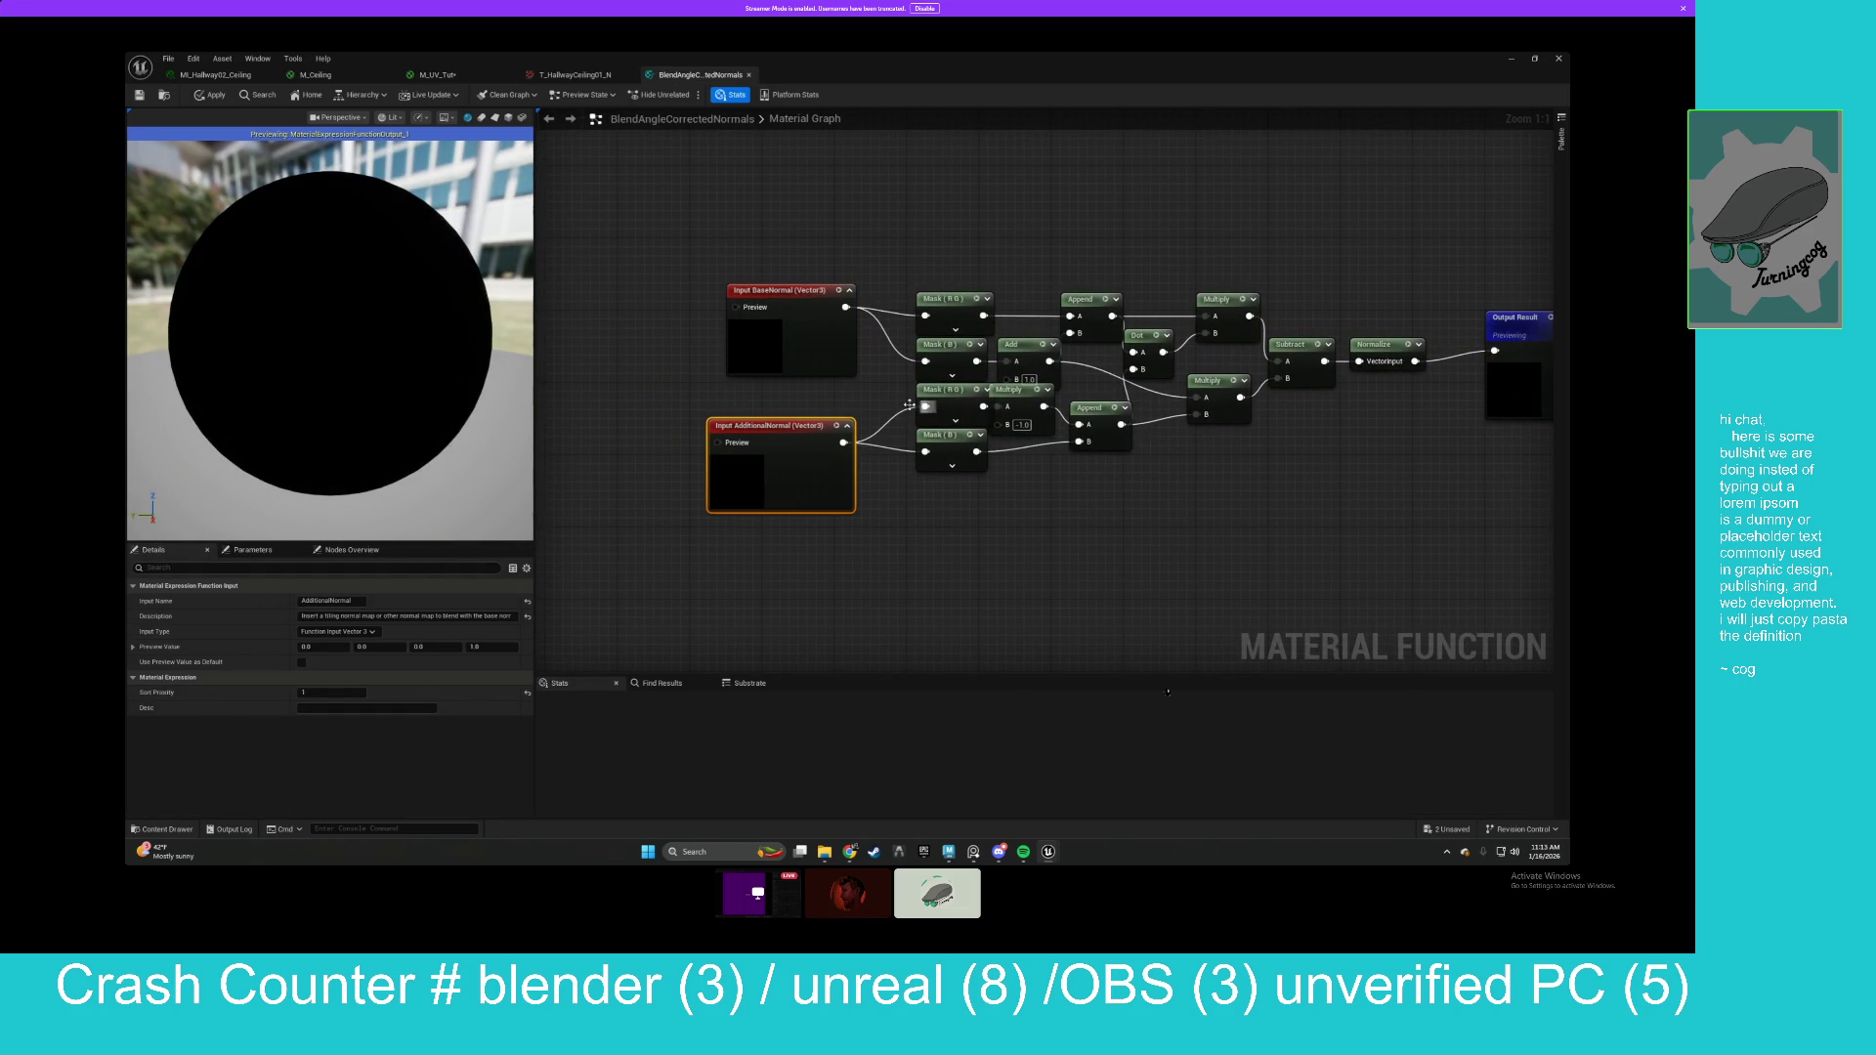
pyautogui.moveTo(894, 379); pyautogui.dragTo(1058, 474)
pyautogui.moveTo(1016, 410); pyautogui.dragTo(1016, 465)
pyautogui.click(1066, 464)
pyautogui.moveTo(1106, 425); pyautogui.dragTo(1169, 534)
pyautogui.moveTo(1187, 283); pyautogui.dragTo(1343, 430)
pyautogui.moveTo(1290, 343)
pyautogui.mouseDown()
pyautogui.moveTo(1334, 389)
pyautogui.moveTo(1429, 389)
pyautogui.mouseUp()
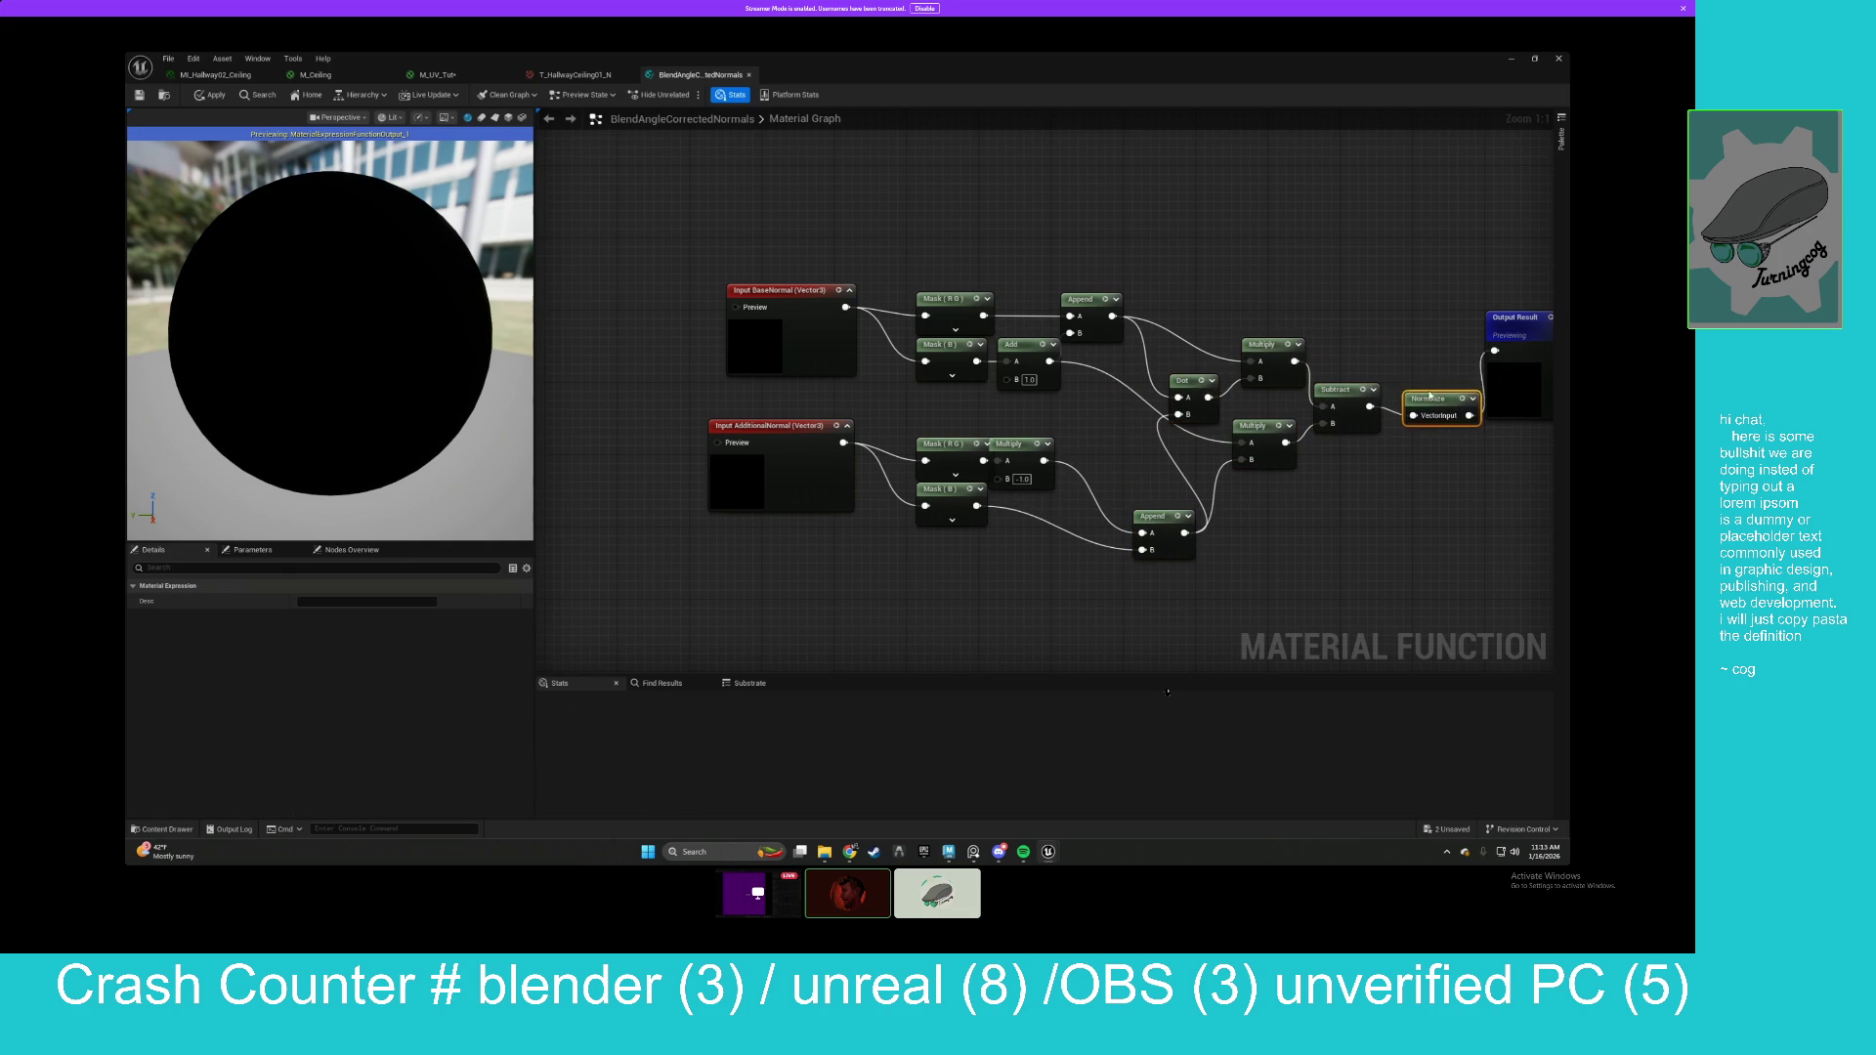
pyautogui.moveTo(1211, 286); pyautogui.dragTo(1270, 323)
pyautogui.moveTo(1093, 219); pyautogui.dragTo(1276, 230)
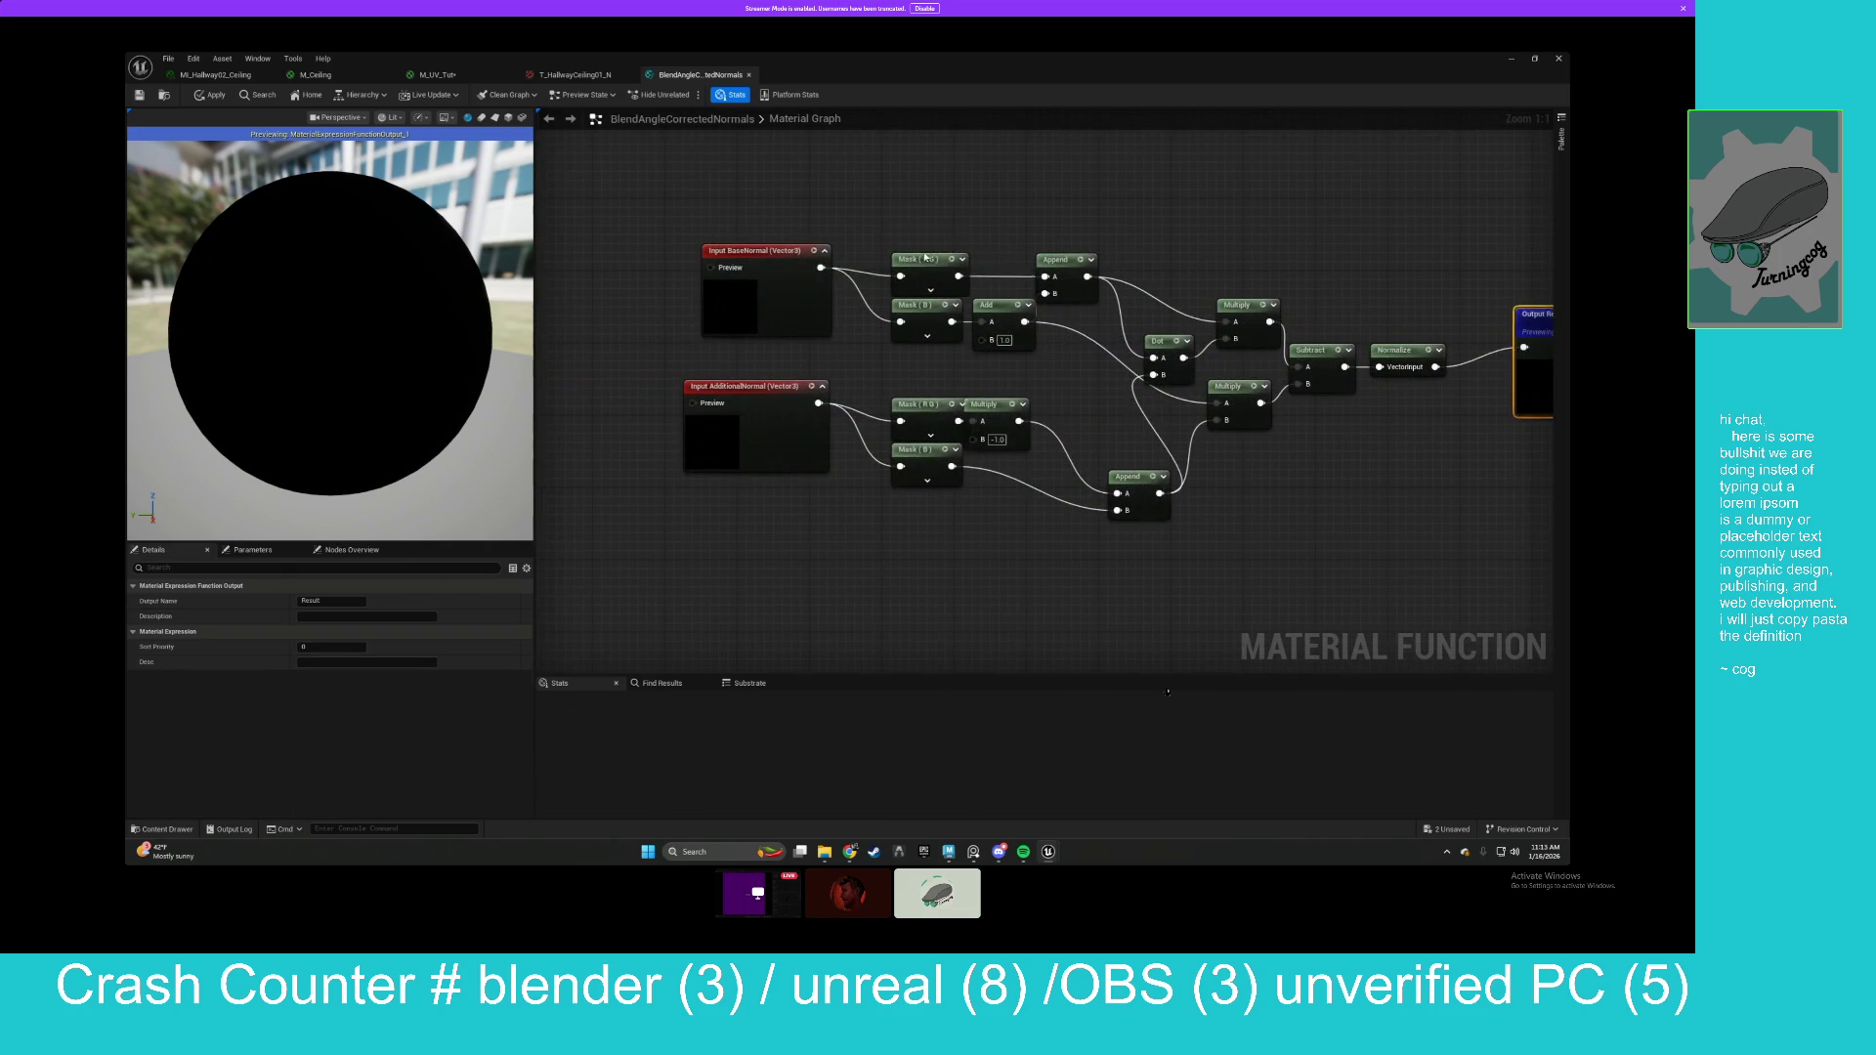
# Inspect the Mask and Multiply nodes, fine-tune their positions, and close the function graph.
pyautogui.click(913, 232)
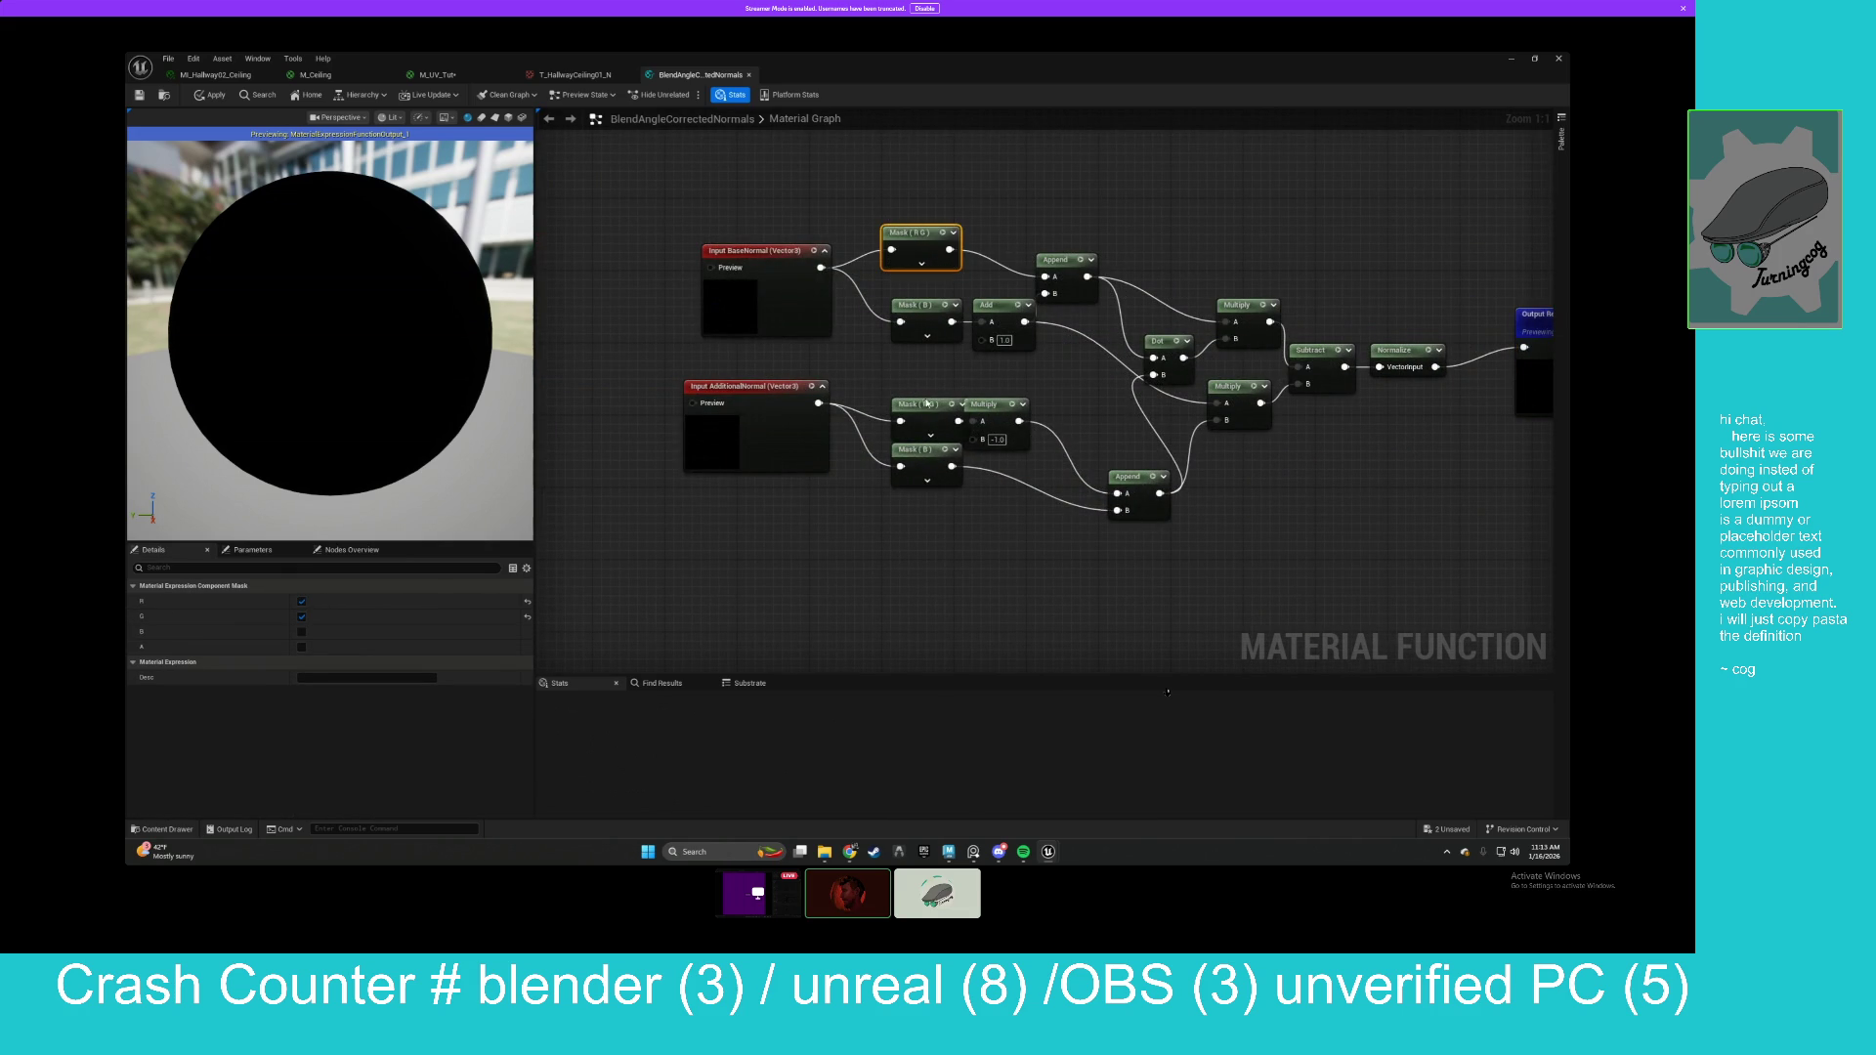
pyautogui.moveTo(927, 399); pyautogui.dragTo(922, 381)
pyautogui.moveTo(918, 449); pyautogui.dragTo(911, 476)
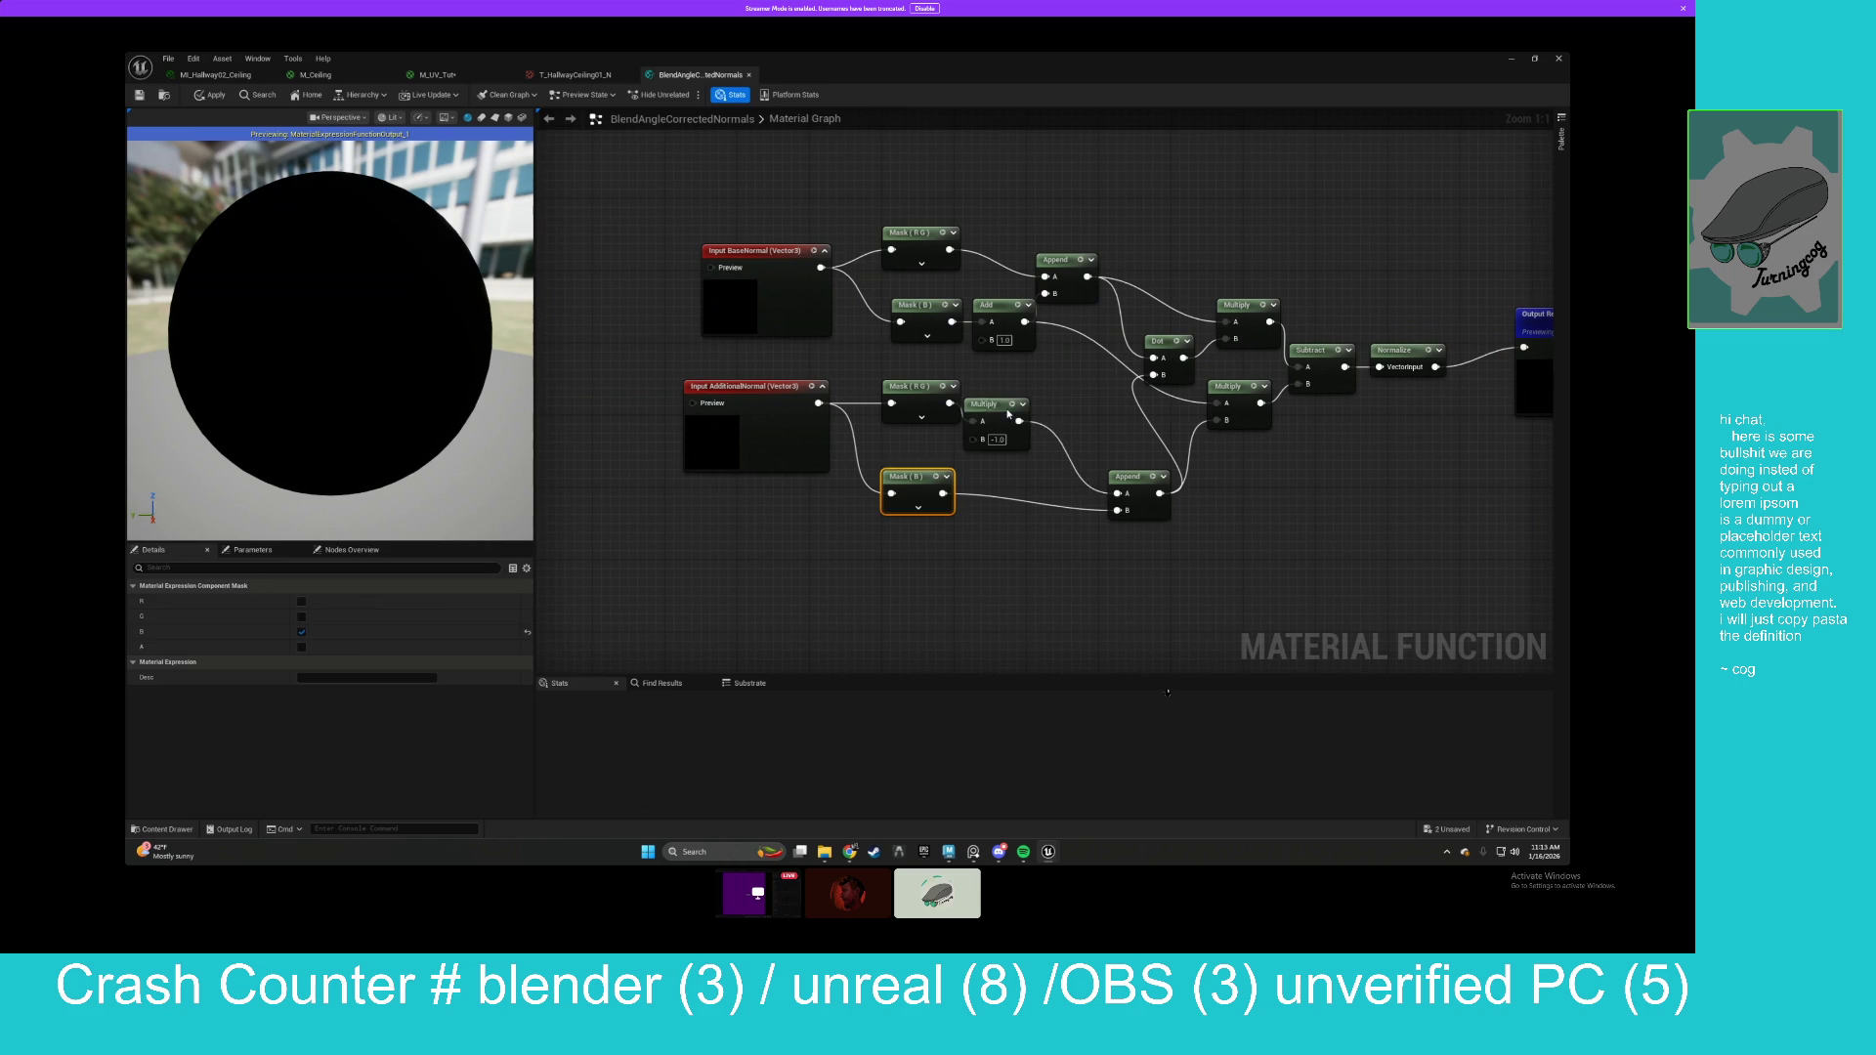
pyautogui.moveTo(995, 415); pyautogui.dragTo(1013, 416)
pyautogui.click(914, 387)
pyautogui.click(1004, 405)
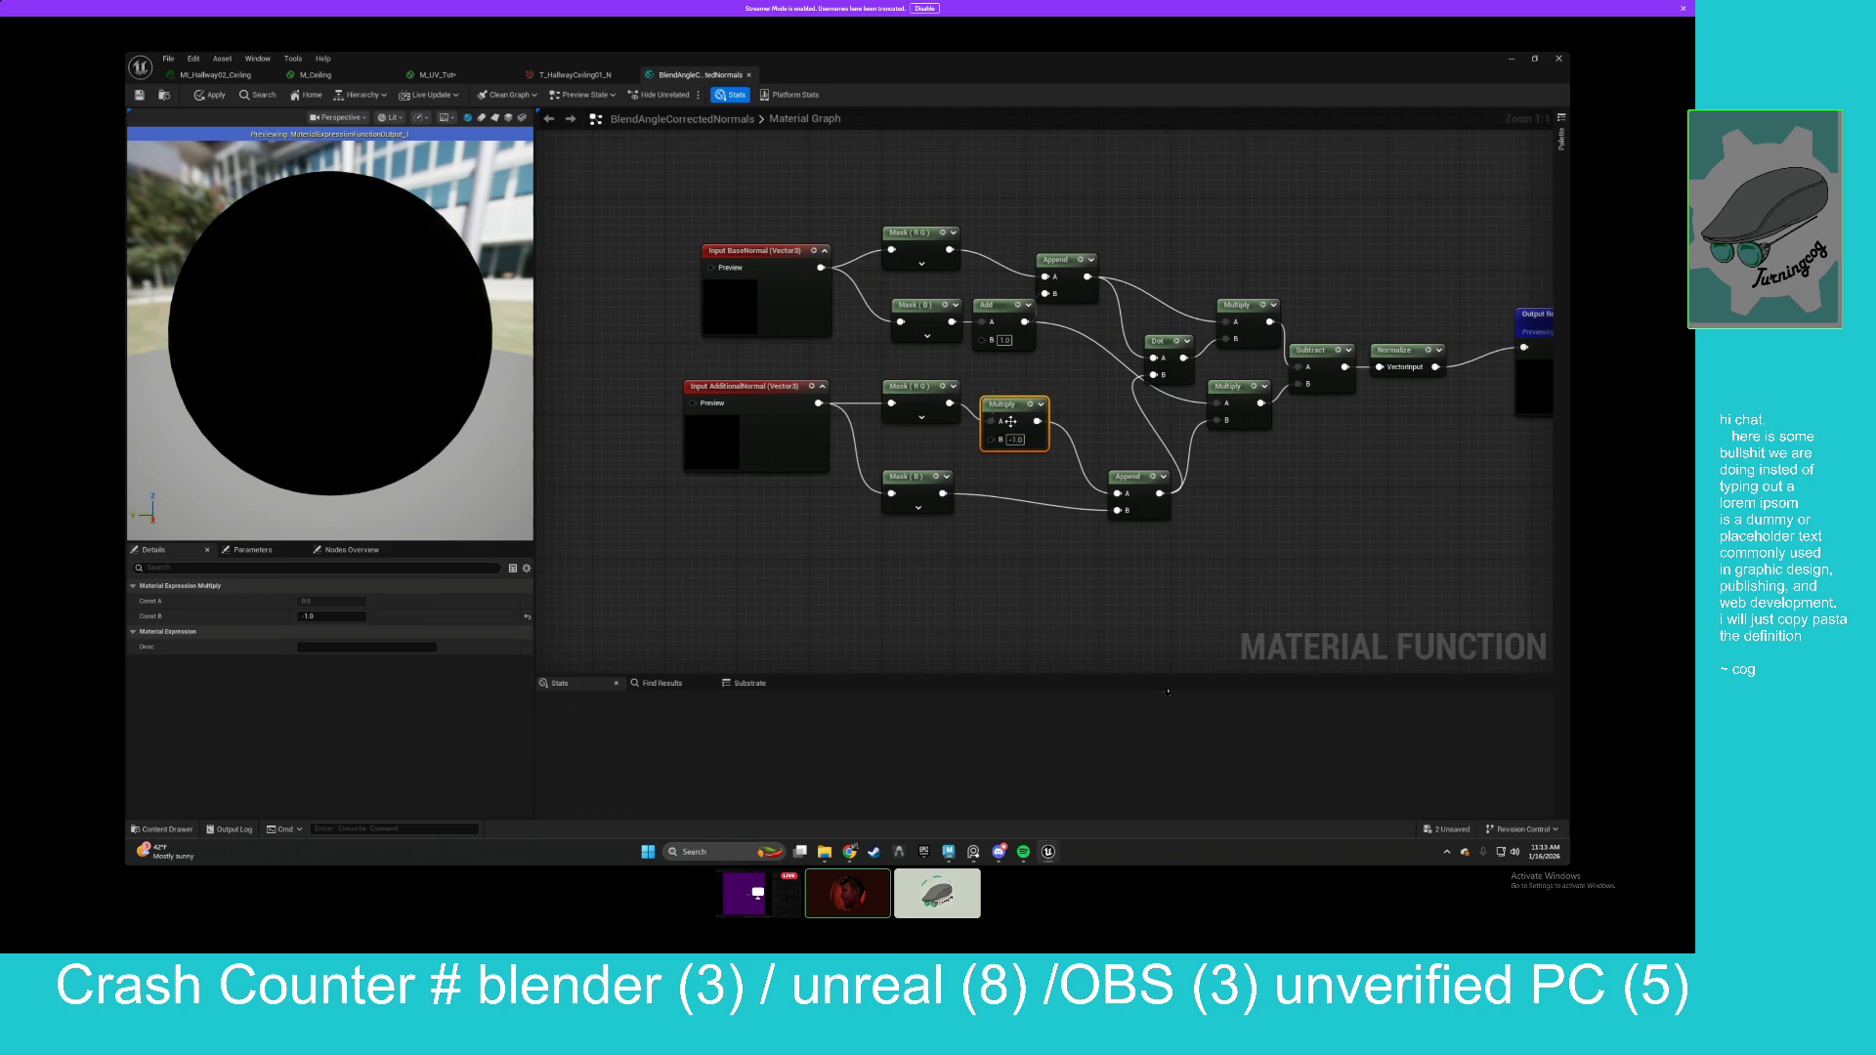
pyautogui.click(1064, 260)
pyautogui.moveTo(1064, 261); pyautogui.dragTo(1073, 223)
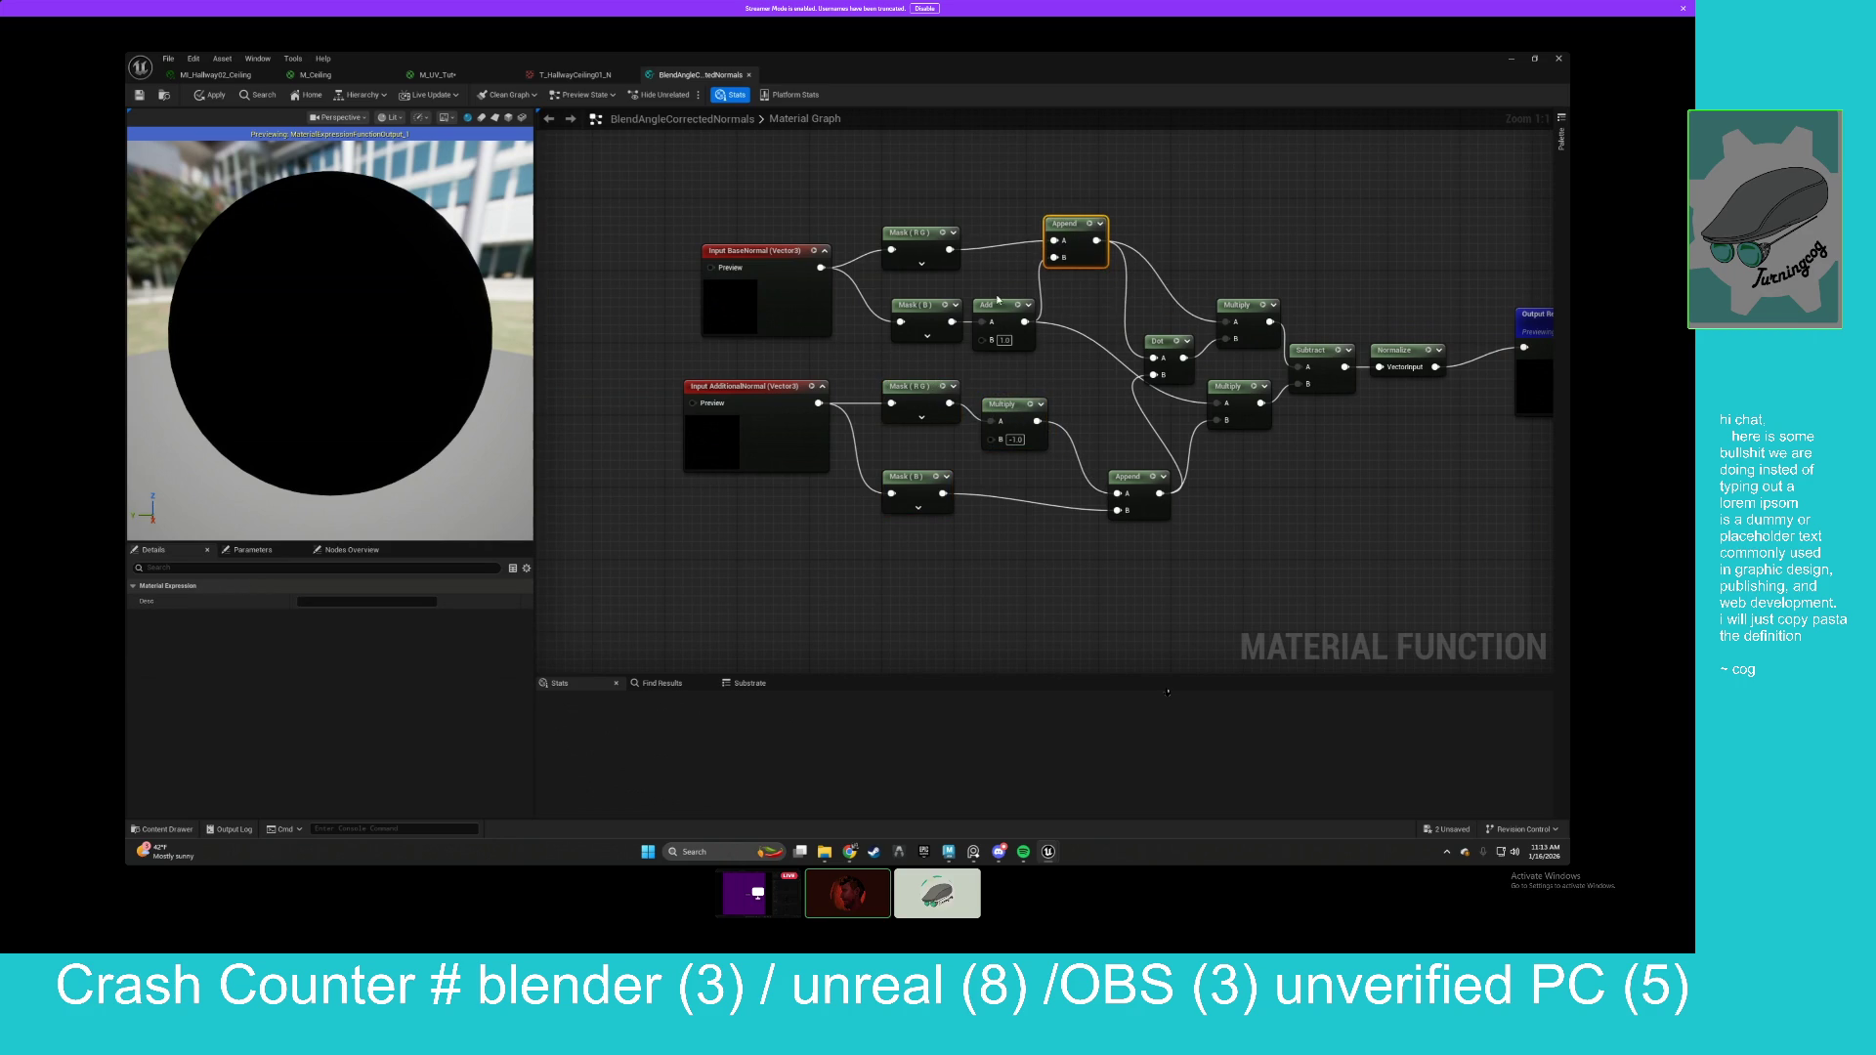
pyautogui.moveTo(999, 299); pyautogui.dragTo(1019, 300)
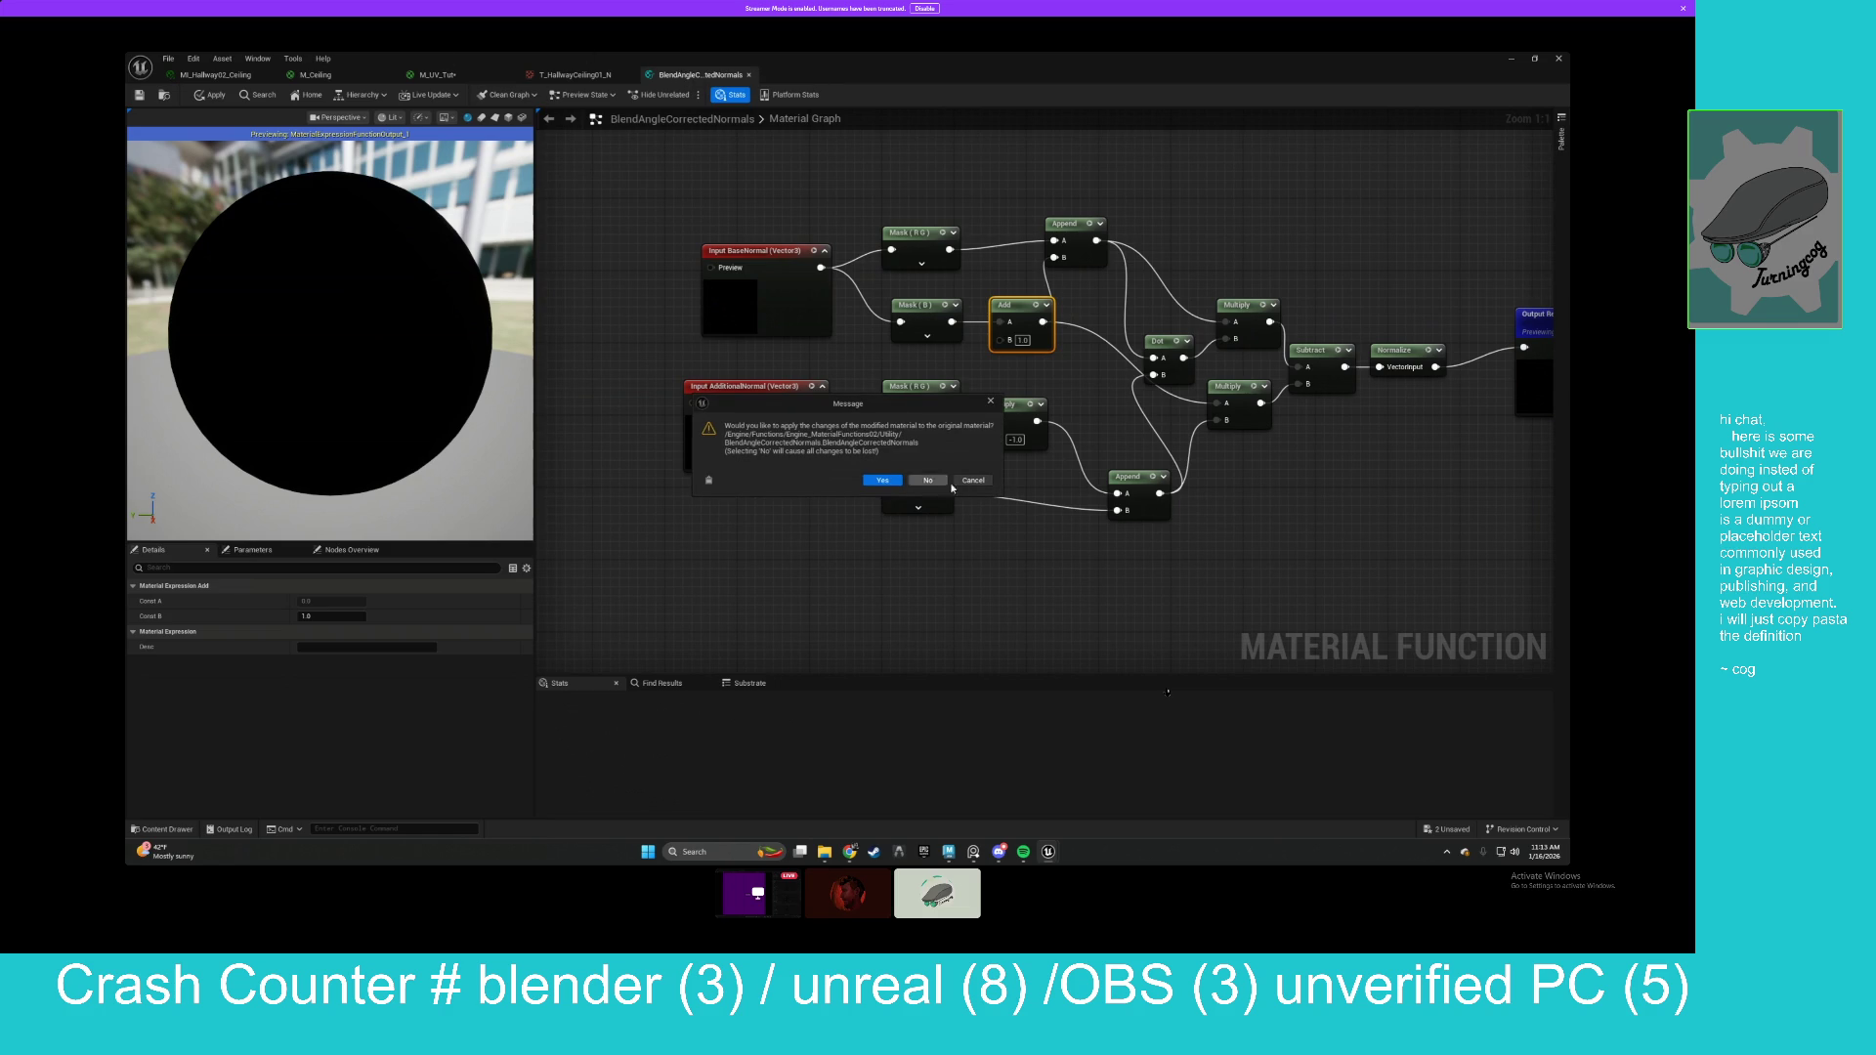
pyautogui.click(930, 481)
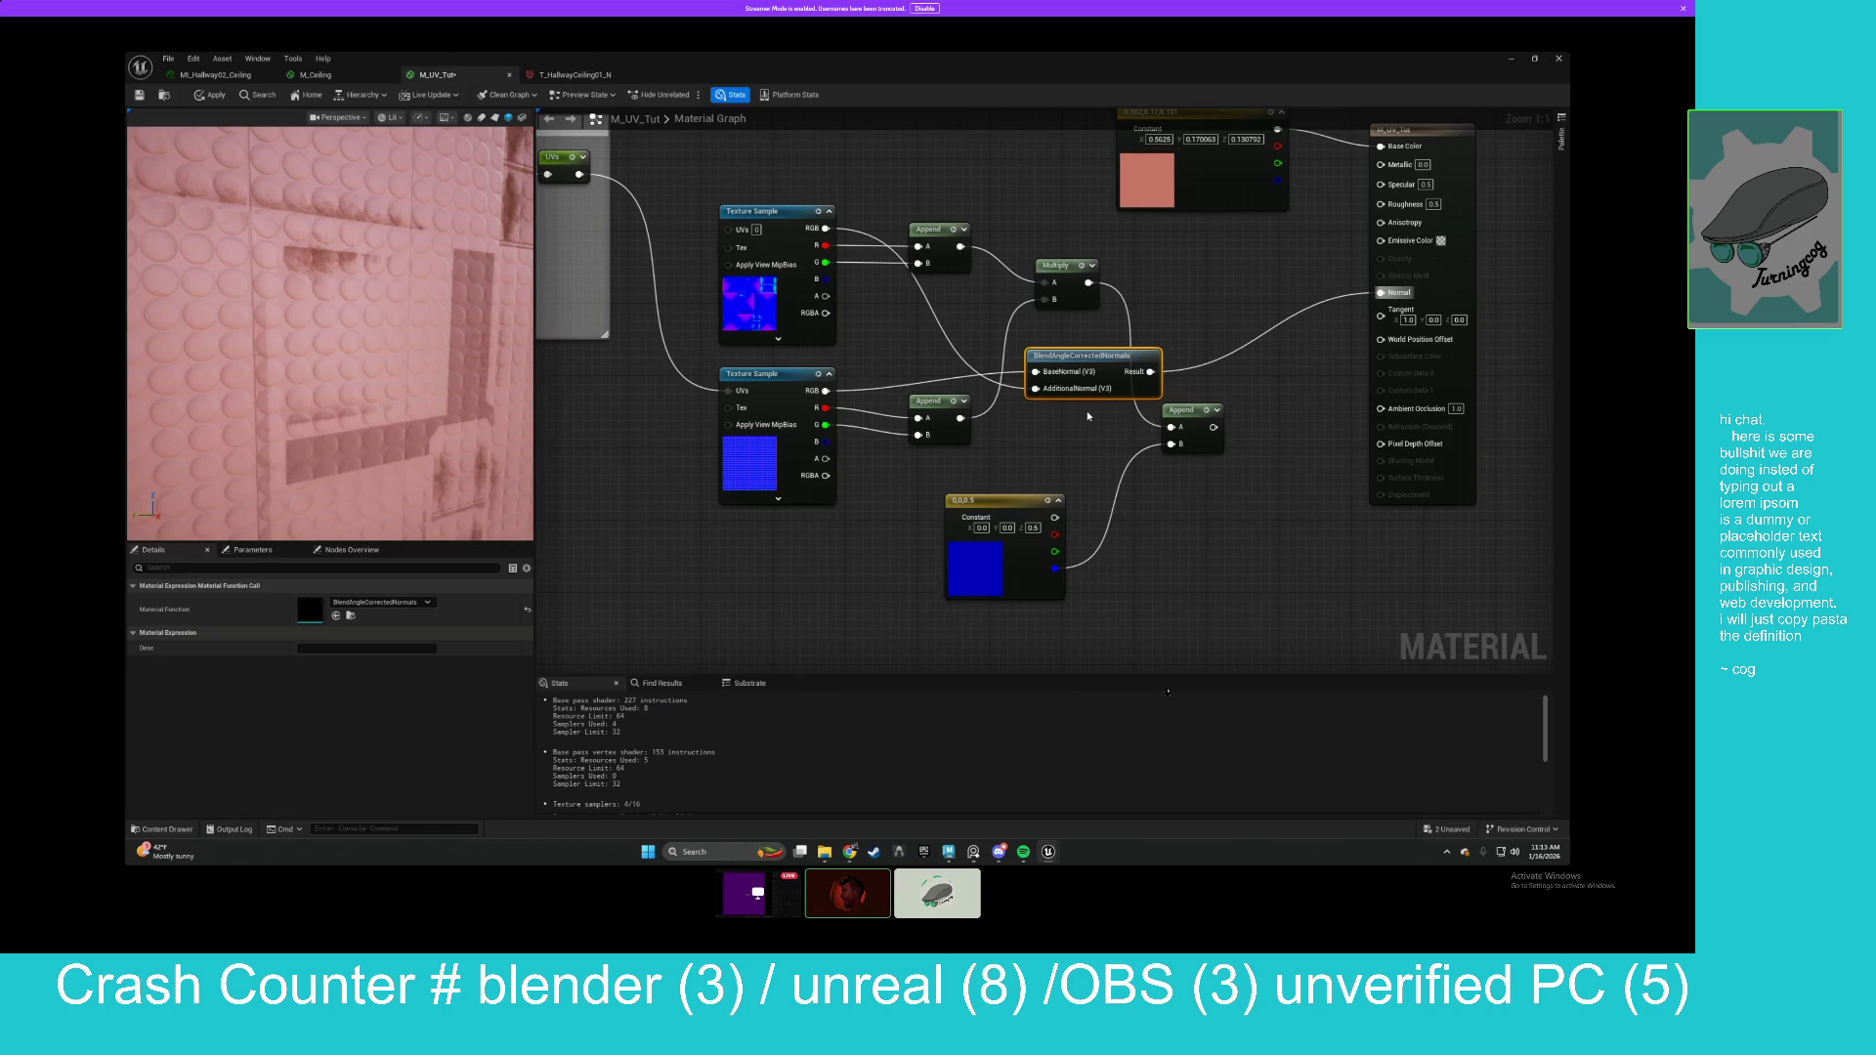
# Reposition the BlendAngleCorrectedNormals node and the Multiply node in M_UV_Tut.
pyautogui.moveTo(1059, 358); pyautogui.dragTo(1034, 357)
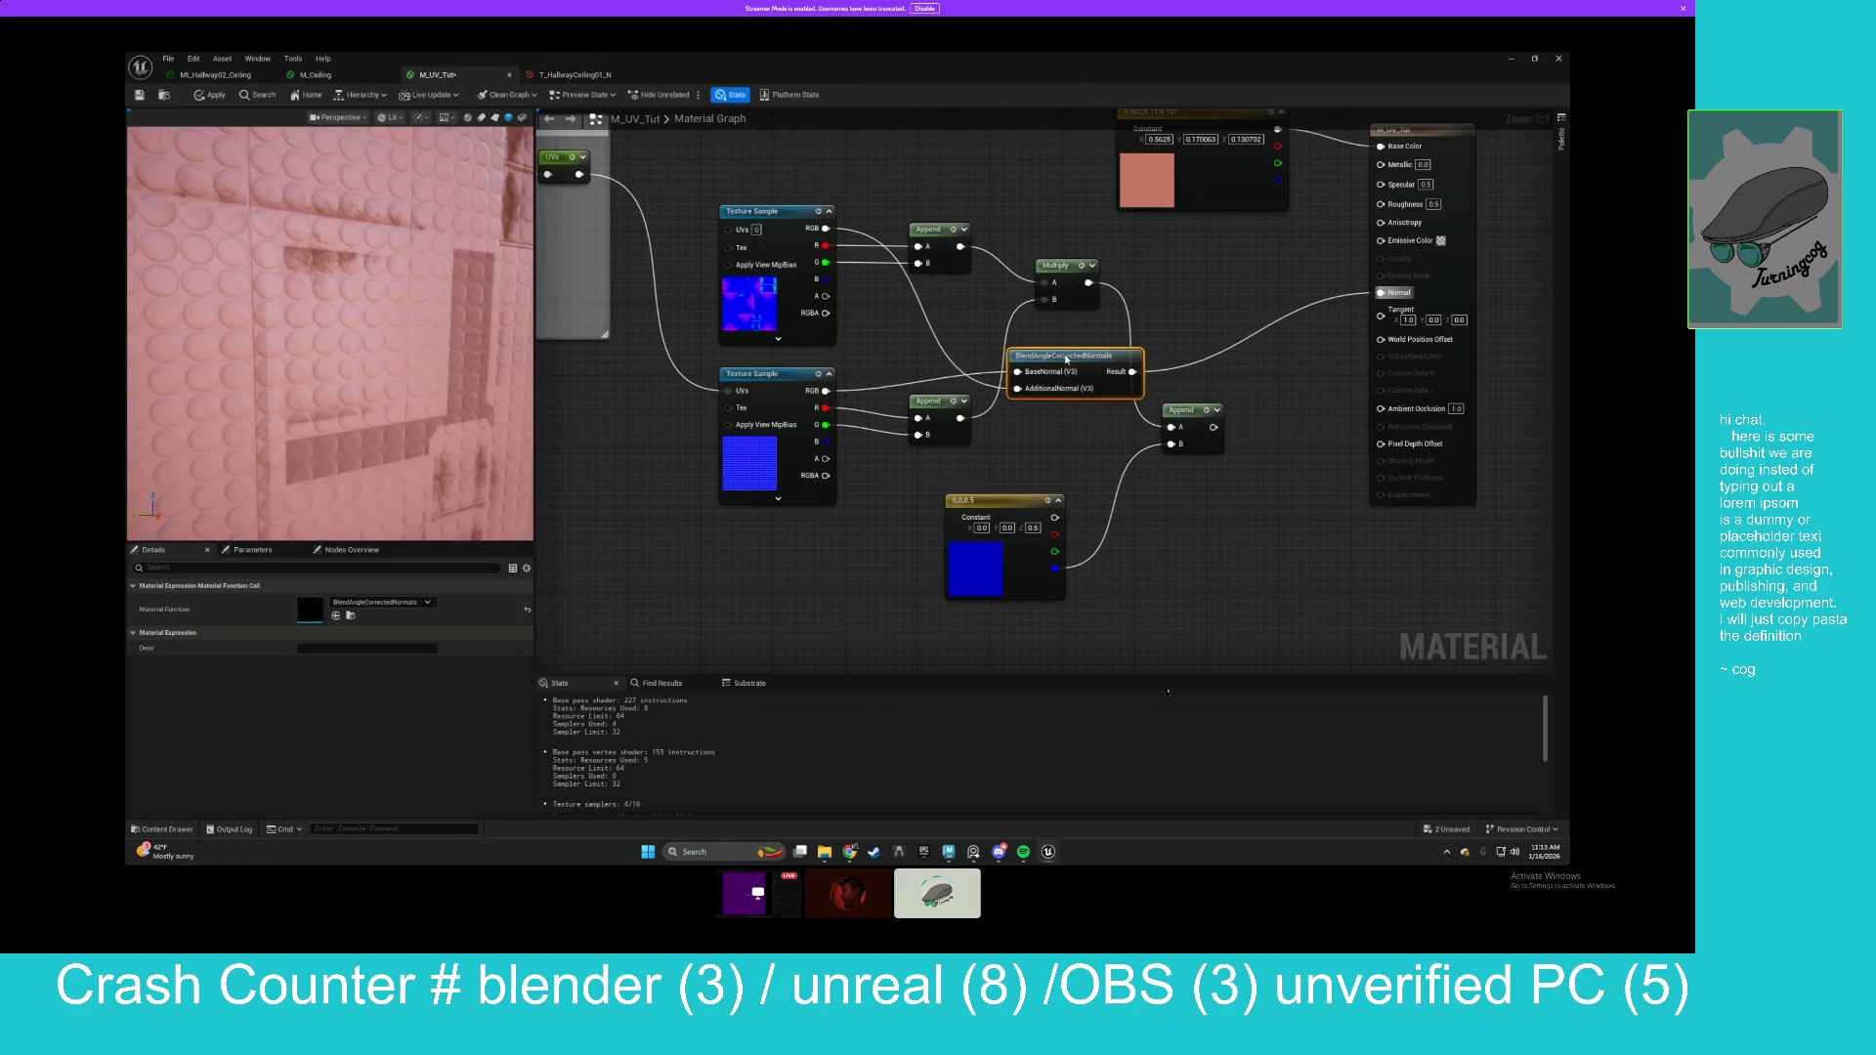
pyautogui.click(1024, 242)
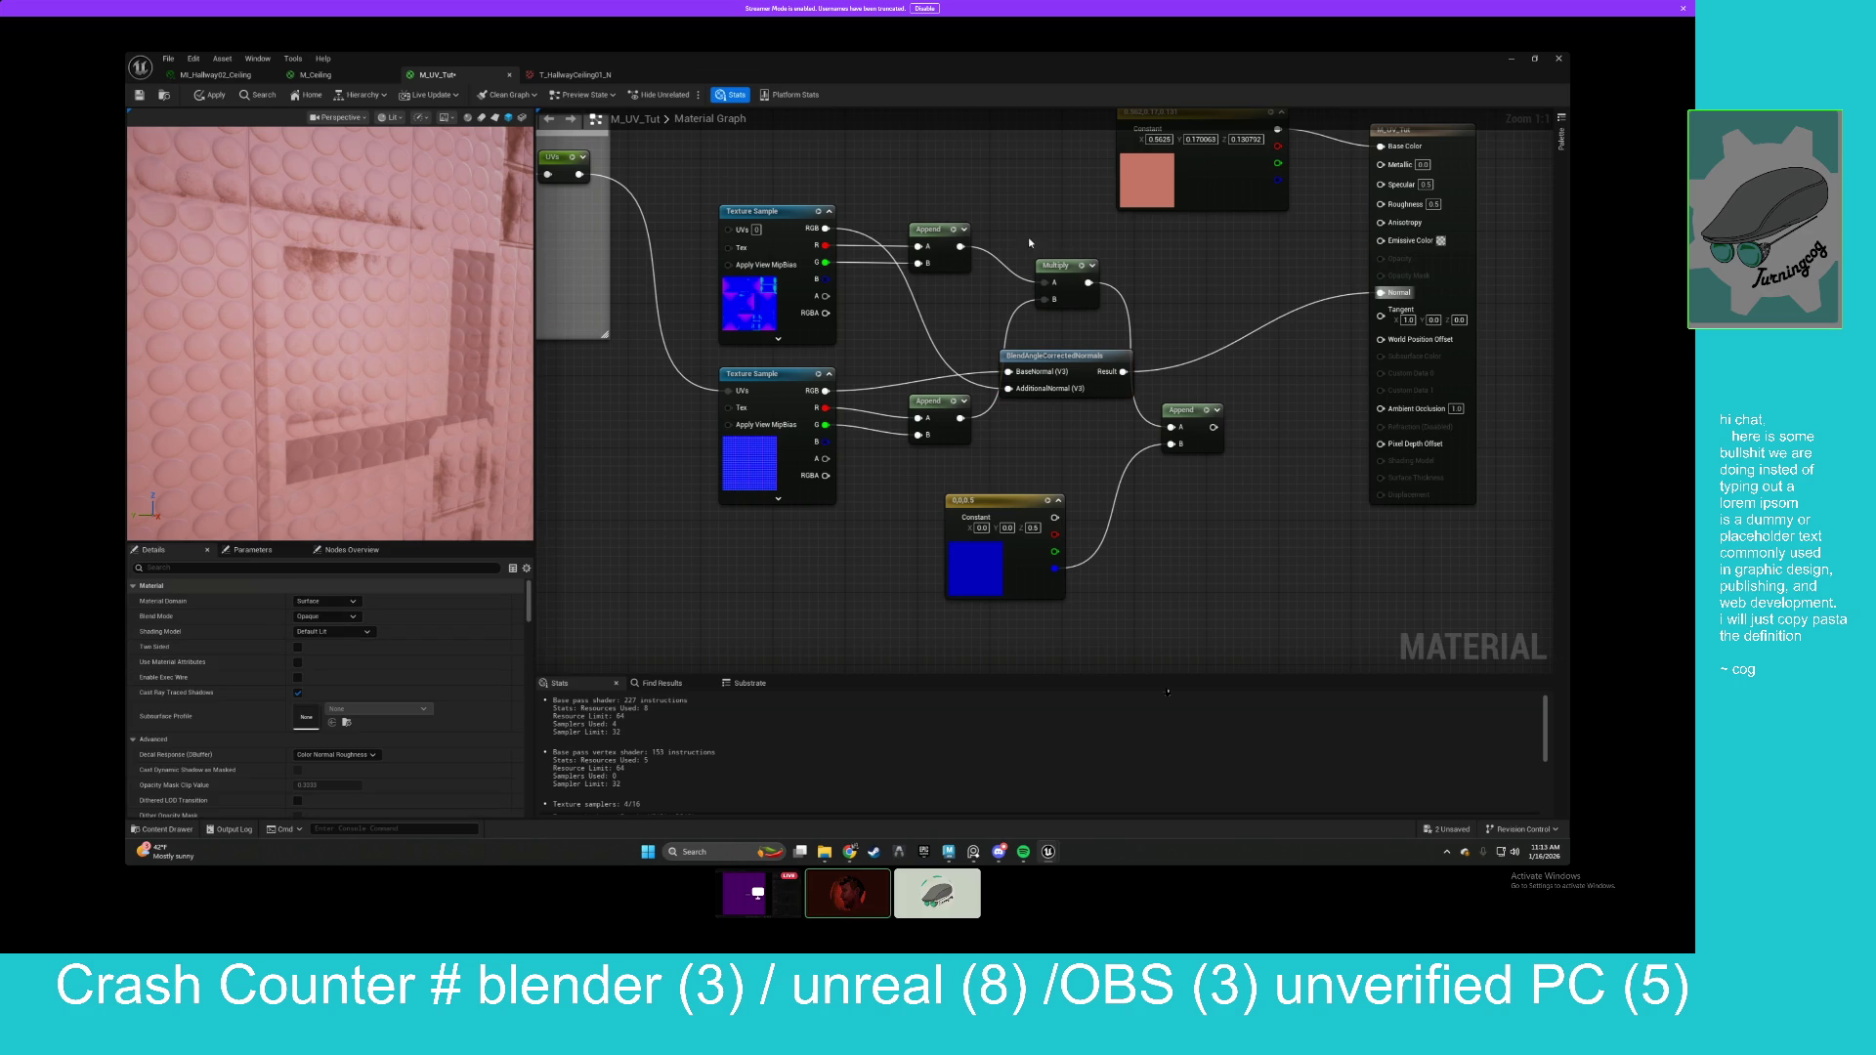
pyautogui.moveTo(1039, 262); pyautogui.dragTo(1029, 262)
pyautogui.click(1001, 230)
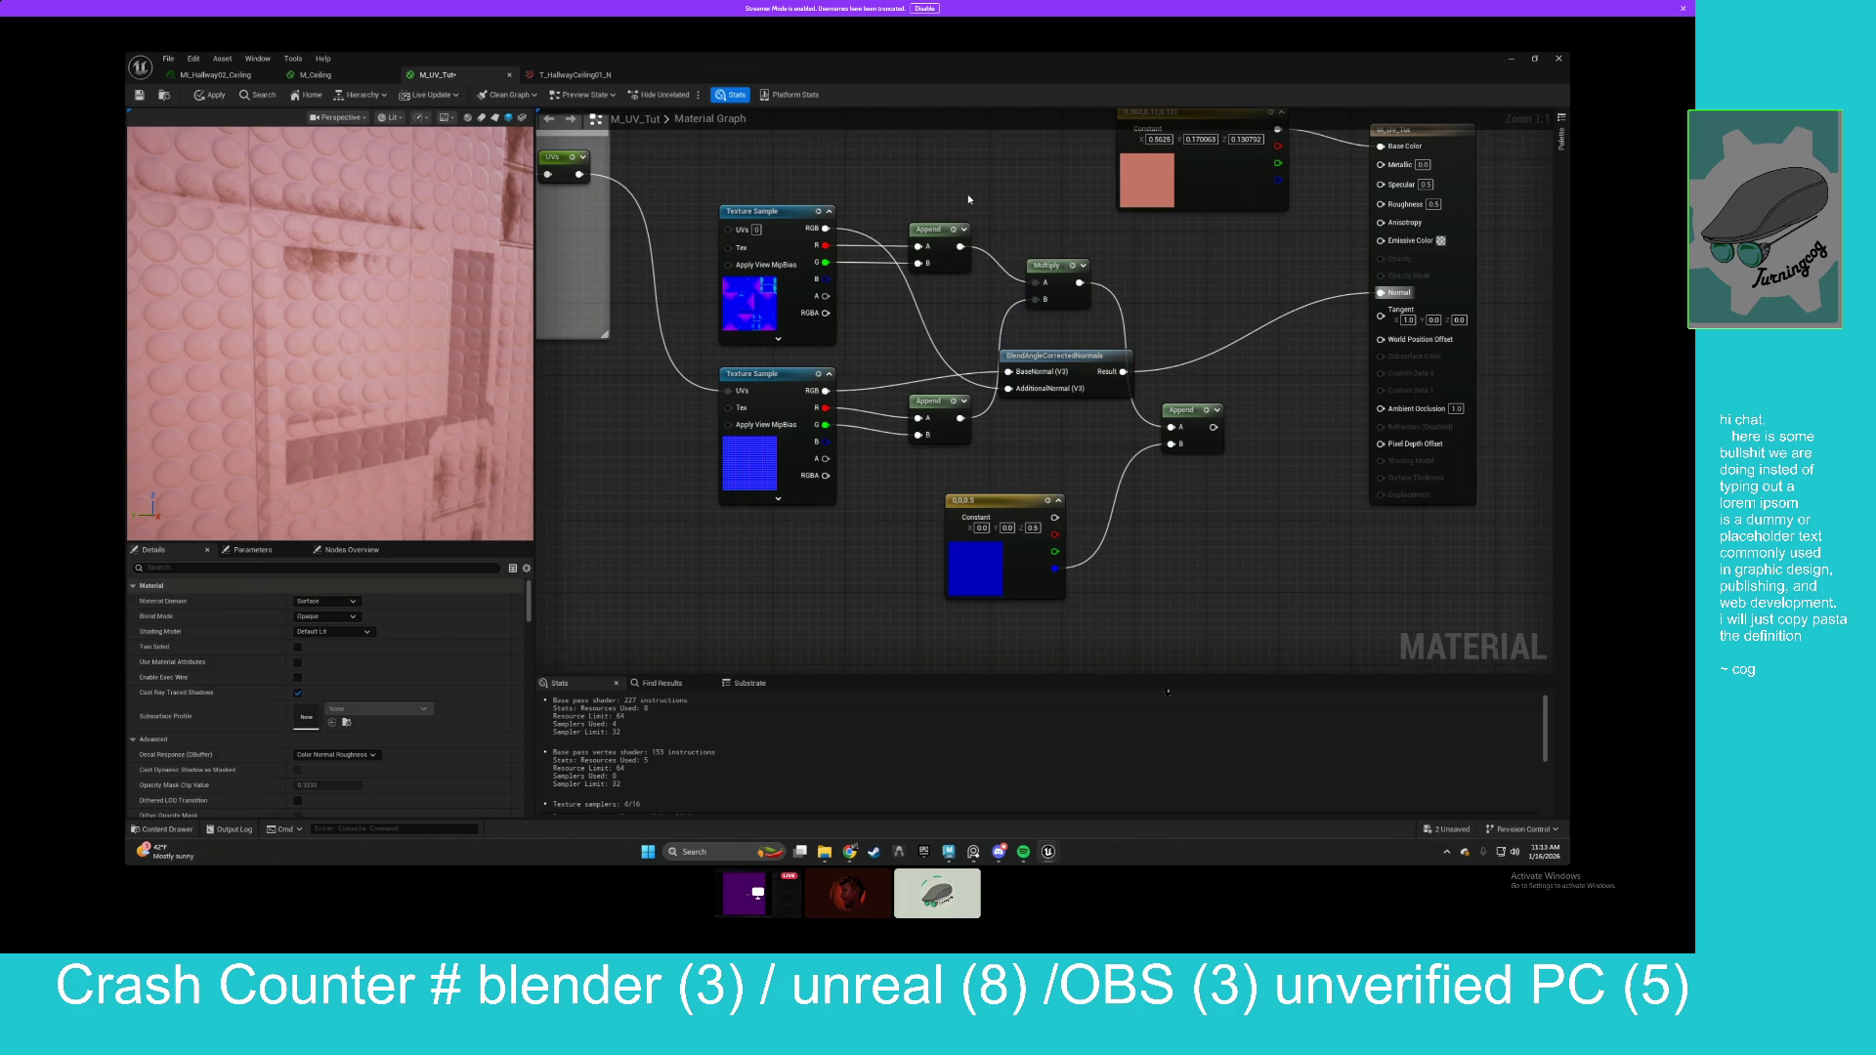
pyautogui.click(1073, 391)
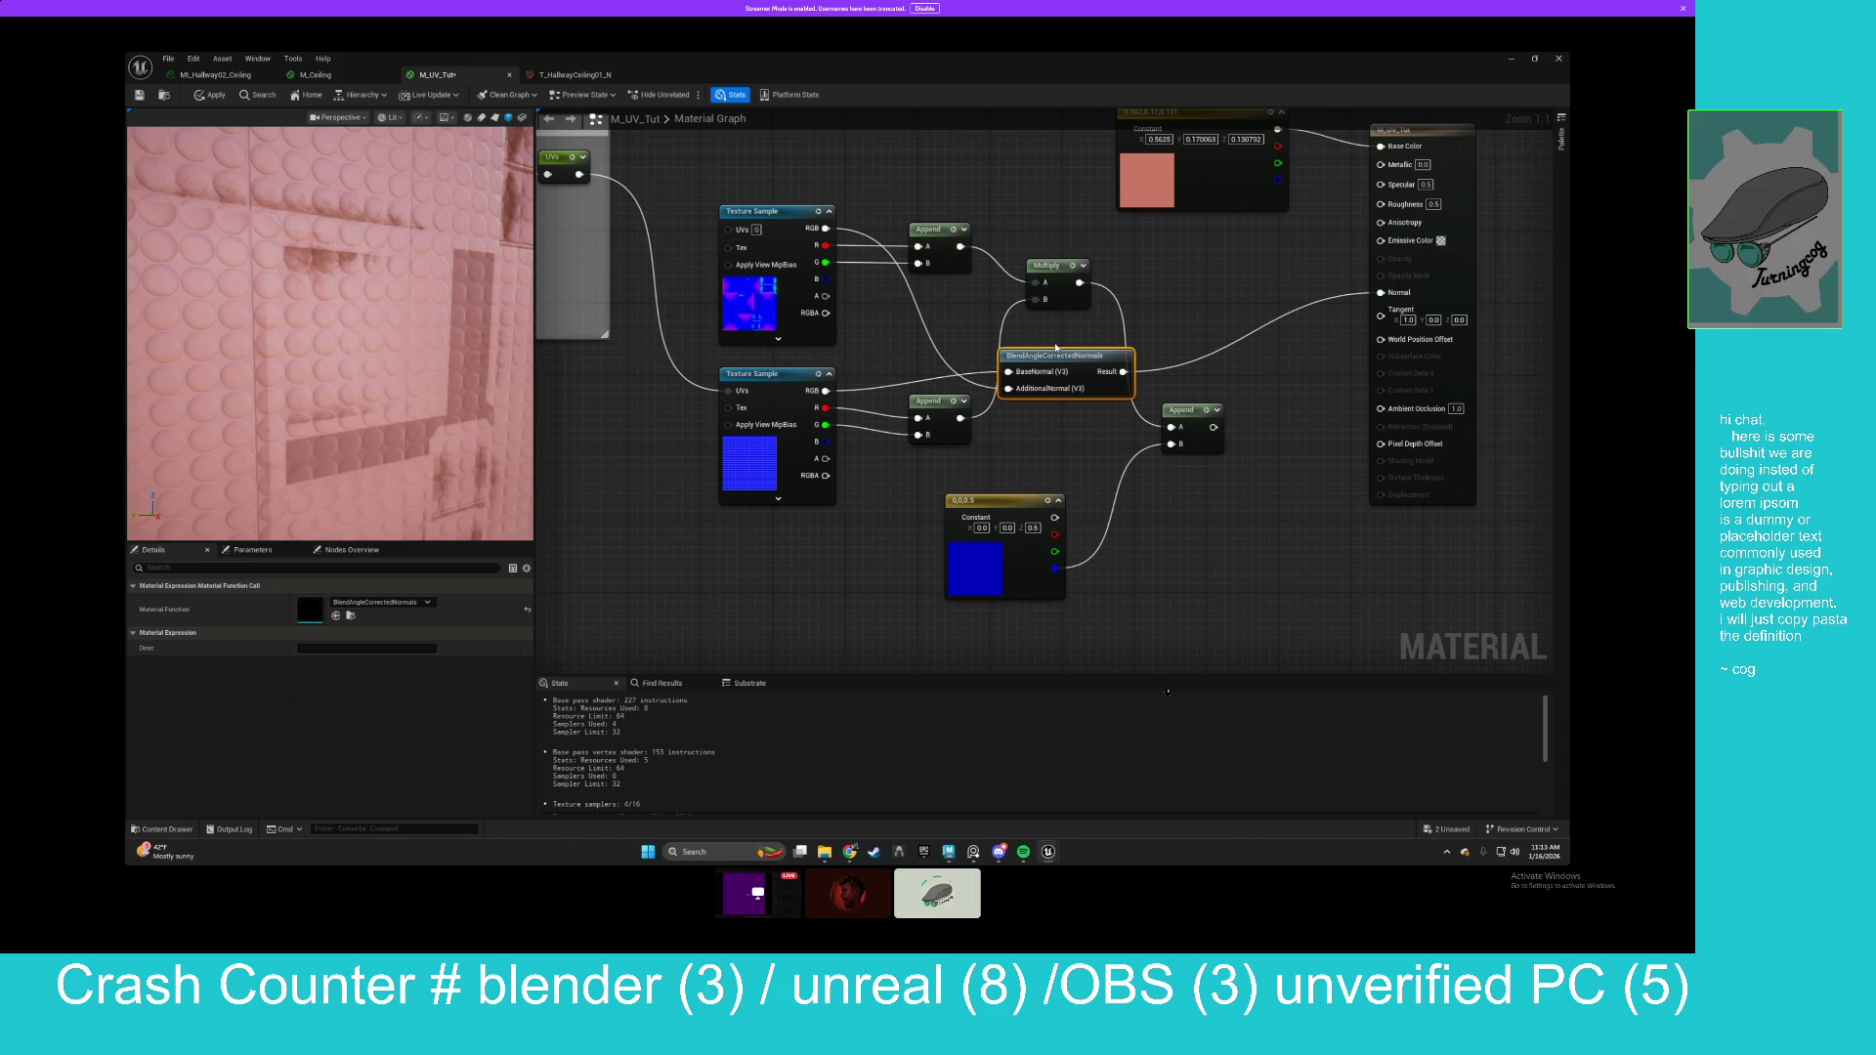
pyautogui.moveTo(1046, 362); pyautogui.dragTo(1057, 343)
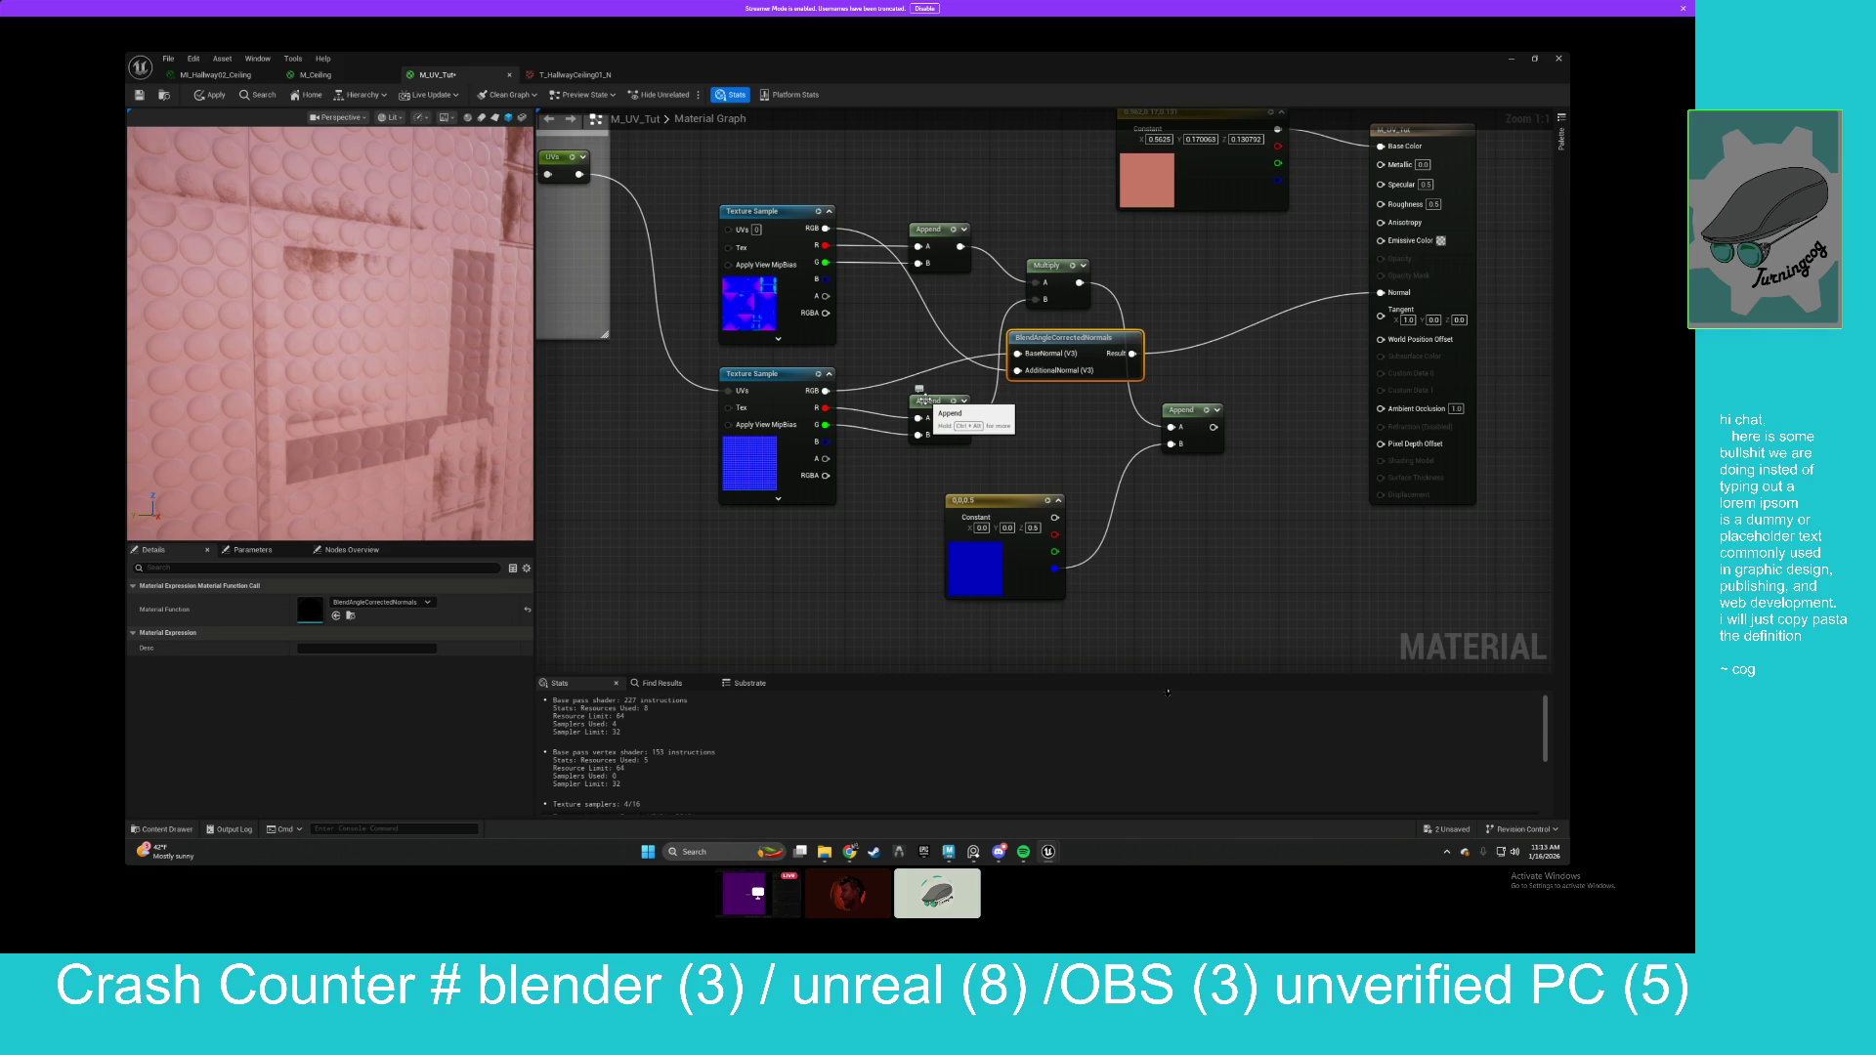
# Delete the leftover Append, Multiply and Constant nodes.
pyautogui.moveTo(930, 203); pyautogui.dragTo(1094, 313)
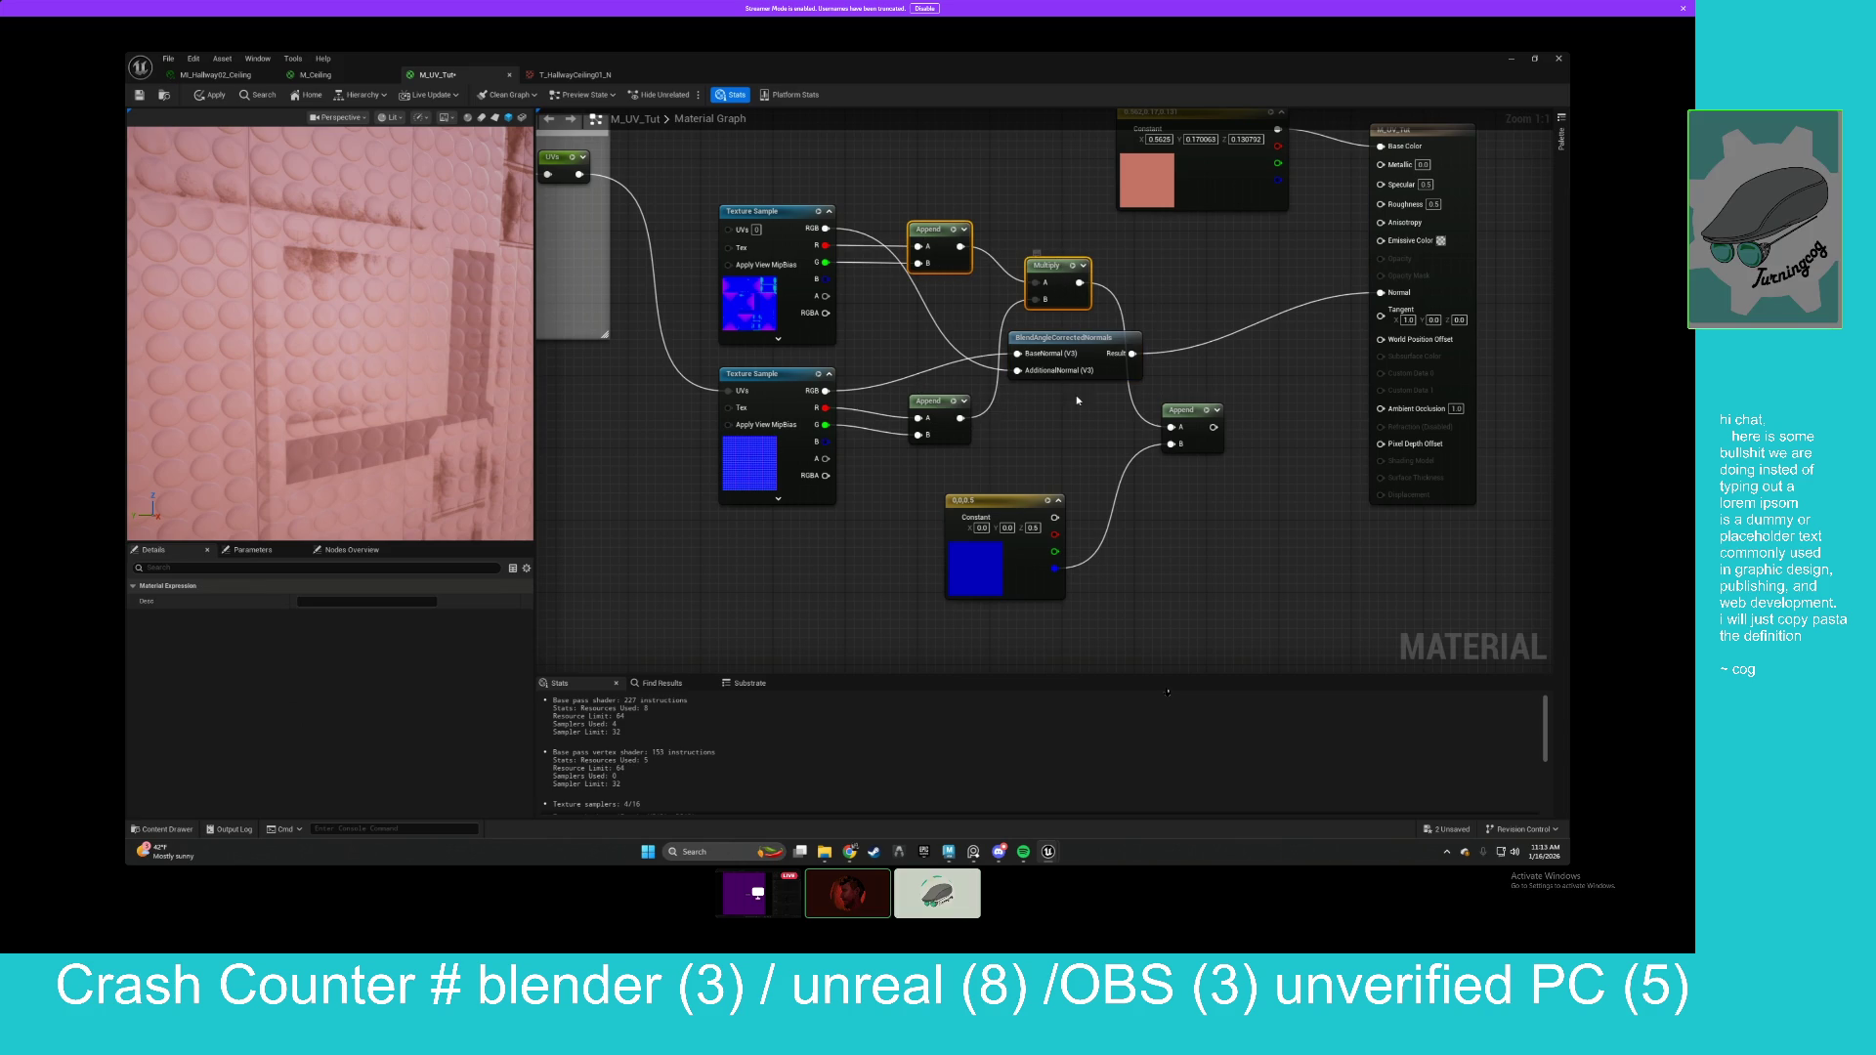
pyautogui.click(1034, 424)
pyautogui.click(933, 402)
pyautogui.press('Delete')
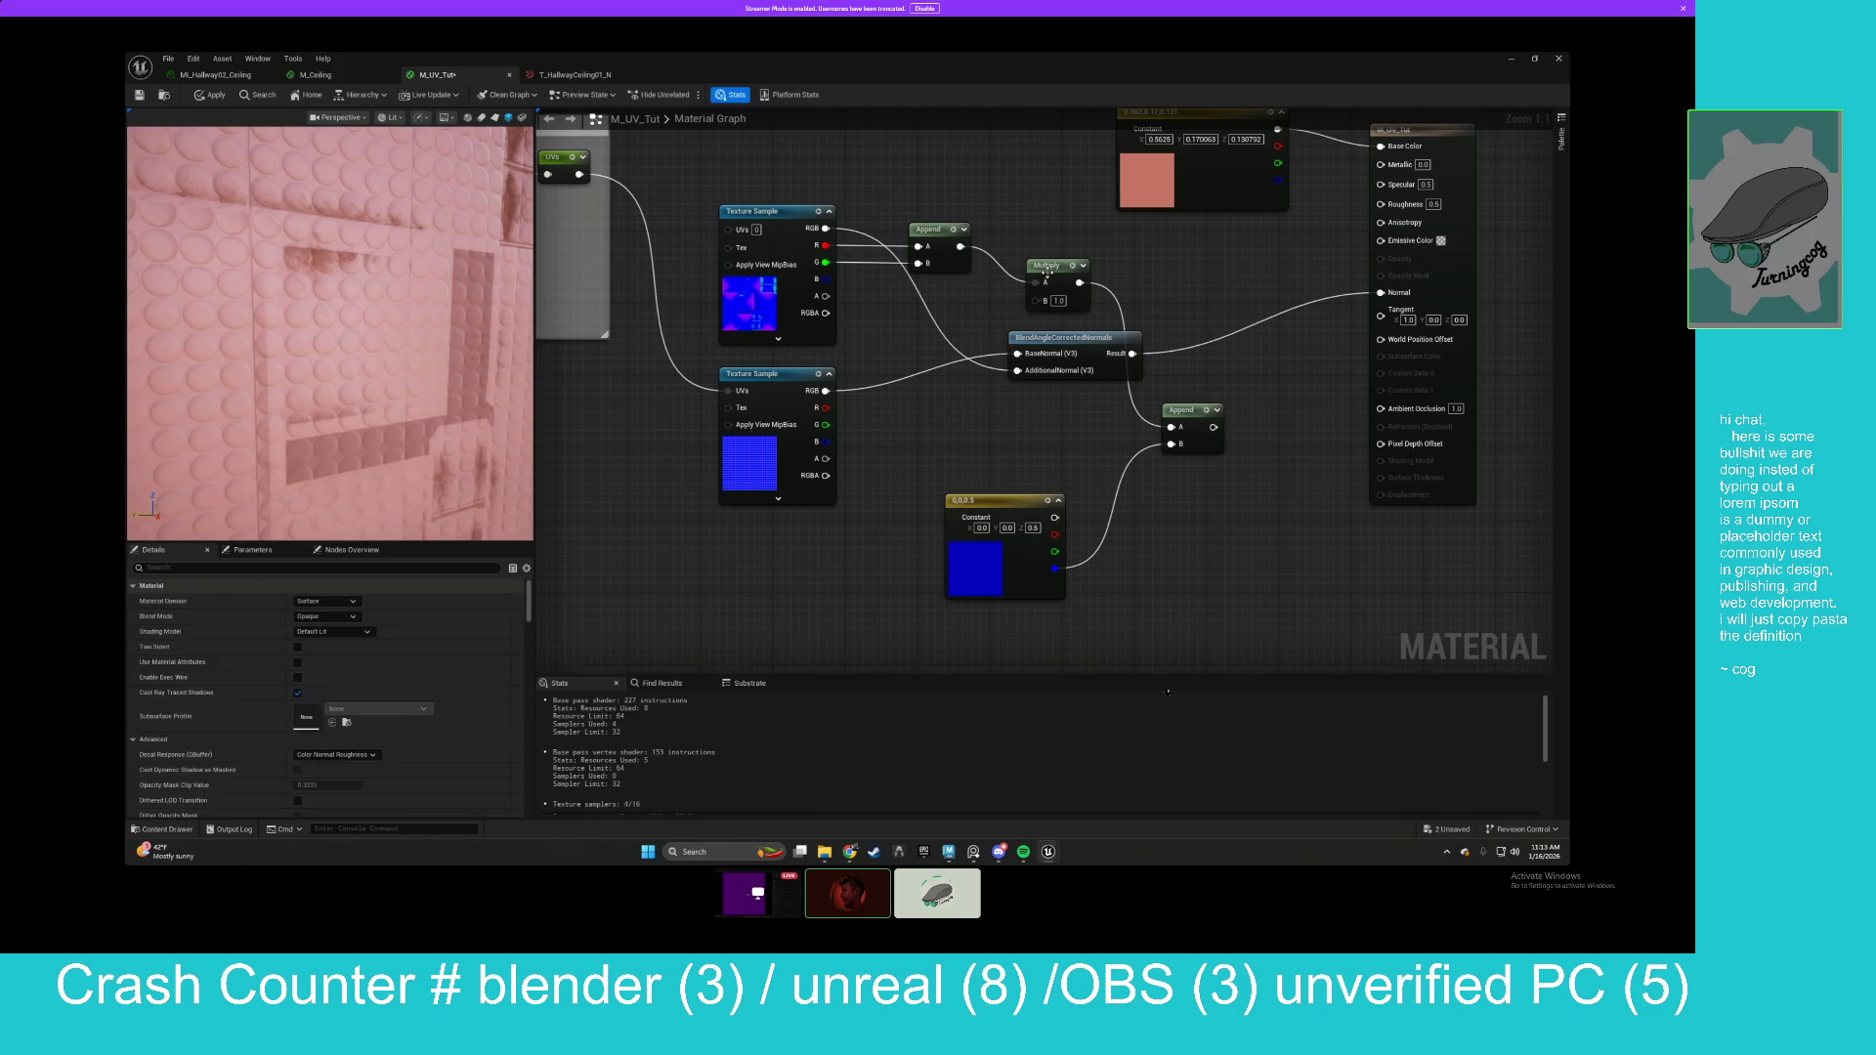
pyautogui.moveTo(932, 195)
pyautogui.mouseDown()
pyautogui.moveTo(1094, 313)
pyautogui.moveTo(1175, 304)
pyautogui.mouseUp()
pyautogui.press('Delete')
# Rearrange the texture samples so the flat-blue one sits on top of the patterned one.
pyautogui.moveTo(752, 211); pyautogui.dragTo(807, 528)
pyautogui.moveTo(752, 374); pyautogui.dragTo(807, 275)
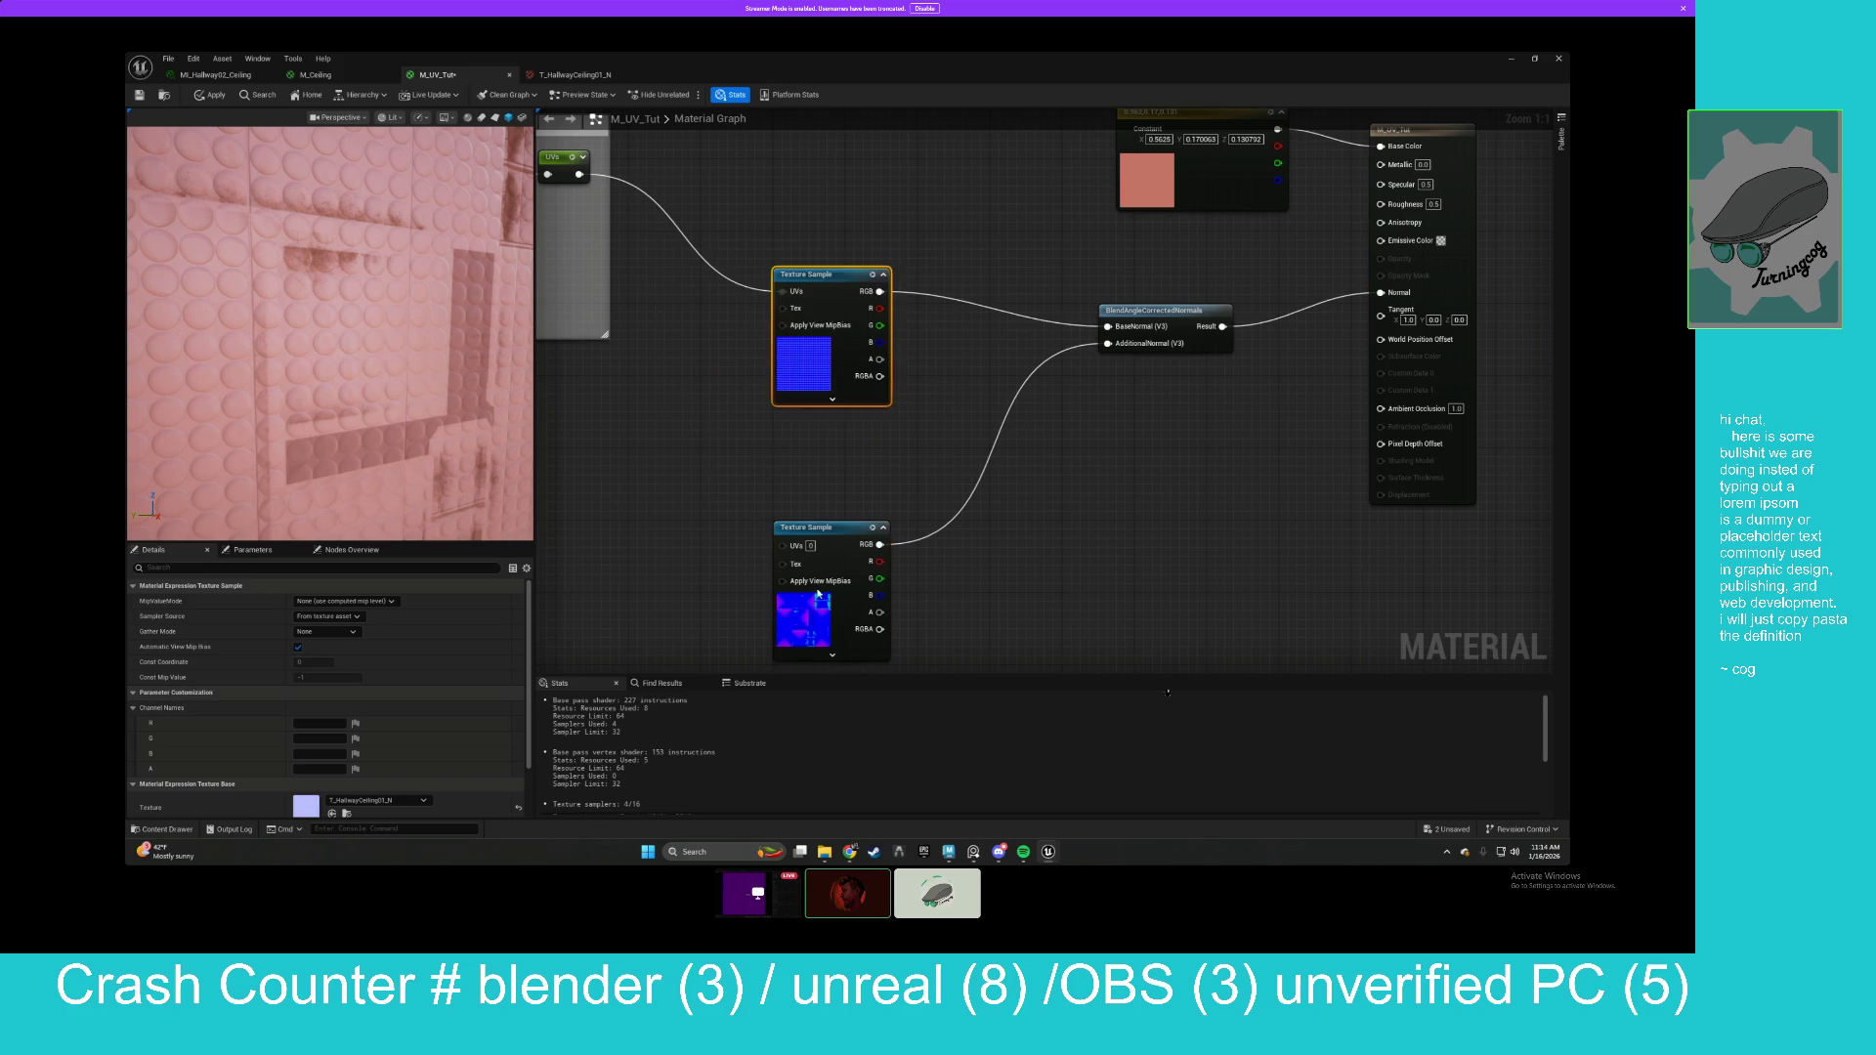
pyautogui.moveTo(826, 580); pyautogui.dragTo(804, 508)
pyautogui.moveTo(806, 360); pyautogui.dragTo(770, 352)
# Add a FlattenNormal node fed by the patterned texture's RGB.
pyautogui.rightClick(985, 486)
pyautogui.write('flatten')
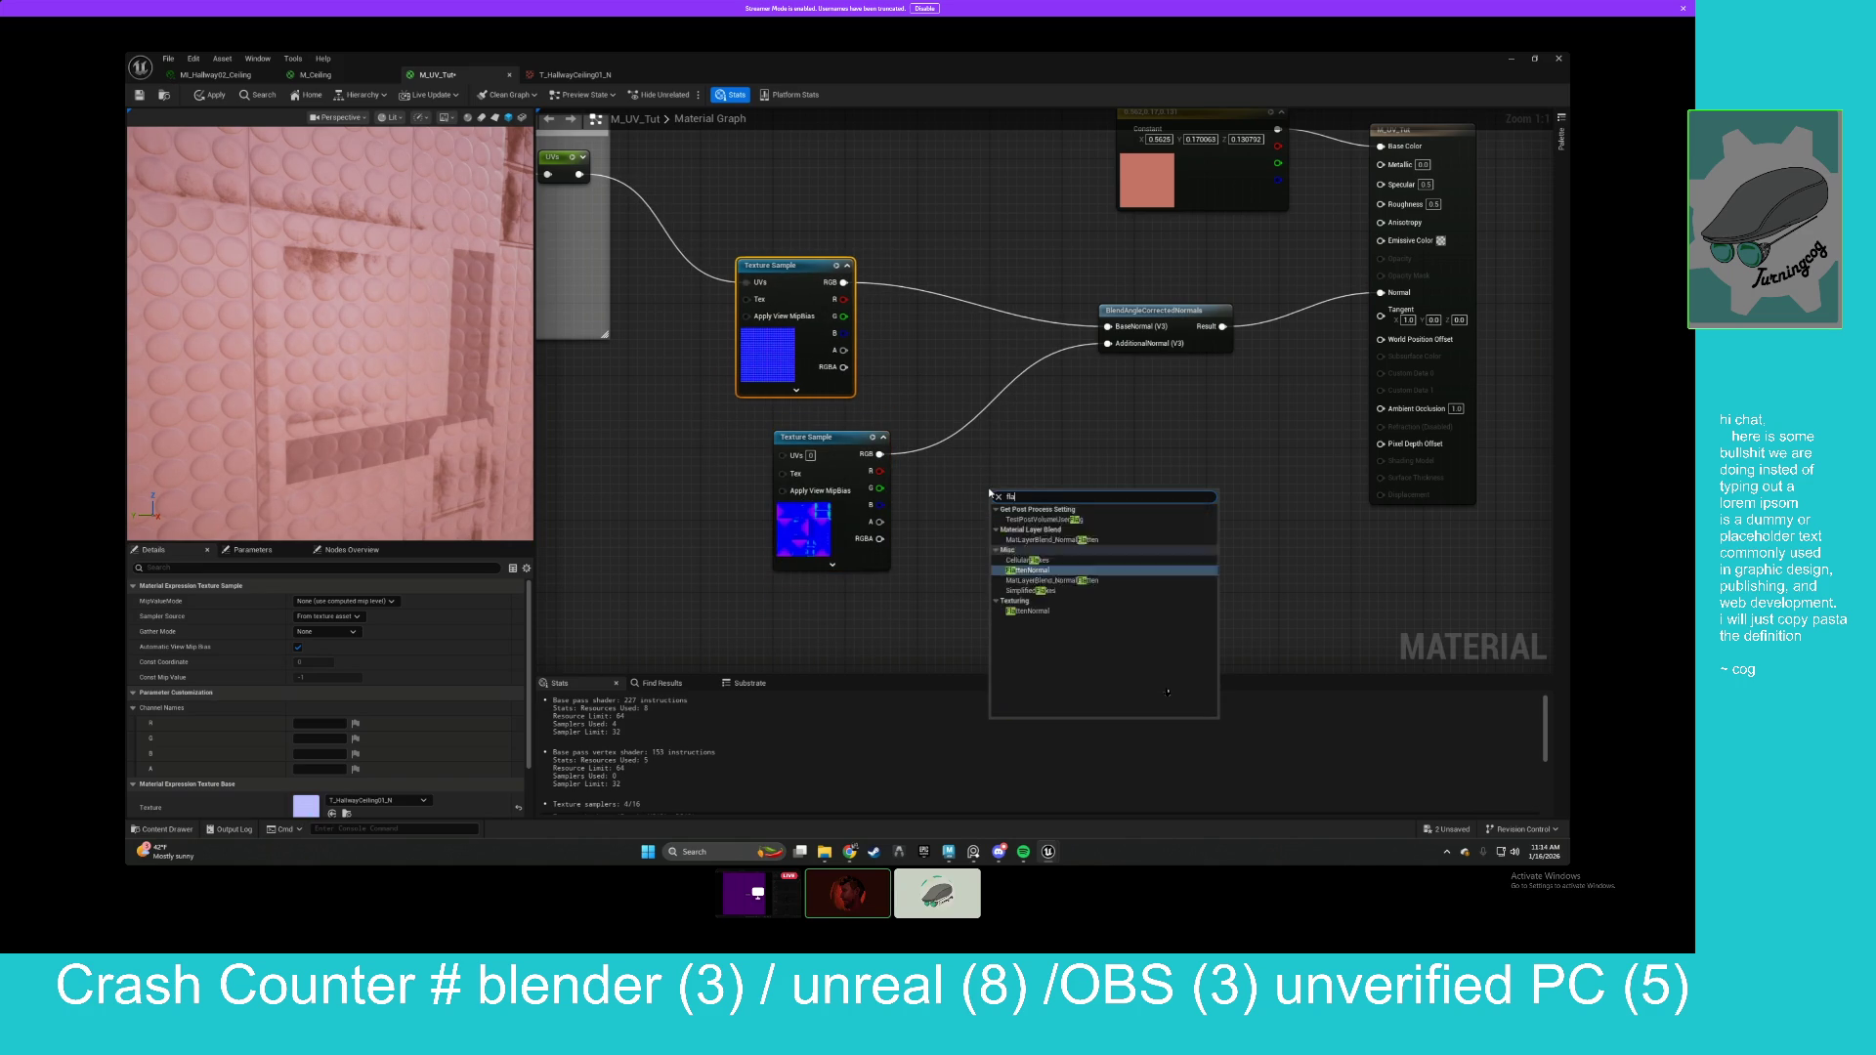
pyautogui.press('Return')
pyautogui.moveTo(1016, 485)
pyautogui.mouseDown()
pyautogui.moveTo(1033, 406)
pyautogui.moveTo(1042, 422)
pyautogui.mouseUp()
pyautogui.moveTo(880, 454); pyautogui.dragTo(1017, 443)
pyautogui.click(953, 510)
# Add a Flatness scalar parameter and route FlattenNormal's result into AdditionalNormal.
pyautogui.click(935, 508)
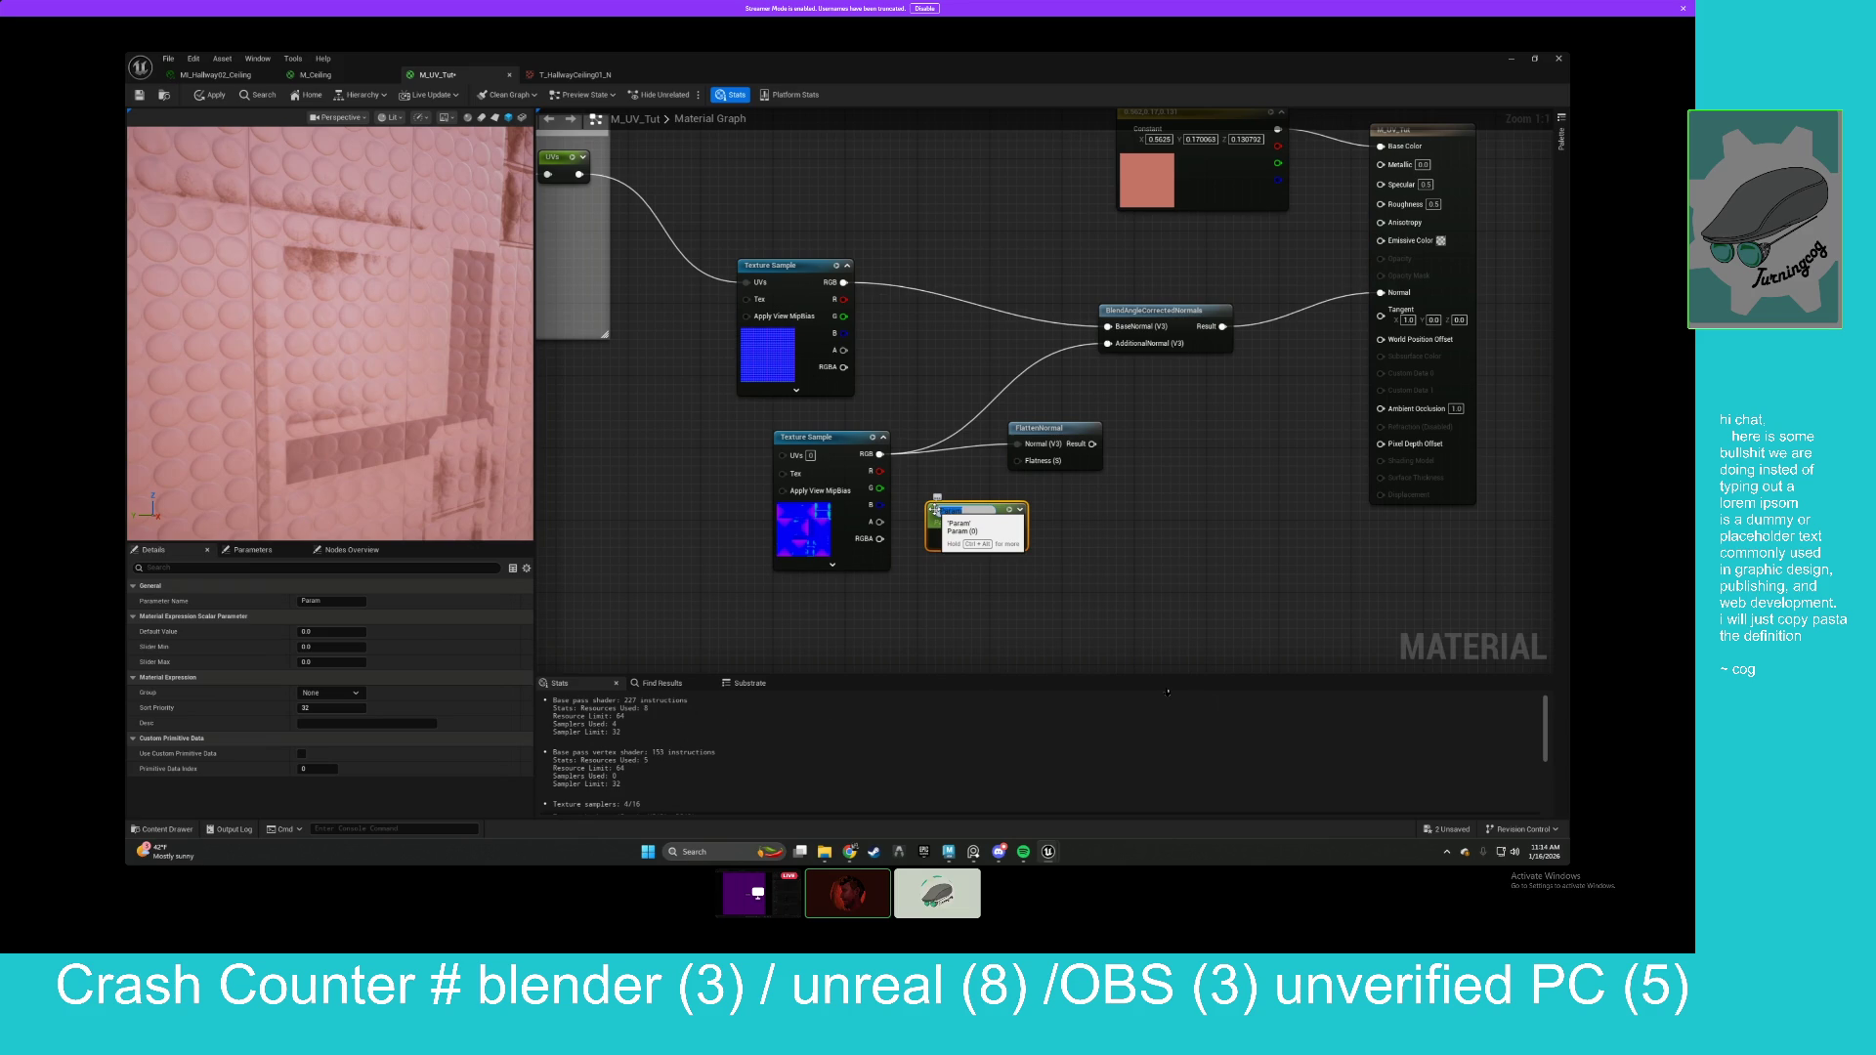
pyautogui.write('Flatness')
pyautogui.press('Return')
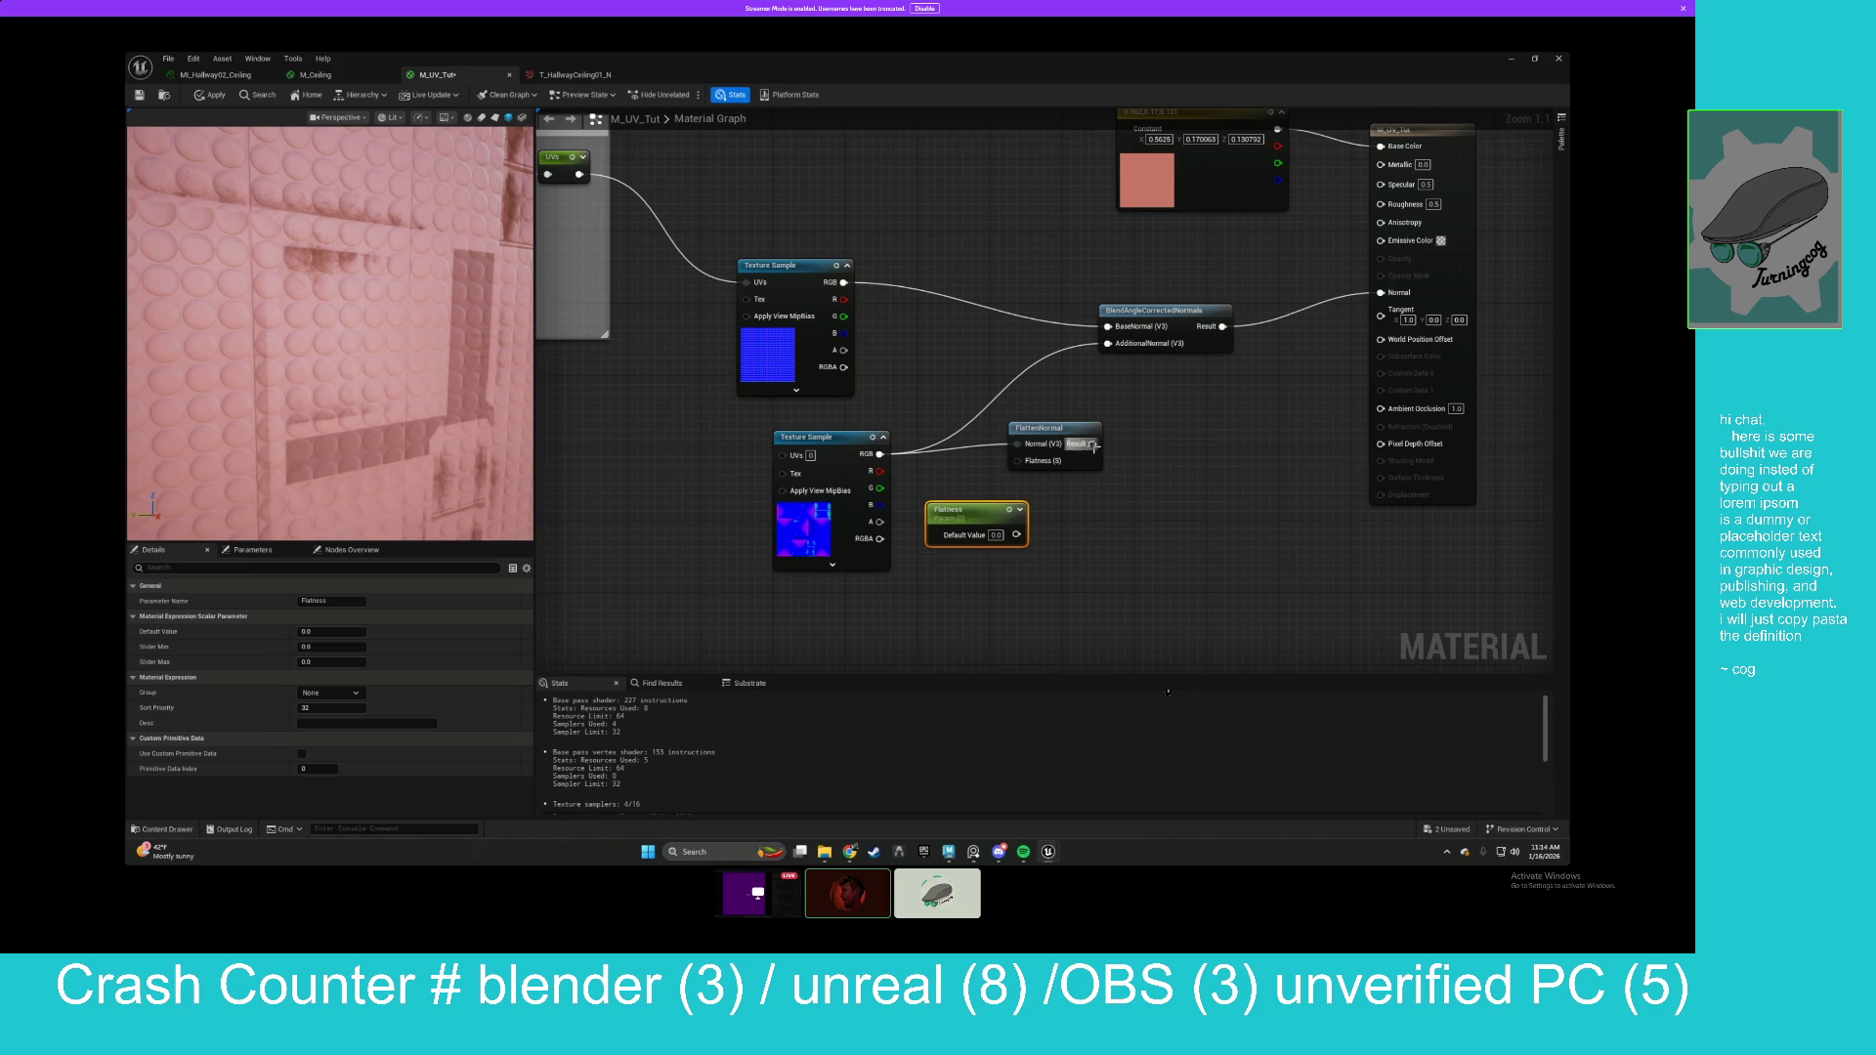
pyautogui.moveTo(1017, 534)
pyautogui.mouseDown()
pyautogui.moveTo(1018, 461)
pyautogui.moveTo(1108, 343)
pyautogui.mouseUp()
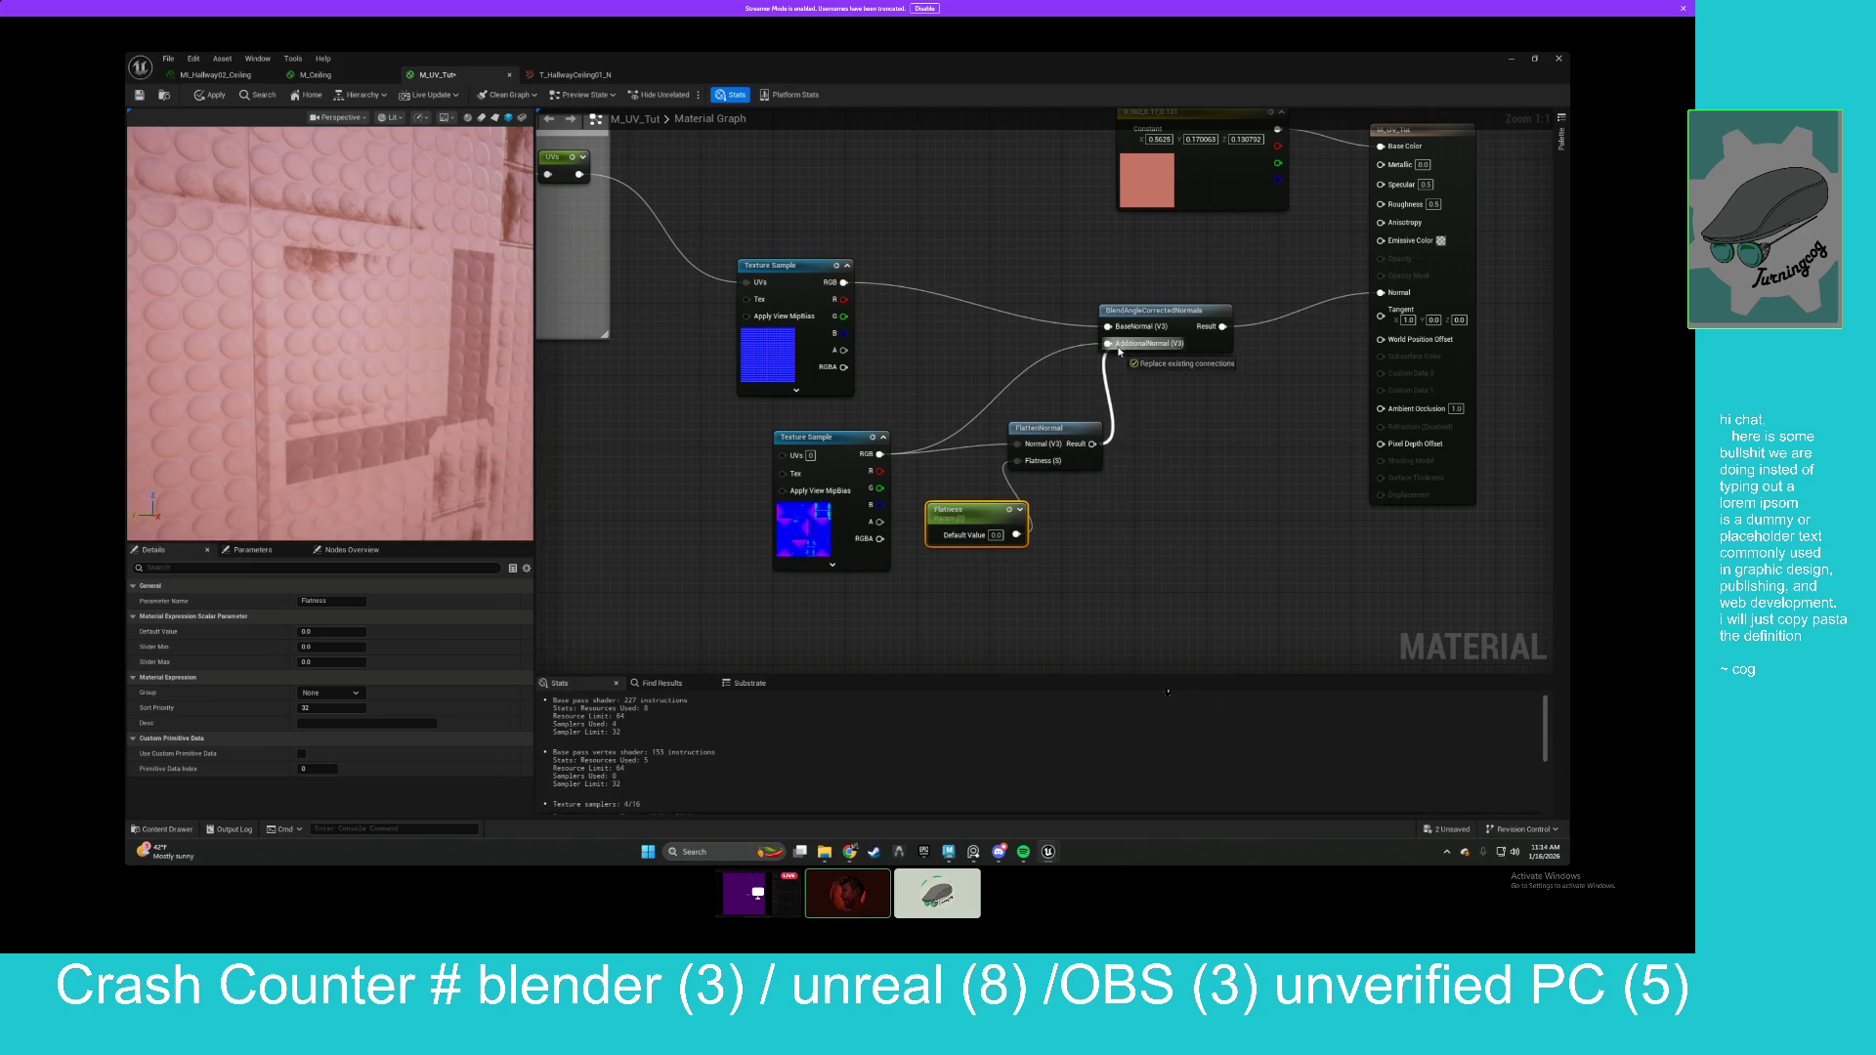
pyautogui.moveTo(831, 448); pyautogui.dragTo(767, 429)
pyautogui.moveTo(980, 514); pyautogui.dragTo(917, 496)
# Try a Flatness value of 0.6, then settle on 0.9.
pyautogui.press('BackSpace')
pyautogui.write('0.6')
pyautogui.press('Return')
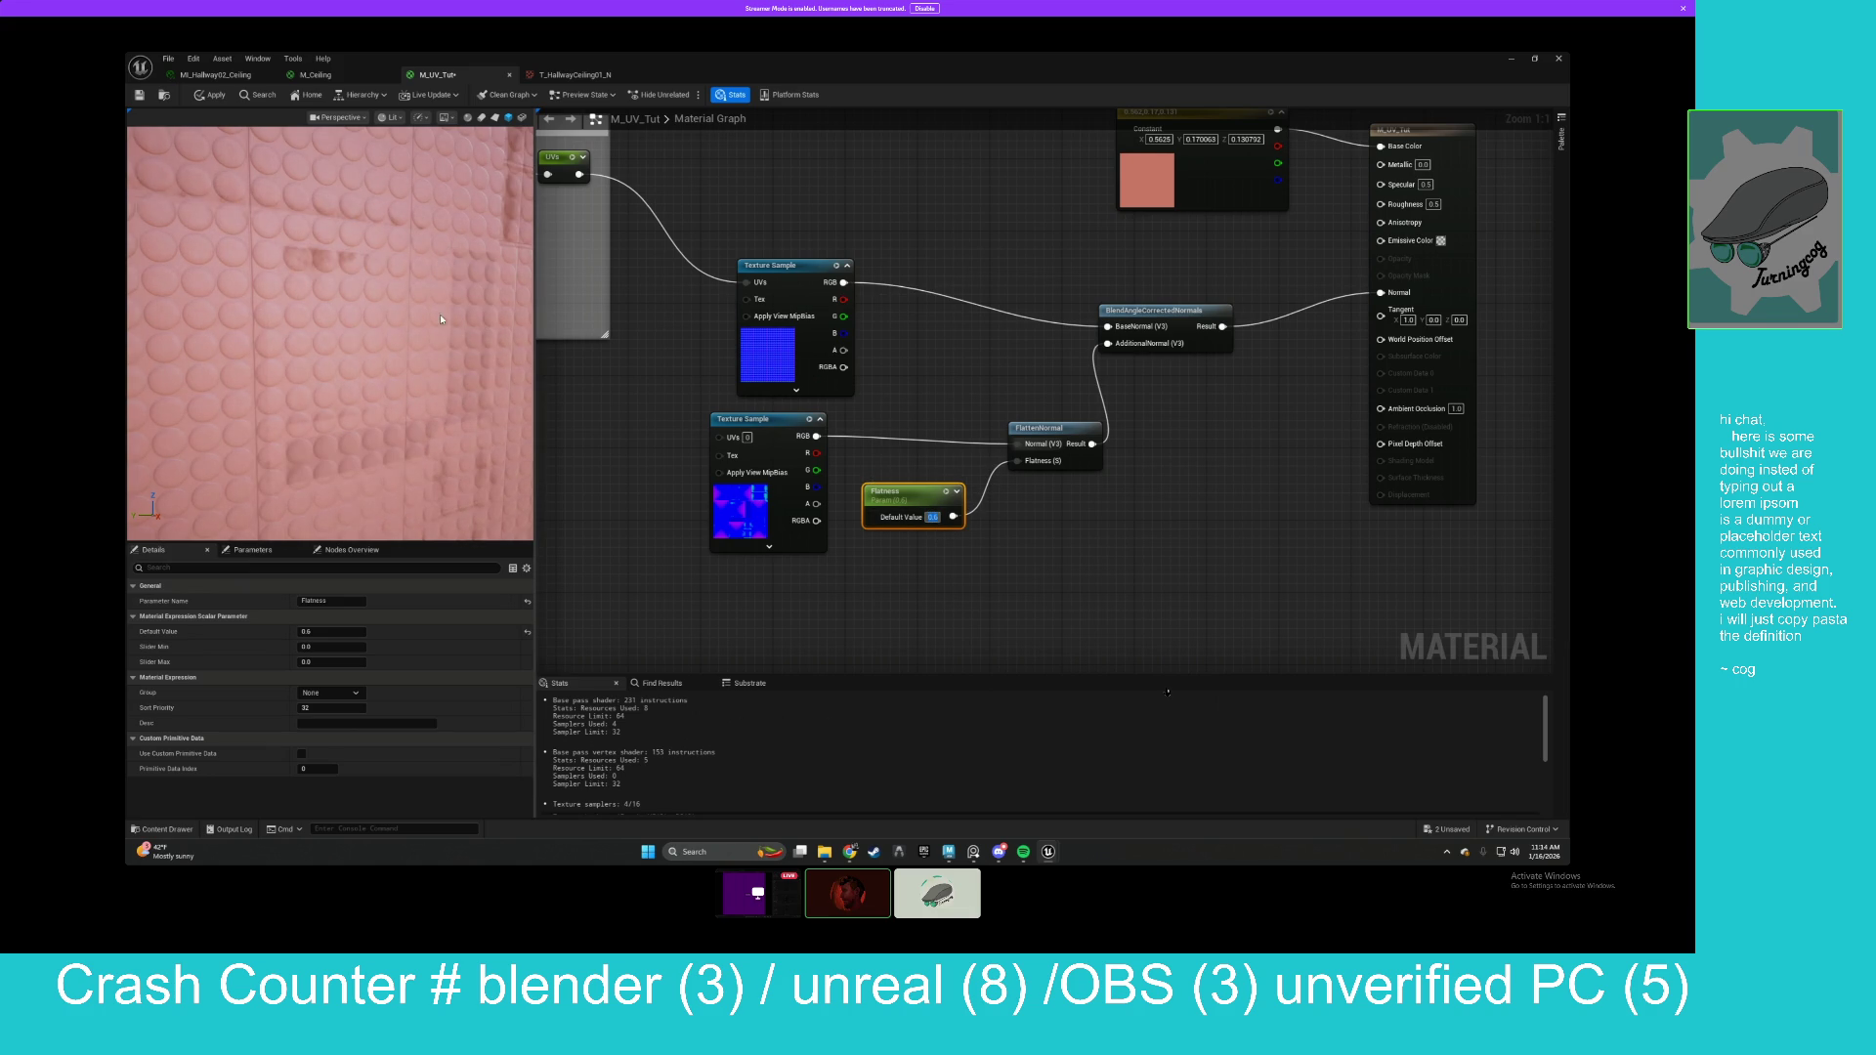
pyautogui.scroll(-5, 384, 320)
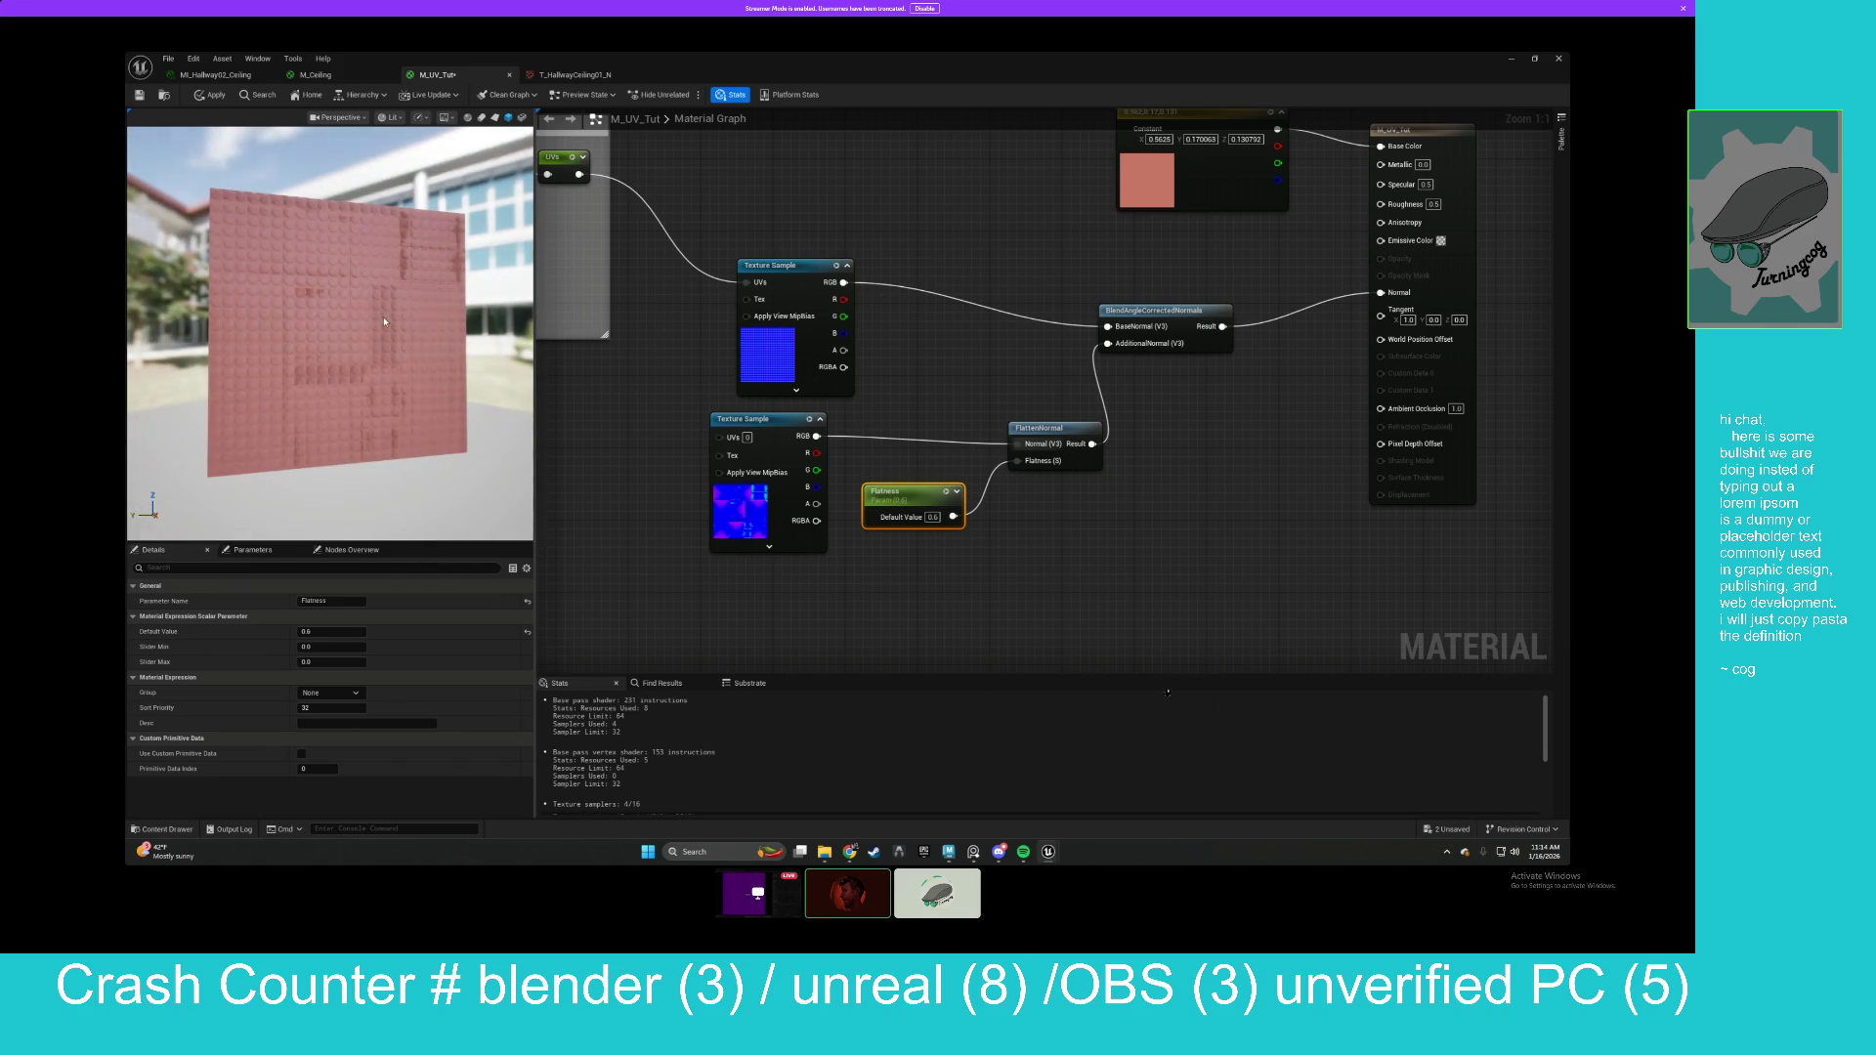
pyautogui.scroll(4, 377, 316)
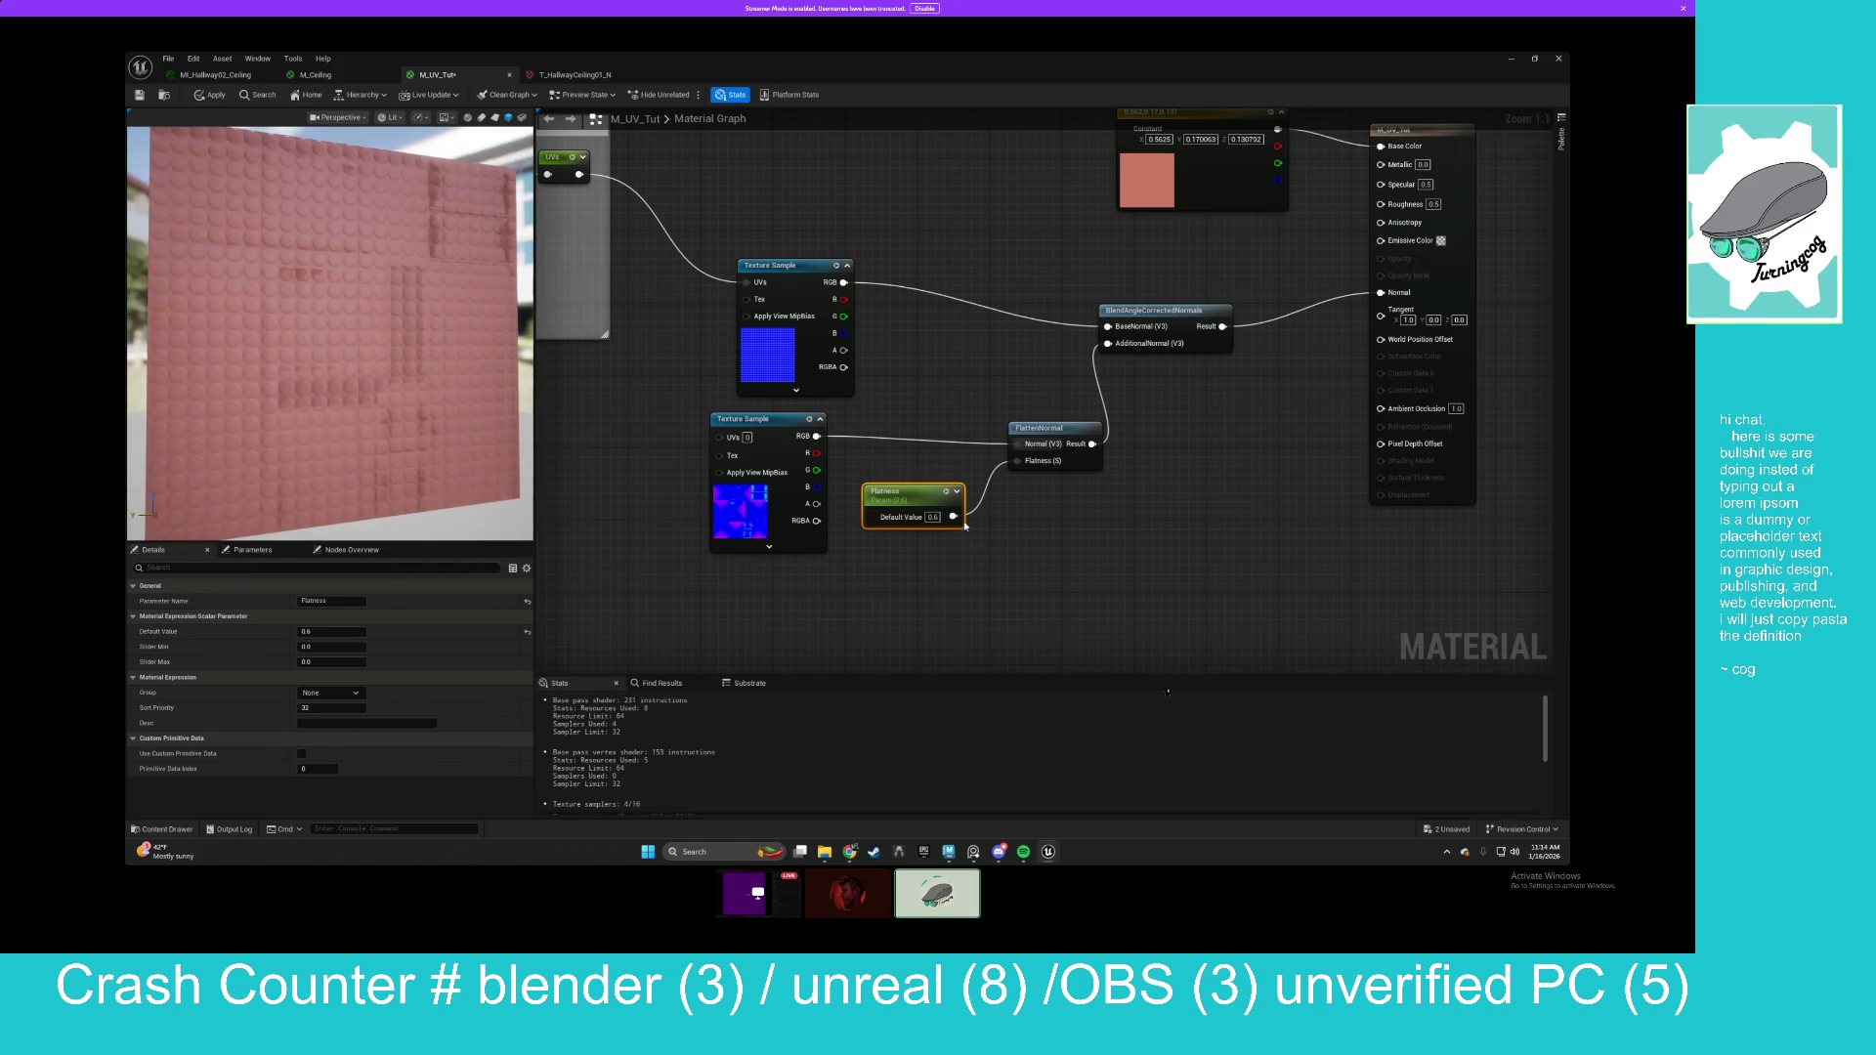
pyautogui.click(933, 517)
pyautogui.write('0.9')
pyautogui.press('Return')
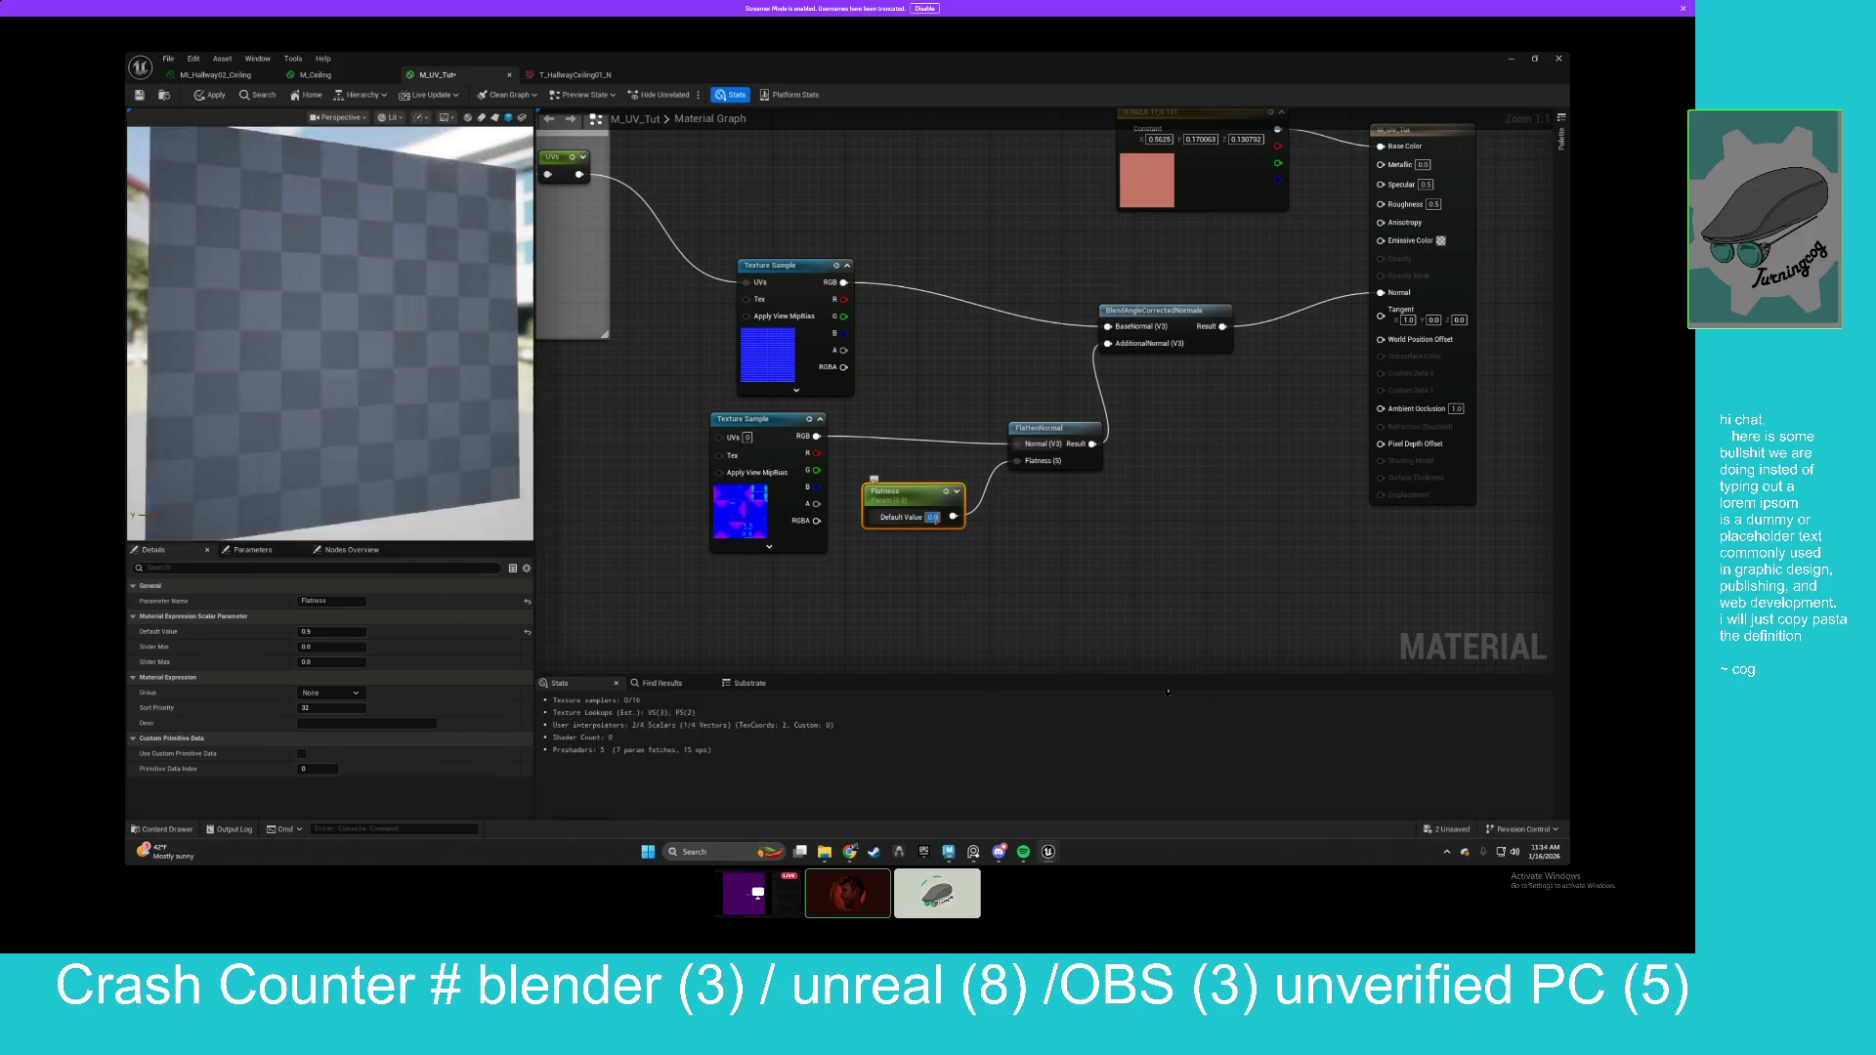
# Tidy the positions of FlattenNormal, both texture samples and the Flatness node.
pyautogui.moveTo(1036, 430)
pyautogui.mouseDown()
pyautogui.moveTo(1015, 406)
pyautogui.moveTo(1026, 421)
pyautogui.mouseUp()
pyautogui.moveTo(772, 265)
pyautogui.mouseDown()
pyautogui.moveTo(735, 217)
pyautogui.moveTo(743, 183)
pyautogui.mouseUp()
pyautogui.moveTo(751, 426); pyautogui.dragTo(751, 354)
pyautogui.moveTo(886, 494); pyautogui.dragTo(769, 522)
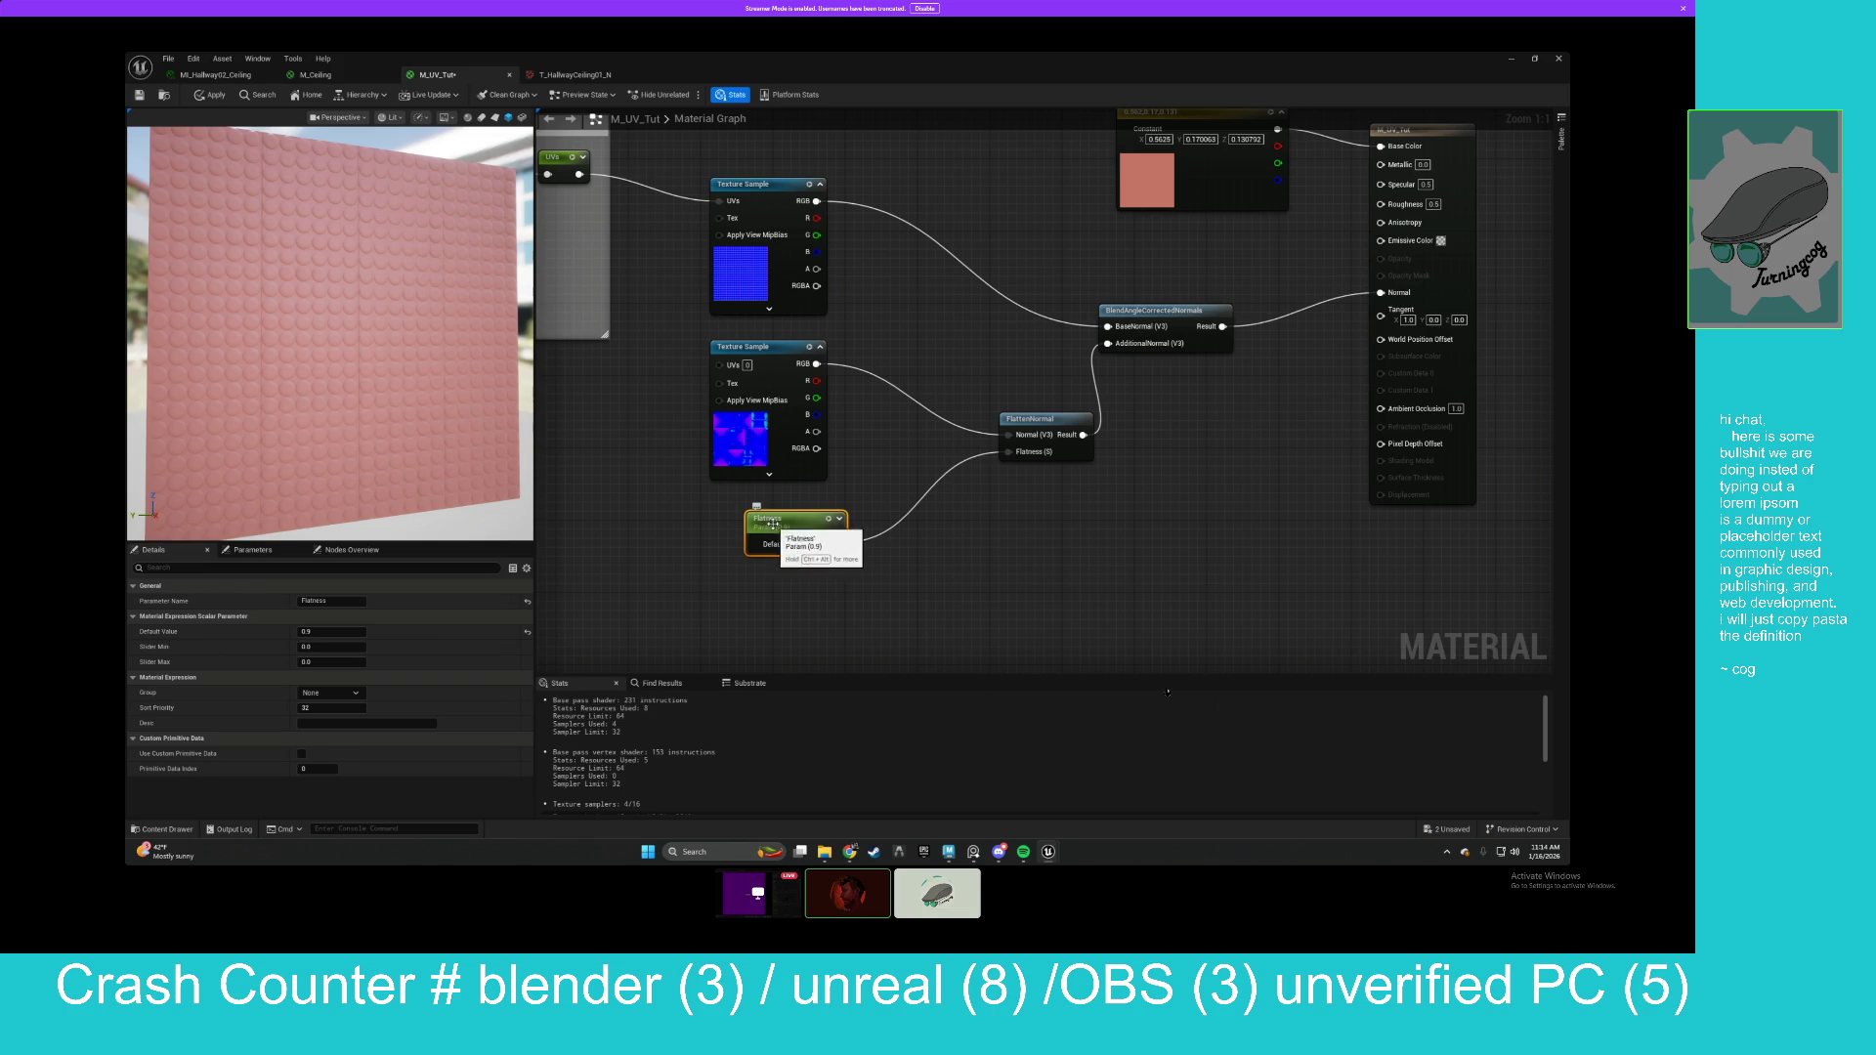
# Rename the Flatness parameter to Normal Strength.
pyautogui.click(336, 600)
pyautogui.write('Normal Strength')
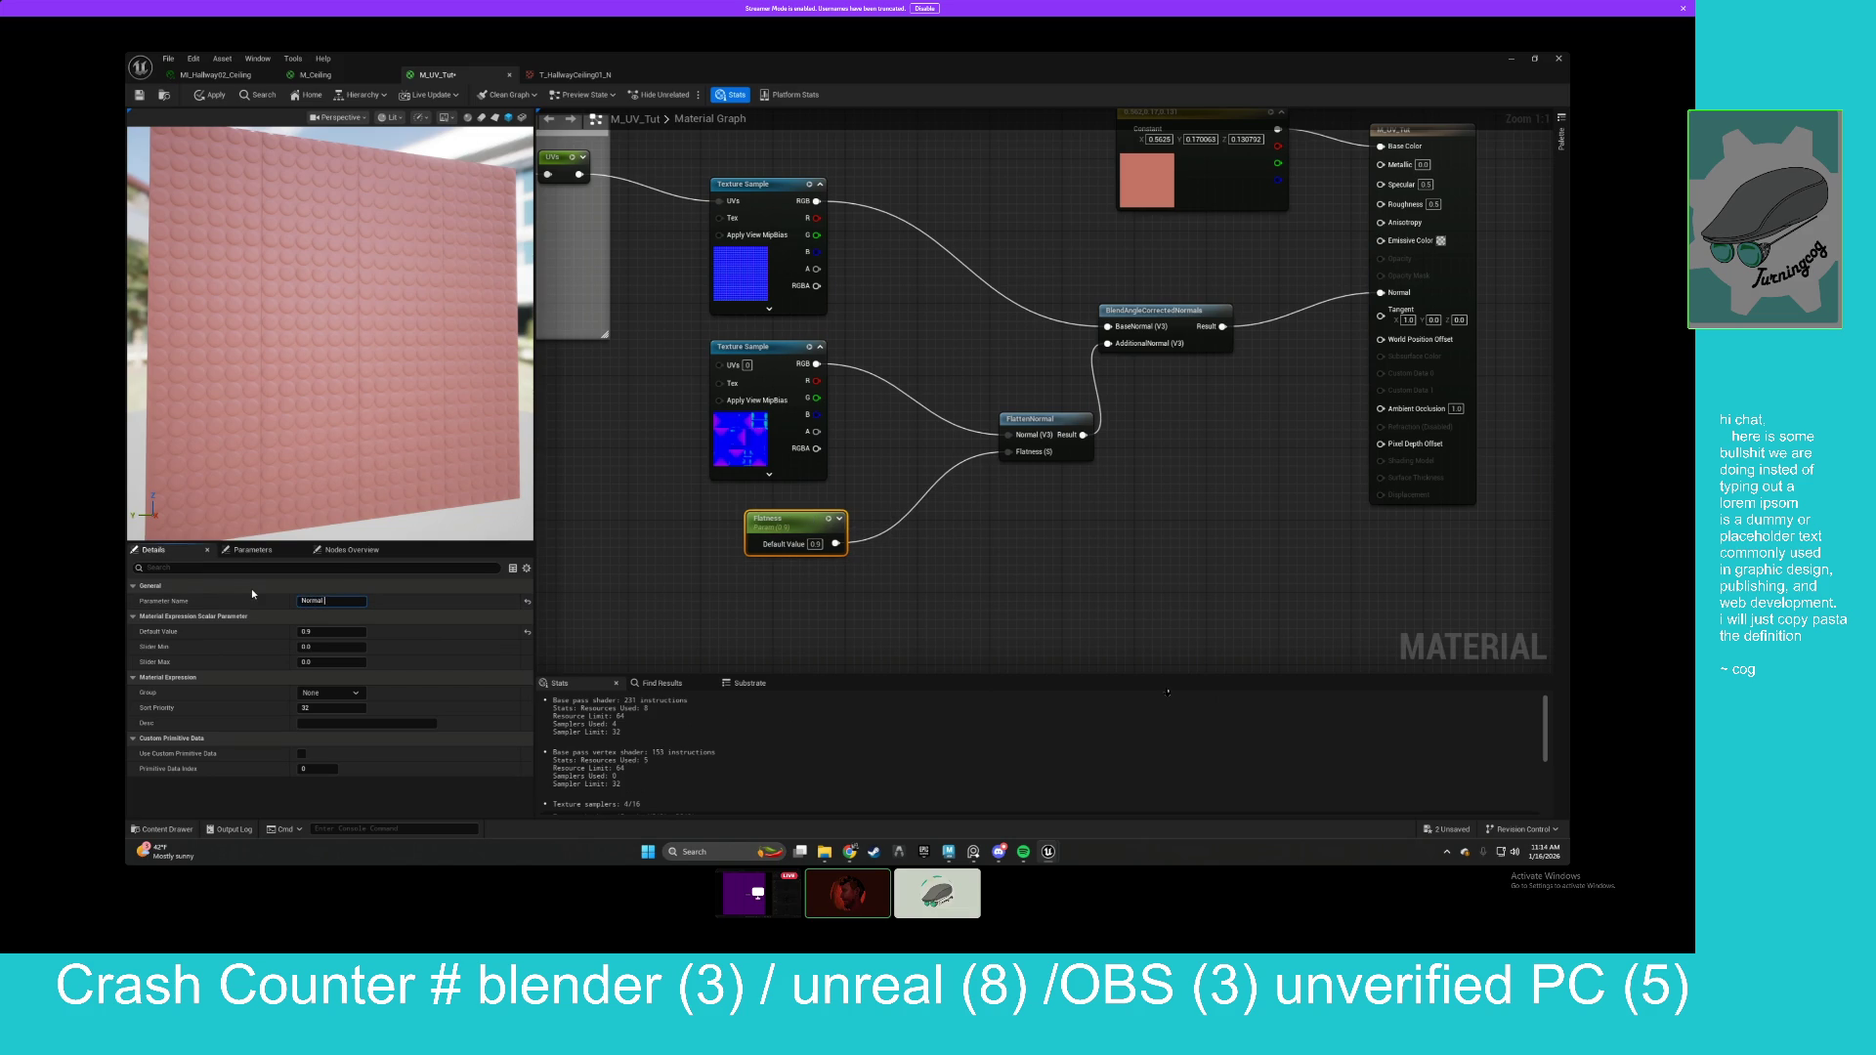
pyautogui.press('Return')
# Insert a OneMinus (1-x) node between Normal Strength and FlattenNormal's Flatness.
pyautogui.click(988, 473)
pyautogui.moveTo(835, 543)
pyautogui.mouseDown()
pyautogui.moveTo(981, 548)
pyautogui.moveTo(1009, 453)
pyautogui.mouseUp()
pyautogui.write('onemin')
pyautogui.press('Return')
pyautogui.moveTo(919, 546)
pyautogui.mouseDown()
pyautogui.moveTo(919, 527)
pyautogui.moveTo(818, 544)
pyautogui.moveTo(905, 528)
pyautogui.mouseUp()
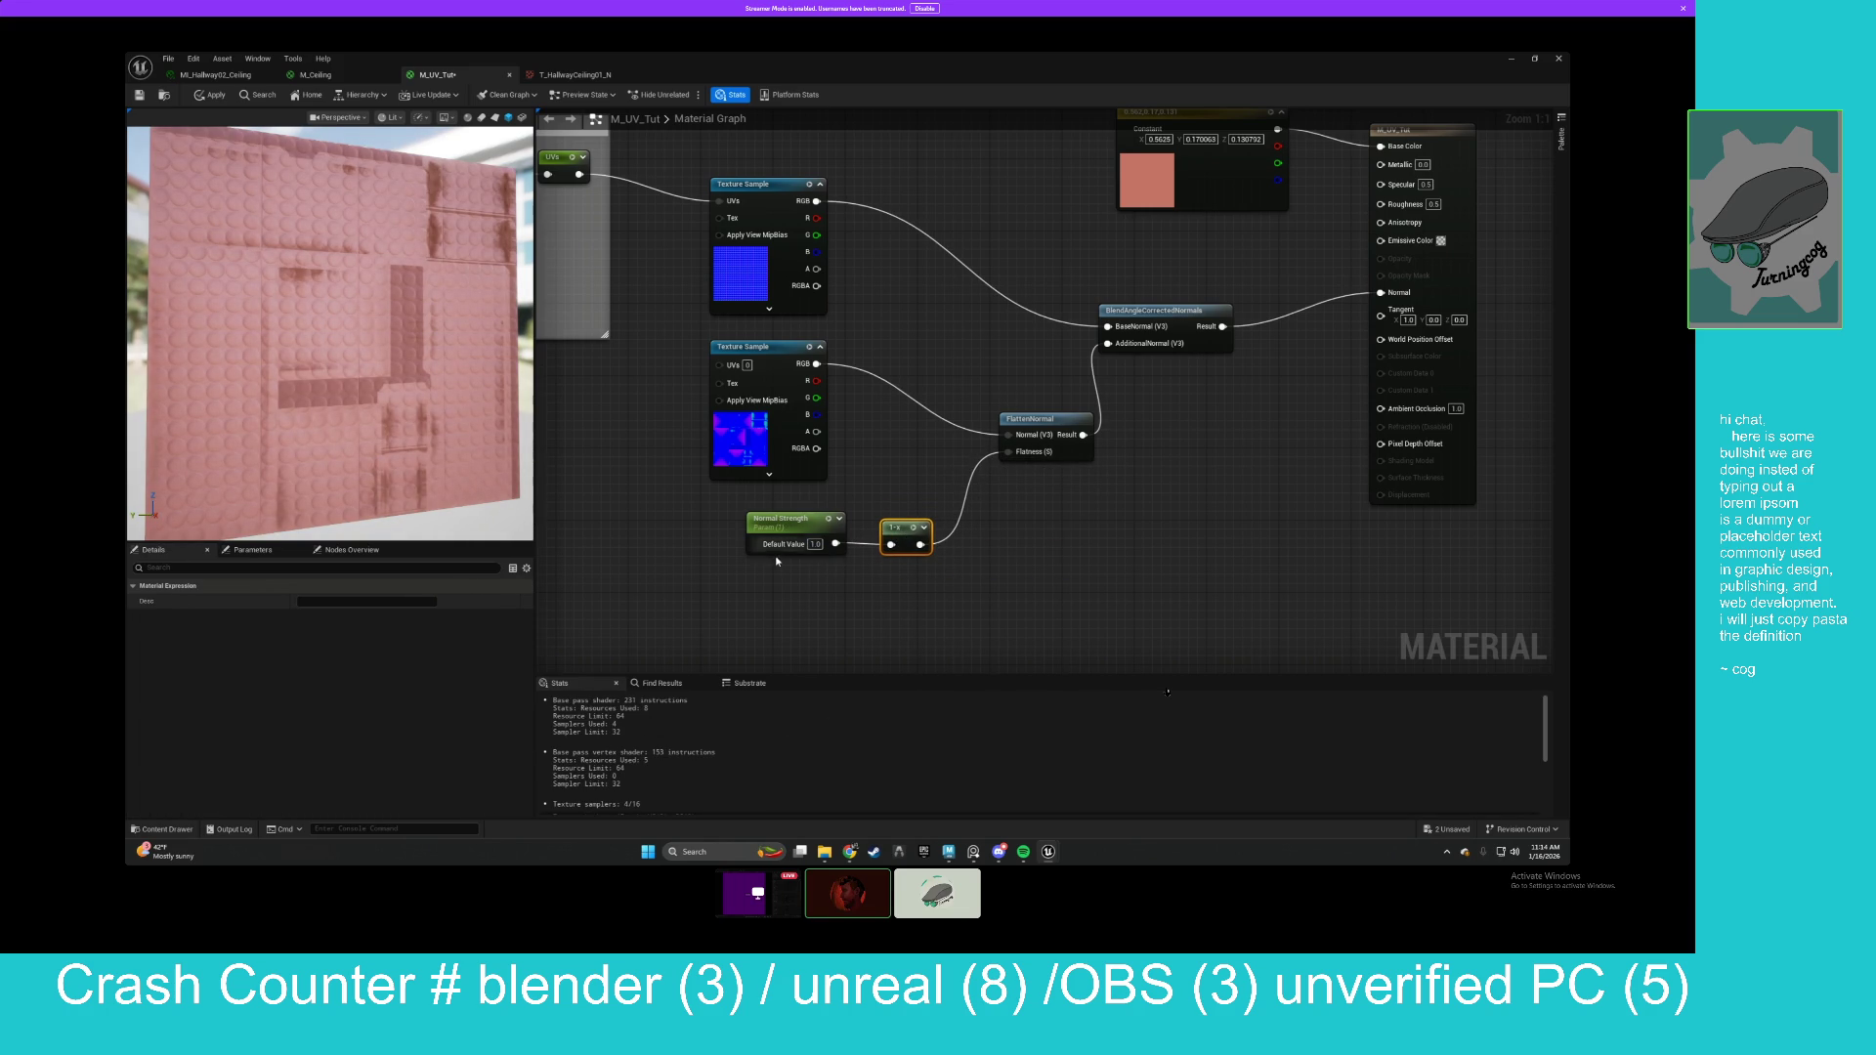
# Compare Normal Strength at 0.0, set it back to 1.0, and move the nodes near FlattenNormal.
pyautogui.moveTo(815, 544); pyautogui.dragTo(941, 451)
pyautogui.write('1')
pyautogui.press('Return')
pyautogui.keyDown('ctrl'); pyautogui.click(887, 522); pyautogui.keyUp('ctrl')
pyautogui.moveTo(824, 407)
pyautogui.mouseDown()
pyautogui.moveTo(1038, 485)
pyautogui.moveTo(1036, 564)
pyautogui.mouseUp()
pyautogui.click(952, 365)
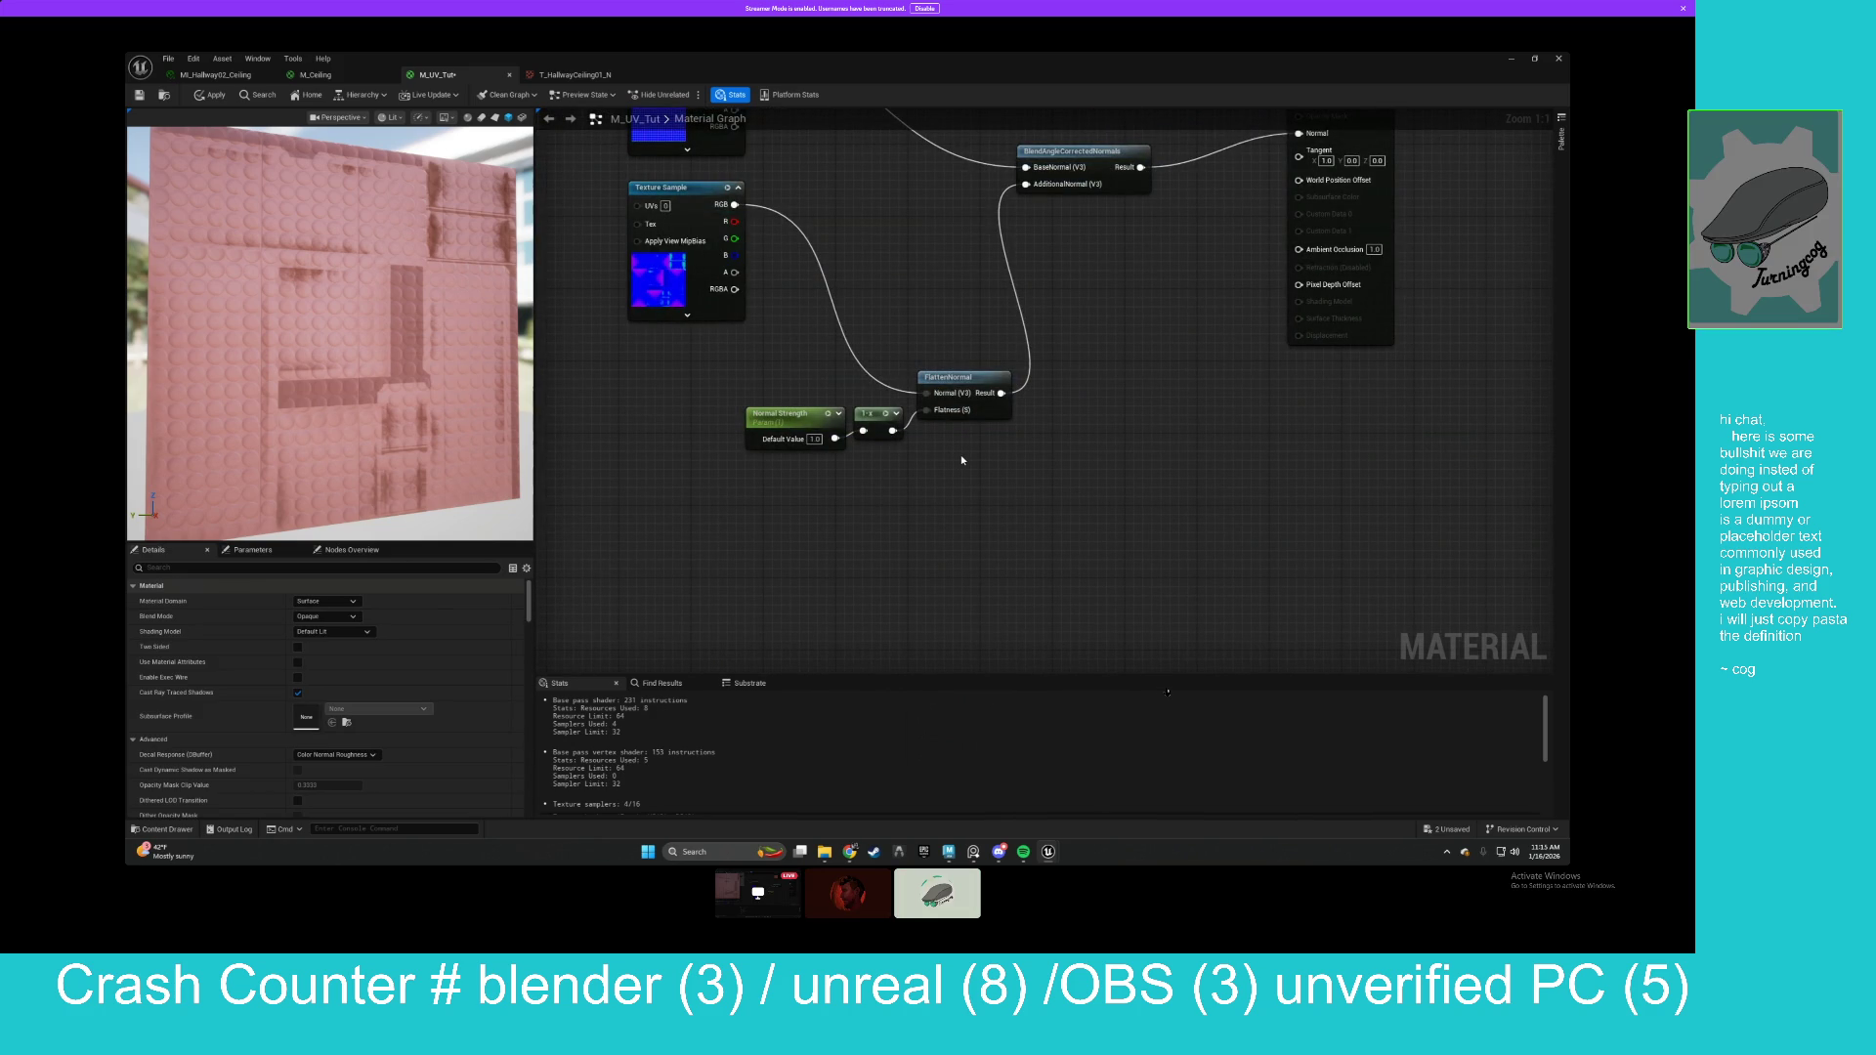
pyautogui.moveTo(921, 323); pyautogui.dragTo(930, 502)
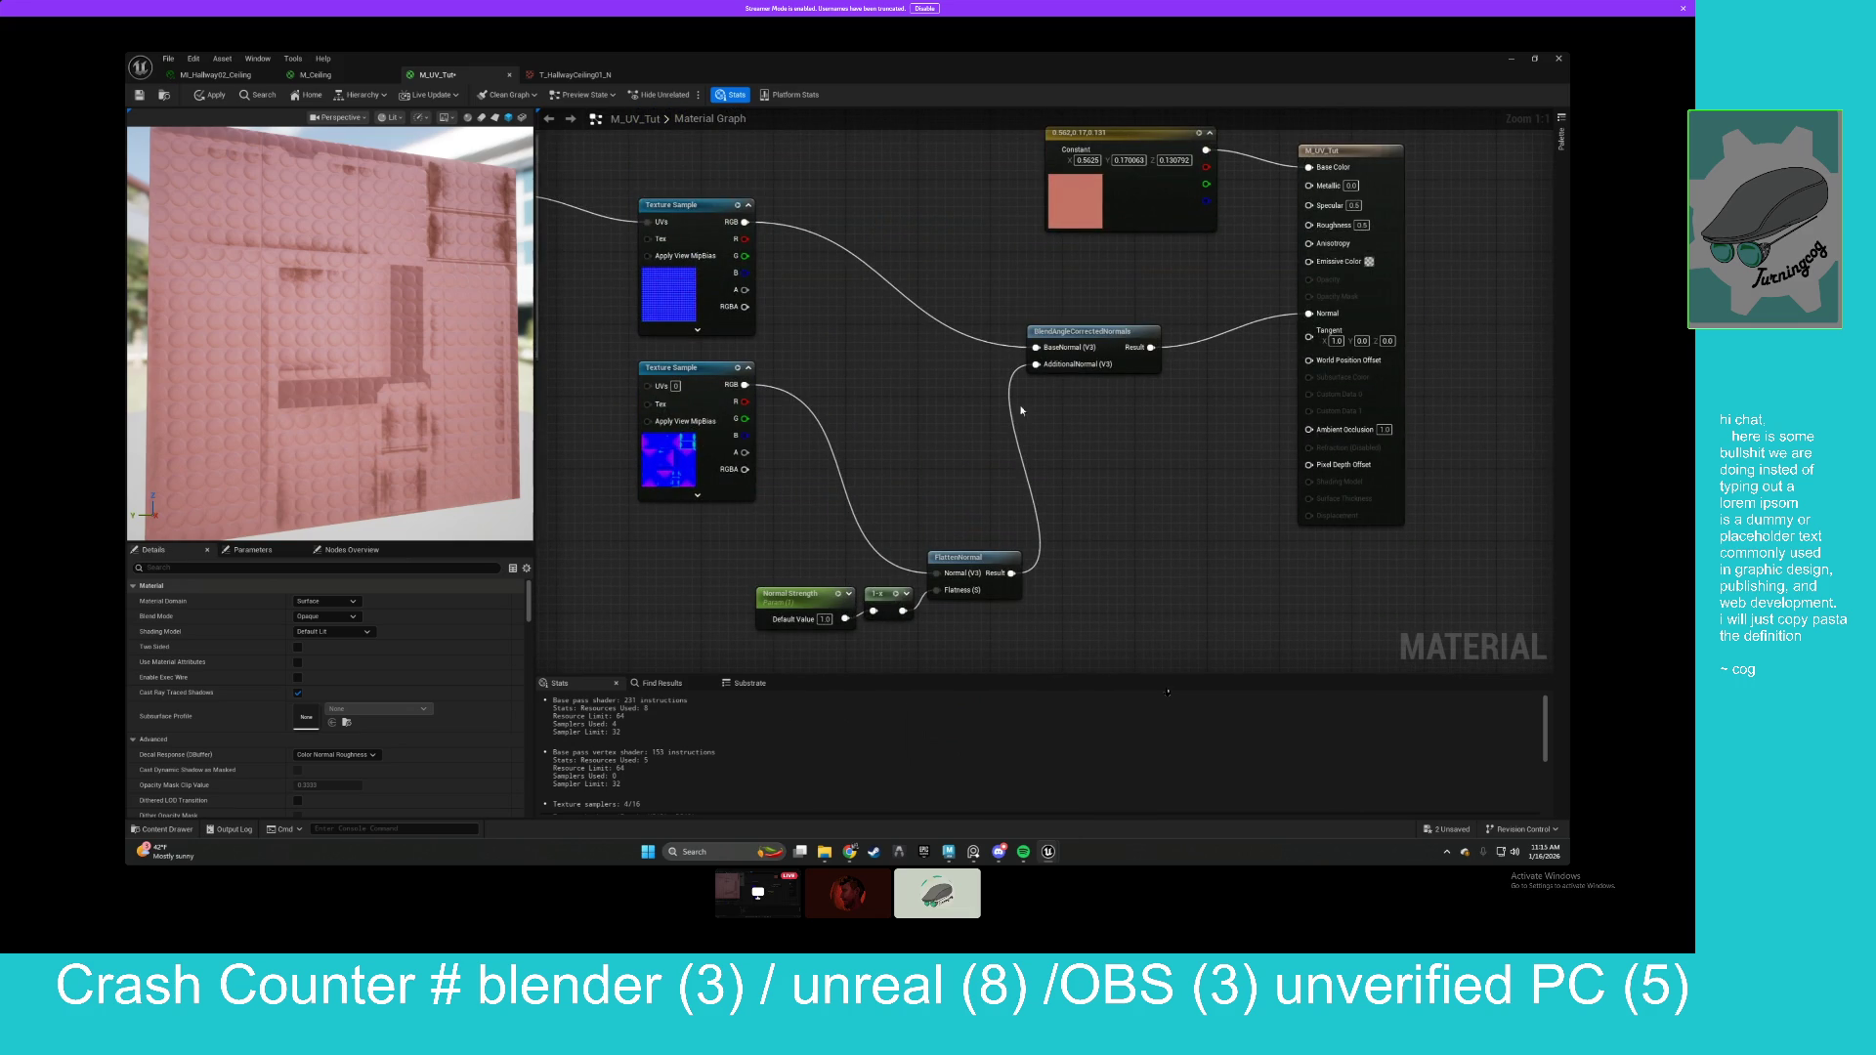
# Duplicate the Normal Strength flatten chain for the upper texture, feeding its Result into BaseNormal.
pyautogui.moveTo(1074, 331); pyautogui.dragTo(1119, 303)
pyautogui.moveTo(938, 381); pyautogui.dragTo(1081, 413)
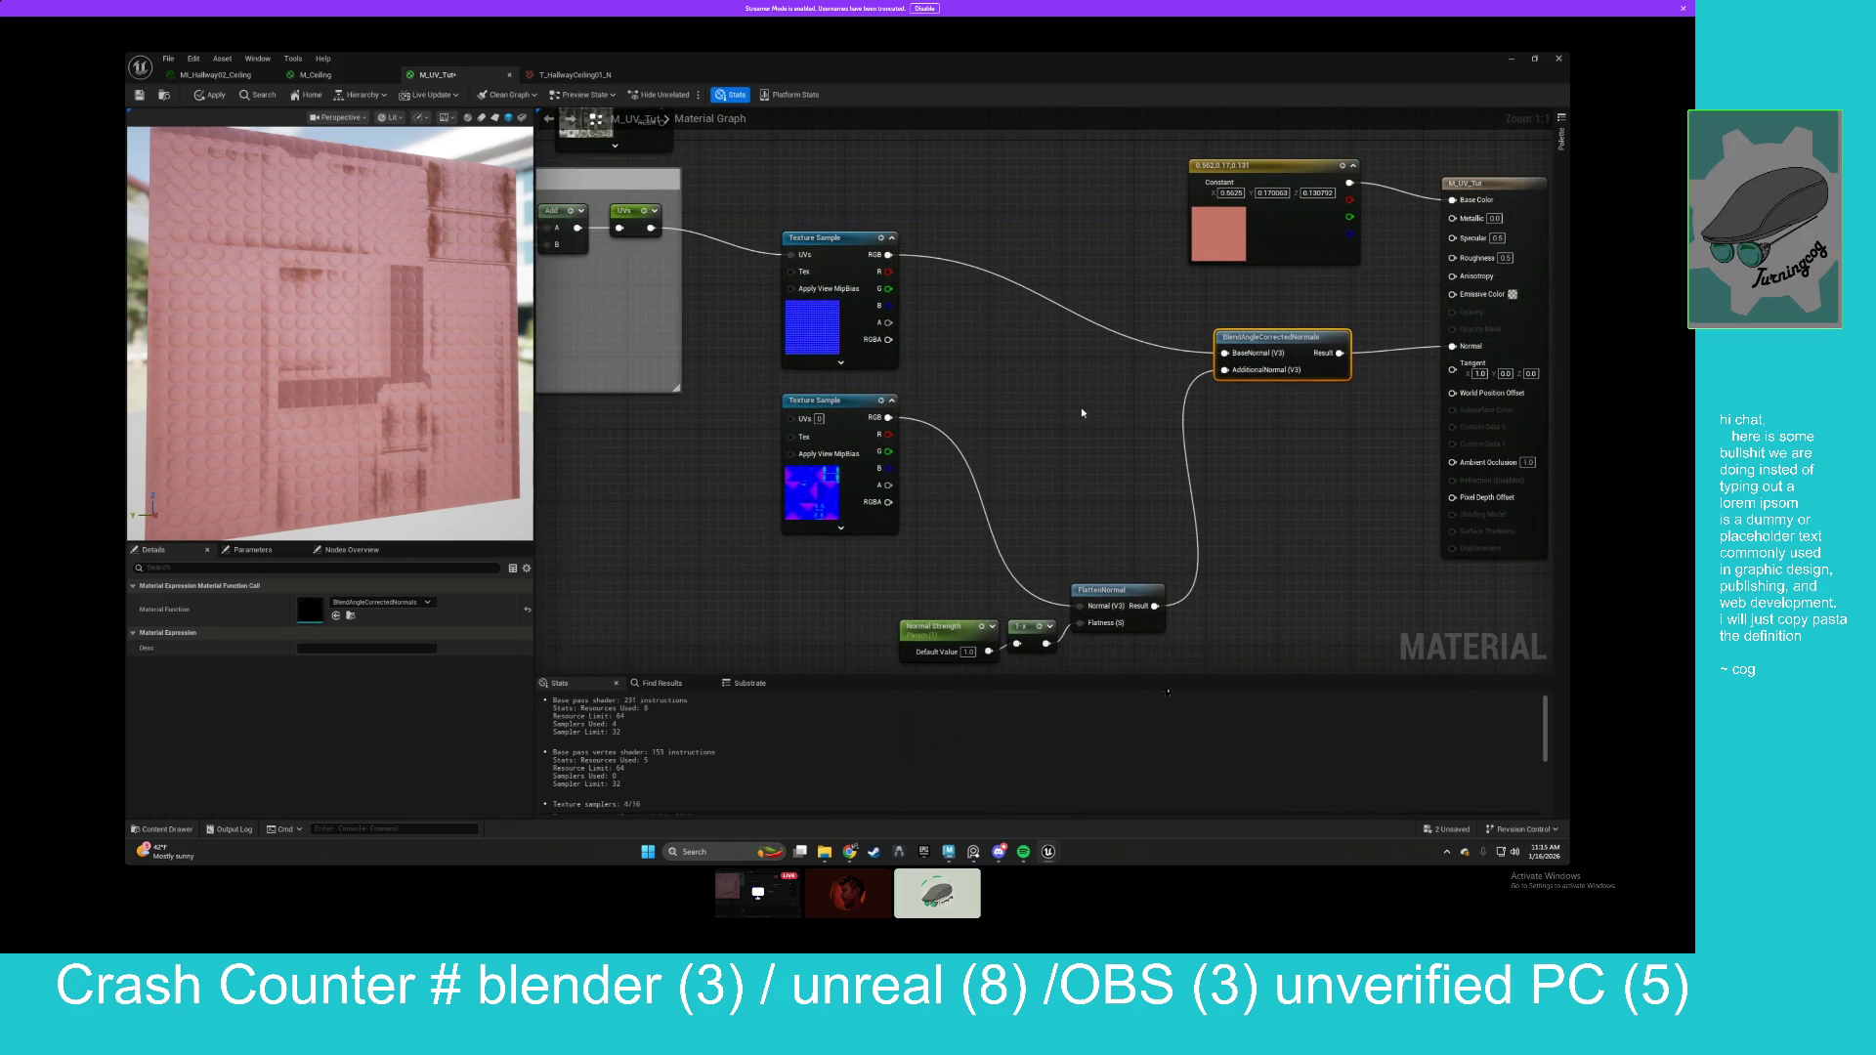
pyautogui.moveTo(1082, 413); pyautogui.dragTo(988, 343)
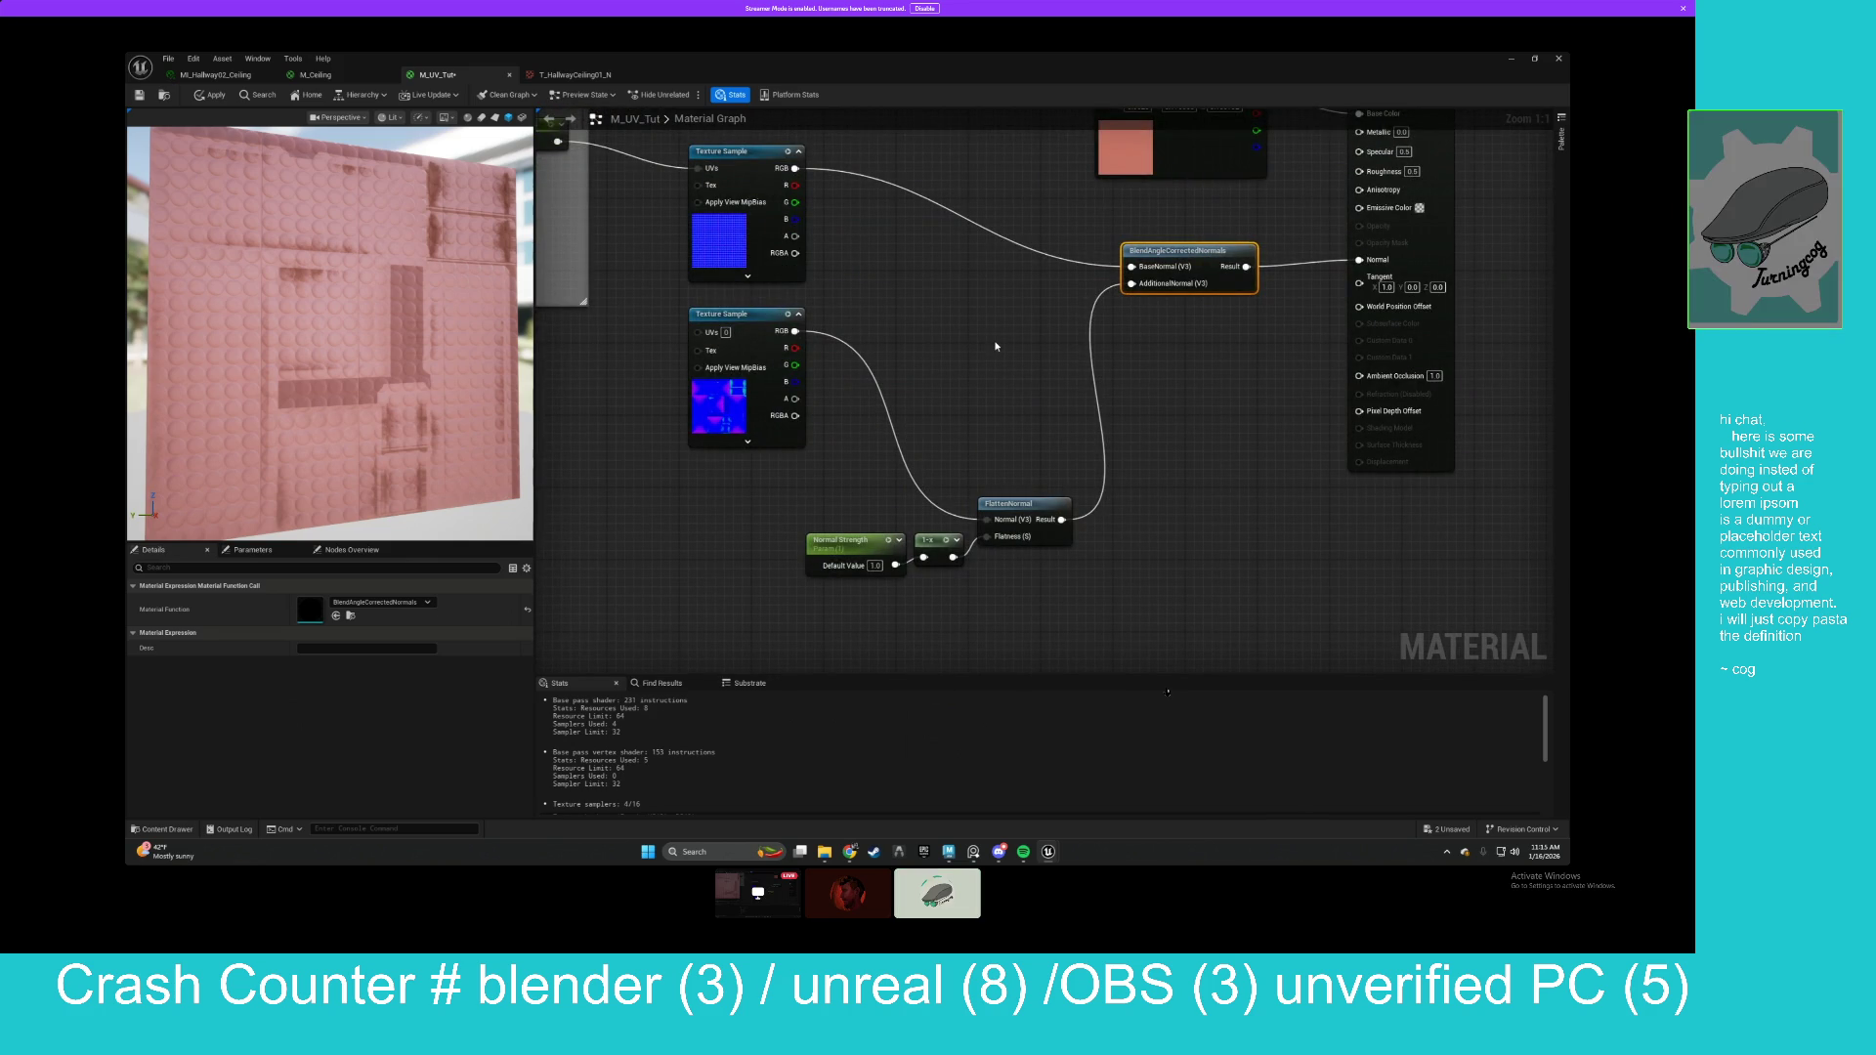
pyautogui.moveTo(807, 487); pyautogui.dragTo(1110, 615)
pyautogui.hotkey('ctrl', 'c')
pyautogui.hotkey('ctrl', 'v')
pyautogui.moveTo(992, 219); pyautogui.dragTo(992, 210)
pyautogui.moveTo(796, 168); pyautogui.dragTo(1134, 266)
pyautogui.moveTo(719, 337); pyautogui.dragTo(720, 408)
pyautogui.click(710, 408)
pyautogui.click(860, 391)
pyautogui.moveTo(956, 334); pyautogui.dragTo(835, 439)
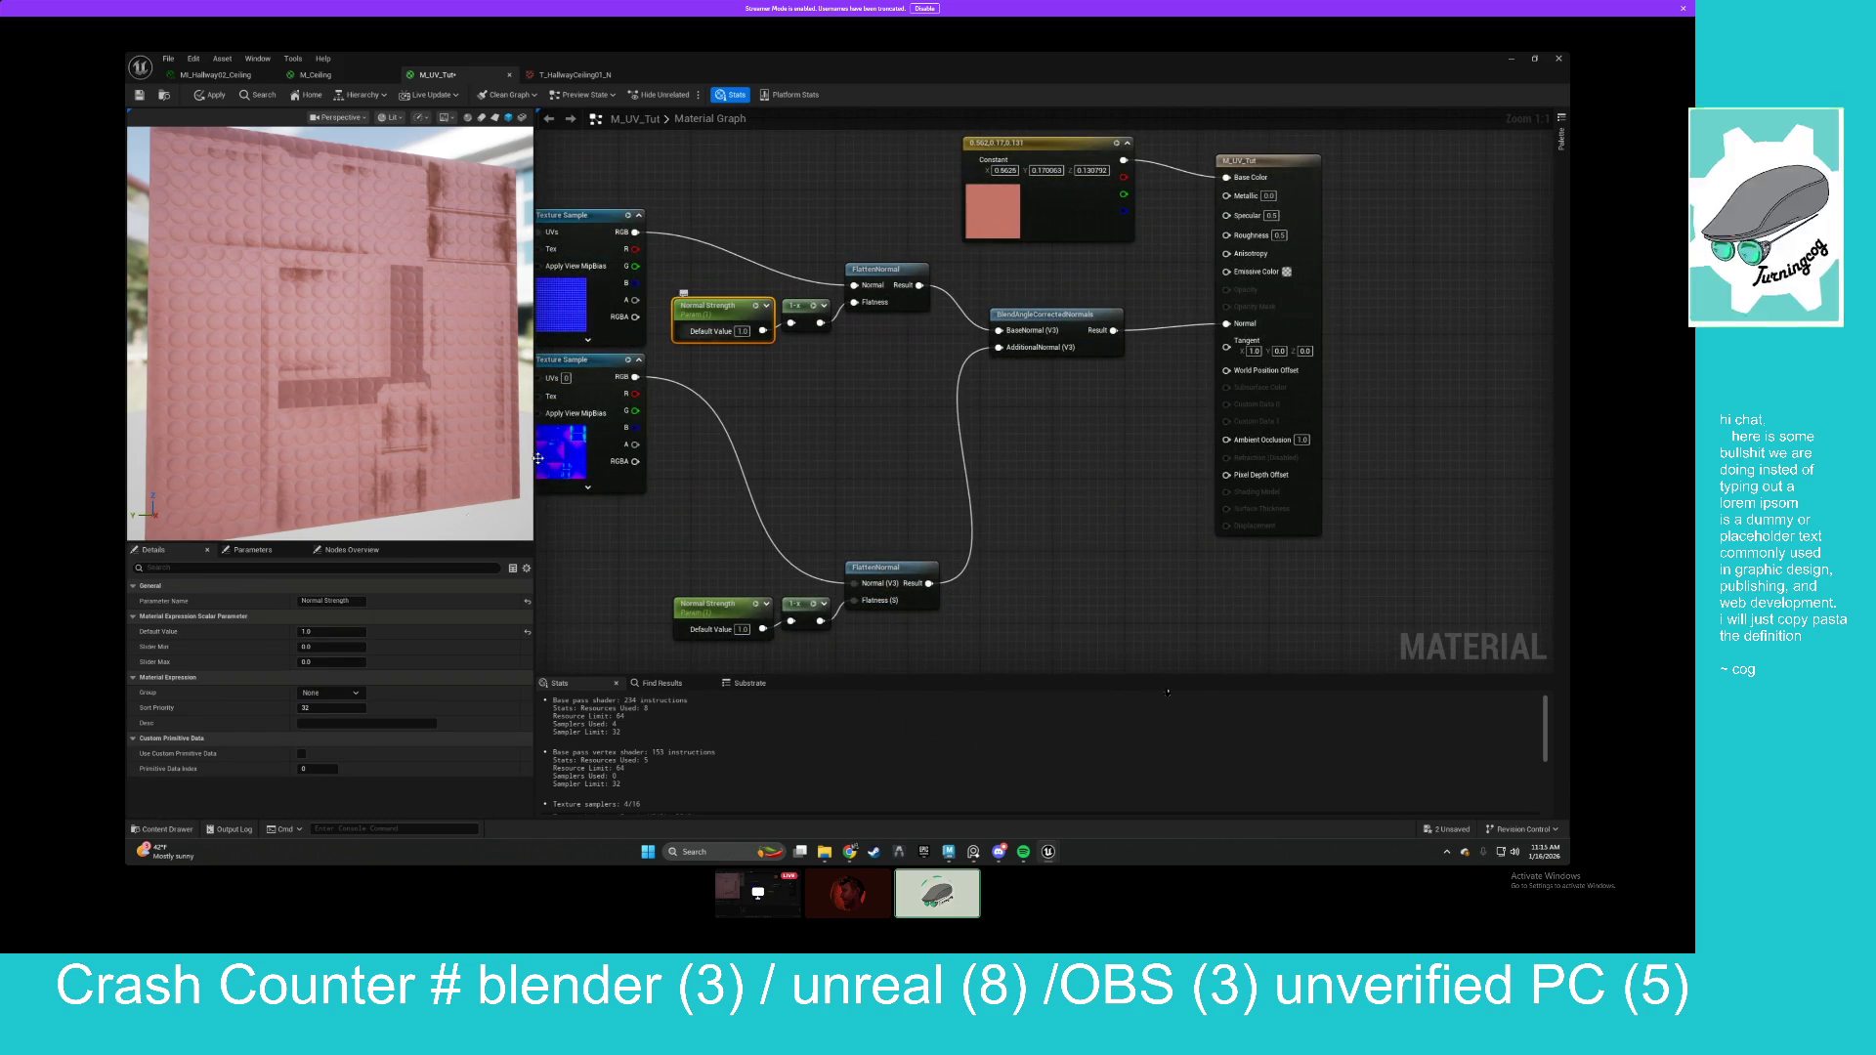
# Rename the parameters Normal Strength 1 and Normal Strength 2, giving Normal Strength 1 a 0.3 default.
pyautogui.write(' 1')
pyautogui.press('Return')
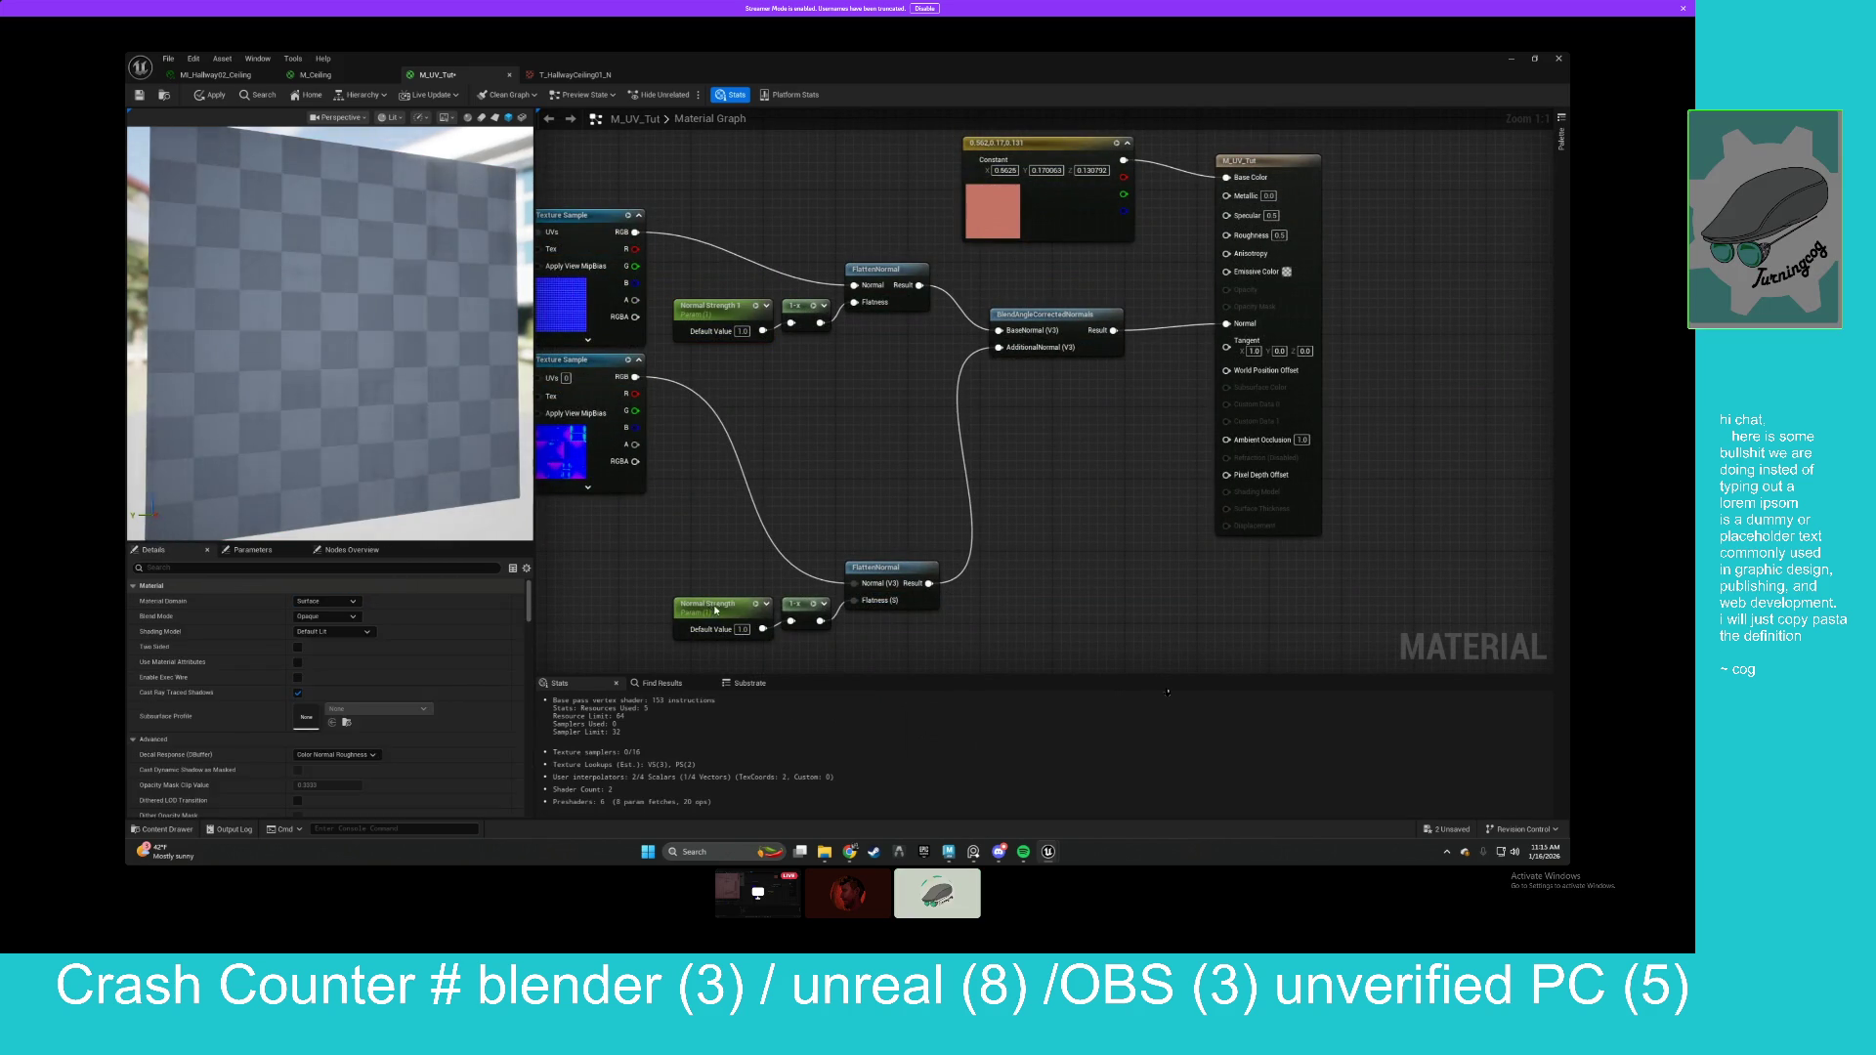
pyautogui.write('2')
pyautogui.press('Return')
pyautogui.click(755, 536)
pyautogui.click(732, 315)
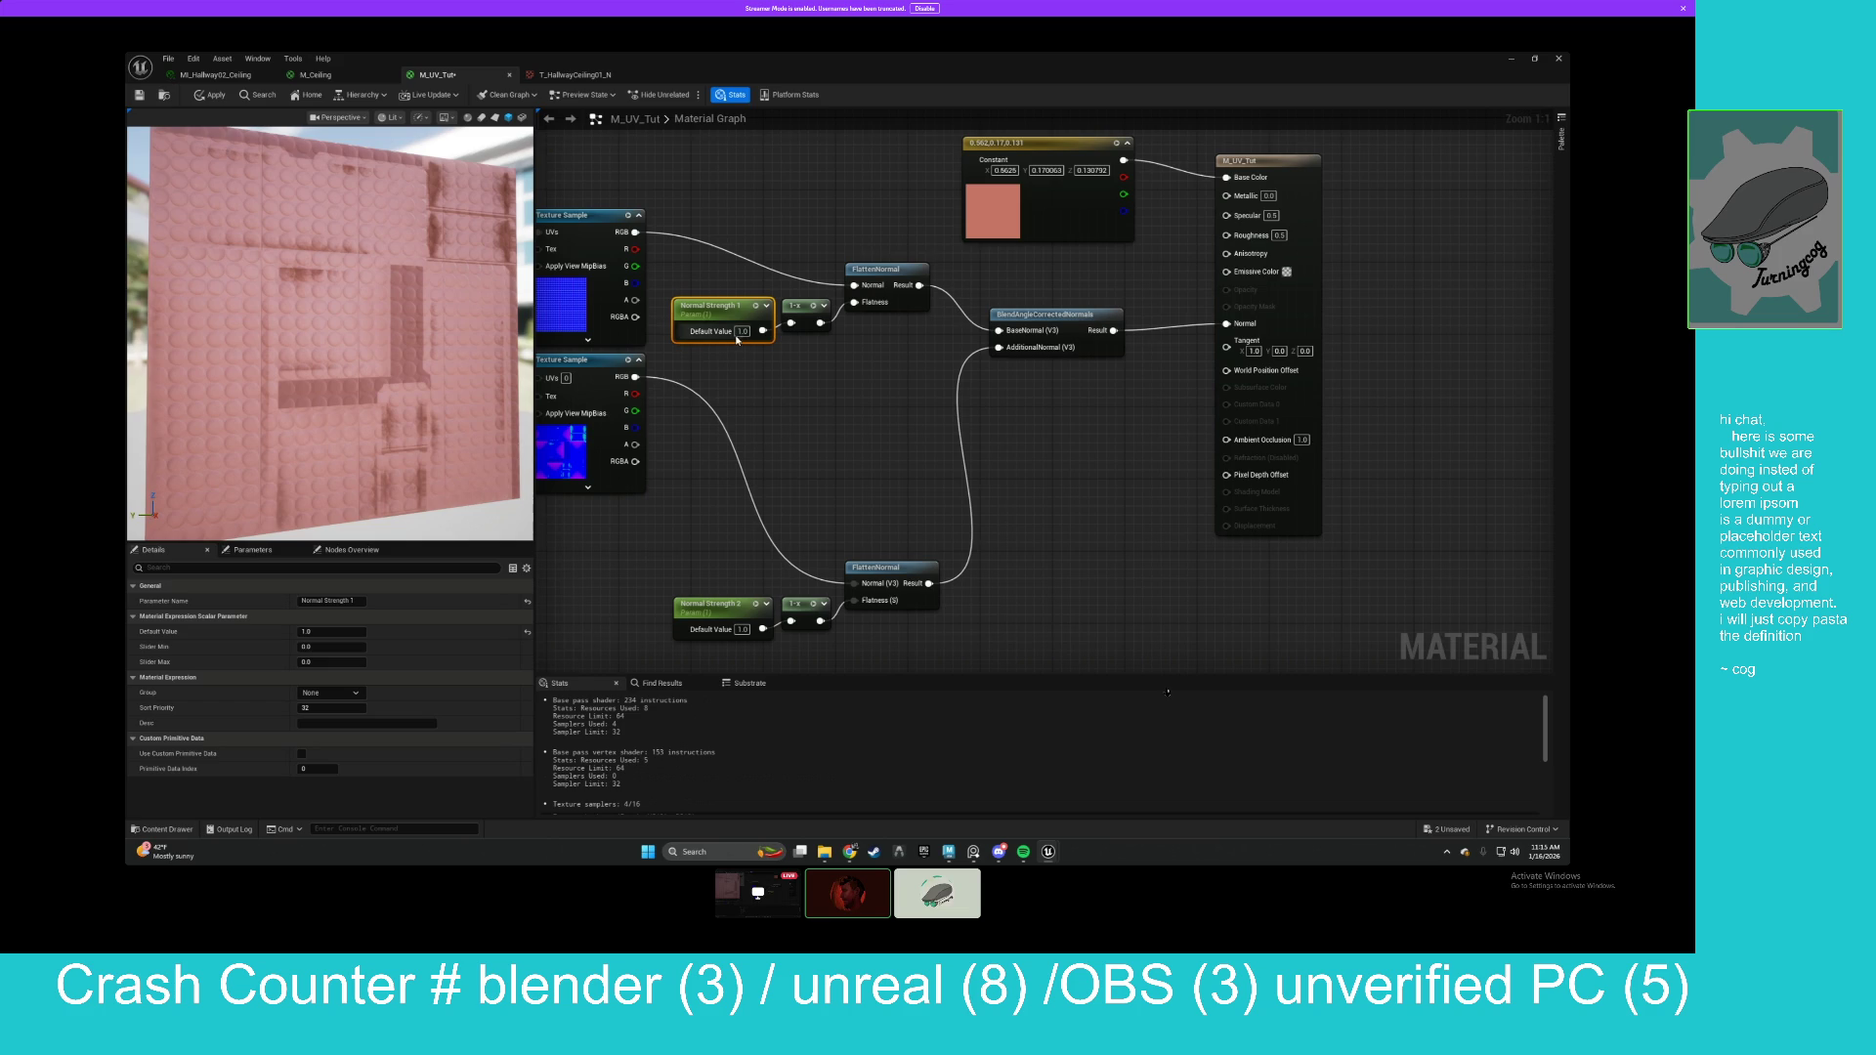
pyautogui.write('0.3')
pyautogui.press('Return')
pyautogui.moveTo(1003, 411); pyautogui.dragTo(1018, 448)
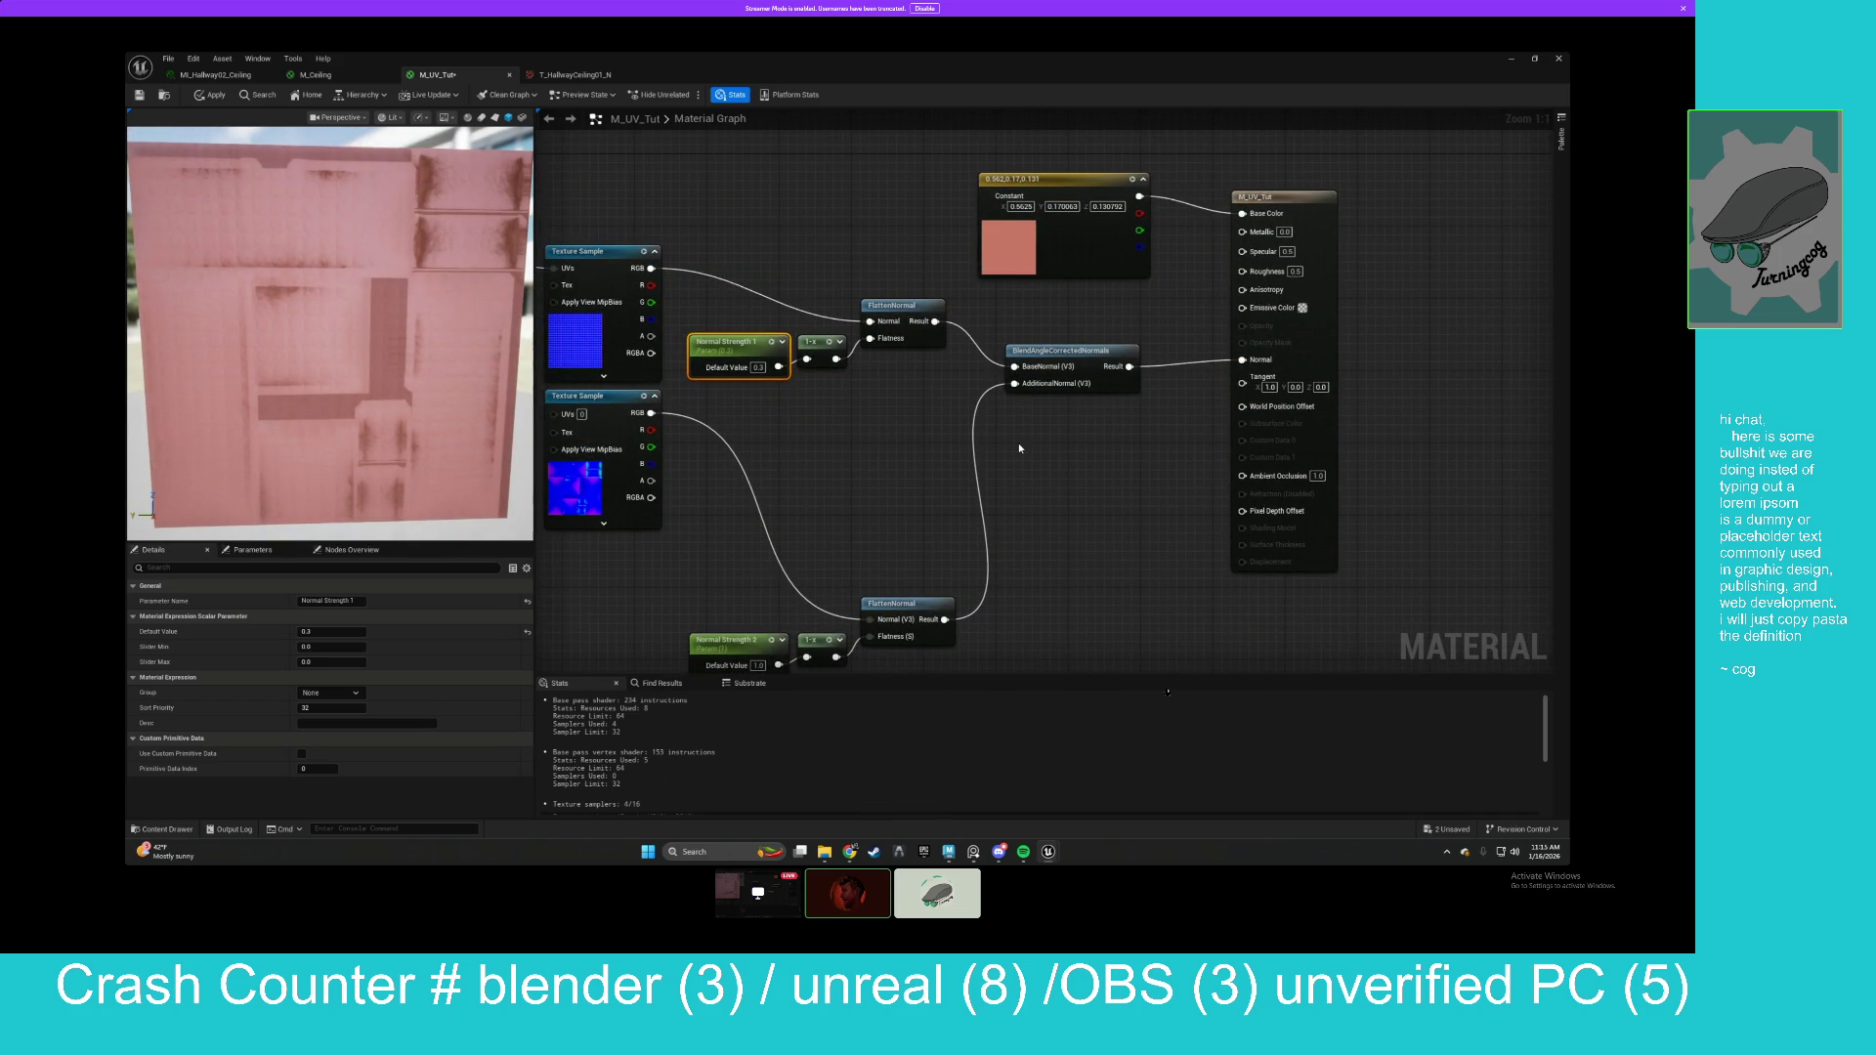
# Add a Normalize node to the material graph.
pyautogui.moveTo(1018, 443); pyautogui.dragTo(1038, 545)
pyautogui.rightClick(829, 257)
pyautogui.write('normalize')
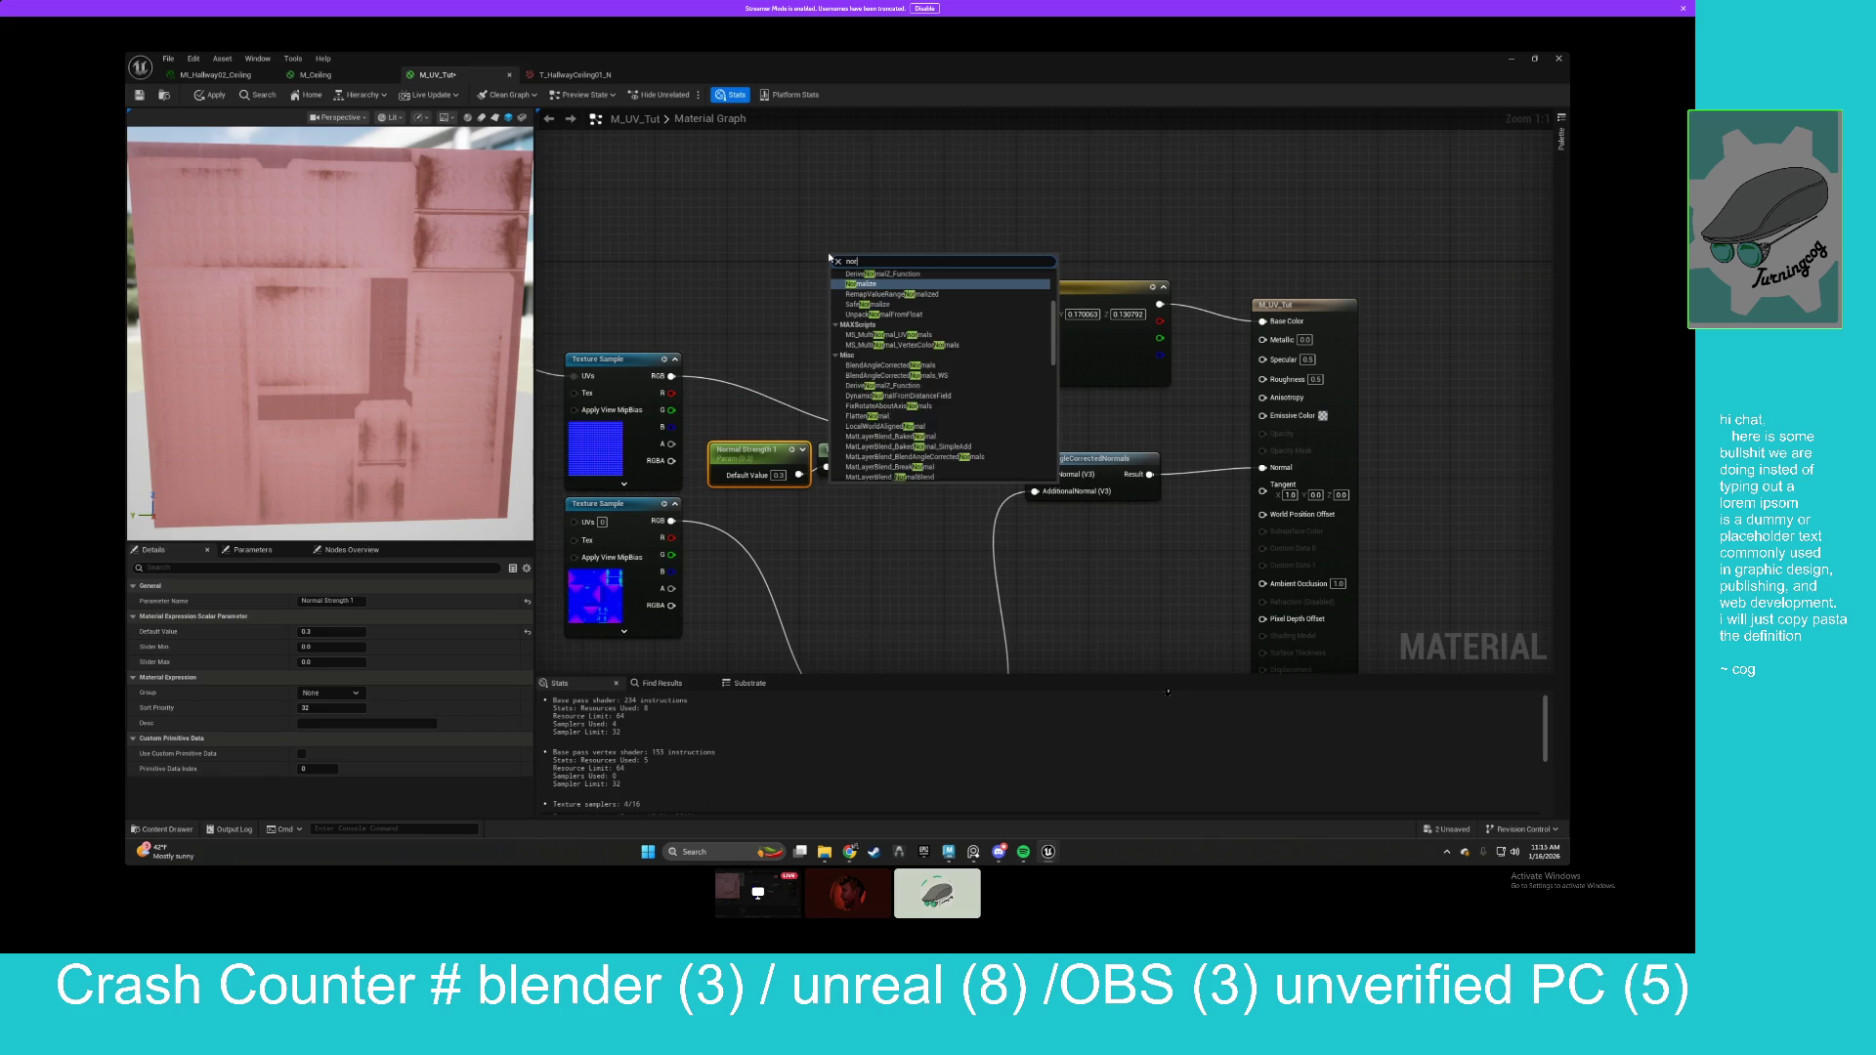
pyautogui.press('Return')
pyautogui.moveTo(847, 262); pyautogui.dragTo(856, 262)
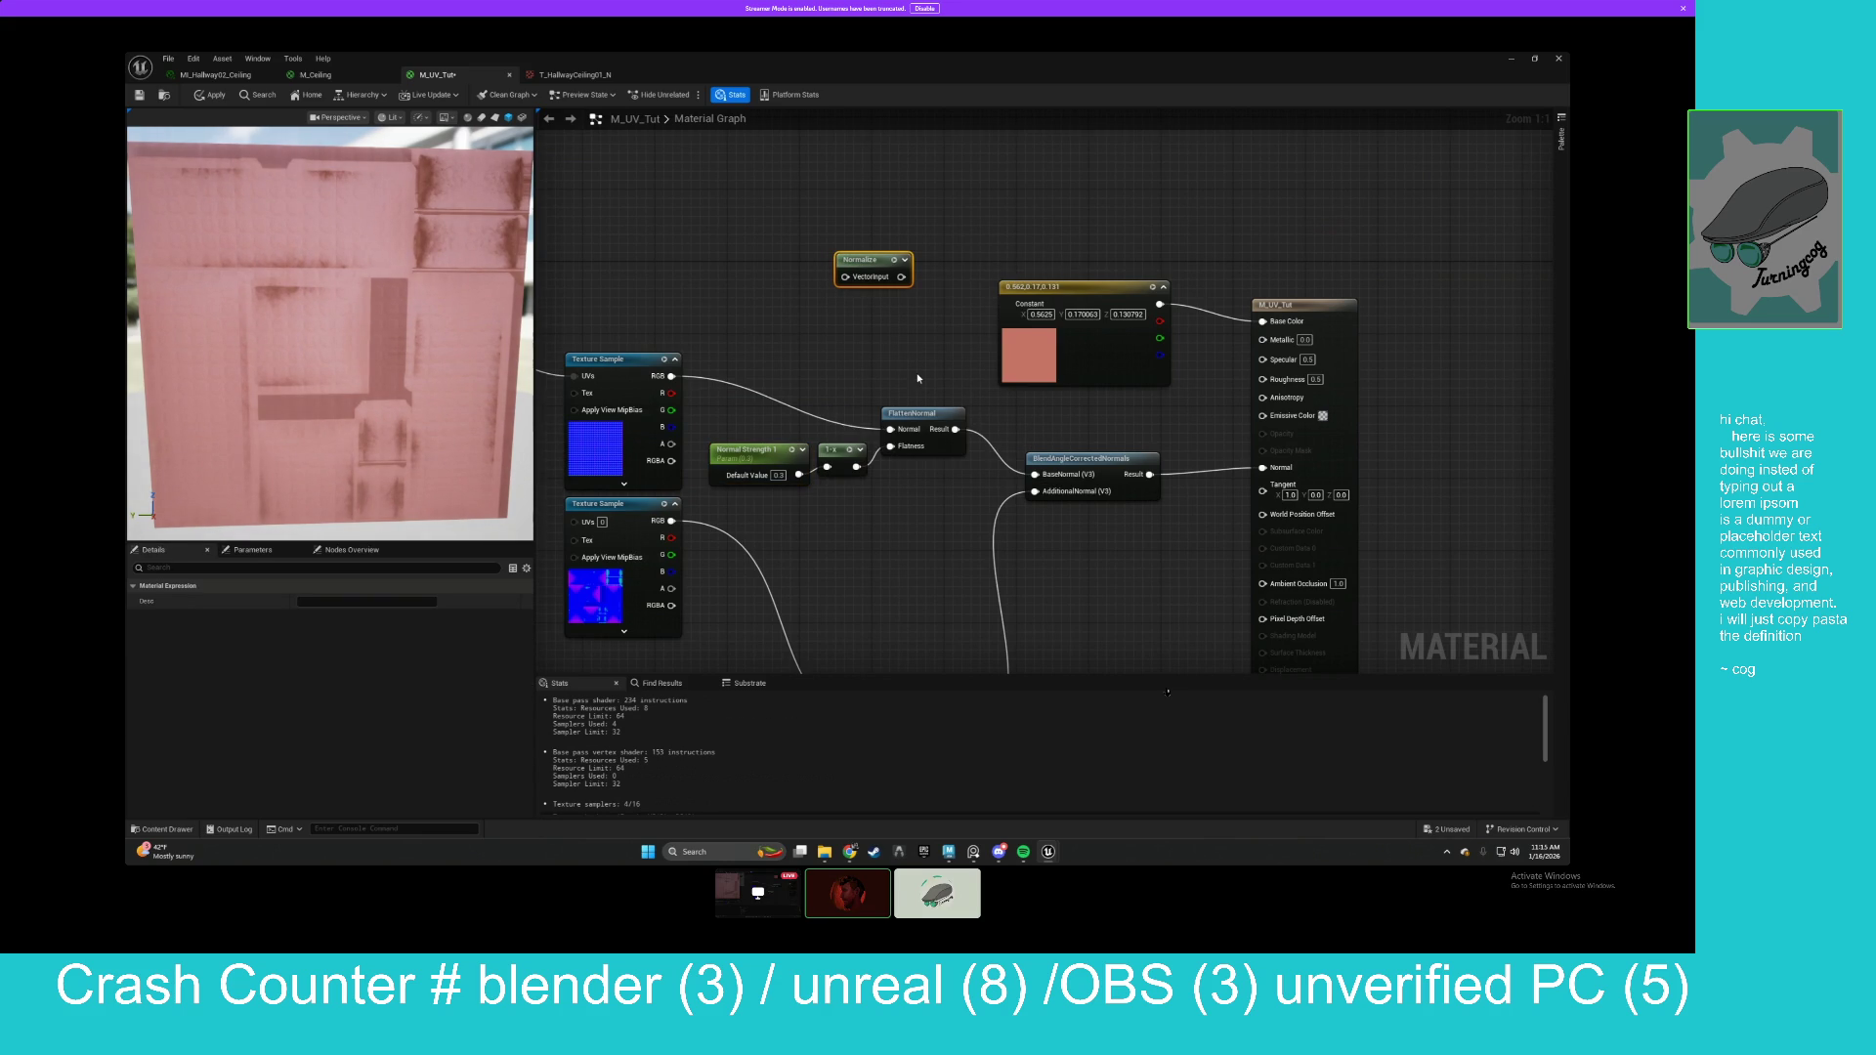
pyautogui.moveTo(873, 263); pyautogui.dragTo(900, 264)
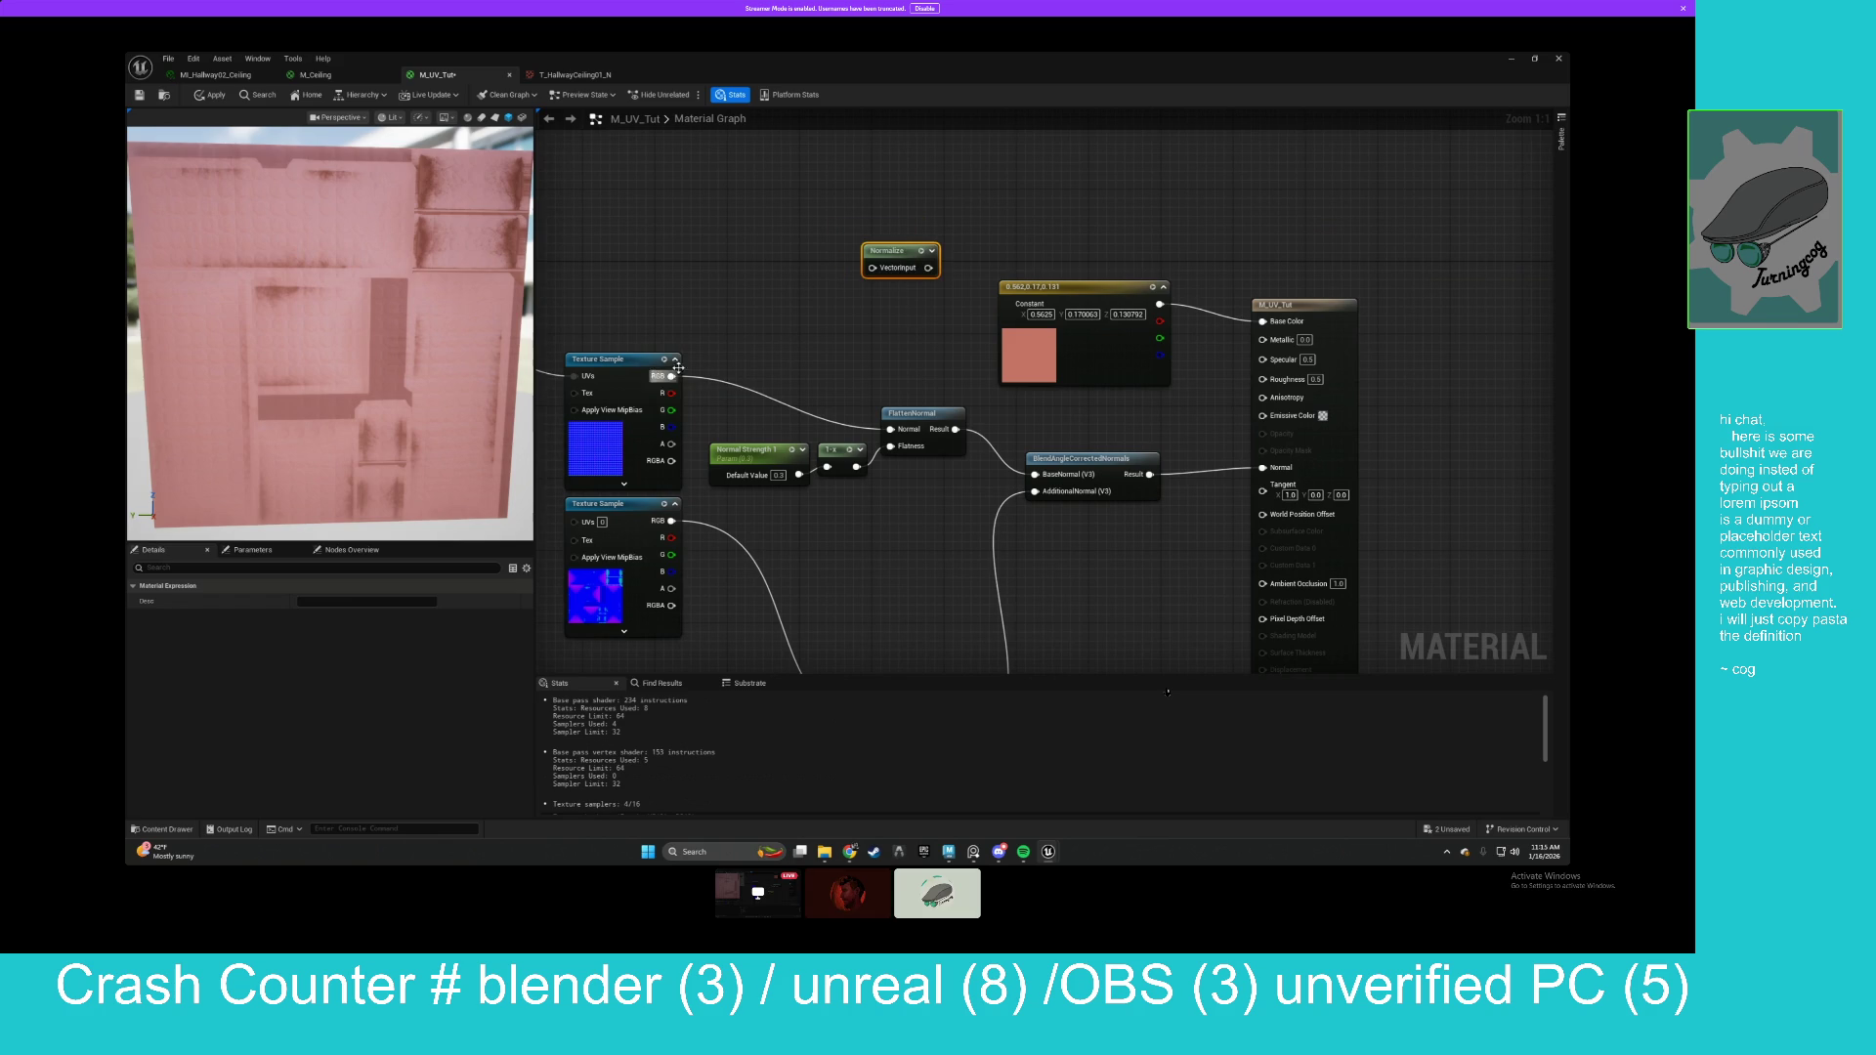
# Test Normalize on the Normal input, then reconnect BlendAngleCorrectedNormals Result to Normal instead.
pyautogui.moveTo(927, 268)
pyautogui.mouseDown()
pyautogui.moveTo(1026, 294)
pyautogui.moveTo(1265, 489)
pyautogui.moveTo(1261, 467)
pyautogui.mouseUp()
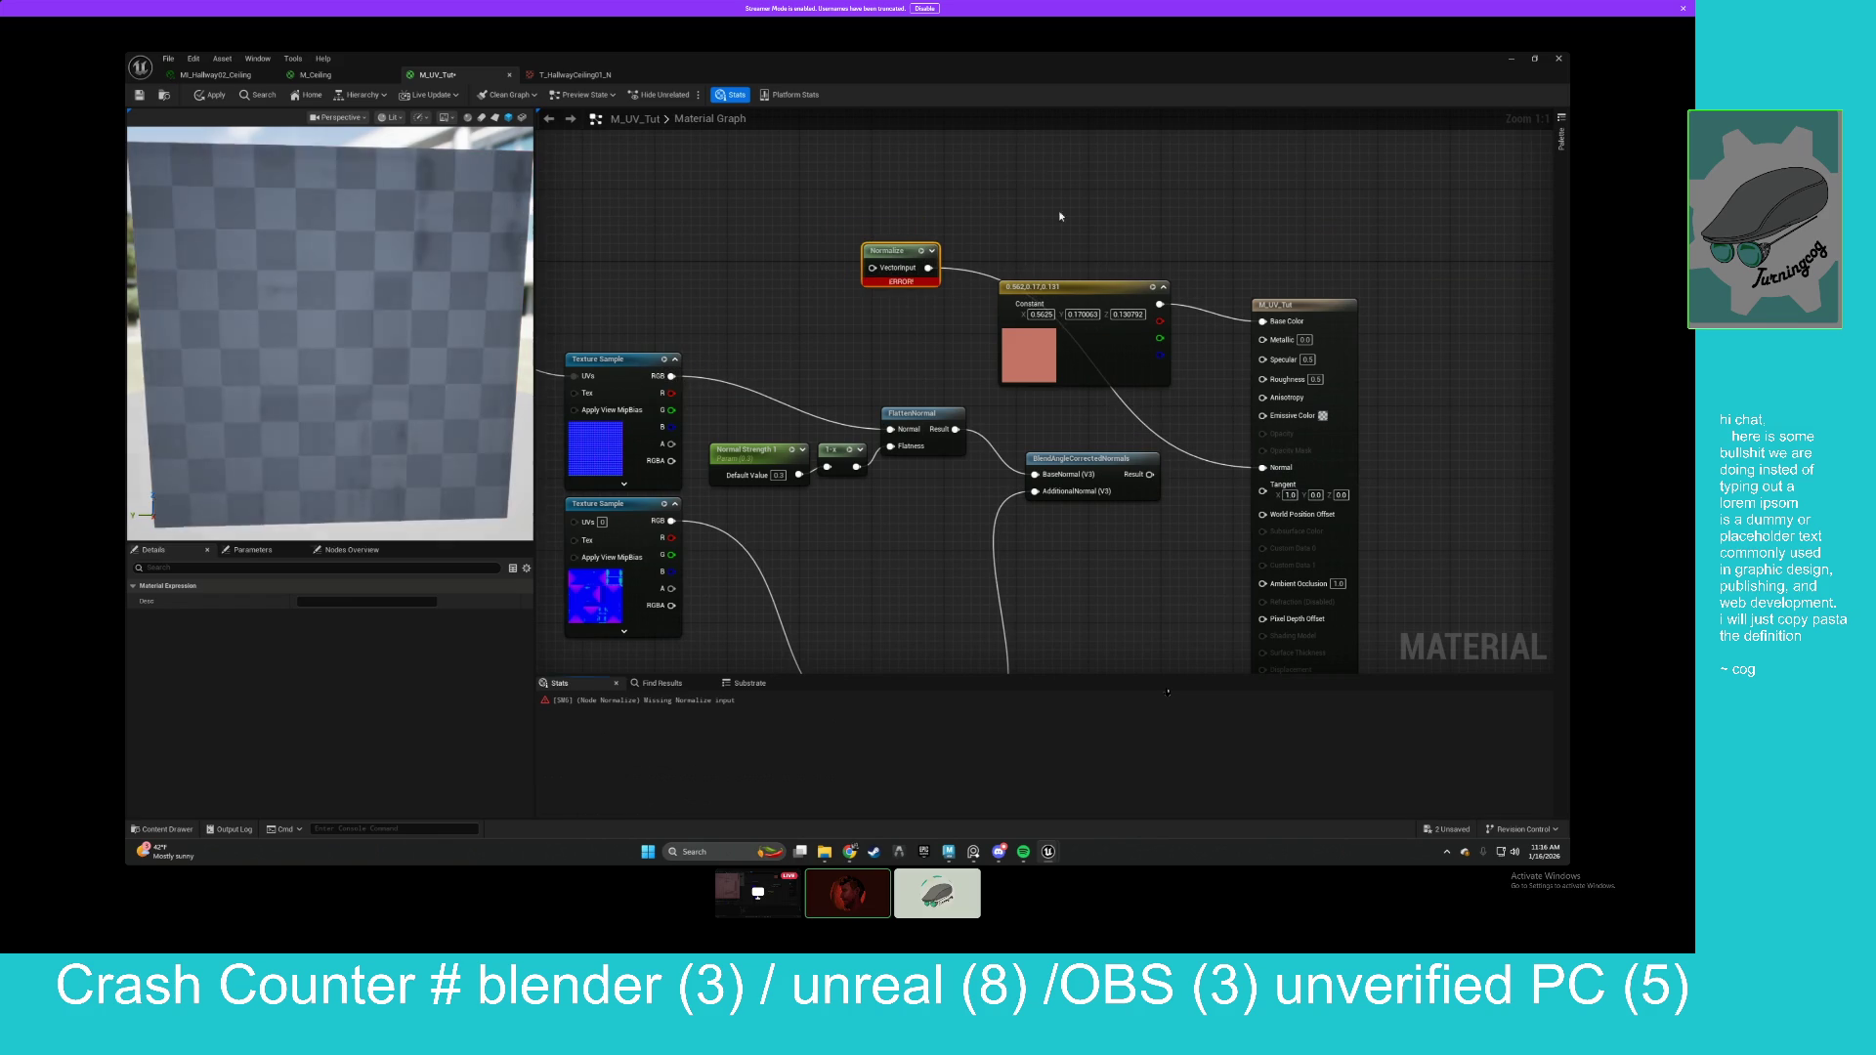
pyautogui.keyDown('alt'); pyautogui.click(927, 268); pyautogui.keyUp('alt')
pyautogui.moveTo(846, 205); pyautogui.dragTo(932, 313)
pyautogui.click(913, 314)
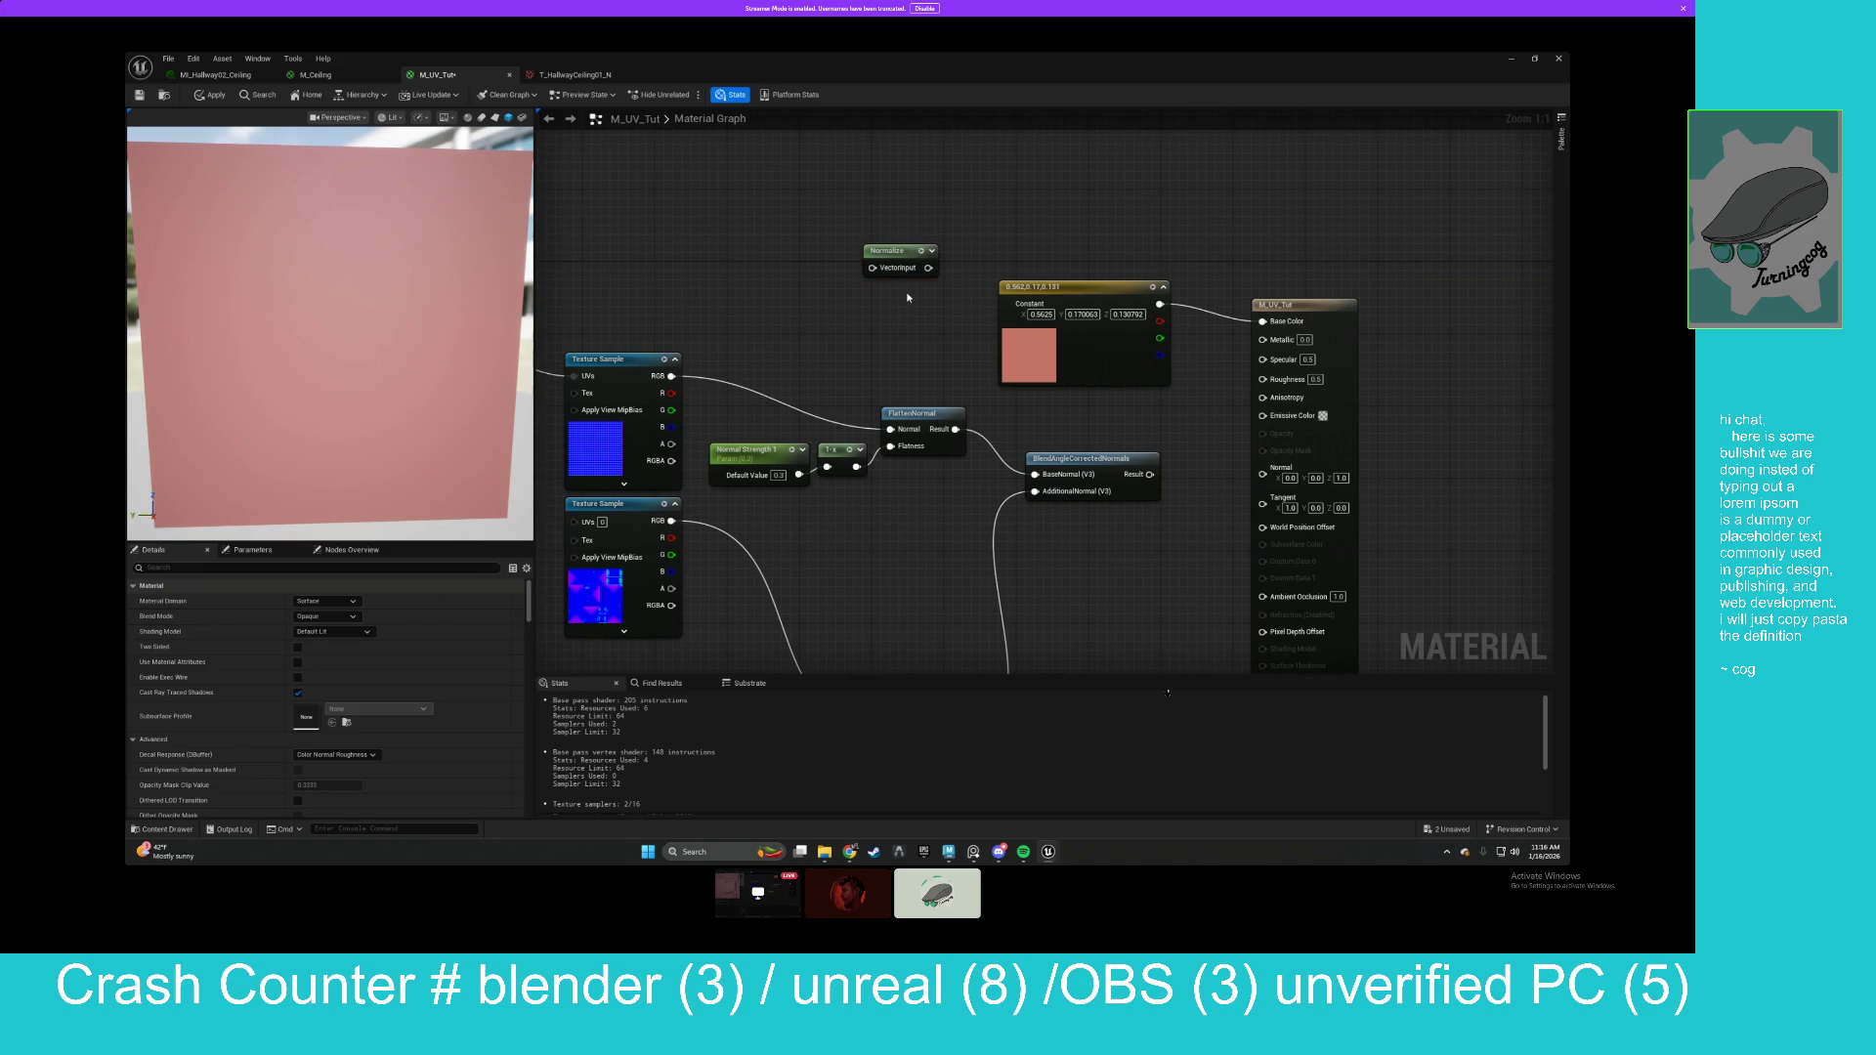
pyautogui.moveTo(843, 211)
pyautogui.mouseDown()
pyautogui.moveTo(887, 278)
pyautogui.moveTo(896, 252)
pyautogui.mouseUp()
pyautogui.moveTo(1150, 474)
pyautogui.mouseDown()
pyautogui.moveTo(1270, 548)
pyautogui.moveTo(1263, 468)
pyautogui.mouseUp()
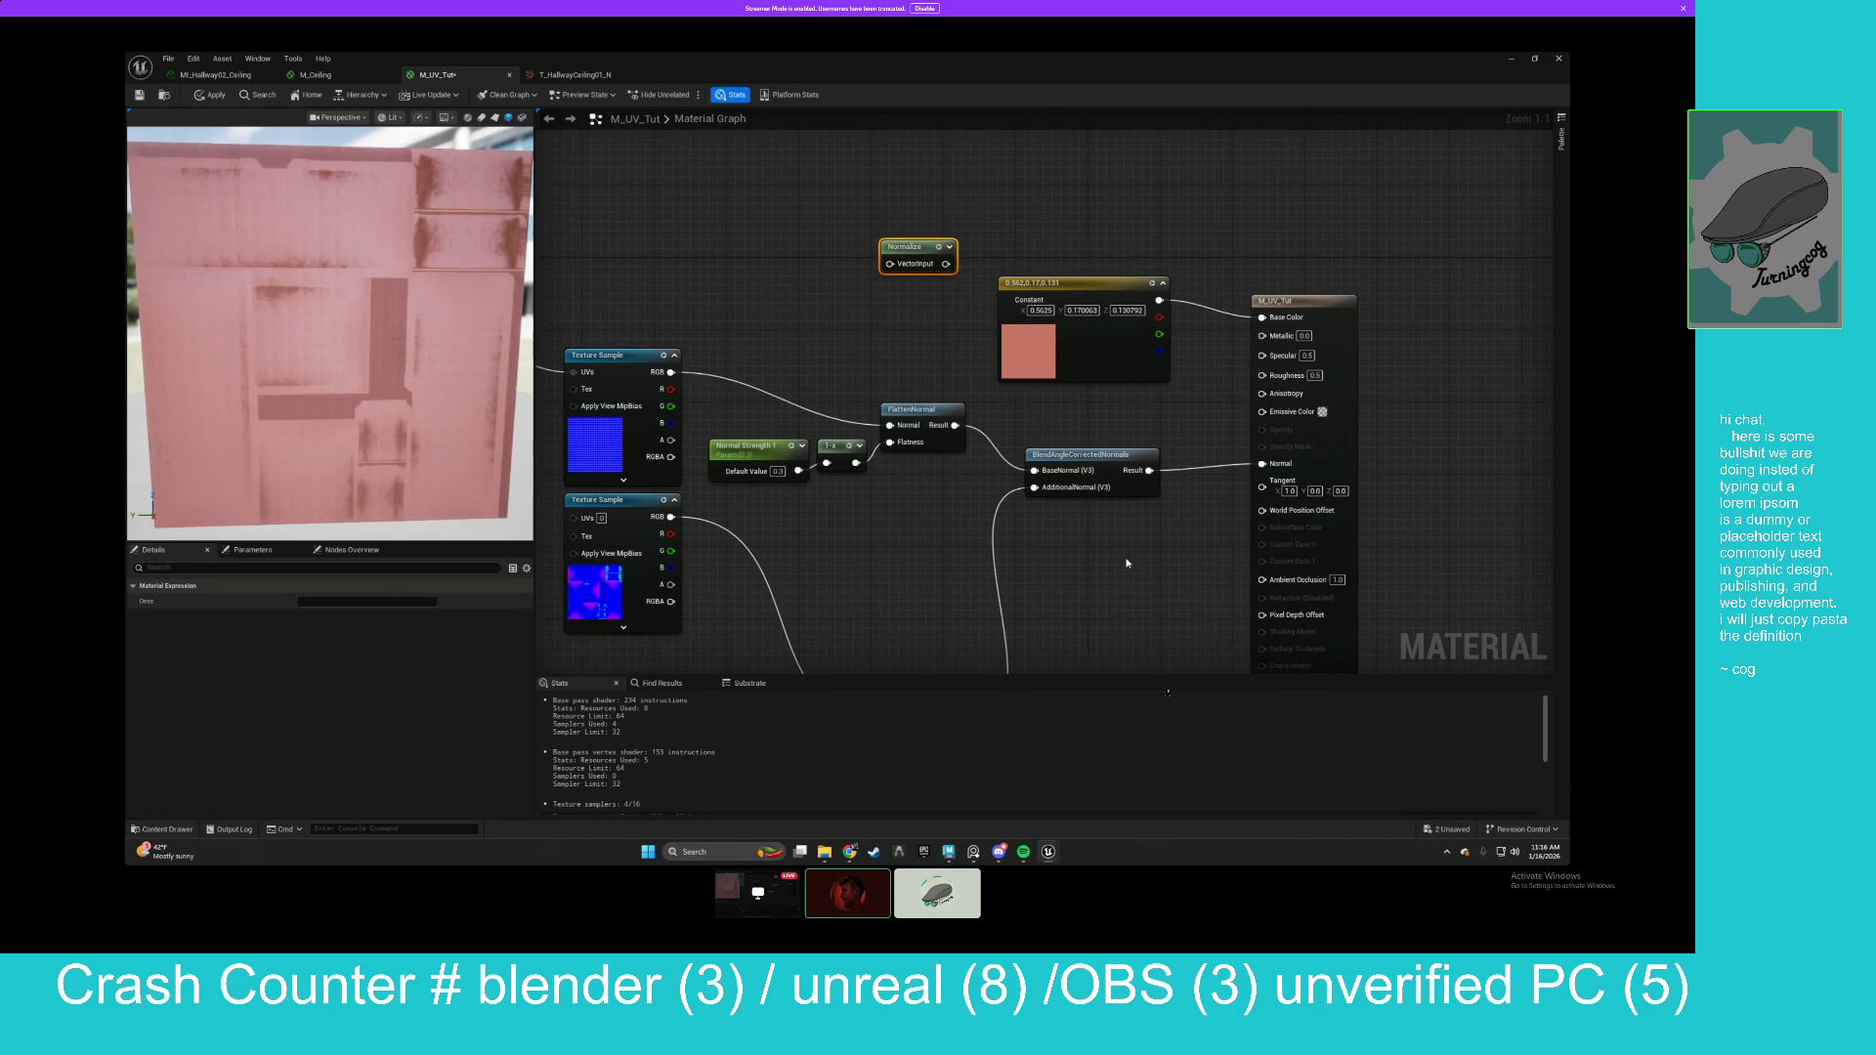
# Move the Normal Strength 2 flatten chain up beside its texture sample.
pyautogui.moveTo(957, 543); pyautogui.dragTo(925, 551)
pyautogui.moveTo(914, 463); pyautogui.dragTo(1012, 416)
pyautogui.moveTo(819, 454); pyautogui.dragTo(1070, 635)
pyautogui.moveTo(1006, 553); pyautogui.dragTo(997, 372)
pyautogui.click(1112, 449)
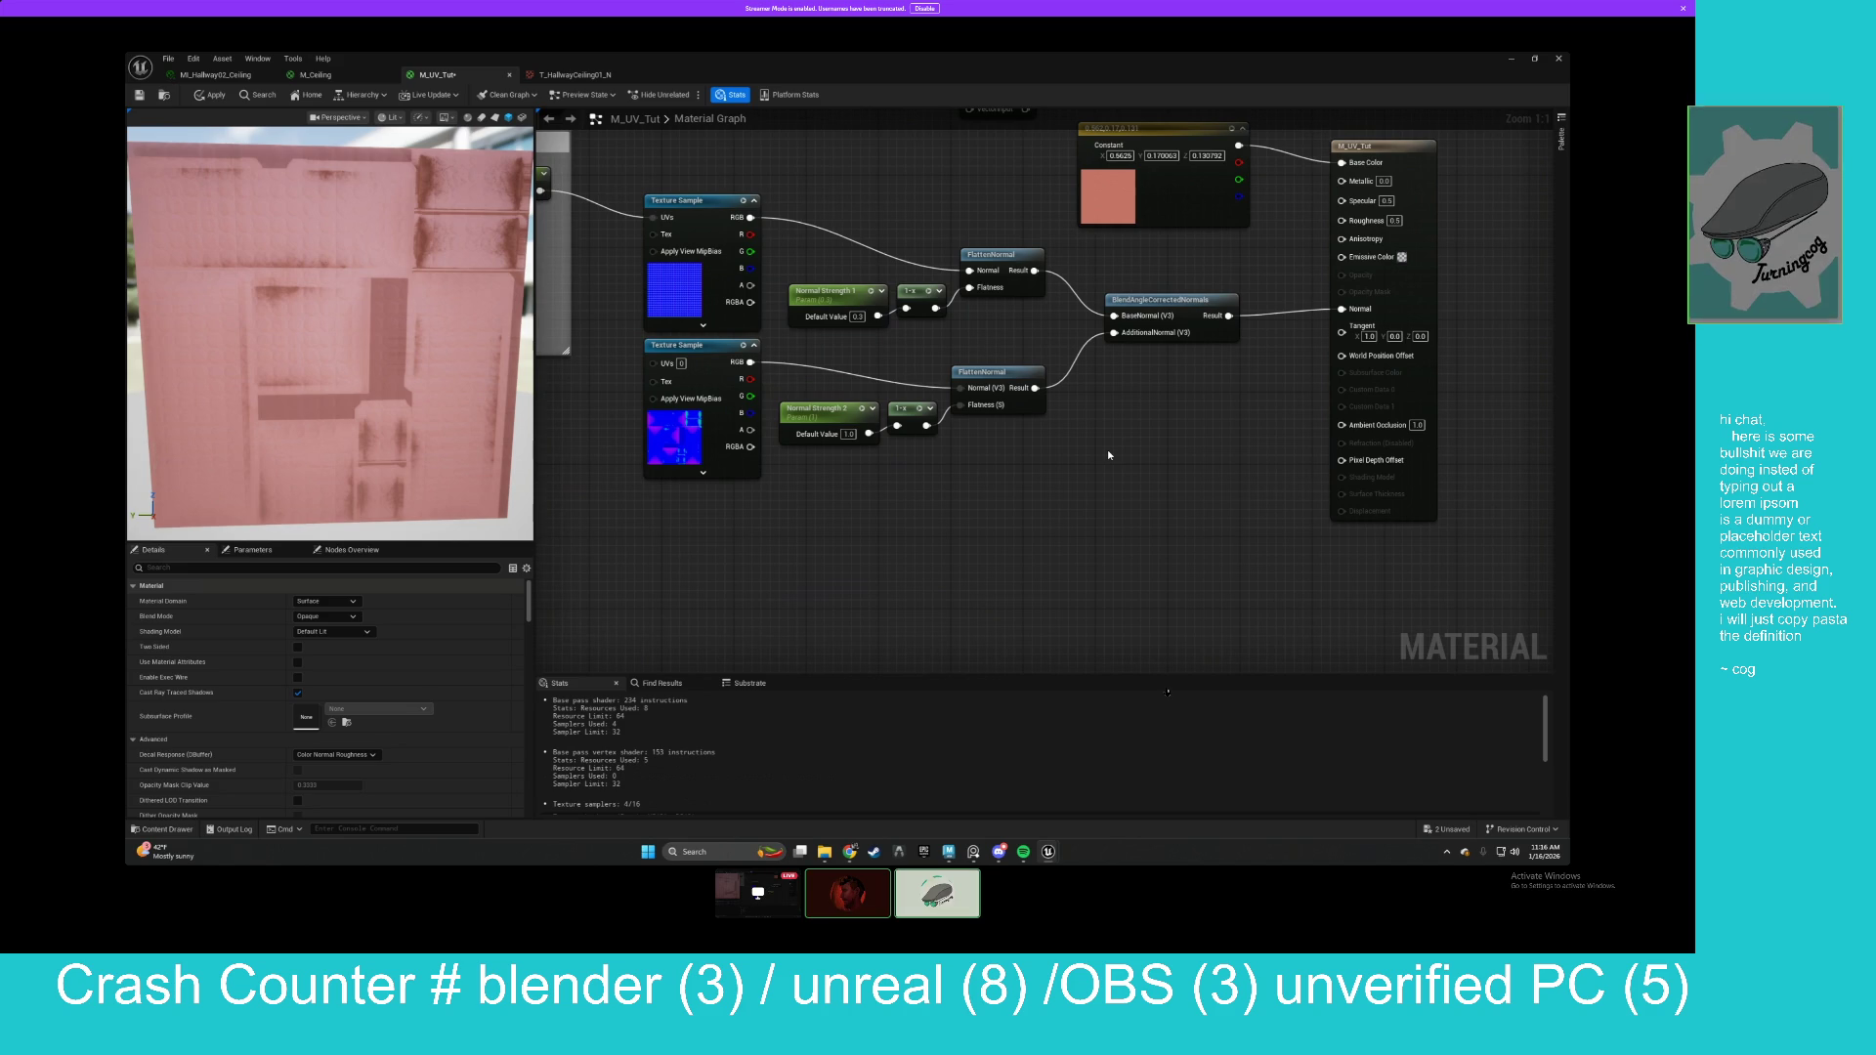
pyautogui.moveTo(1159, 684)
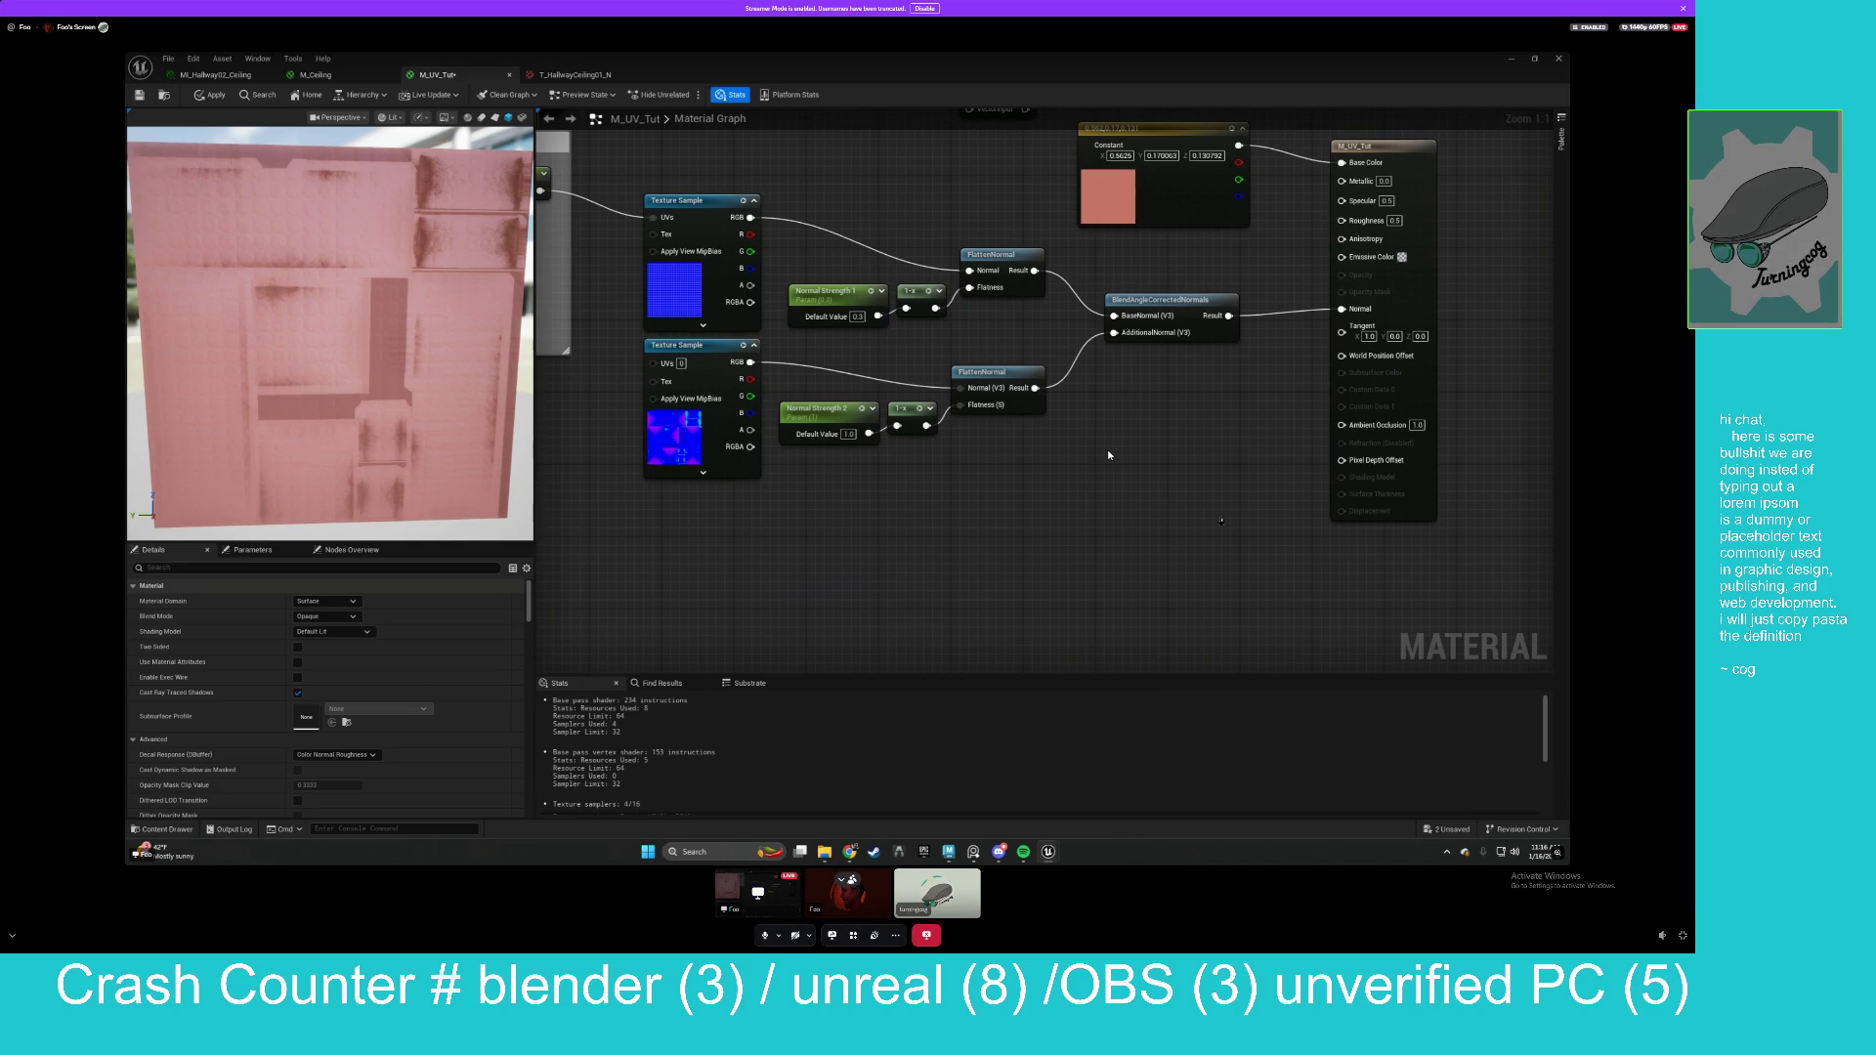
# Leave Discord's full-screen stream view and minimise Discord to reveal the desktop.
pyautogui.rightClick(1017, 553)
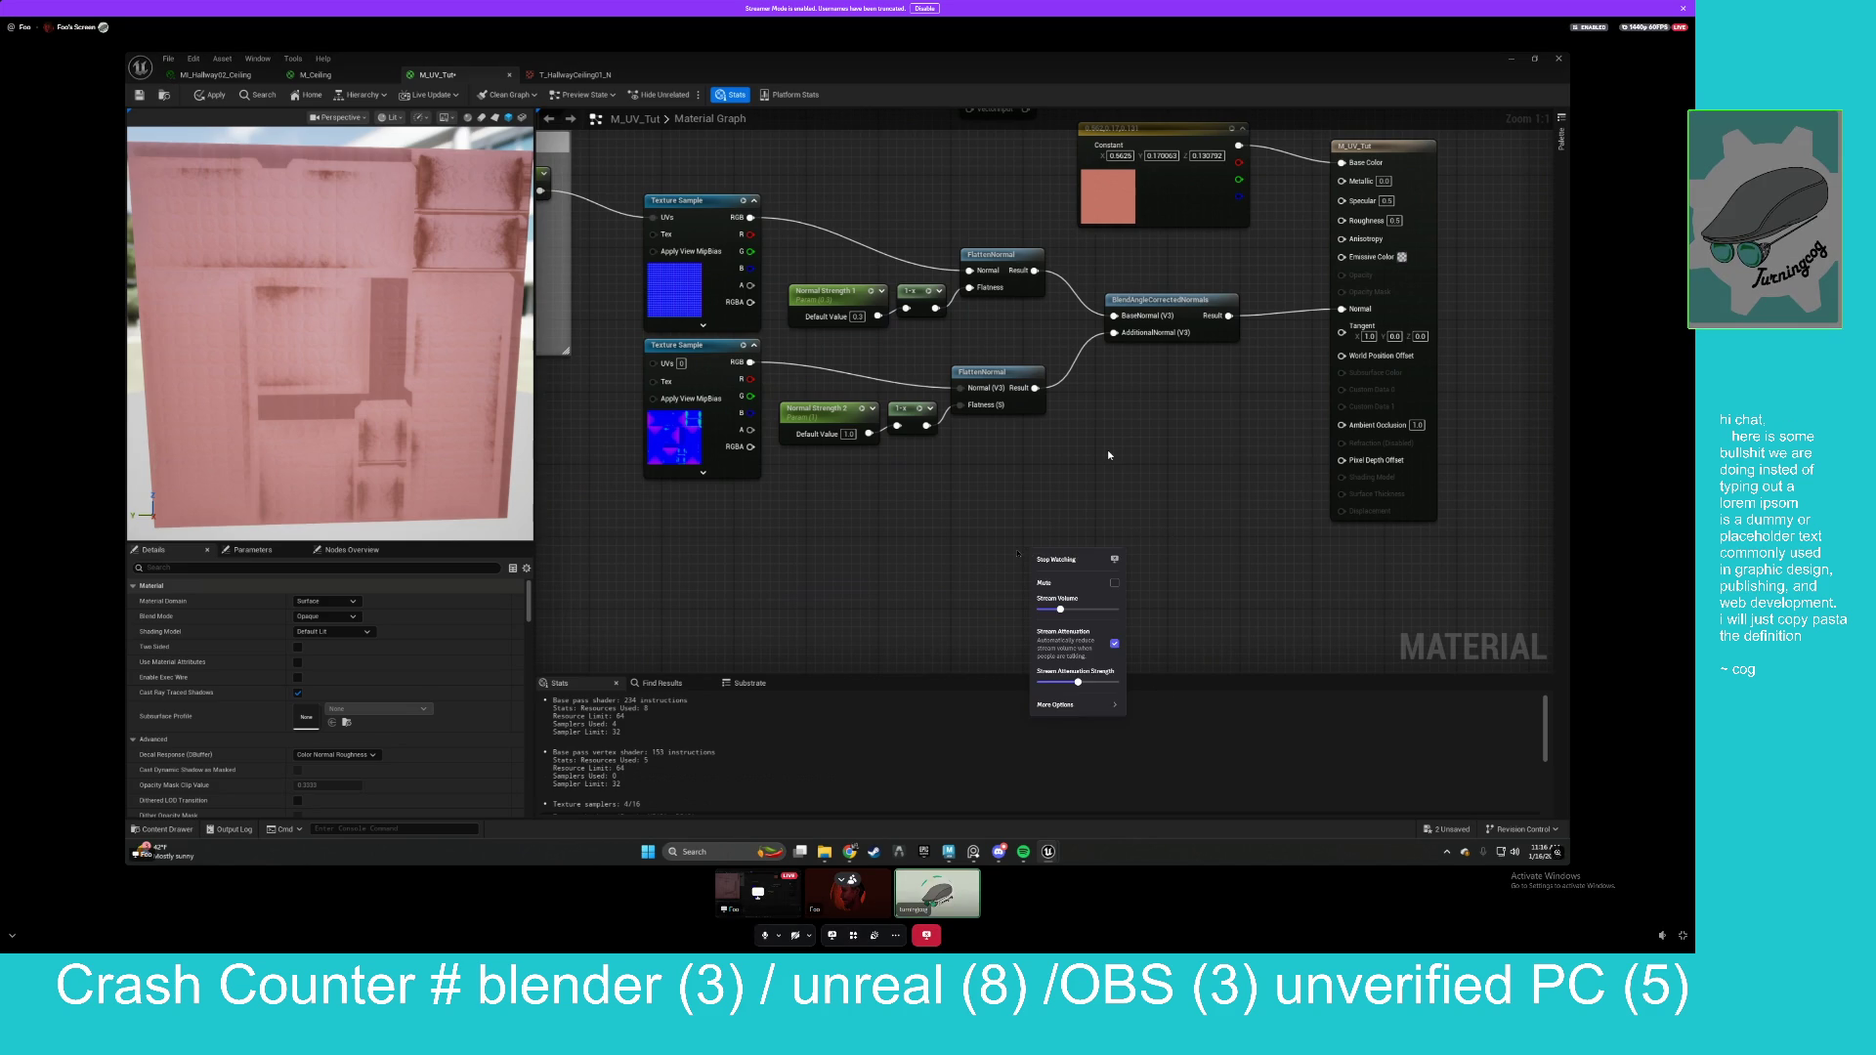
pyautogui.click(1238, 518)
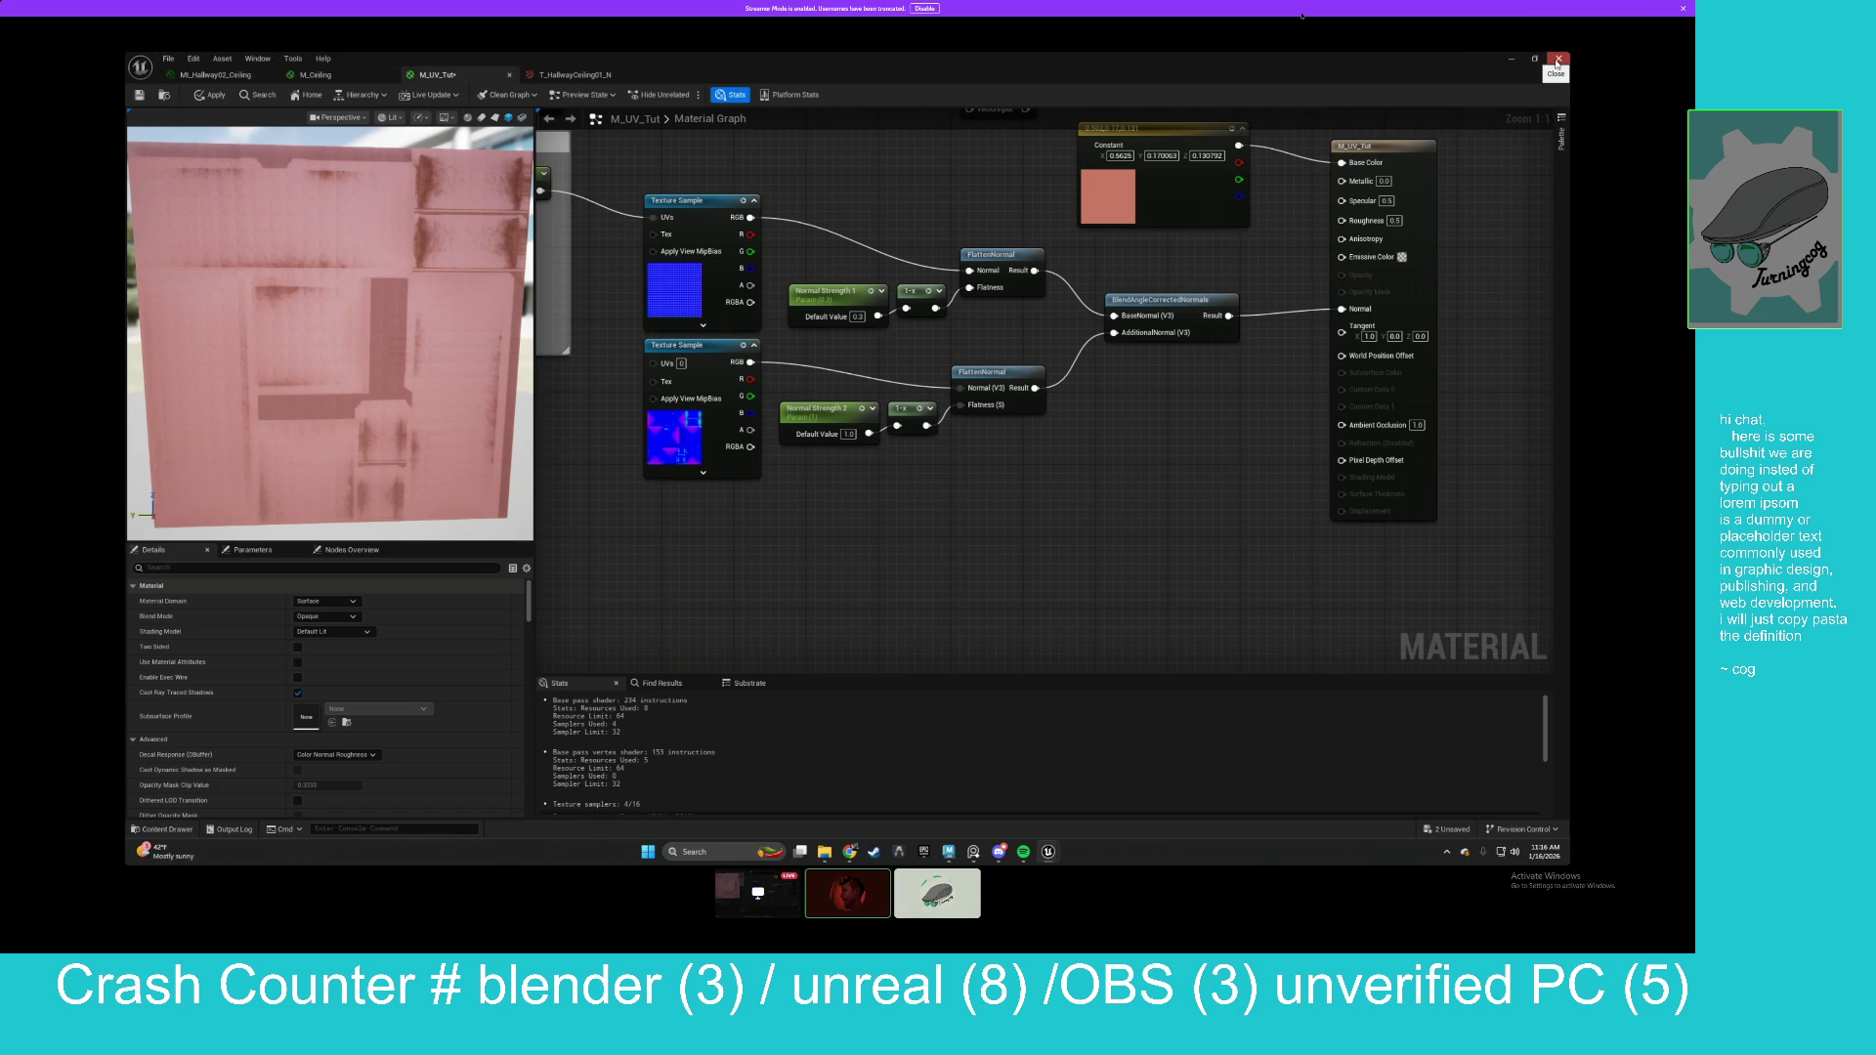
pyautogui.moveTo(1286, 27)
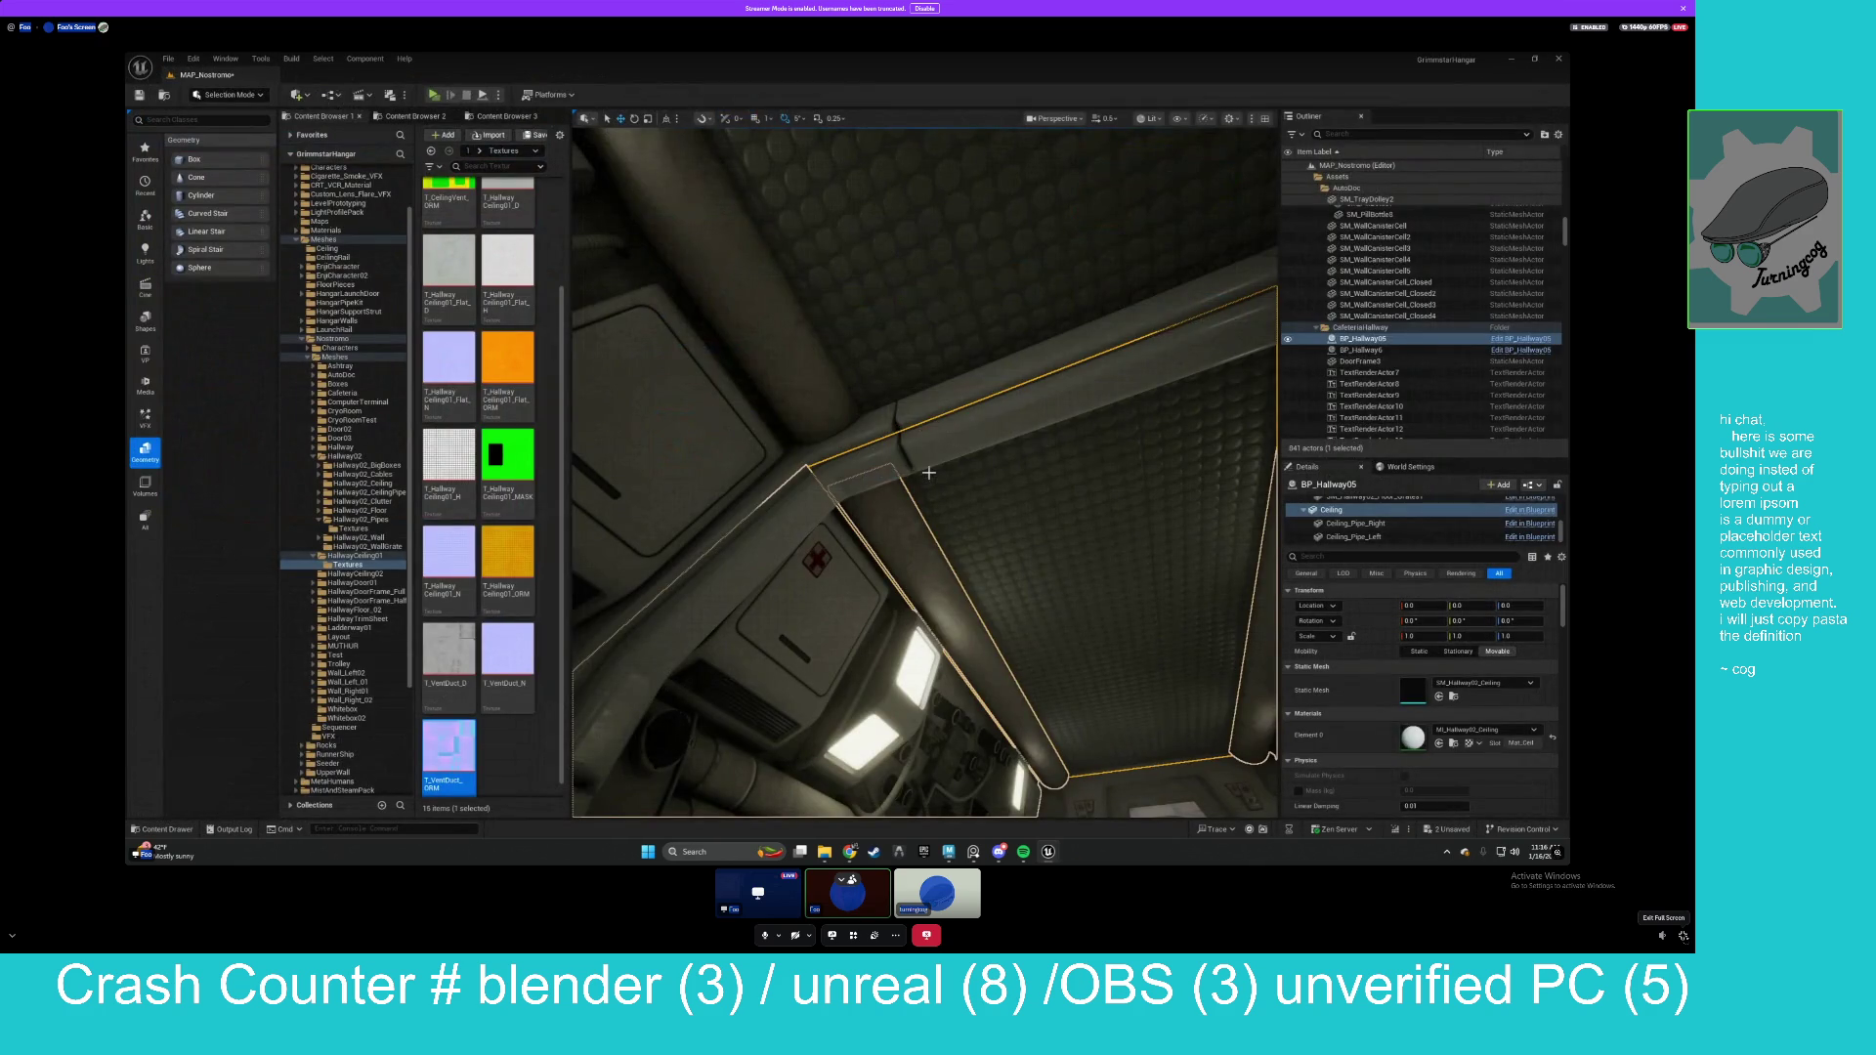
pyautogui.click(1682, 936)
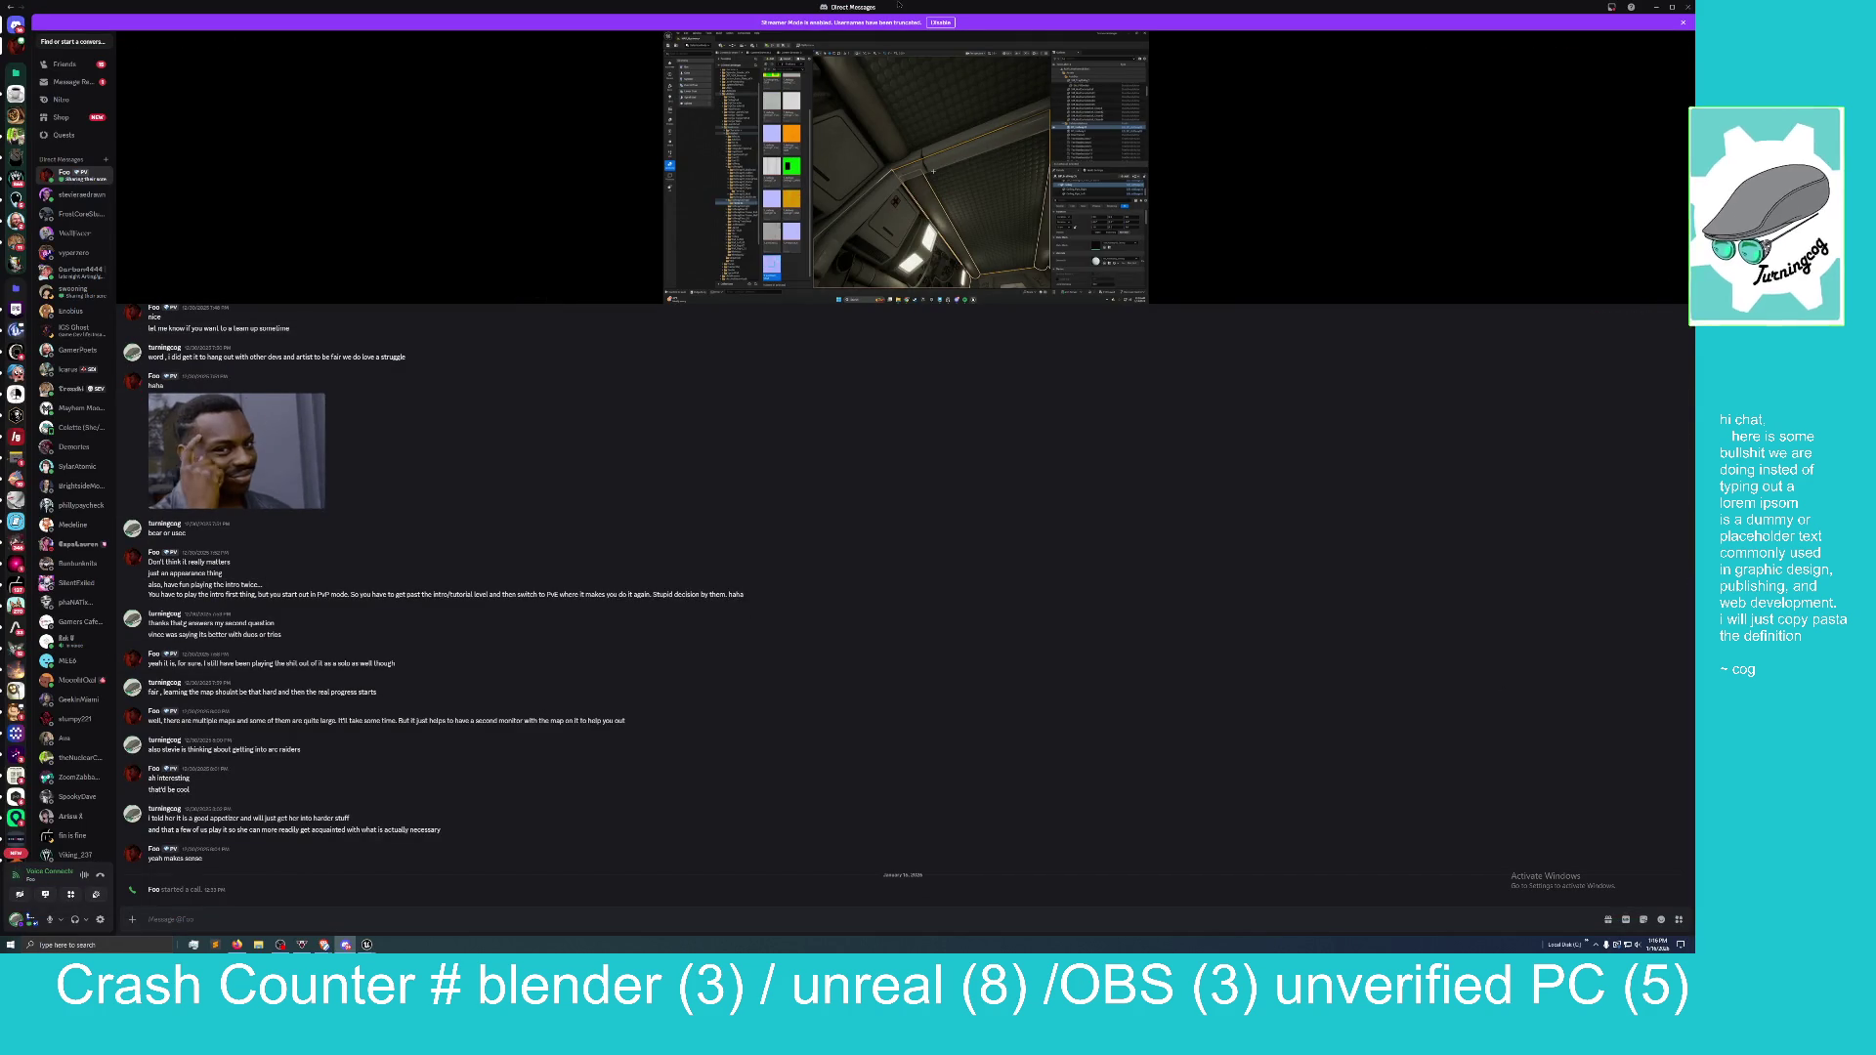
pyautogui.click(1655, 6)
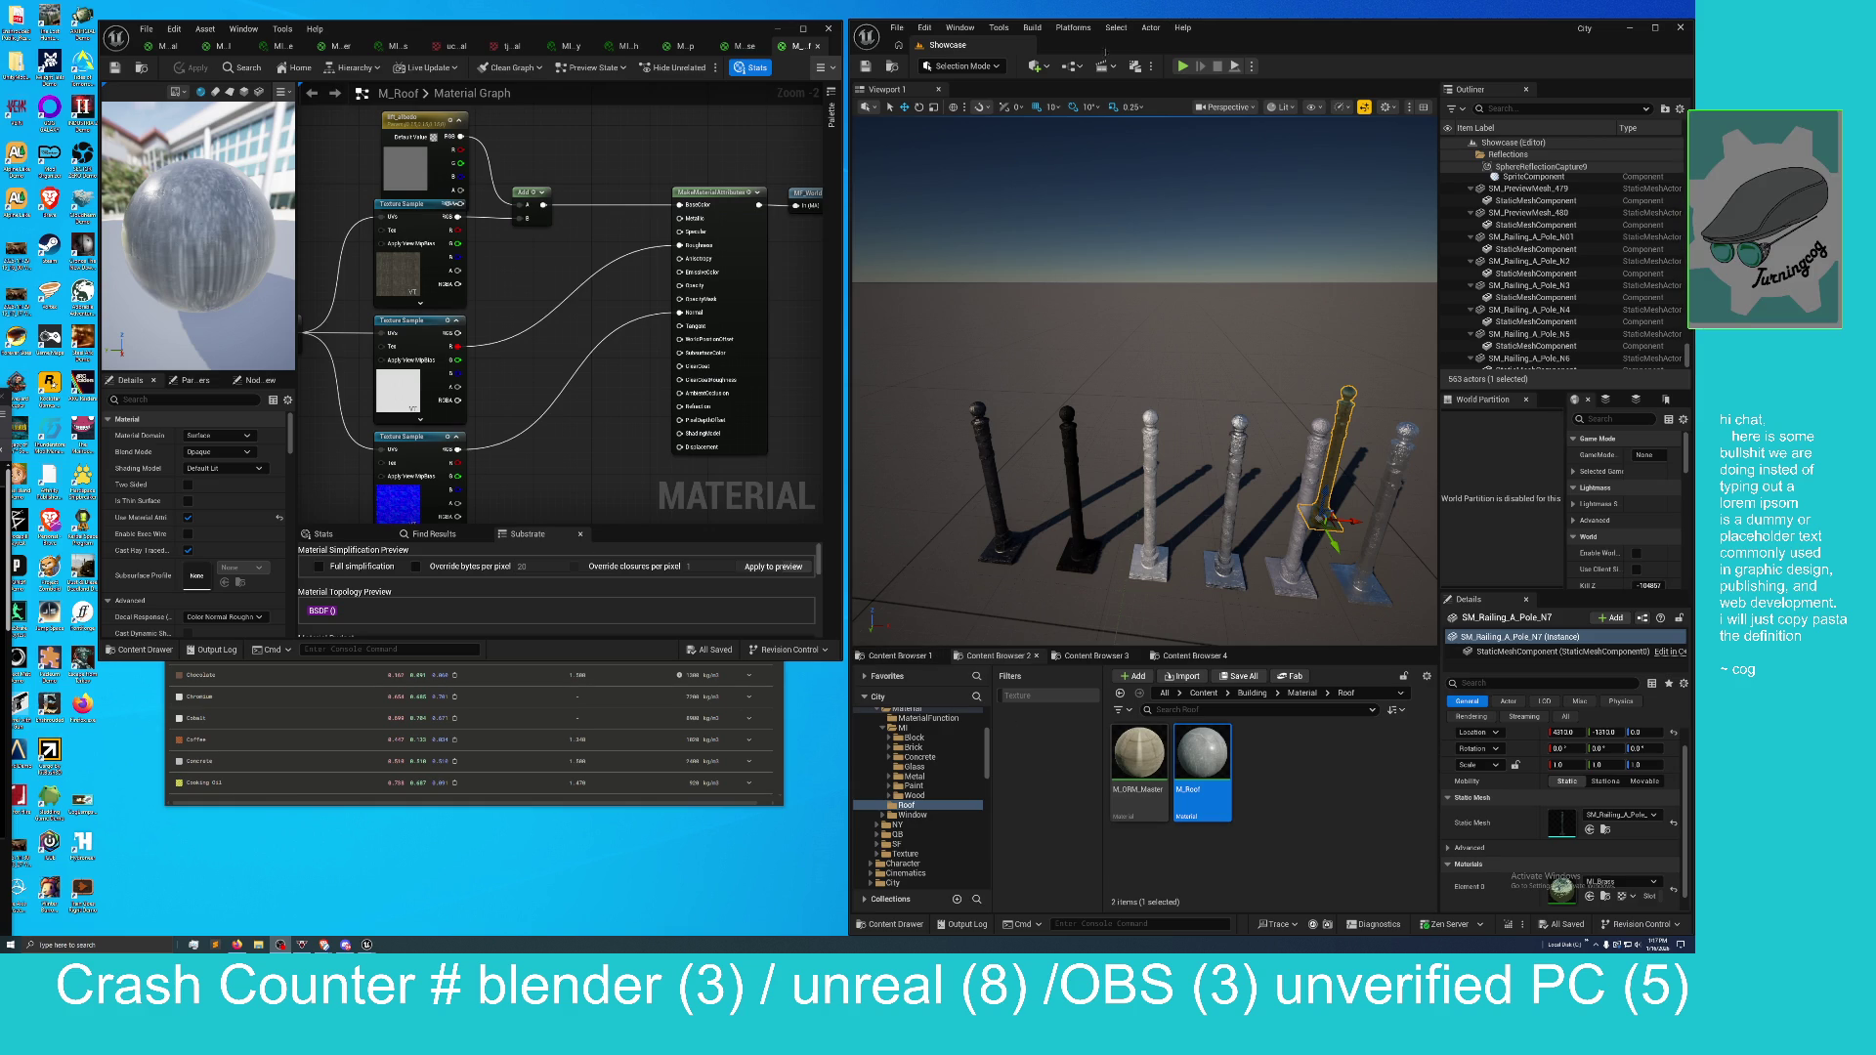
# Switch to M_Substrate_ShaderBall_Opal, resize the editor, then maximise the browser showing the Electric Dreams video.
pyautogui.hotkey('ctrl', 'Tab')
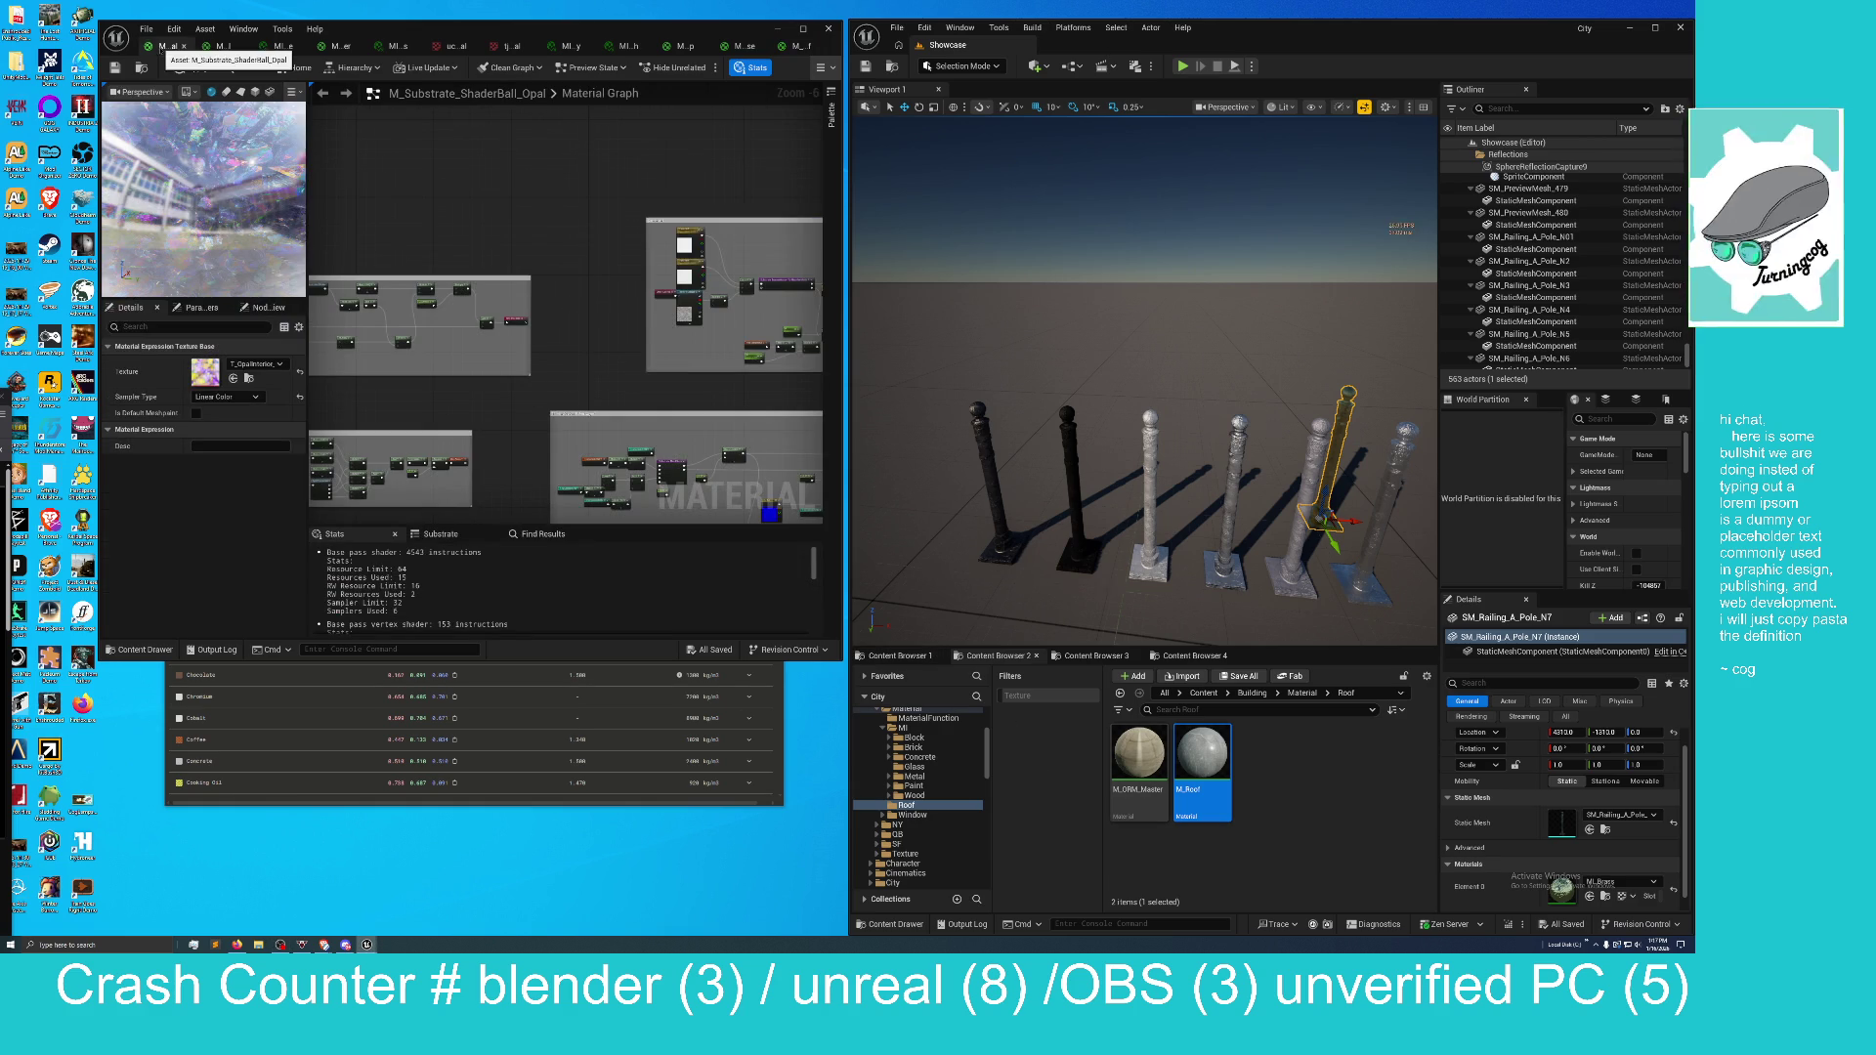
pyautogui.moveTo(494, 30)
pyautogui.mouseDown()
pyautogui.moveTo(667, 260)
pyautogui.moveTo(703, 242)
pyautogui.moveTo(662, 275)
pyautogui.moveTo(685, 268)
pyautogui.mouseUp()
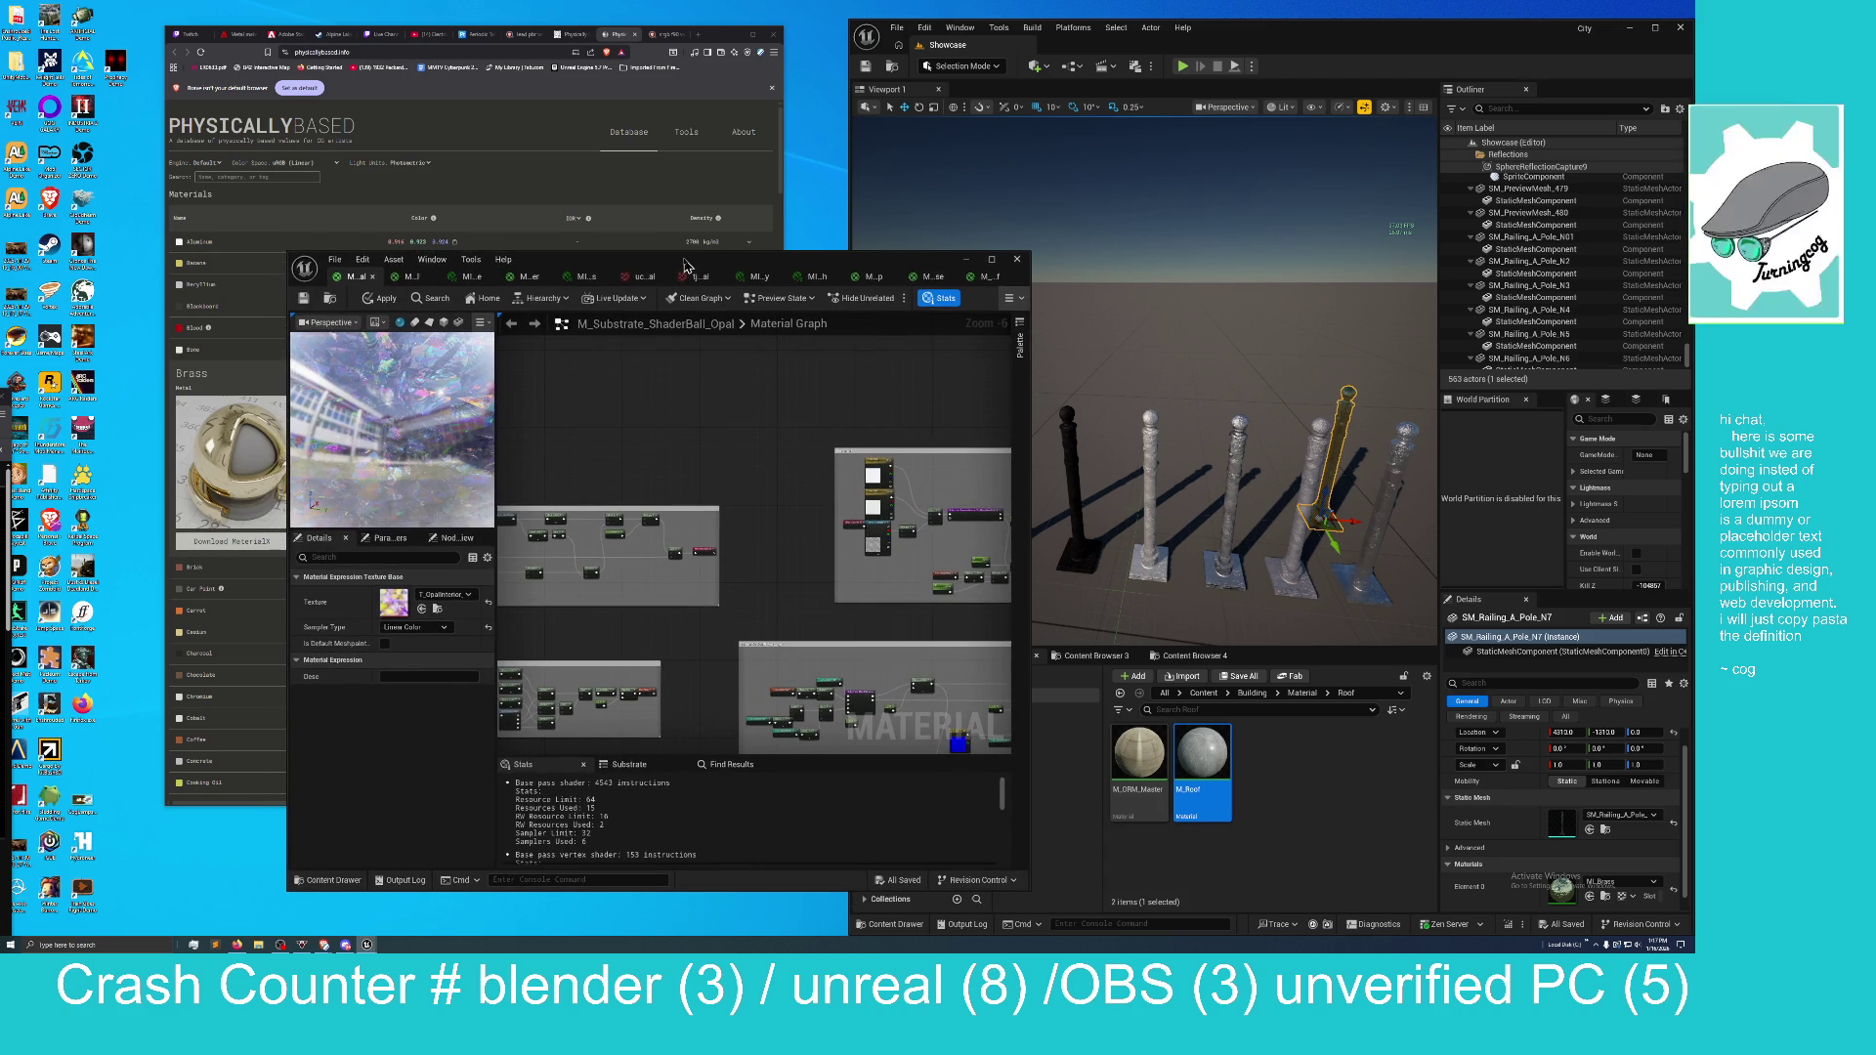
pyautogui.doubleClick(685, 268)
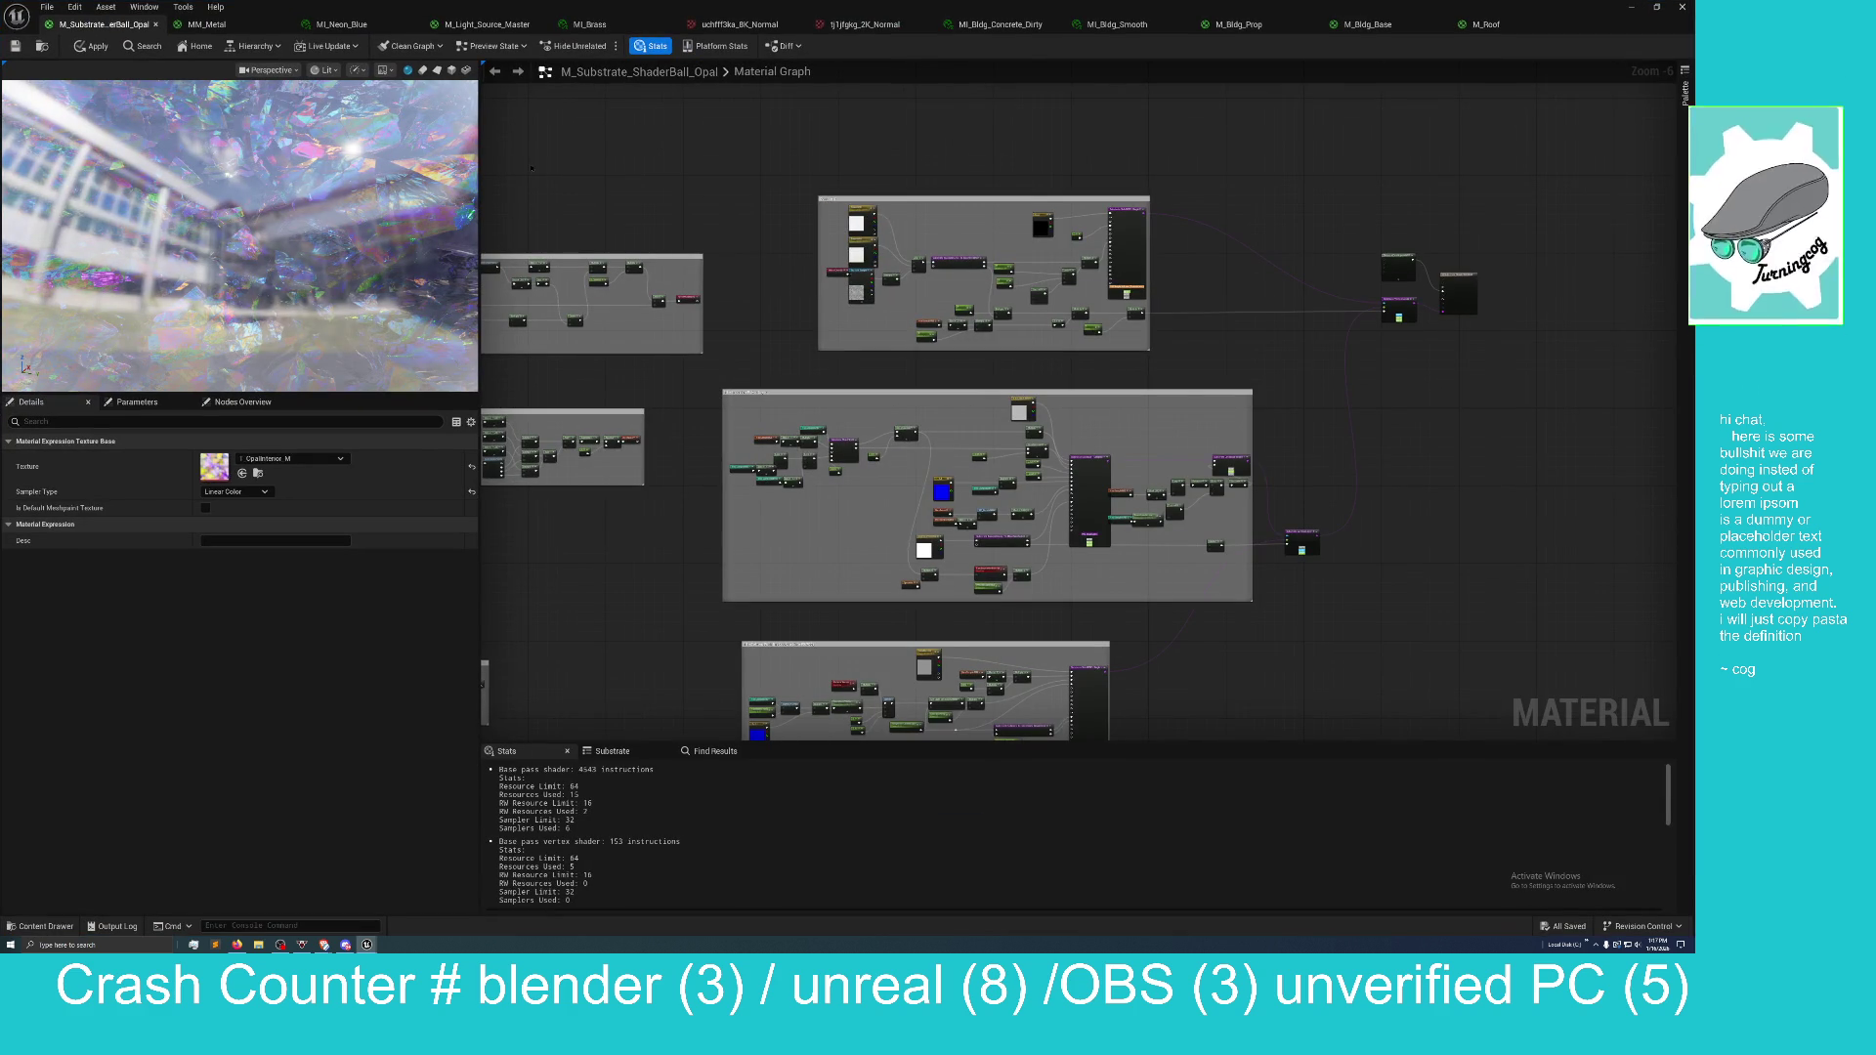
pyautogui.moveTo(660, 12); pyautogui.dragTo(445, 403)
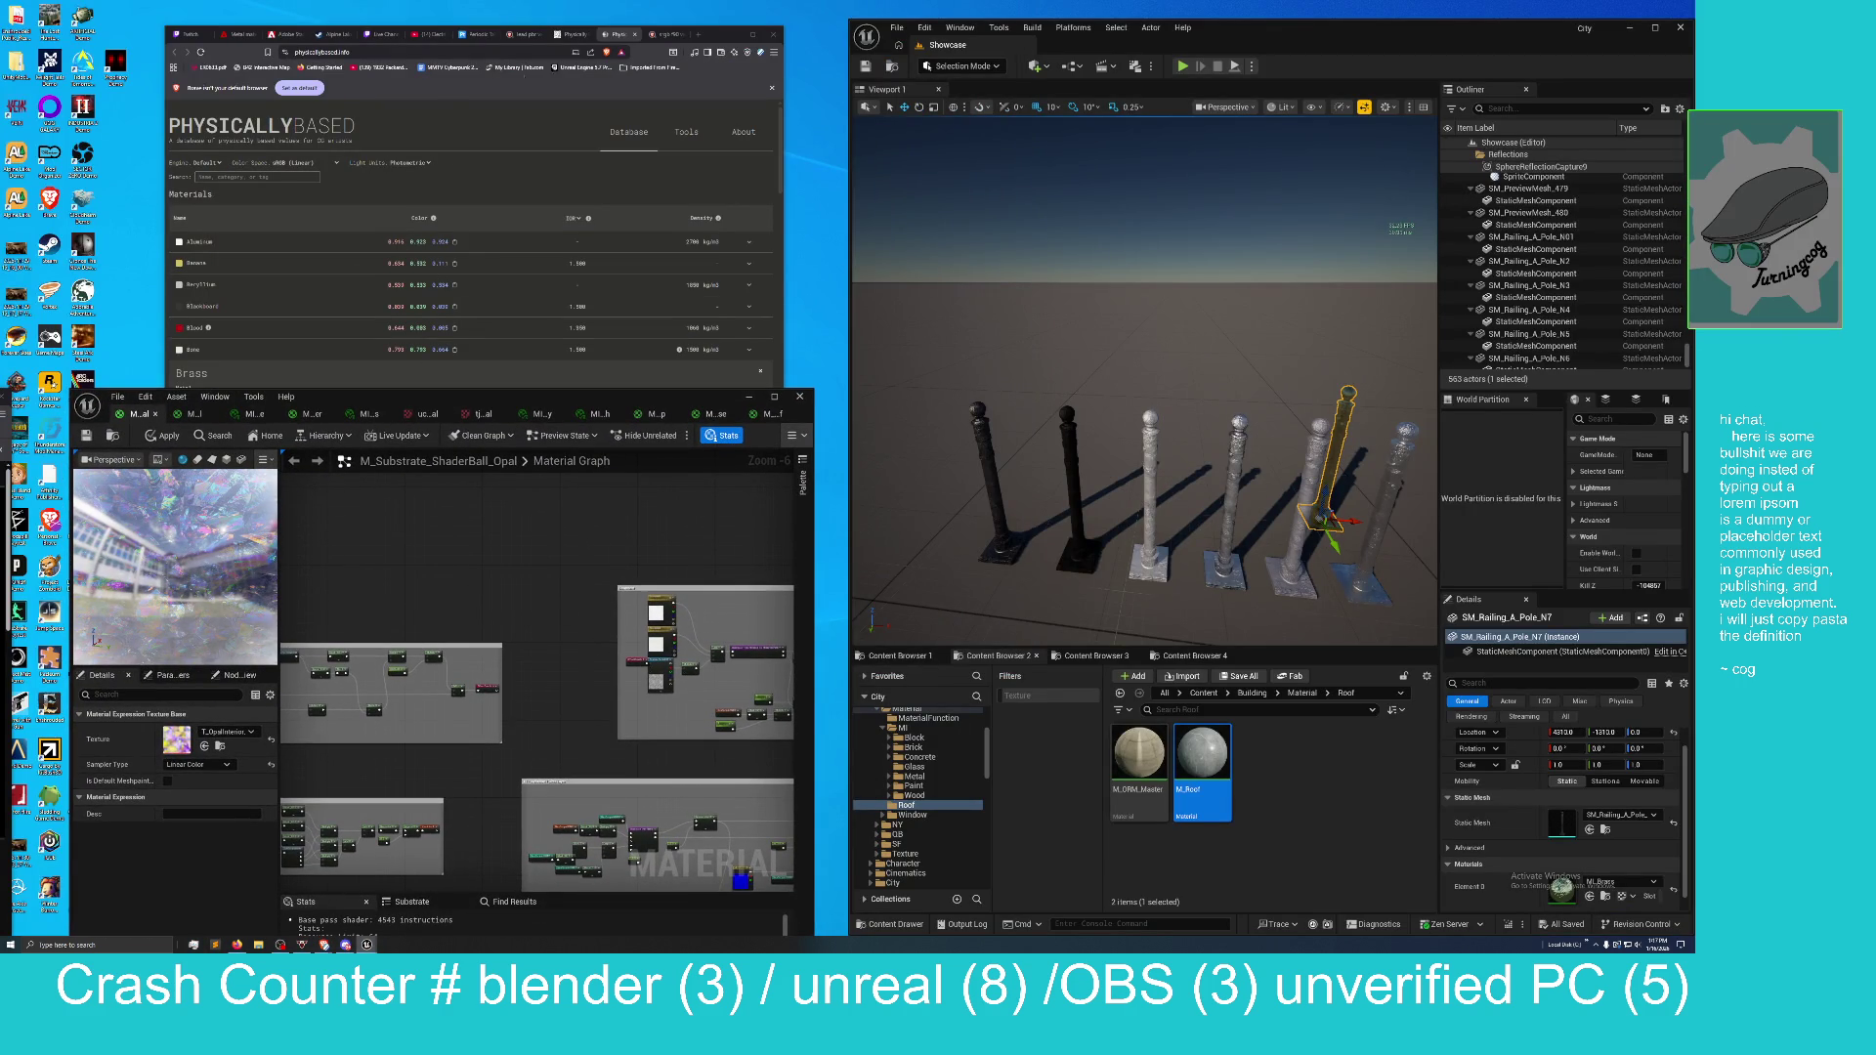
pyautogui.click(430, 35)
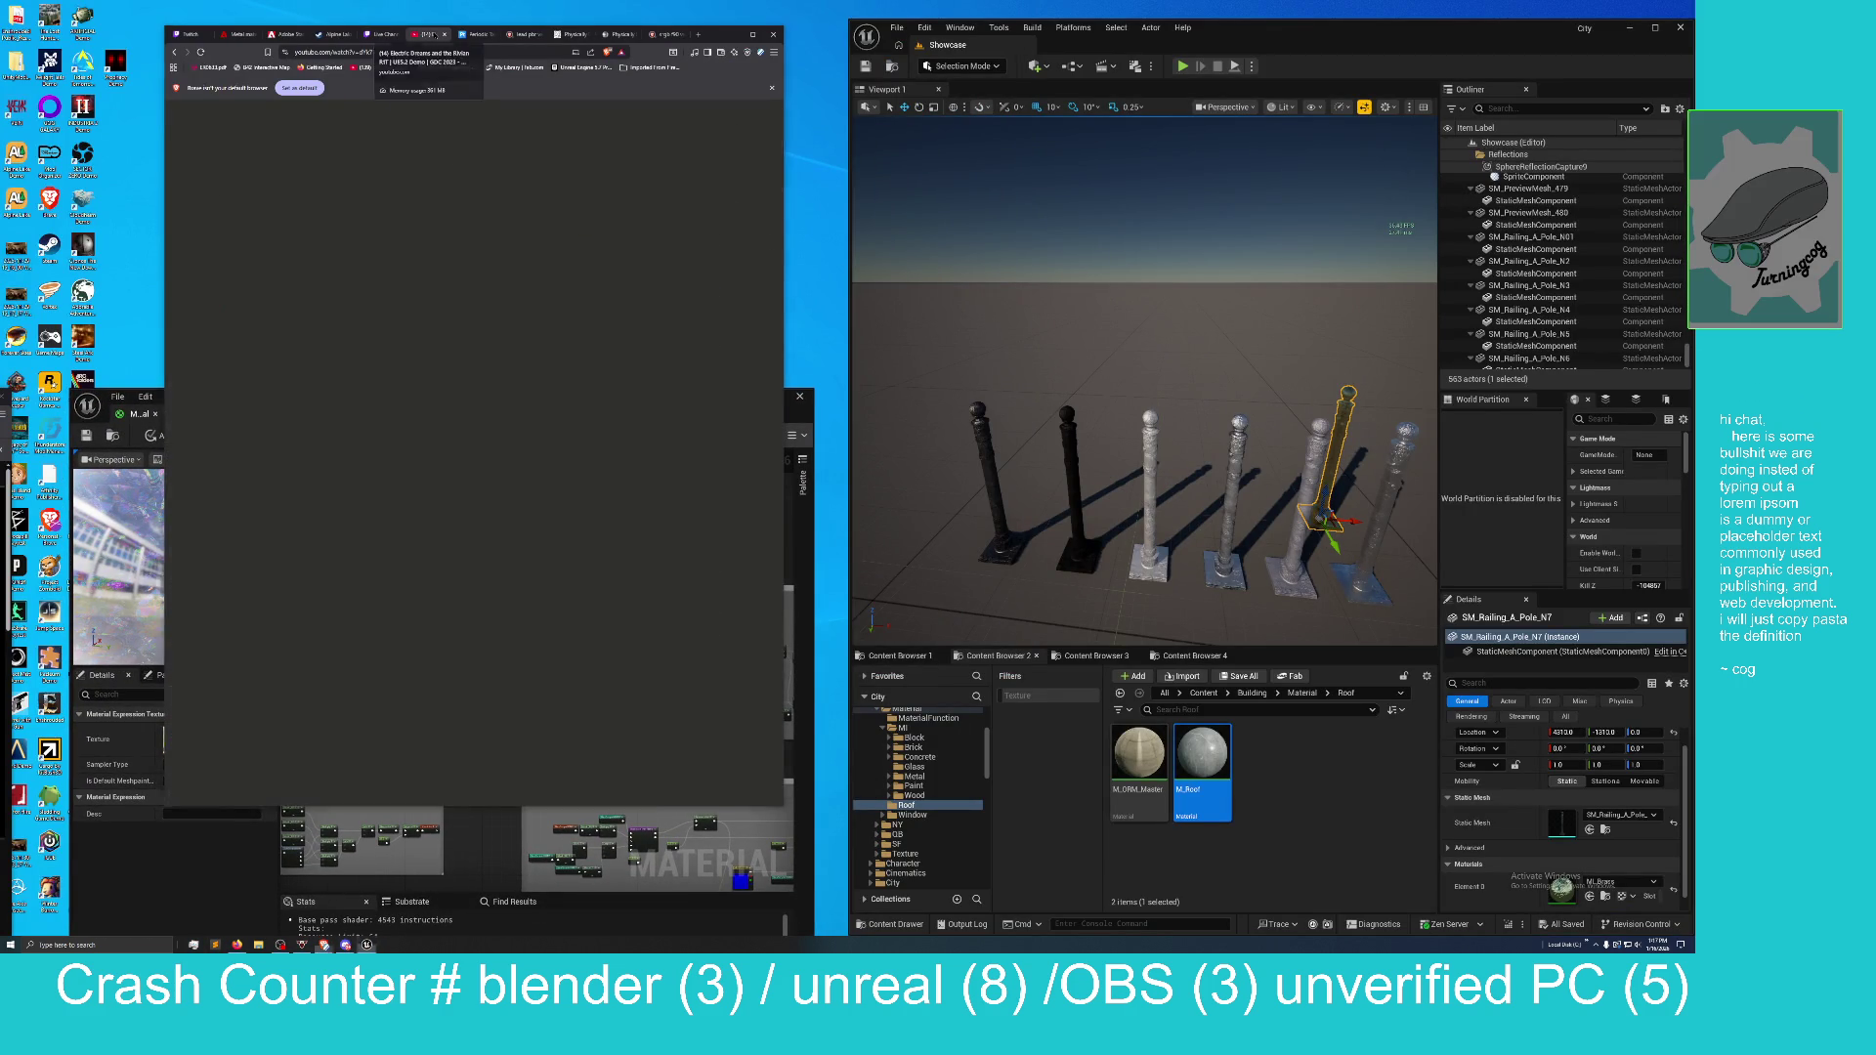
pyautogui.moveTo(723, 34)
pyautogui.mouseDown()
pyautogui.moveTo(724, 109)
pyautogui.moveTo(723, 2)
pyautogui.mouseUp()
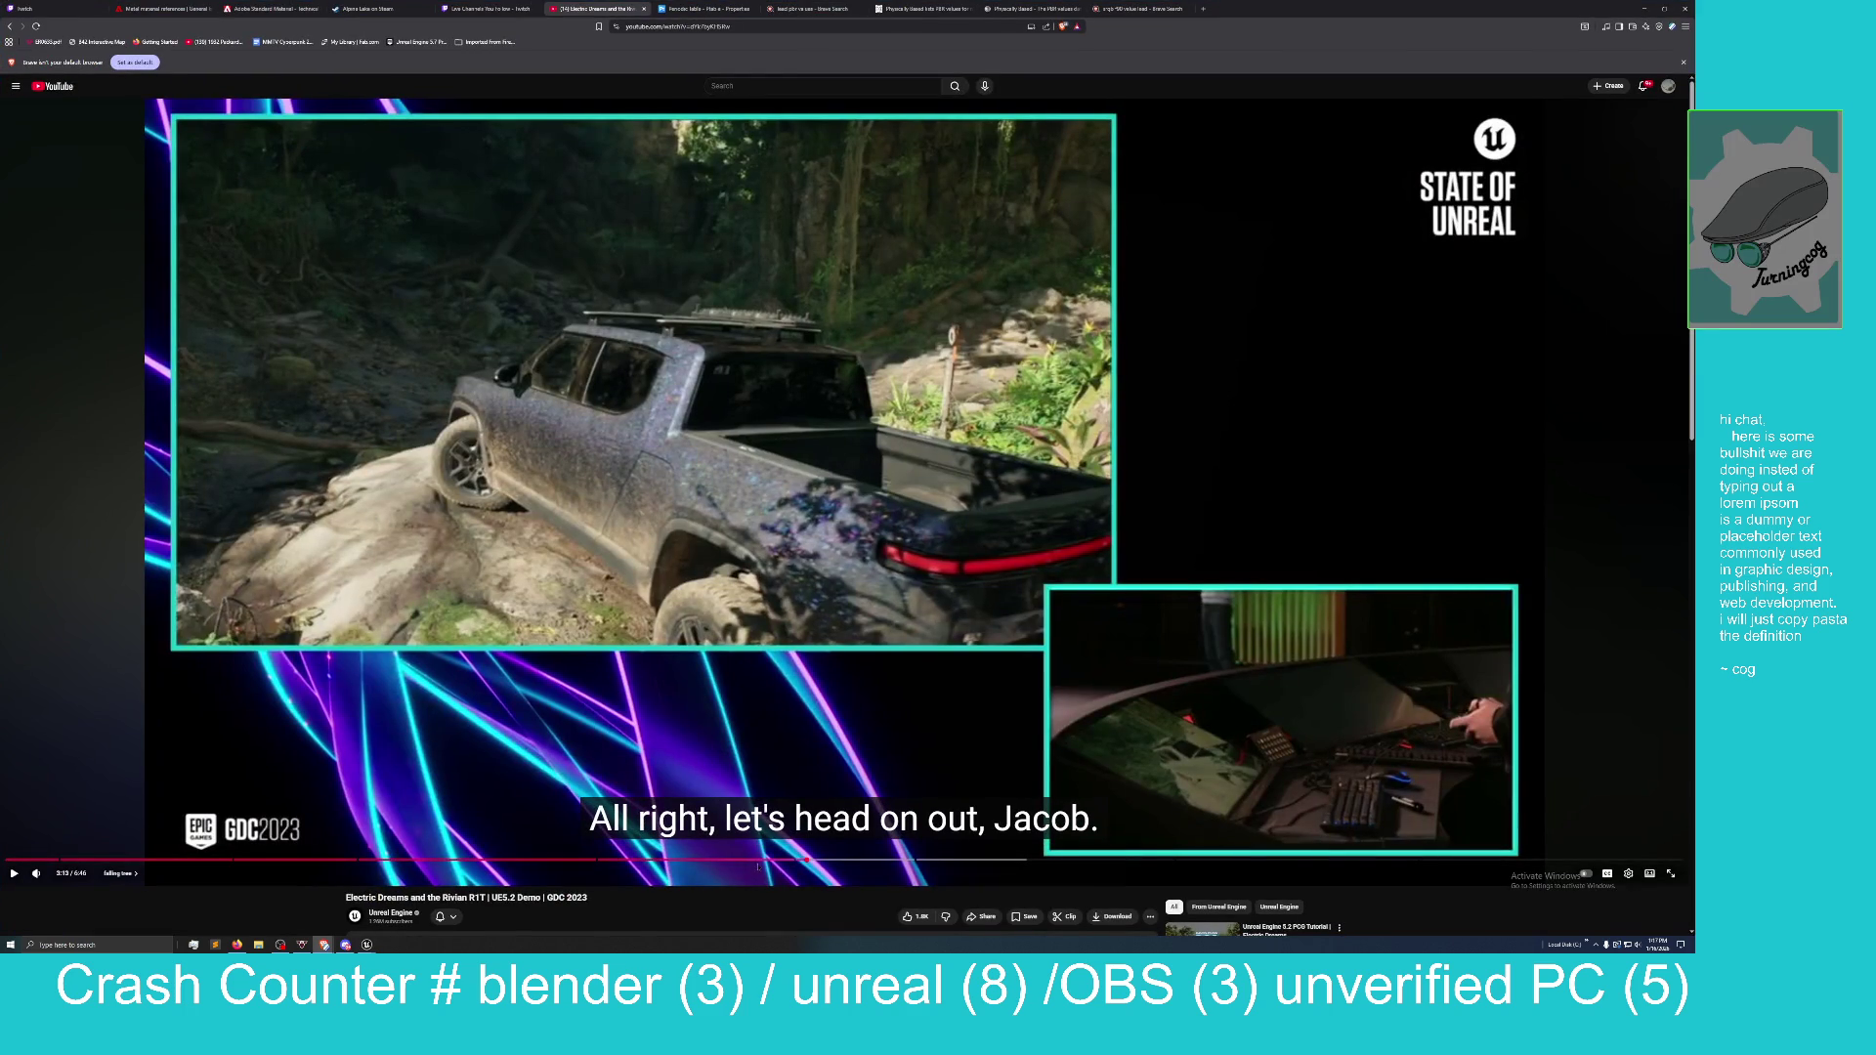
# Replay the truck's opal paint demo from 2:54, pause at 3:13, then return to Unreal.
pyautogui.moveTo(727, 861); pyautogui.dragTo(594, 870)
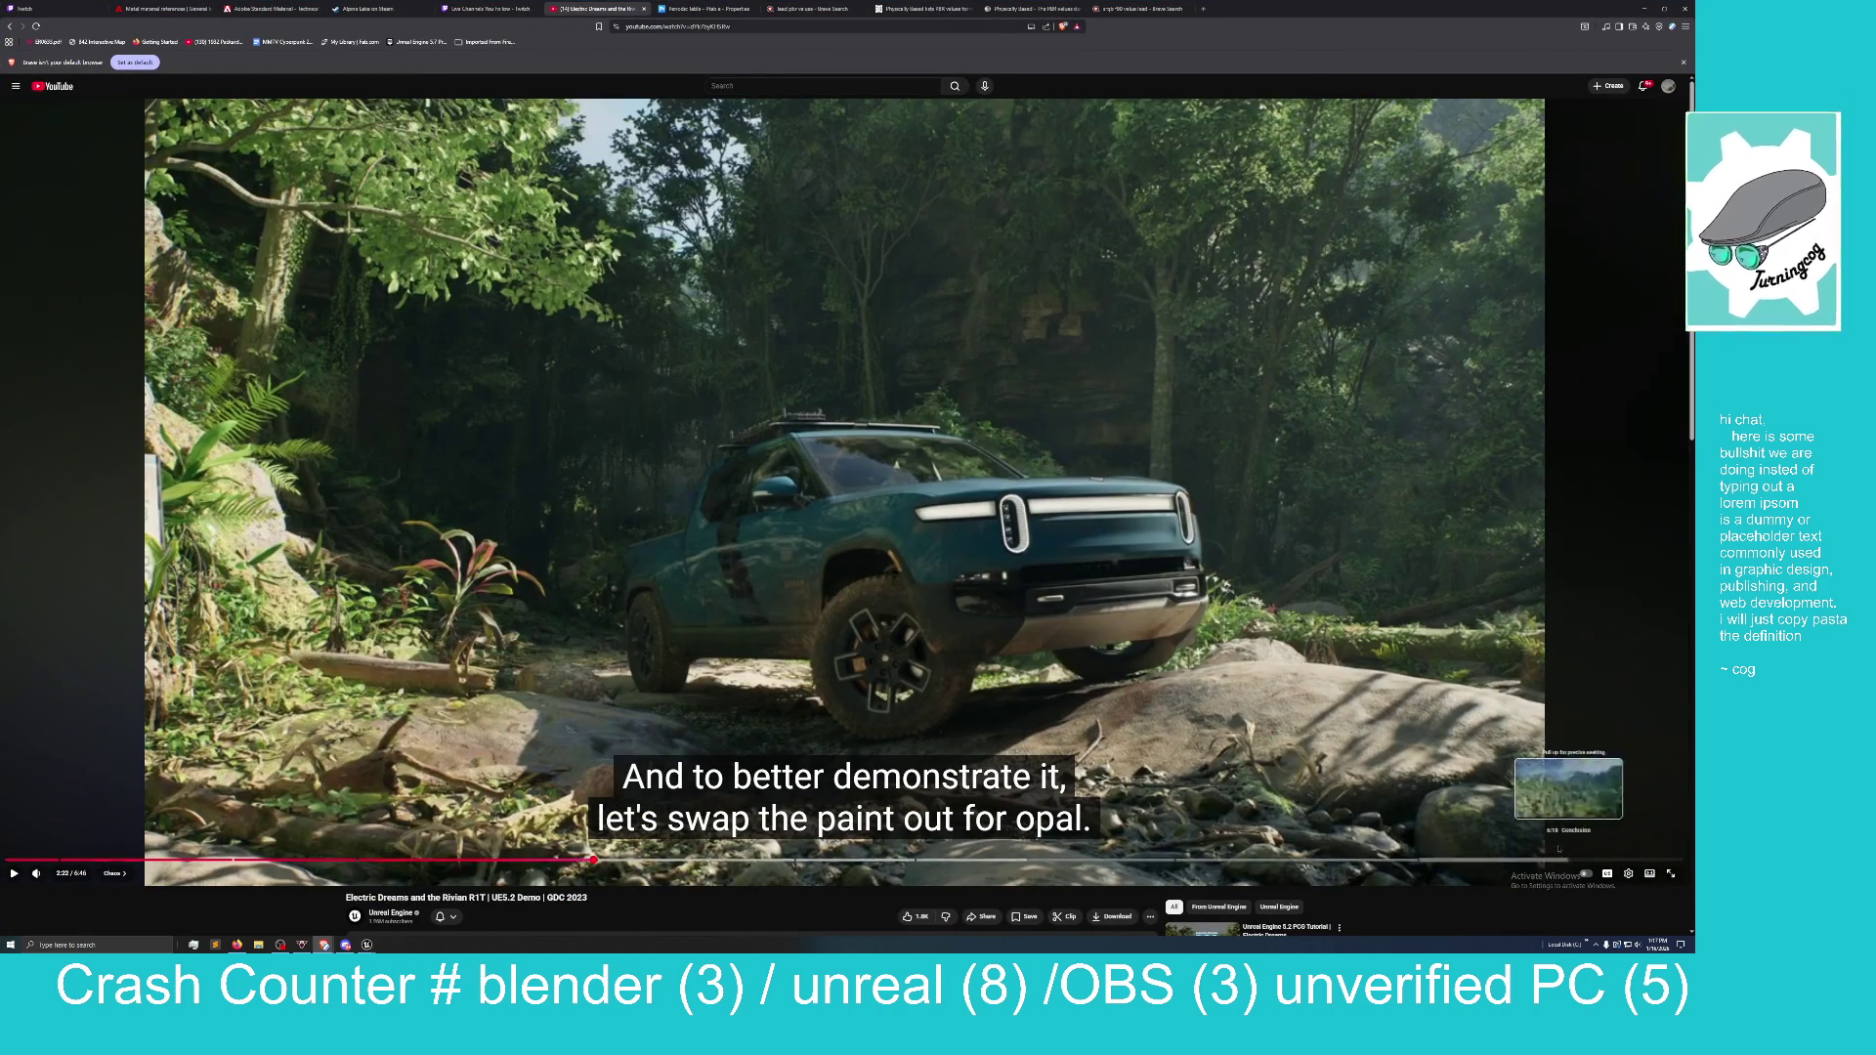
pyautogui.click(14, 872)
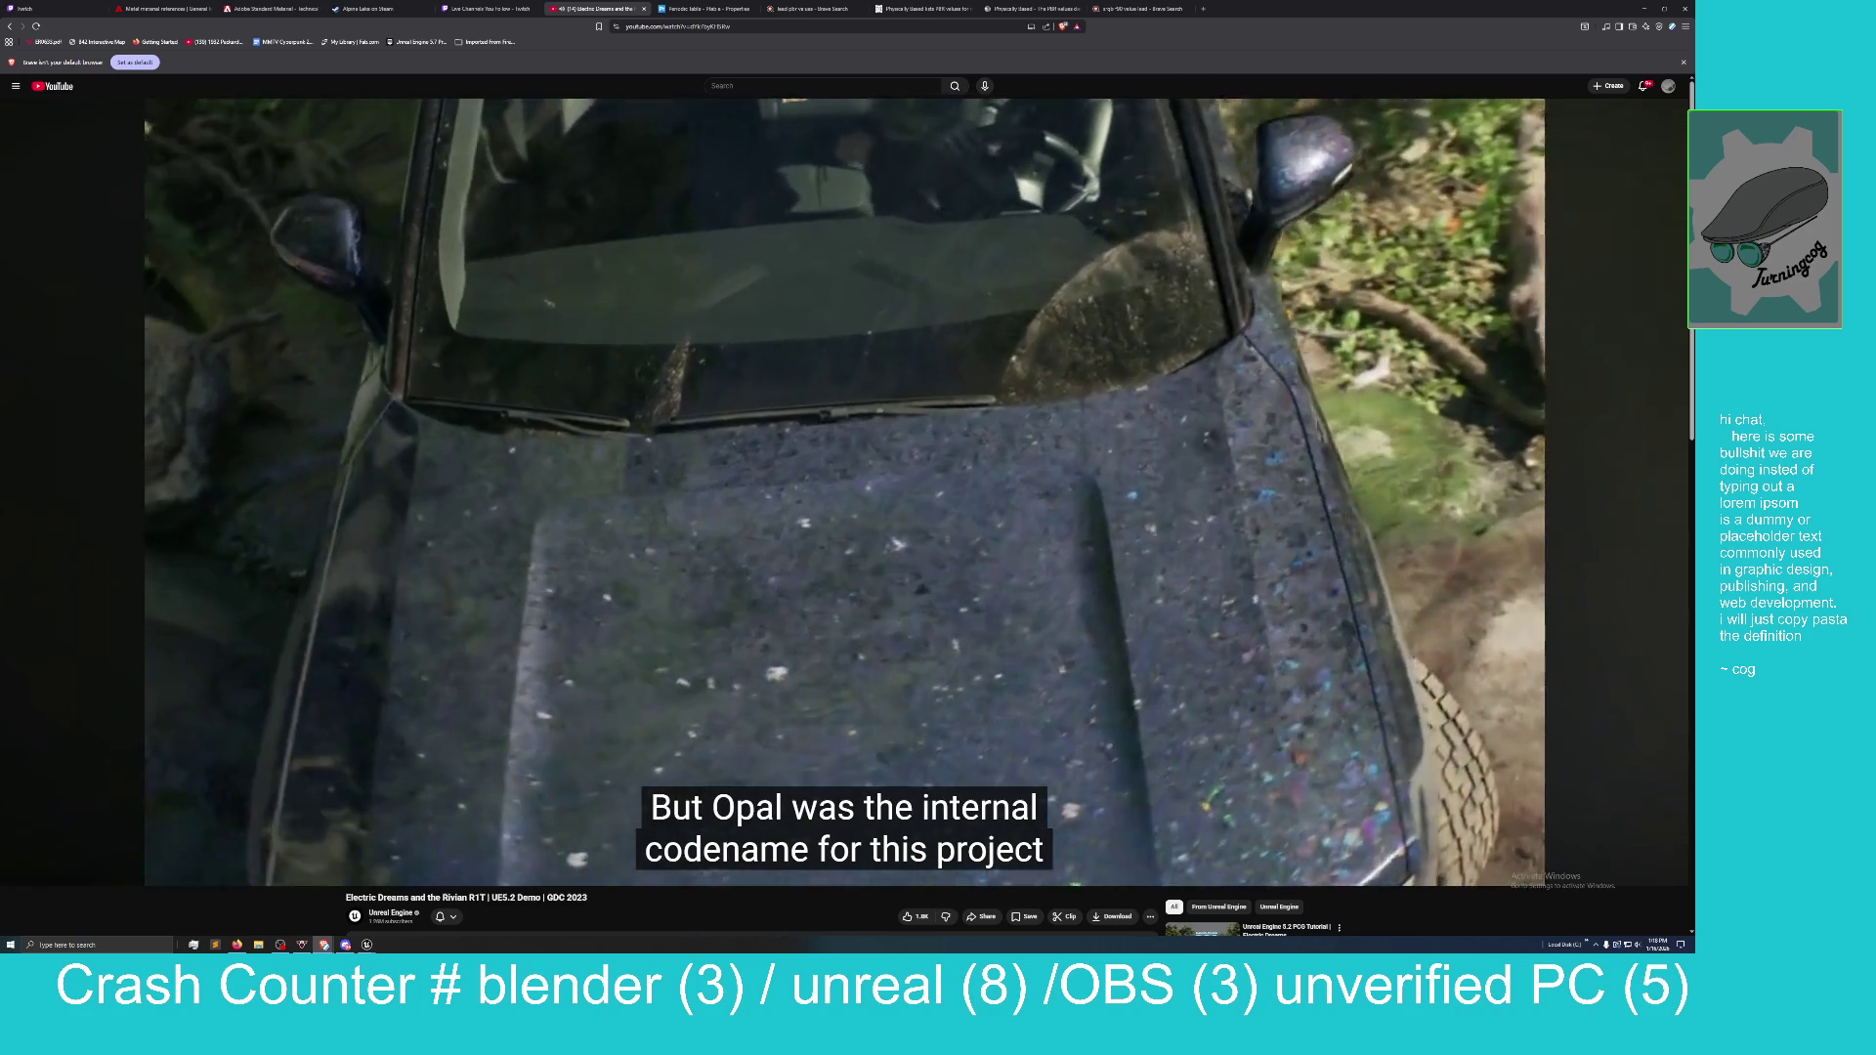
pyautogui.moveTo(814, 793)
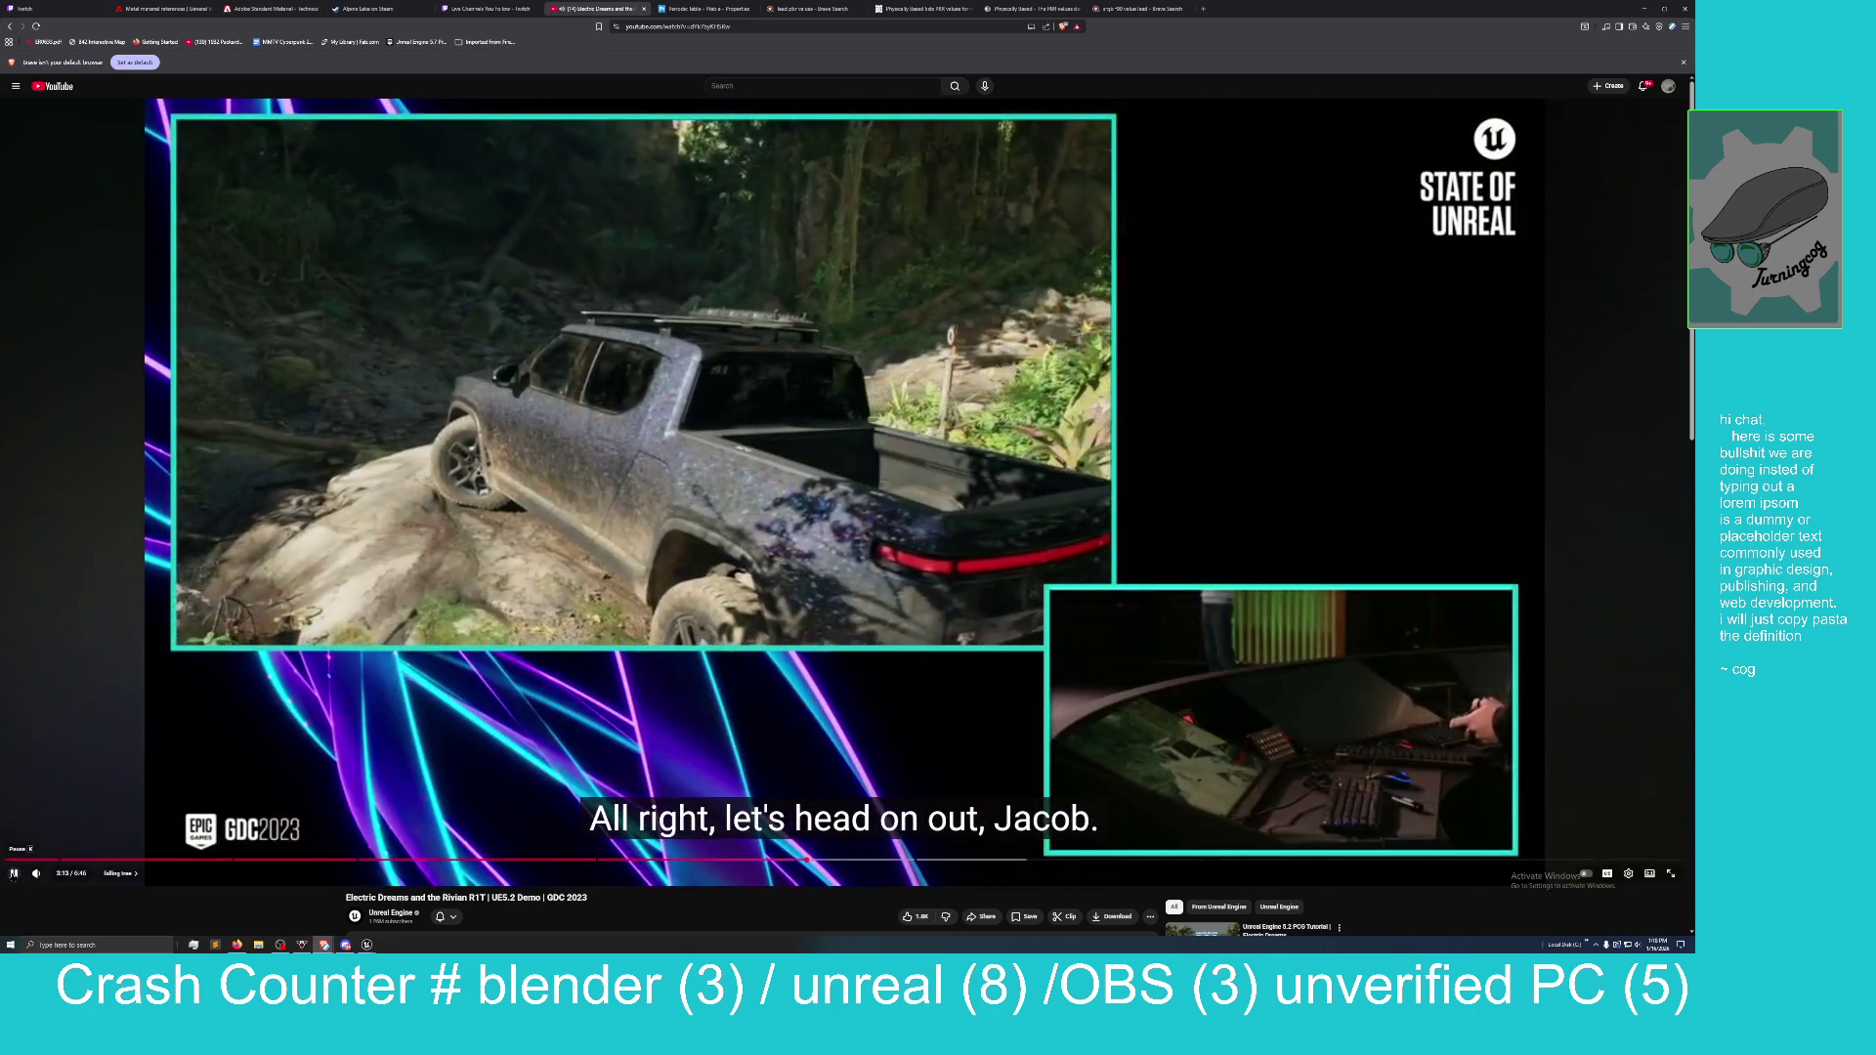
pyautogui.click(948, 123)
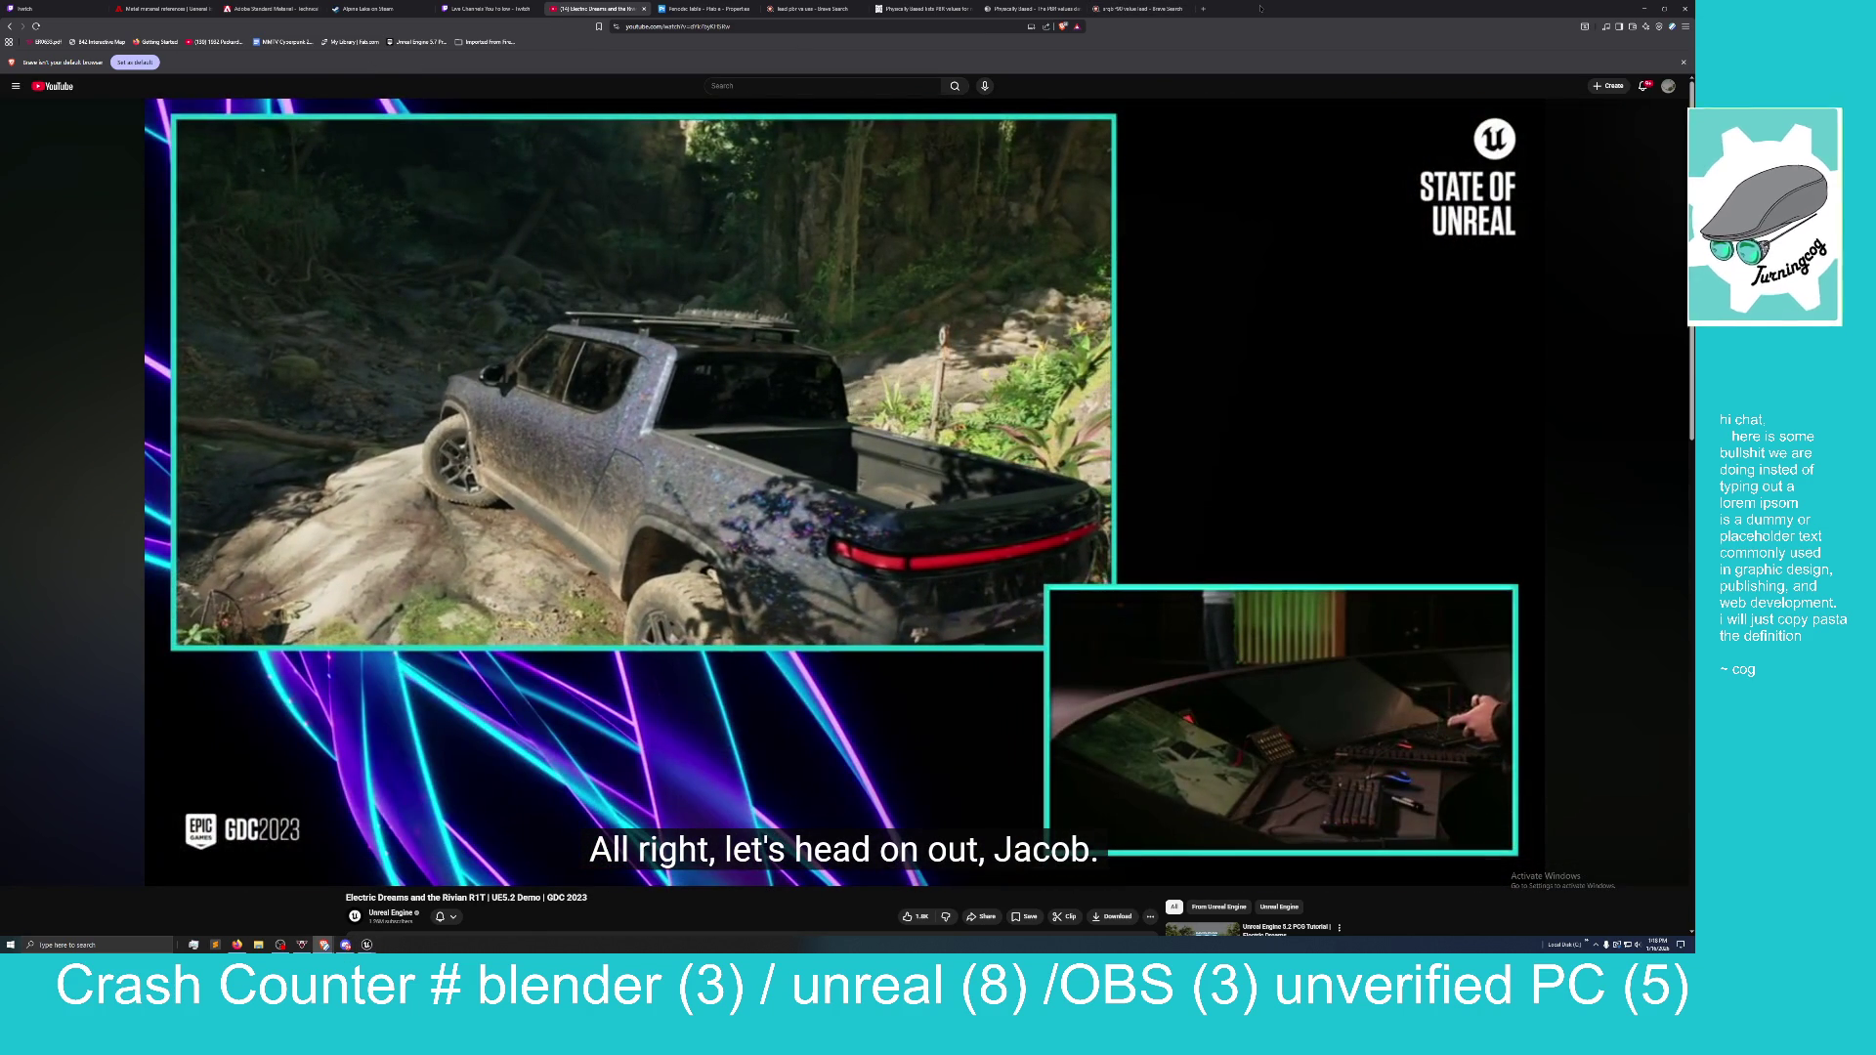
pyautogui.moveTo(1260, 10)
pyautogui.mouseDown()
pyautogui.moveTo(917, 181)
pyautogui.moveTo(763, 143)
pyautogui.moveTo(587, 144)
pyautogui.moveTo(470, 183)
pyautogui.moveTo(742, 49)
pyautogui.moveTo(1059, 44)
pyautogui.mouseUp()
pyautogui.click(524, 405)
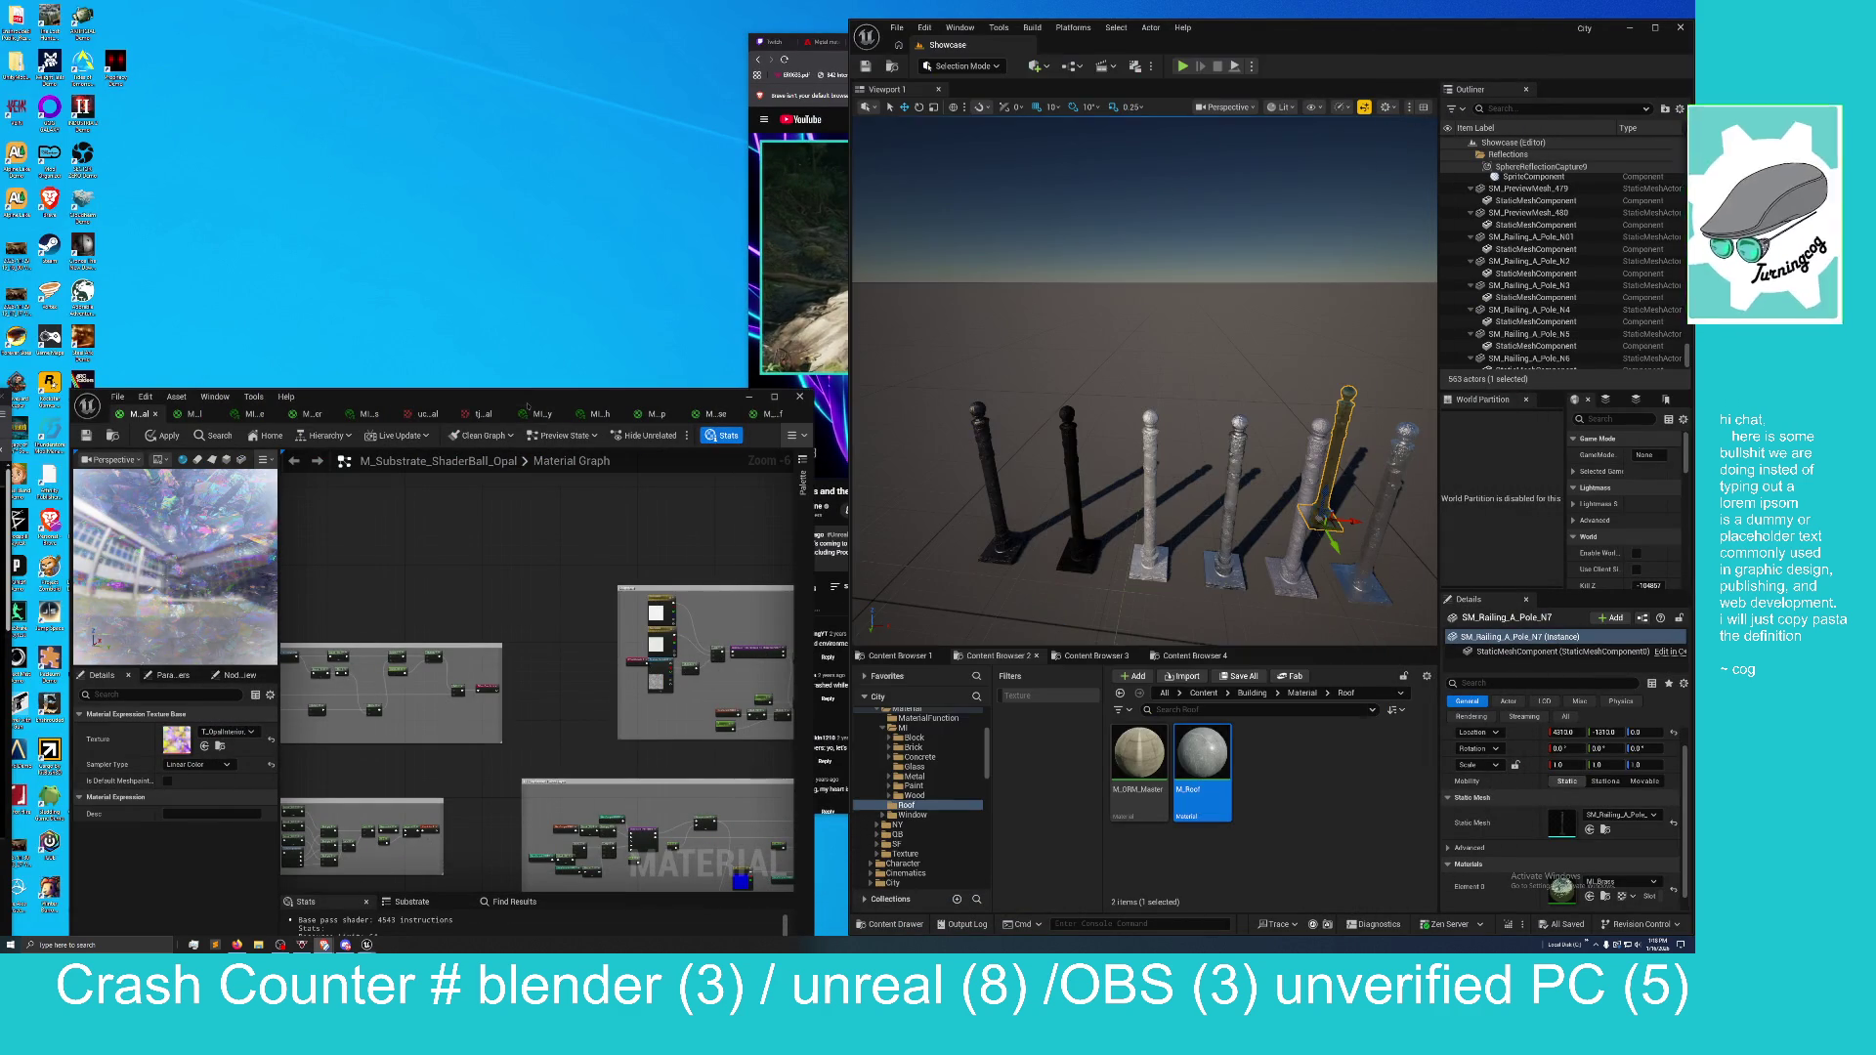
# Bring the opal material editor forward and enlarge its preview viewport wider and taller.
pyautogui.moveTo(524, 406); pyautogui.dragTo(658, 2)
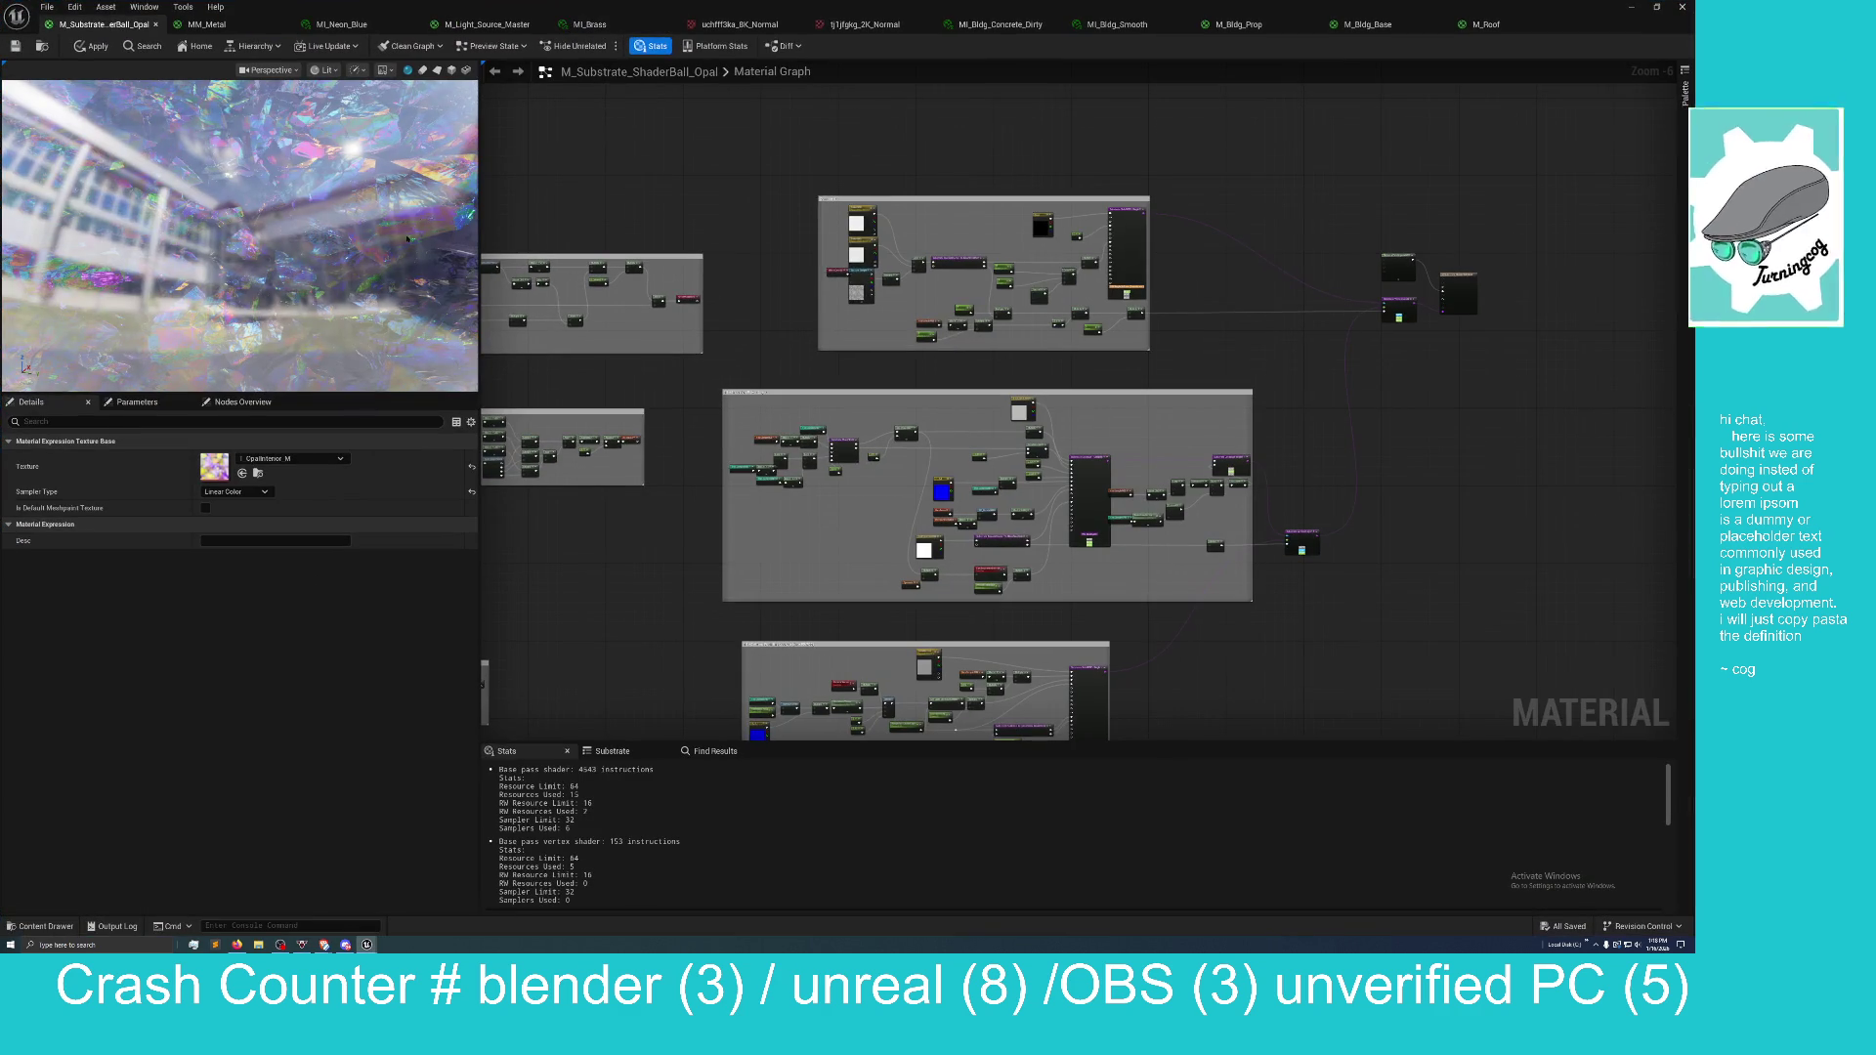
pyautogui.moveTo(478, 522); pyautogui.dragTo(1029, 522)
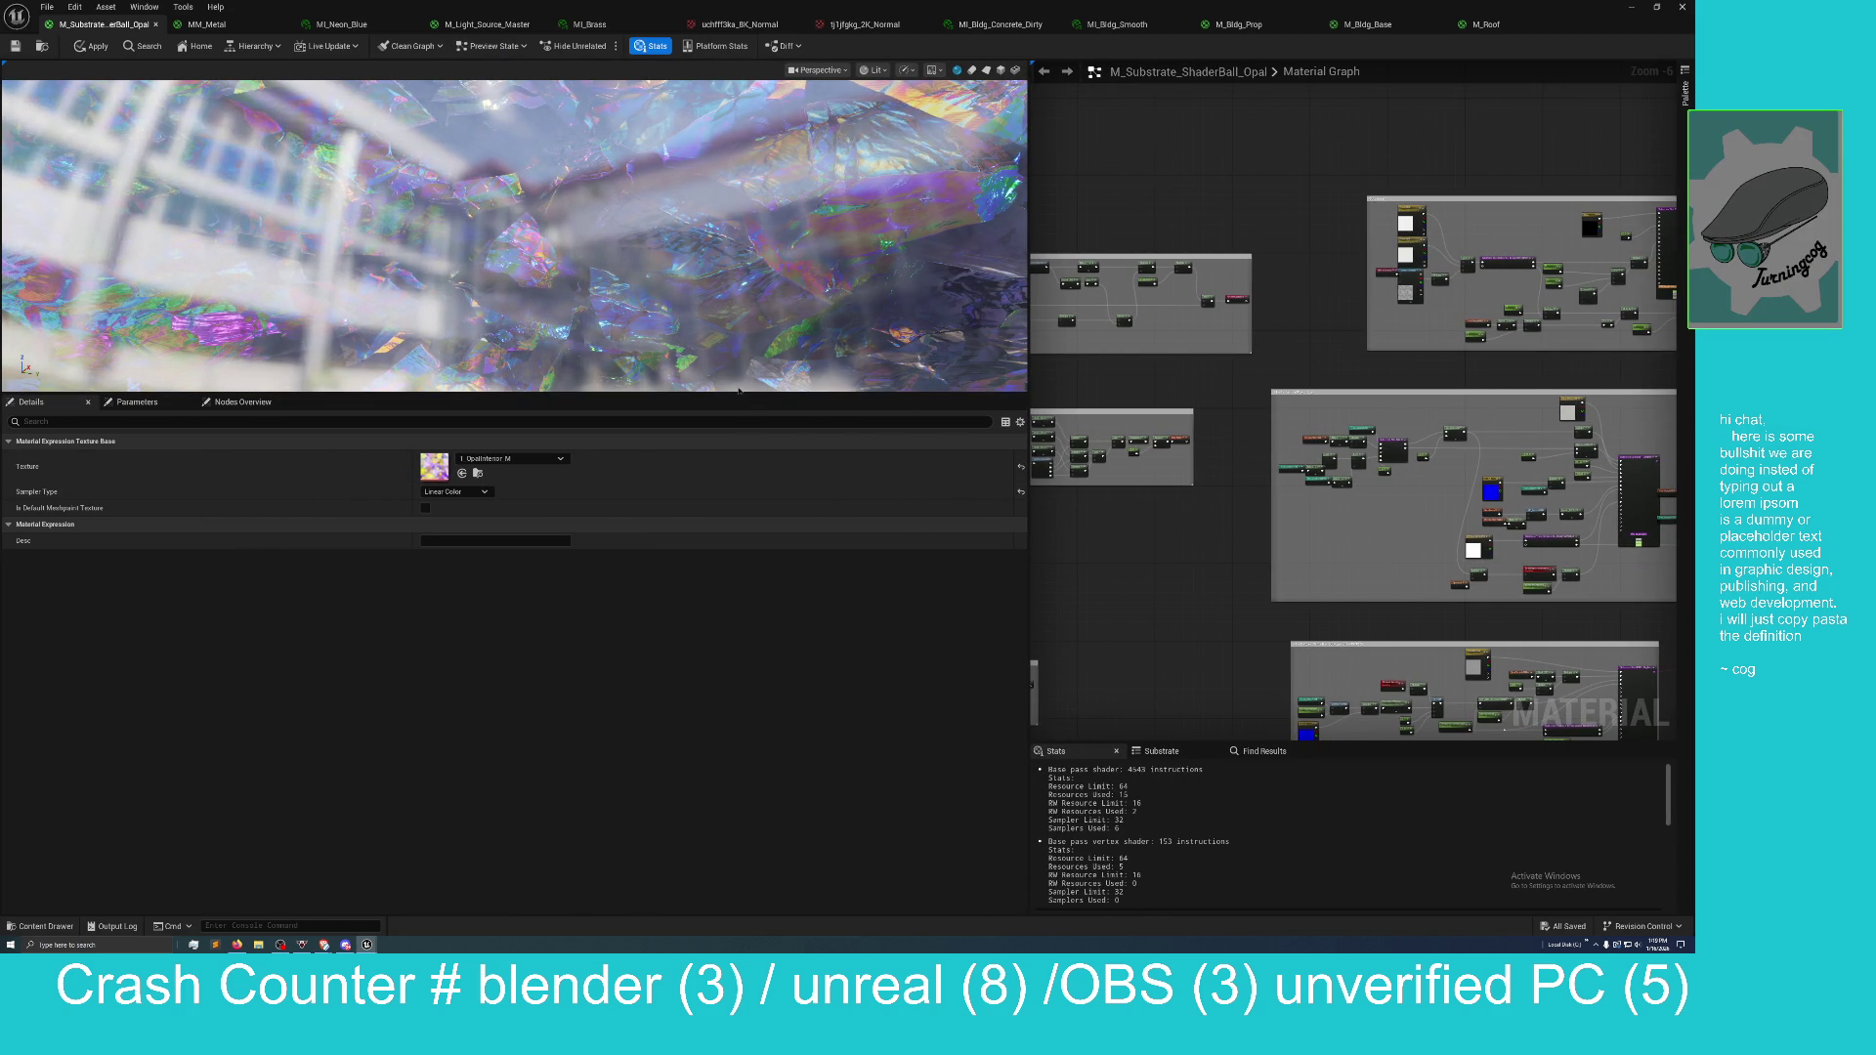
pyautogui.moveTo(745, 408); pyautogui.dragTo(732, 846)
pyautogui.scroll(-5, 724, 702)
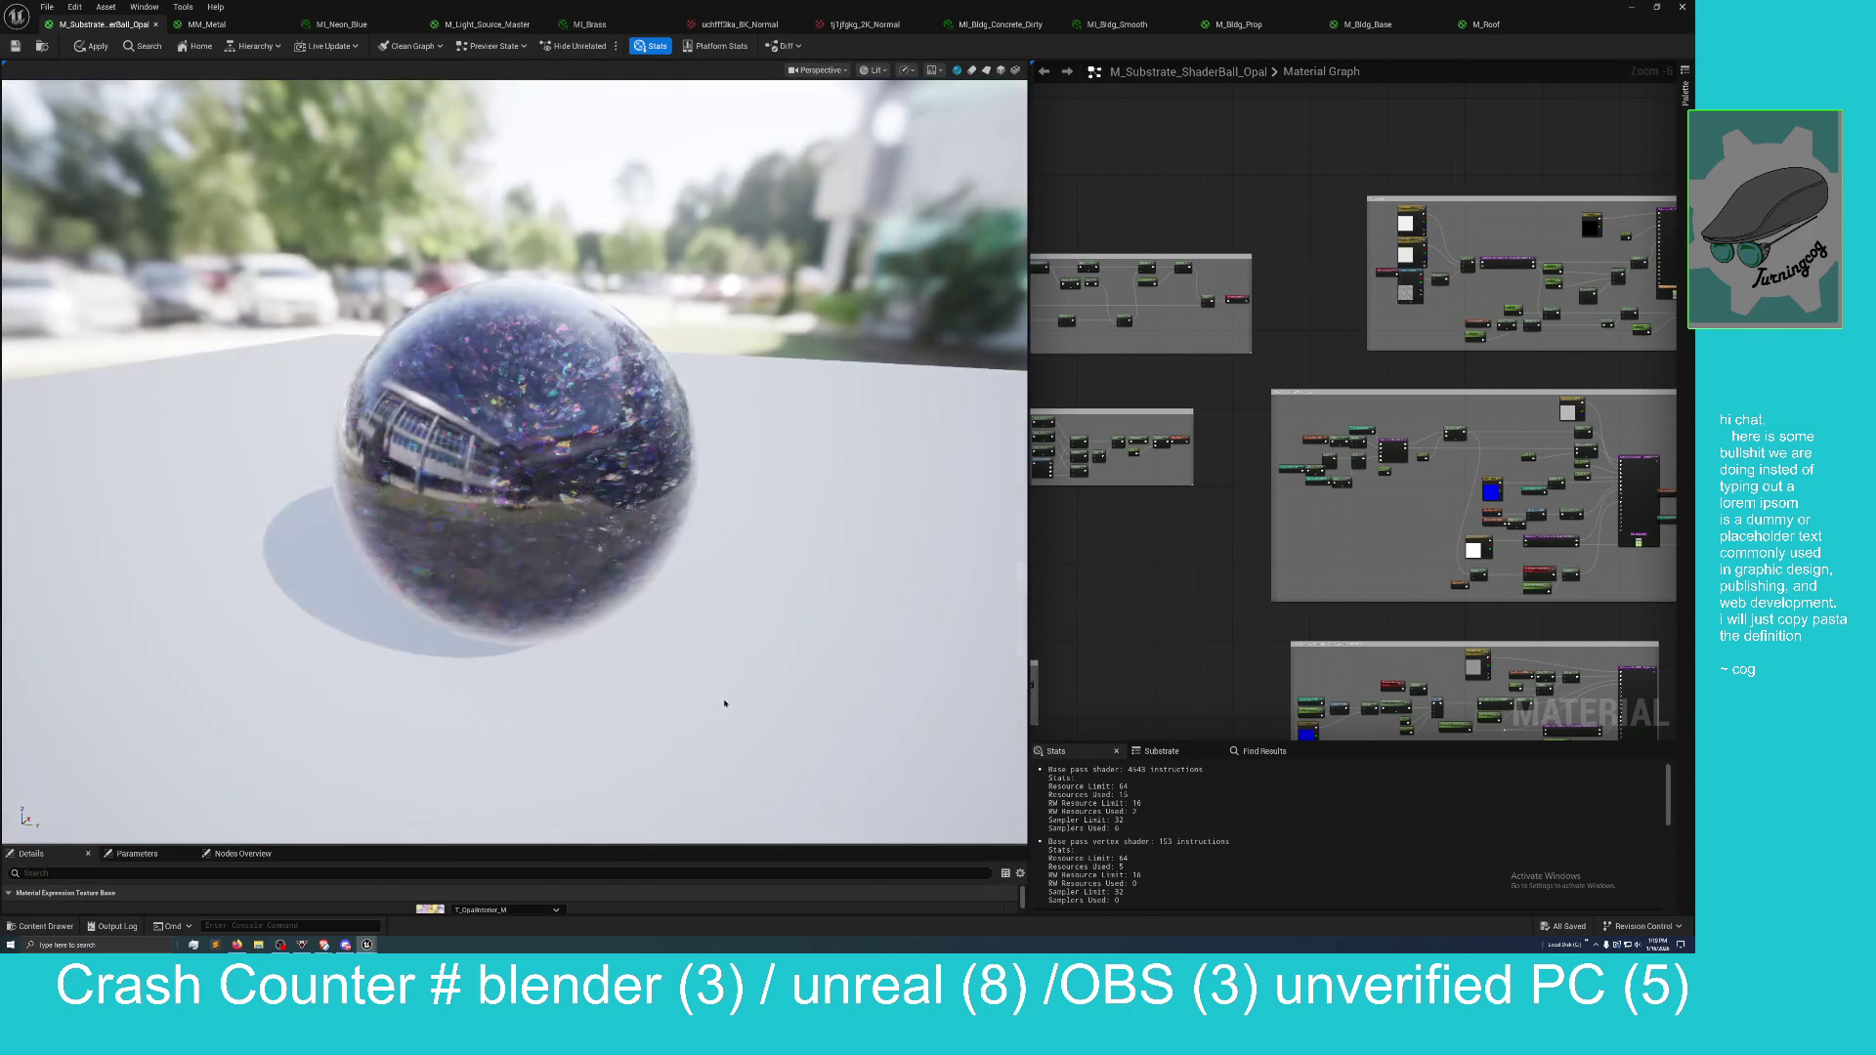
pyautogui.scroll(3, 724, 702)
# Orbit around the opal-flecked glass sphere, then restore the editor to a smaller window.
pyautogui.moveTo(724, 703); pyautogui.dragTo(938, 703)
pyautogui.moveTo(722, 659)
pyautogui.mouseDown()
pyautogui.moveTo(738, 660)
pyautogui.moveTo(721, 659)
pyautogui.mouseUp()
pyautogui.scroll(2, 721, 659)
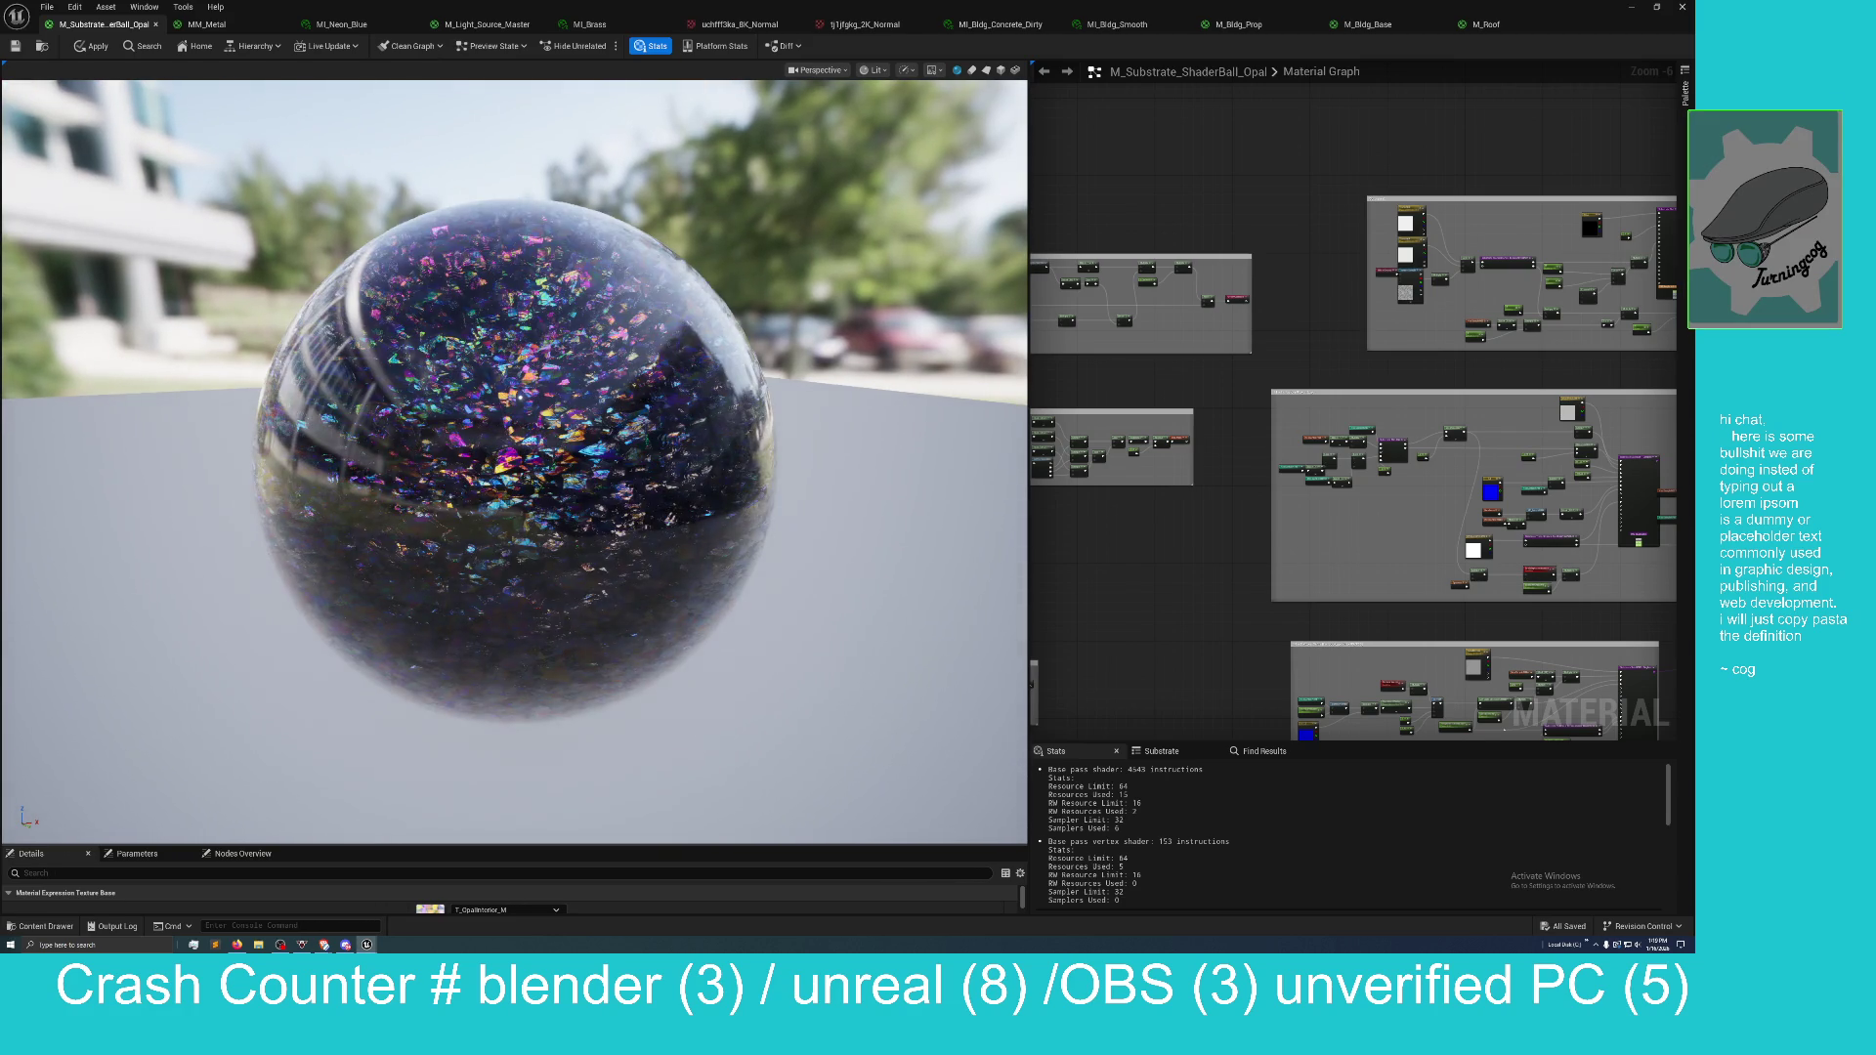
pyautogui.moveTo(1008, 416)
pyautogui.mouseDown()
pyautogui.moveTo(1085, 418)
pyautogui.moveTo(1008, 416)
pyautogui.mouseUp()
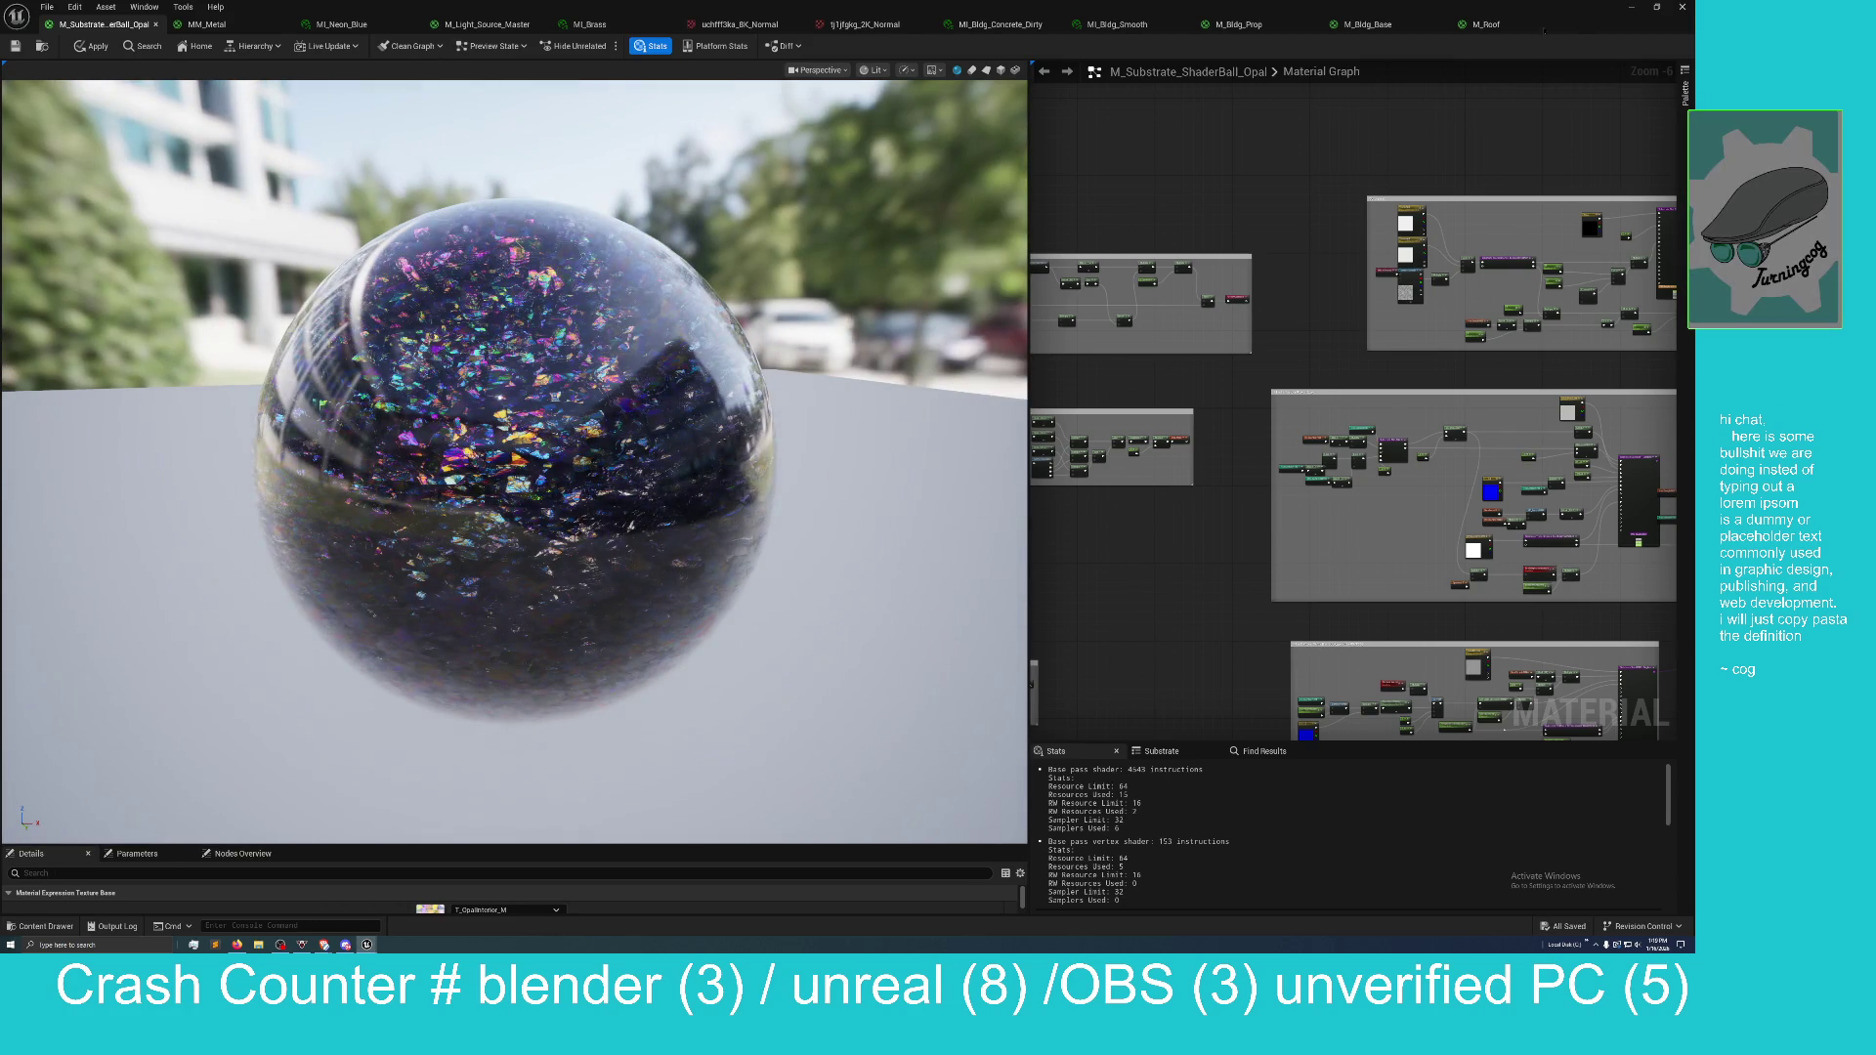
pyautogui.moveTo(1606, 32)
pyautogui.mouseDown()
pyautogui.moveTo(842, 285)
pyautogui.moveTo(632, 252)
pyautogui.moveTo(679, 174)
pyautogui.mouseUp()
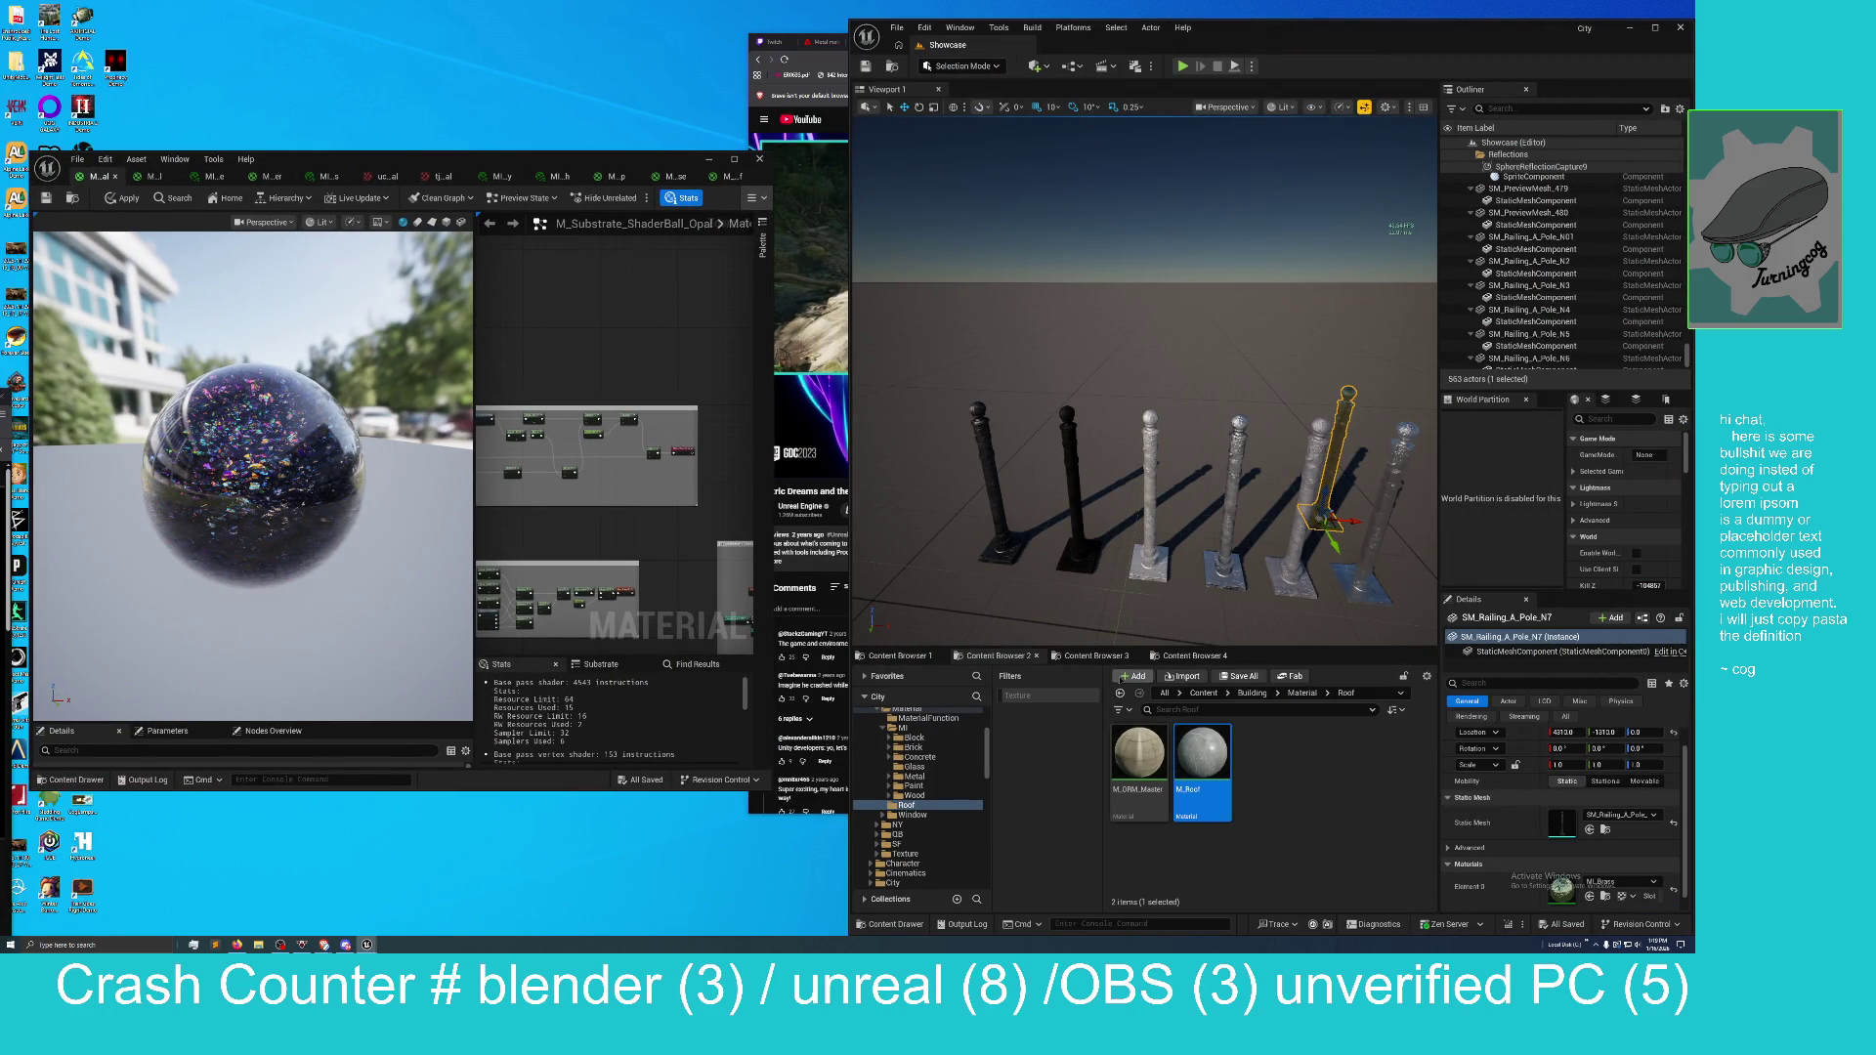
# Browse the Electric Dreams Env gallery back to the first image and shrink the Fab window.
pyautogui.click(1290, 676)
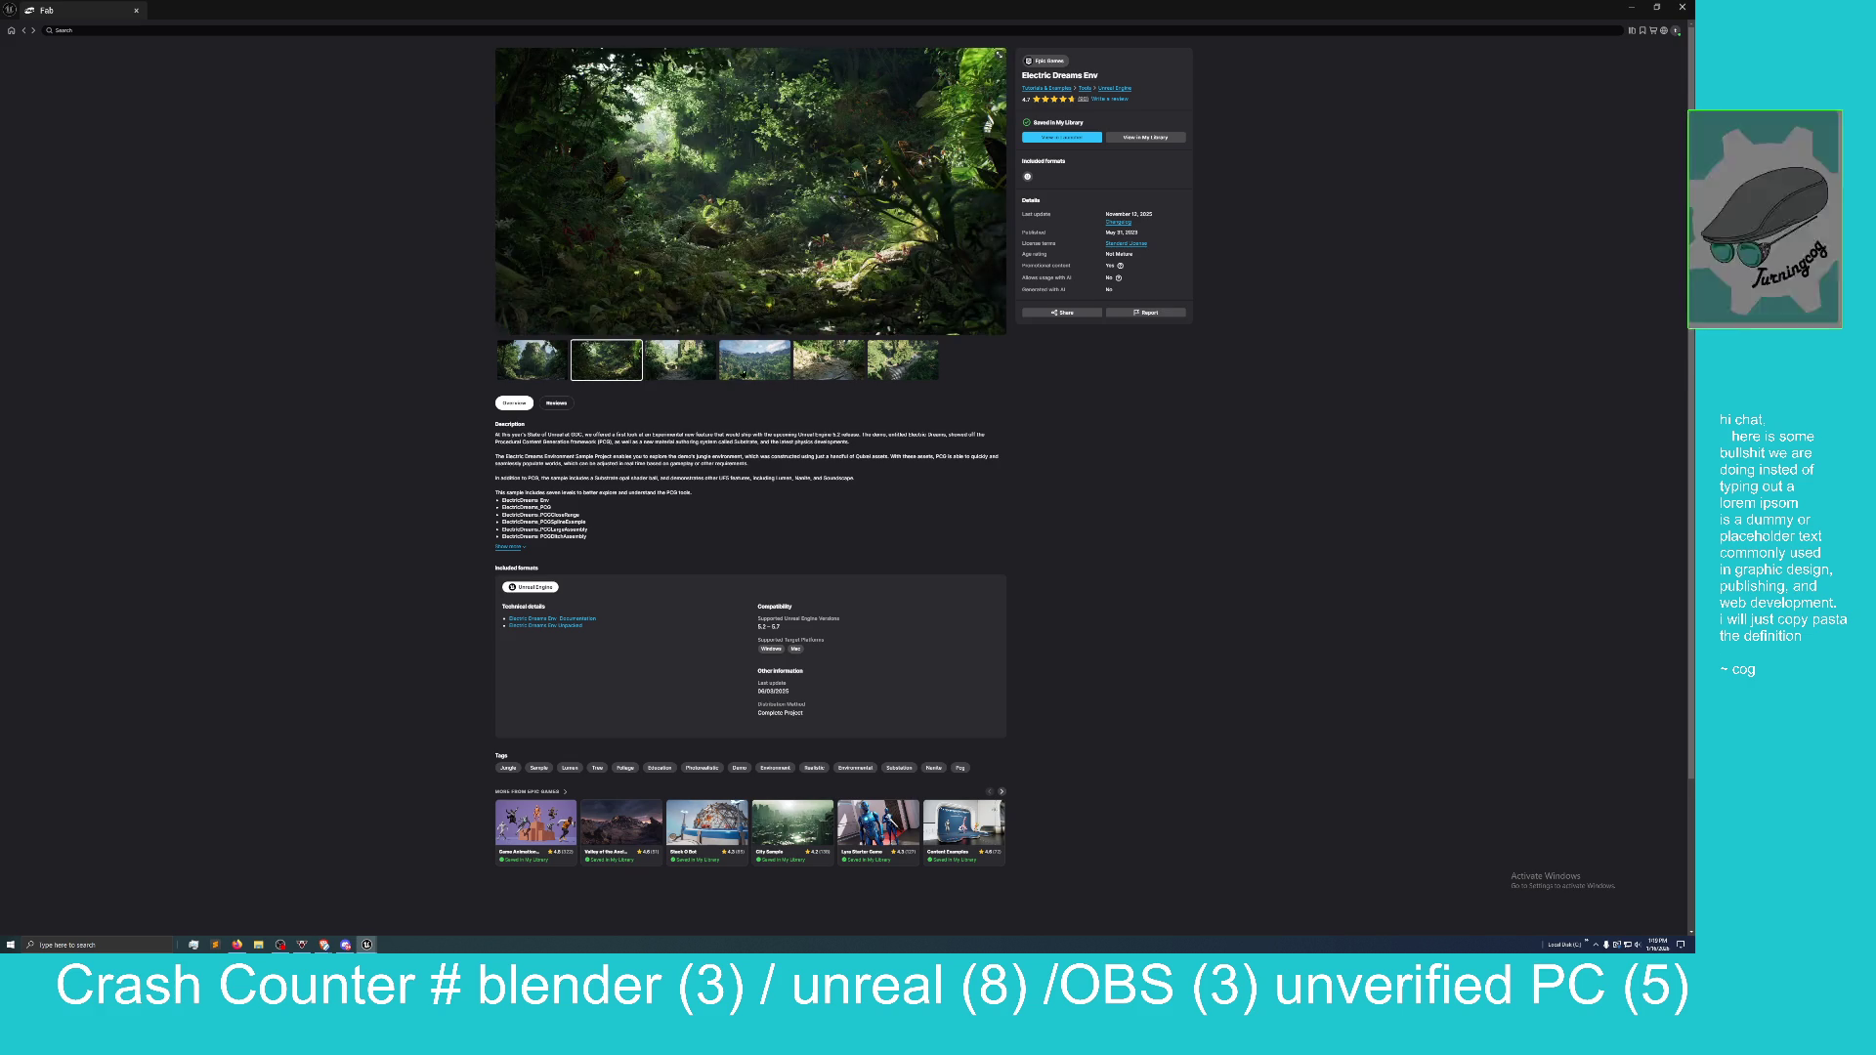
pyautogui.click(908, 372)
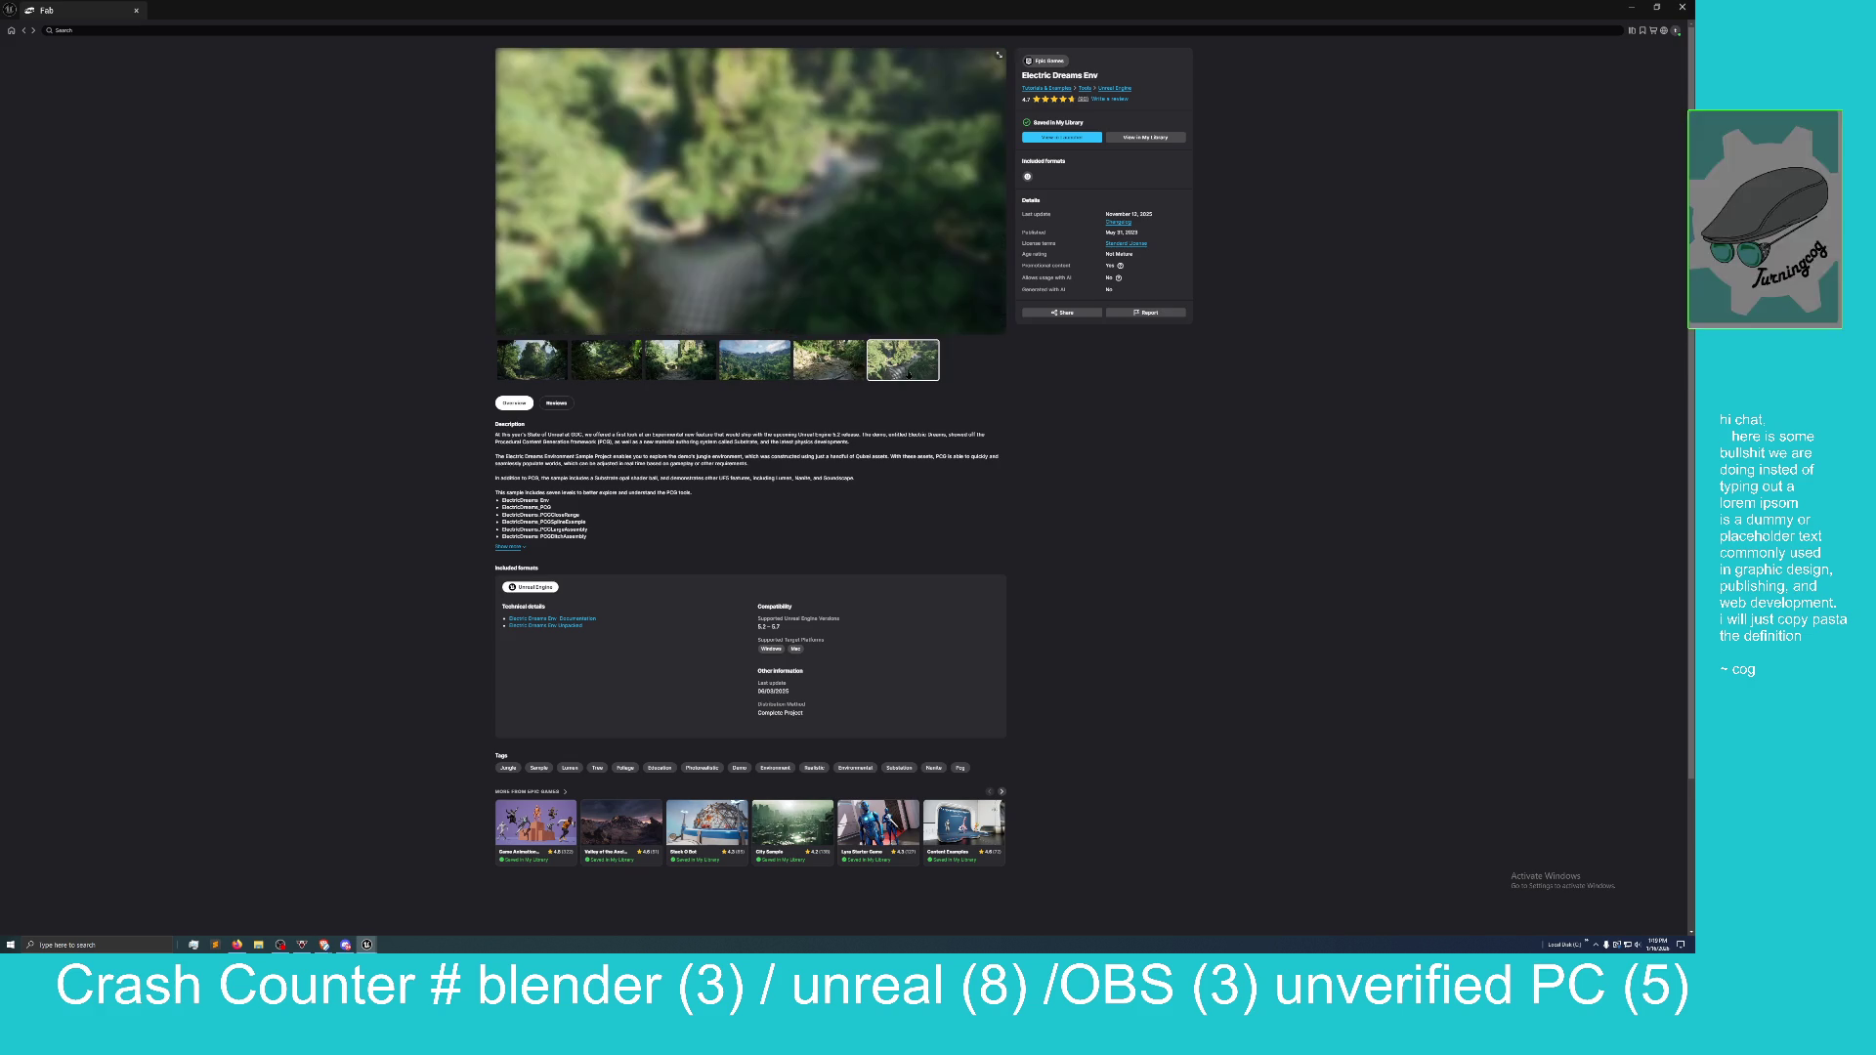
pyautogui.click(681, 361)
pyautogui.click(532, 361)
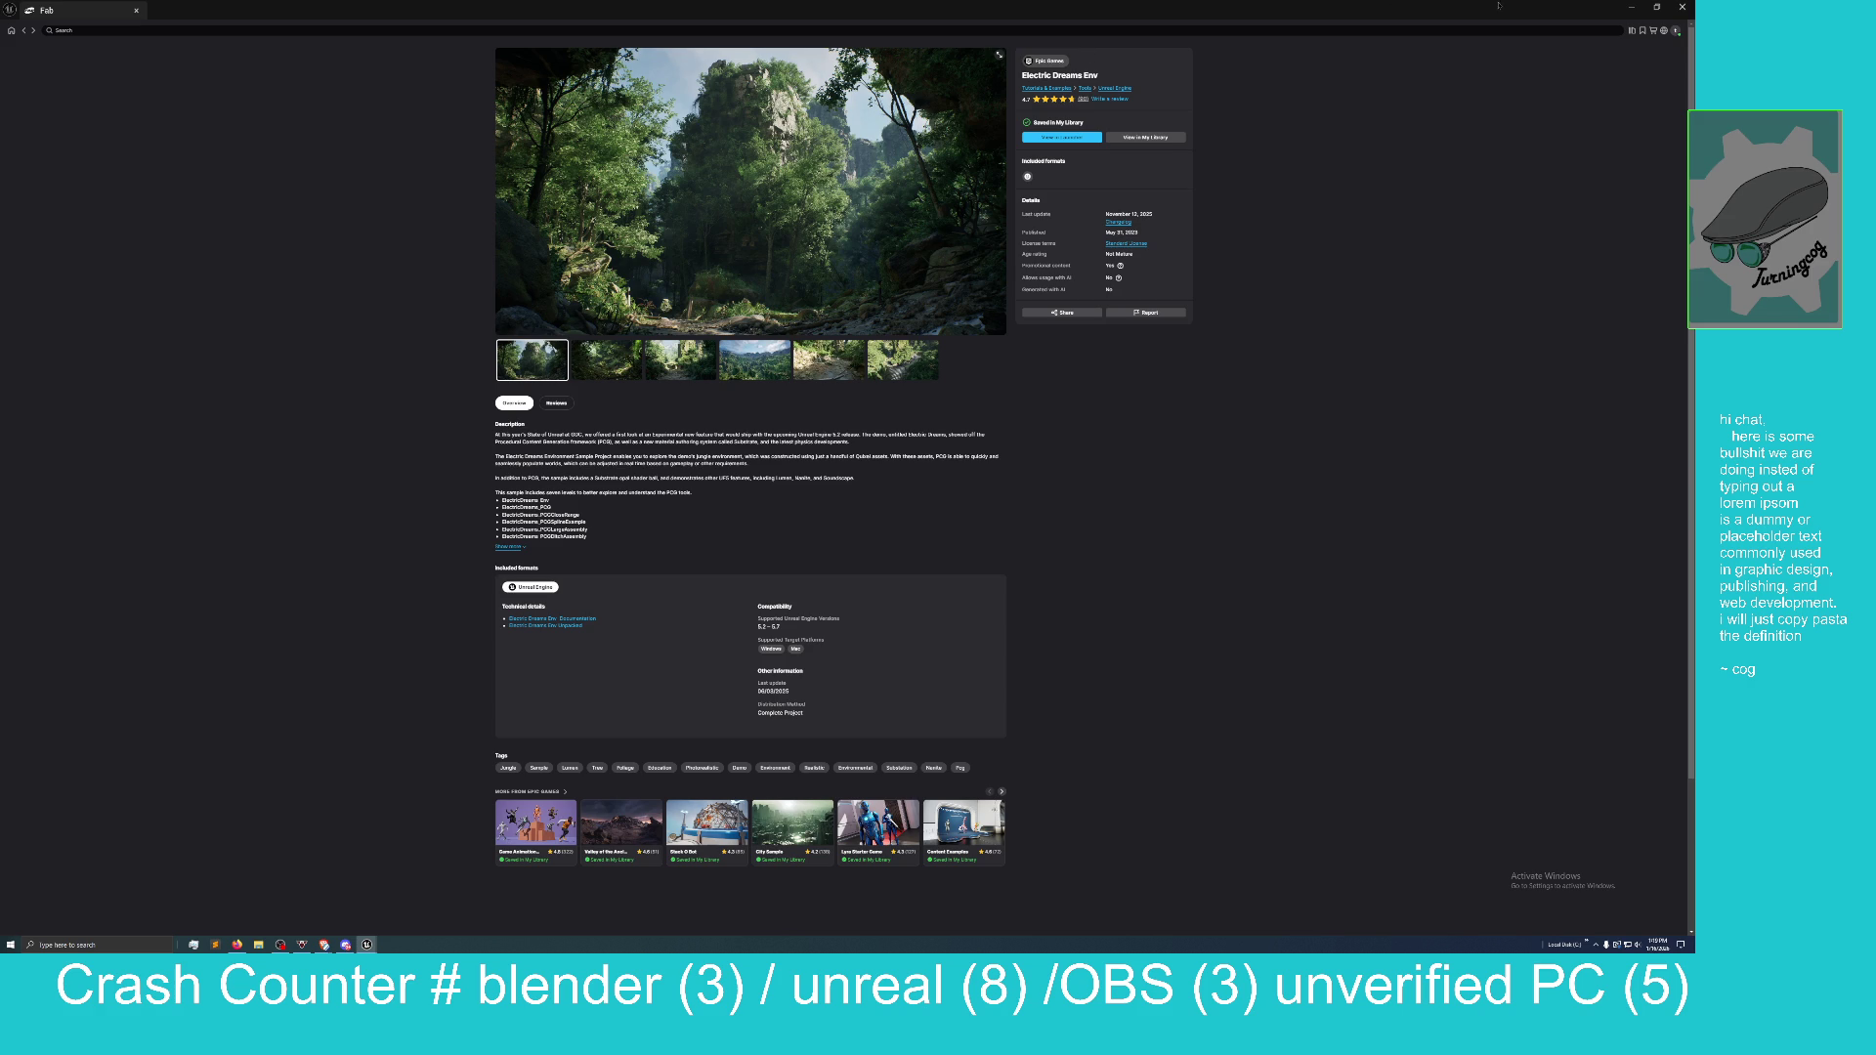
pyautogui.moveTo(1491, 13)
pyautogui.mouseDown()
pyautogui.moveTo(1299, 98)
pyautogui.moveTo(1202, 180)
pyautogui.moveTo(538, 128)
pyautogui.moveTo(488, 55)
pyautogui.moveTo(567, 57)
pyautogui.moveTo(577, 89)
pyautogui.mouseUp()
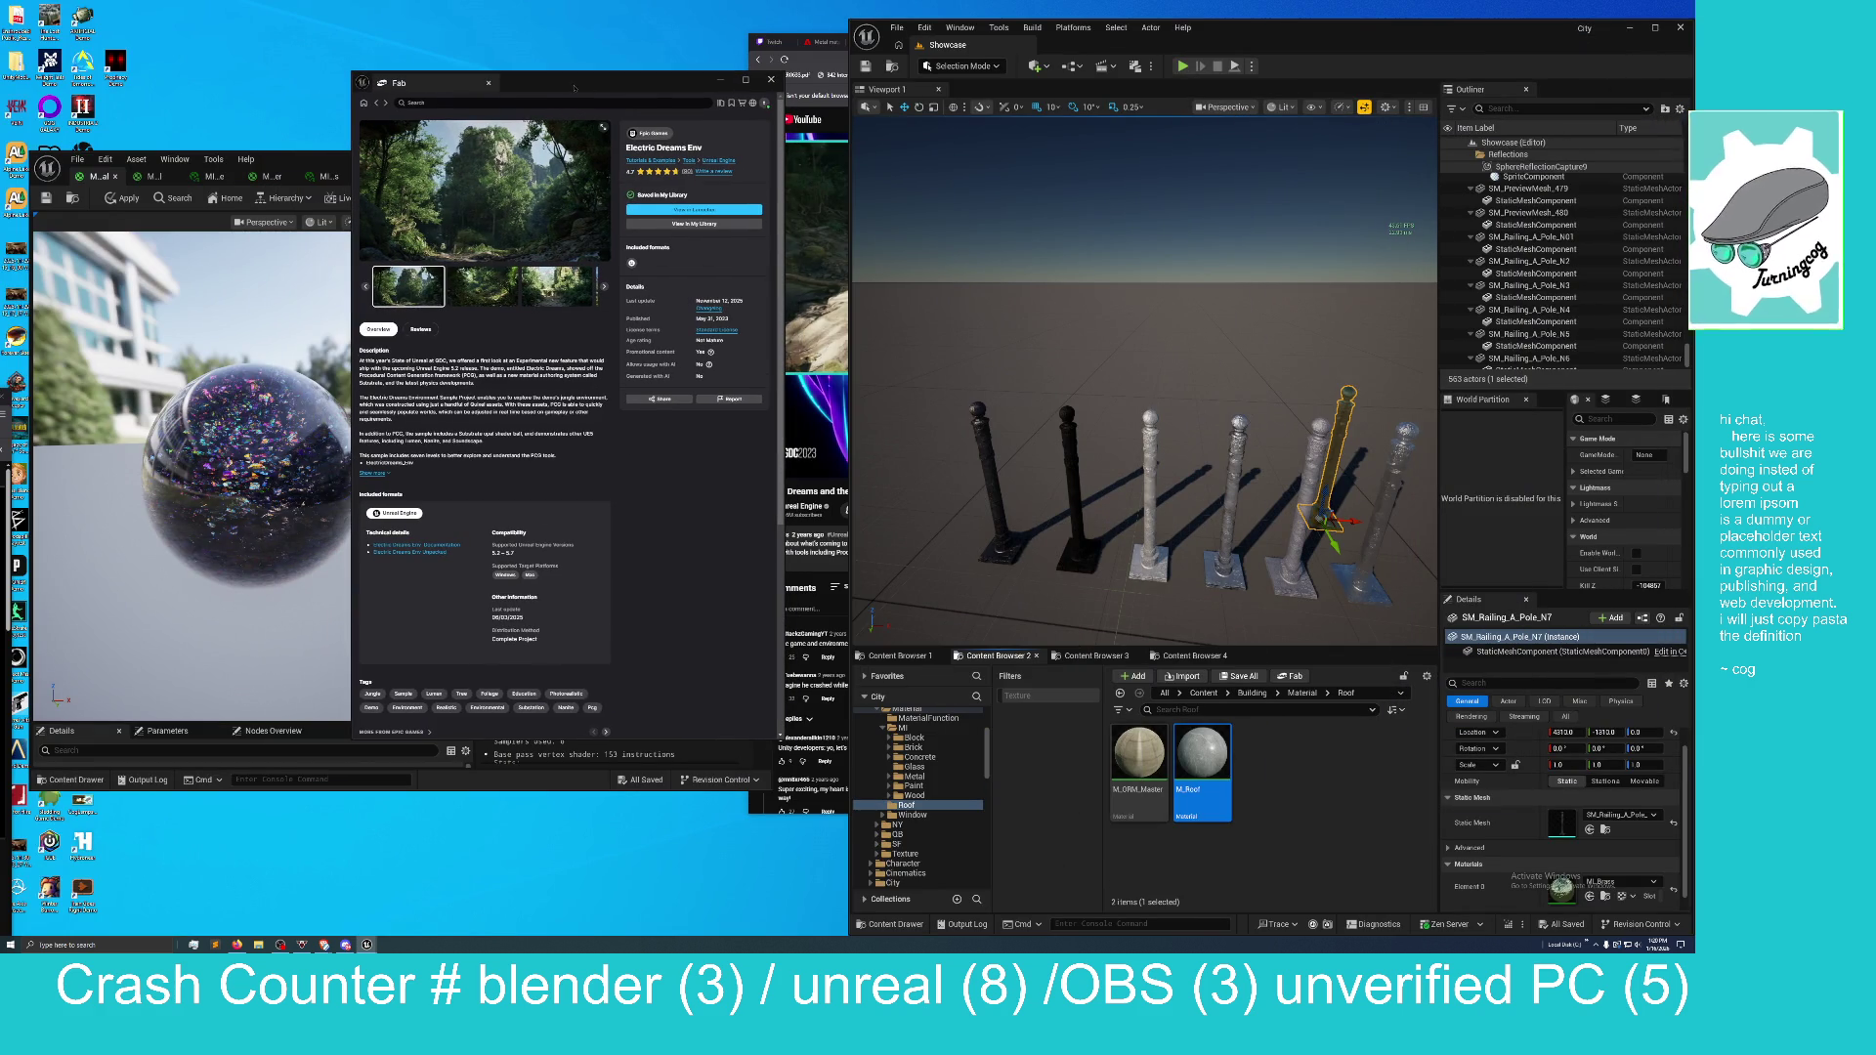
# Minimize Fab, then reposition and enlarge the opal editor with a wider graph and larger Details panel.
pyautogui.click(772, 80)
pyautogui.moveTo(592, 169)
pyautogui.mouseDown()
pyautogui.moveTo(567, 262)
pyautogui.moveTo(656, 242)
pyautogui.moveTo(635, 10)
pyautogui.moveTo(605, 10)
pyautogui.moveTo(591, 59)
pyautogui.moveTo(625, 125)
pyautogui.moveTo(601, 227)
pyautogui.moveTo(607, 26)
pyautogui.moveTo(546, 22)
pyautogui.mouseUp()
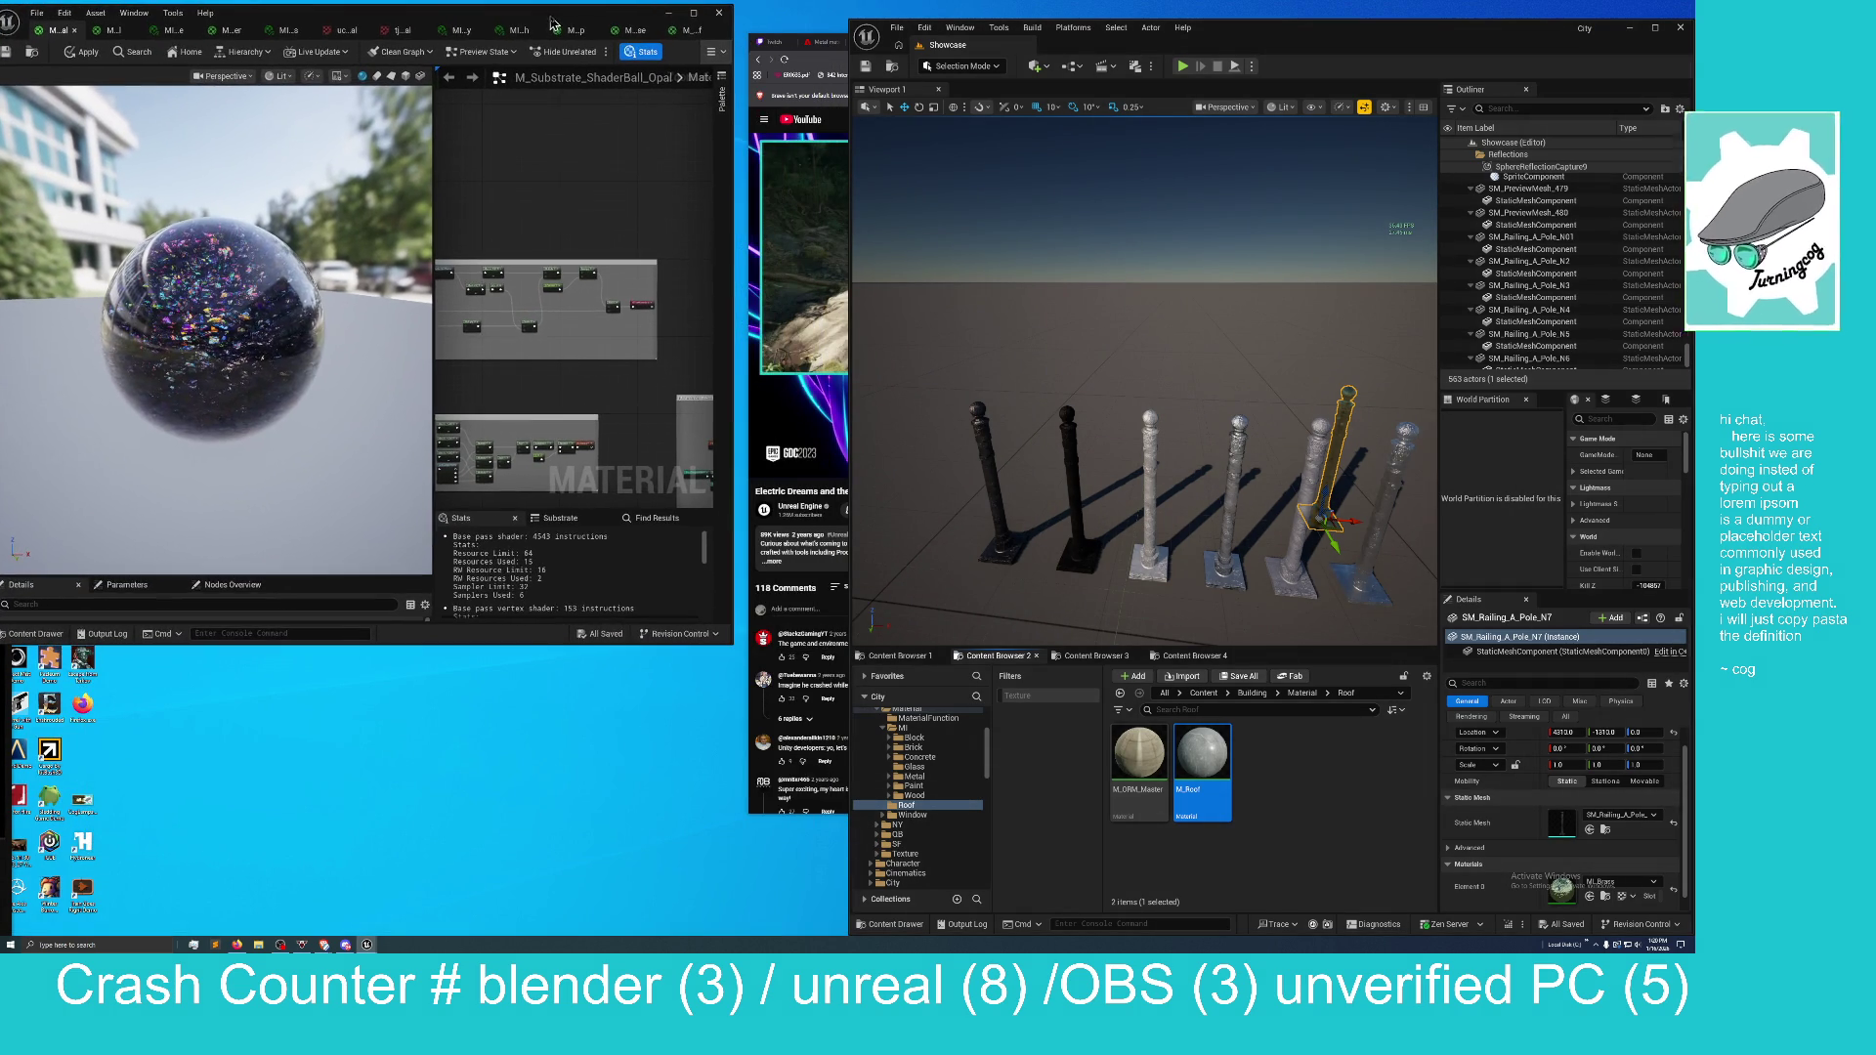
pyautogui.moveTo(732, 644)
pyautogui.mouseDown()
pyautogui.moveTo(783, 847)
pyautogui.moveTo(847, 931)
pyautogui.mouseUp()
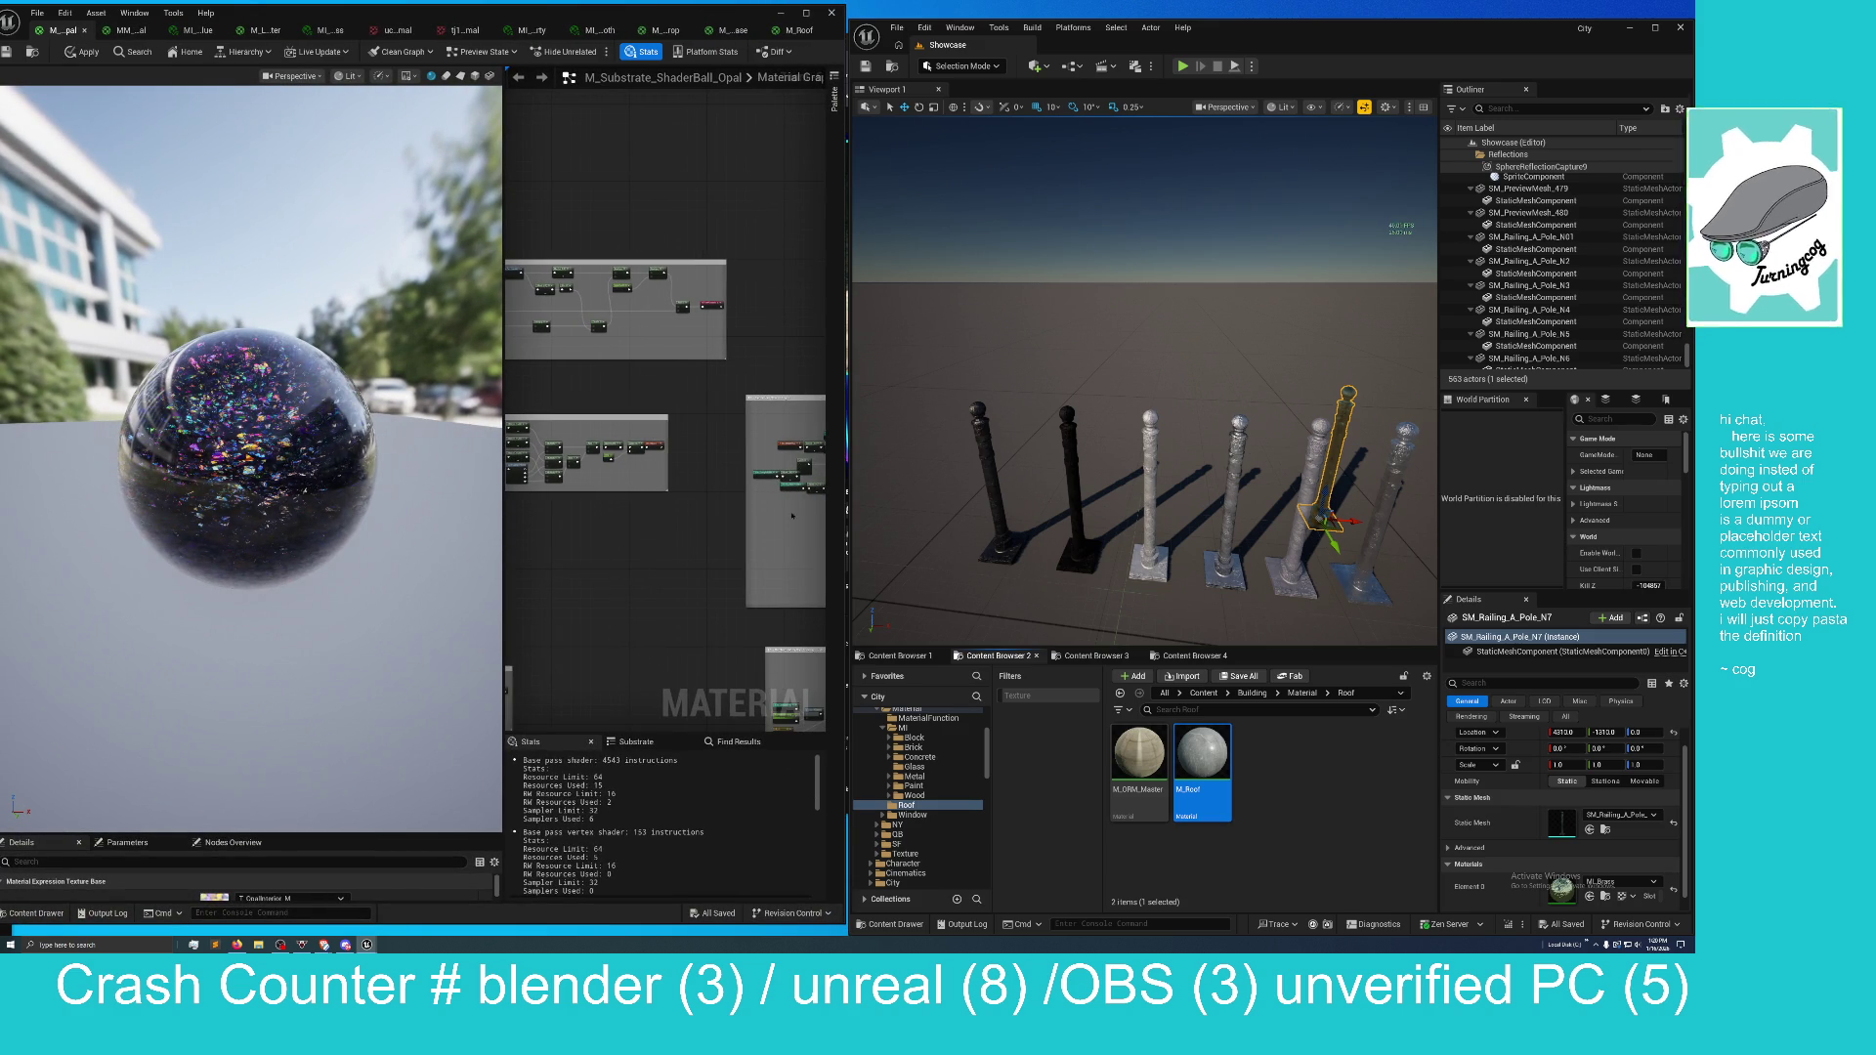
pyautogui.moveTo(610, 562); pyautogui.dragTo(617, 526)
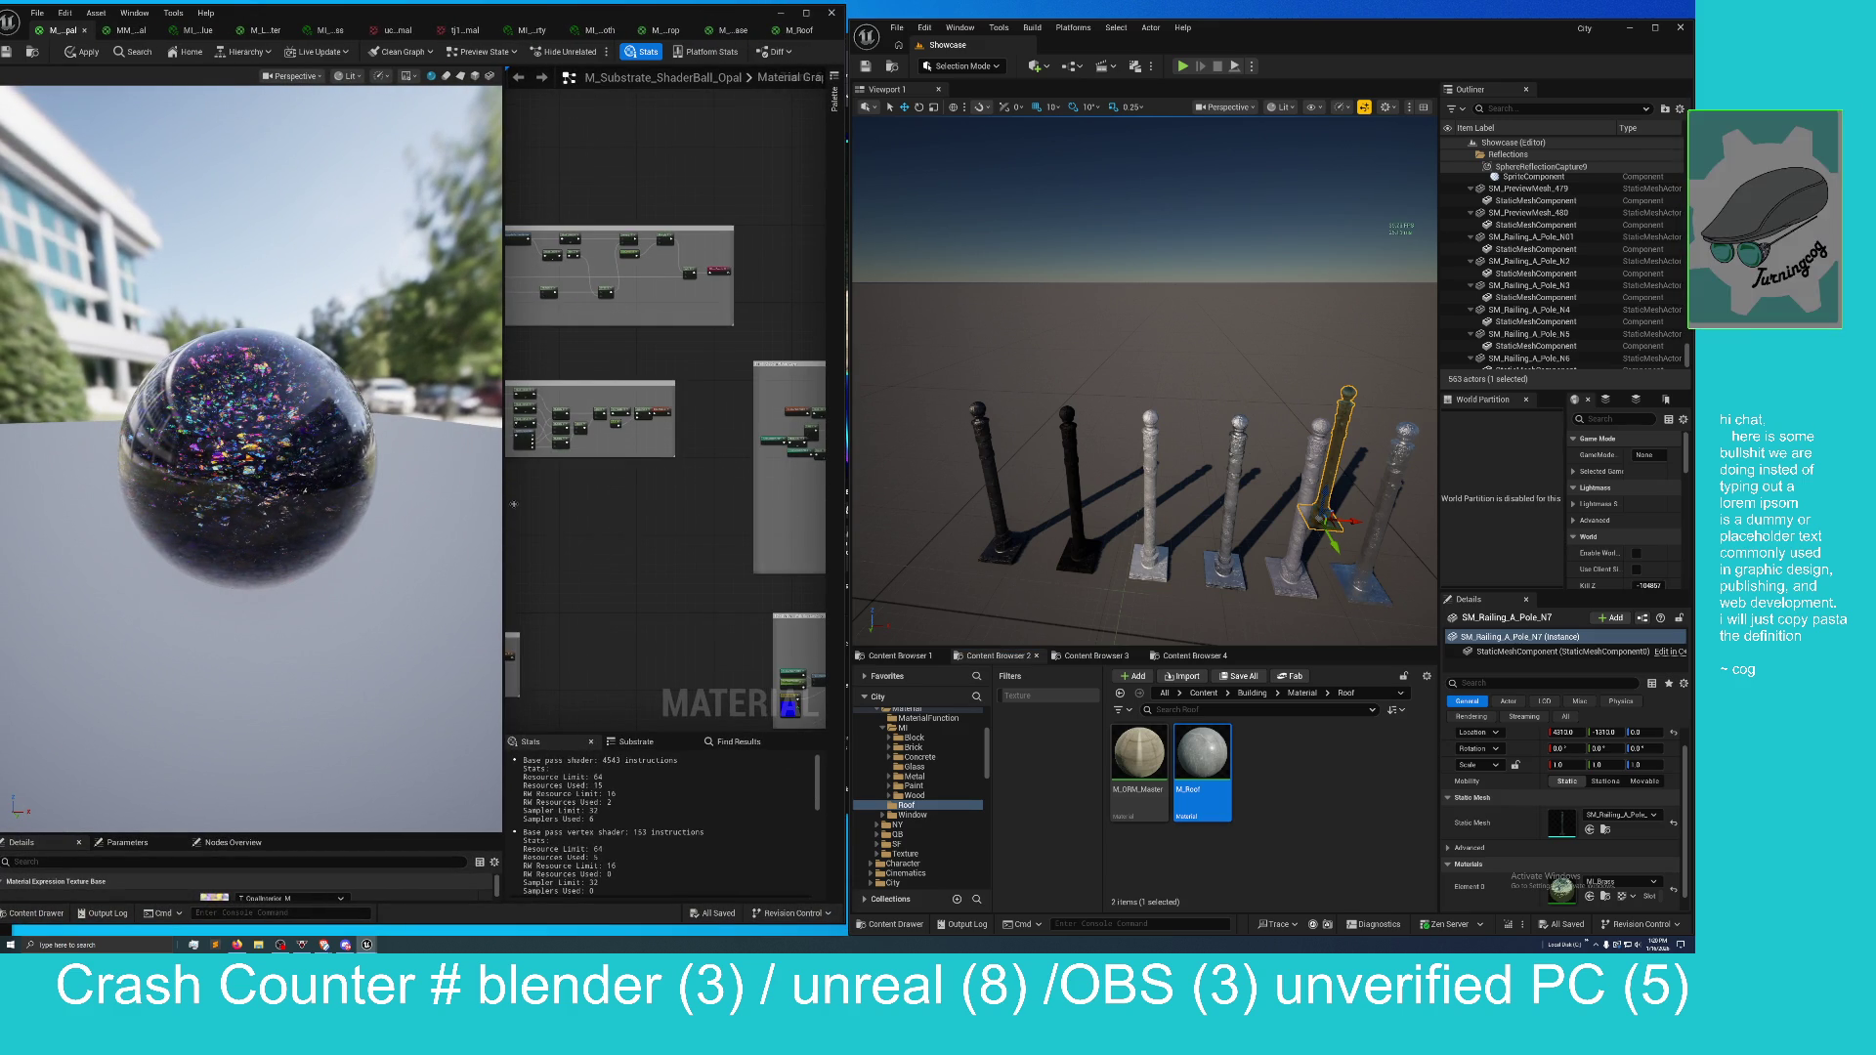
pyautogui.moveTo(503, 684); pyautogui.dragTo(312, 684)
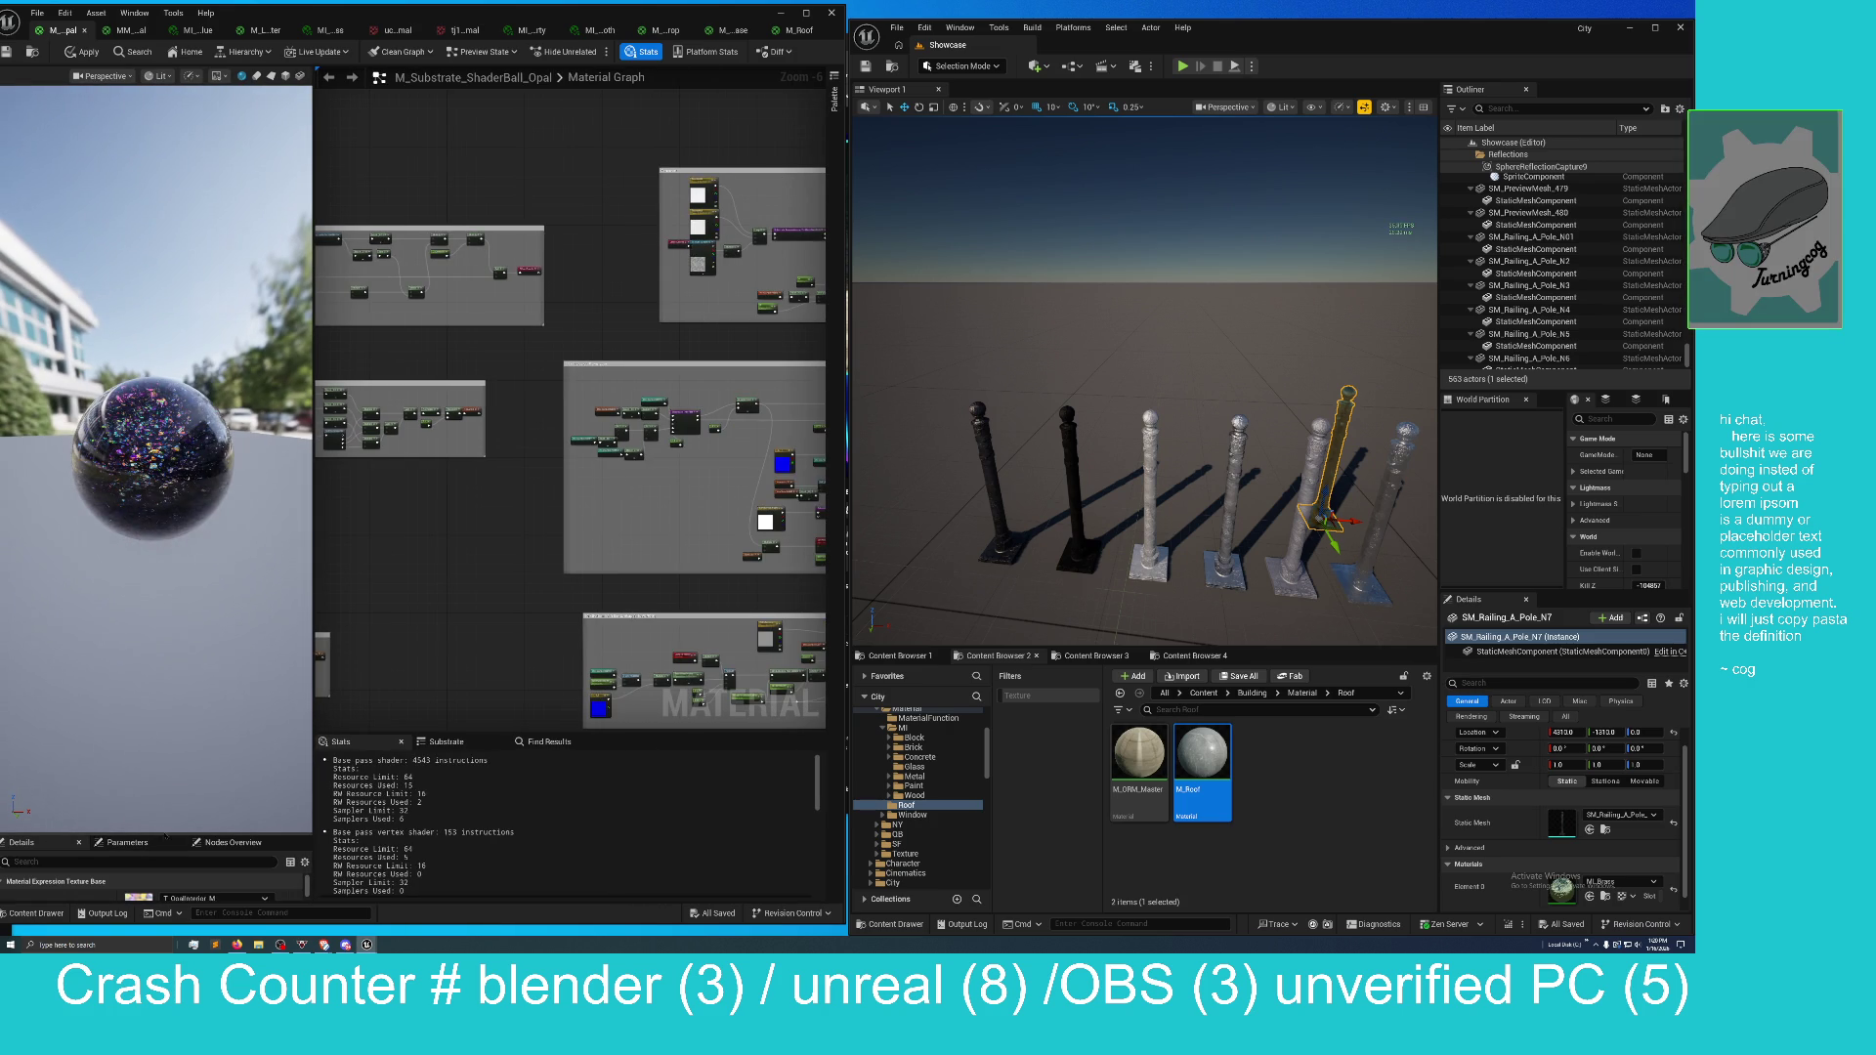
pyautogui.moveTo(163, 833); pyautogui.dragTo(200, 536)
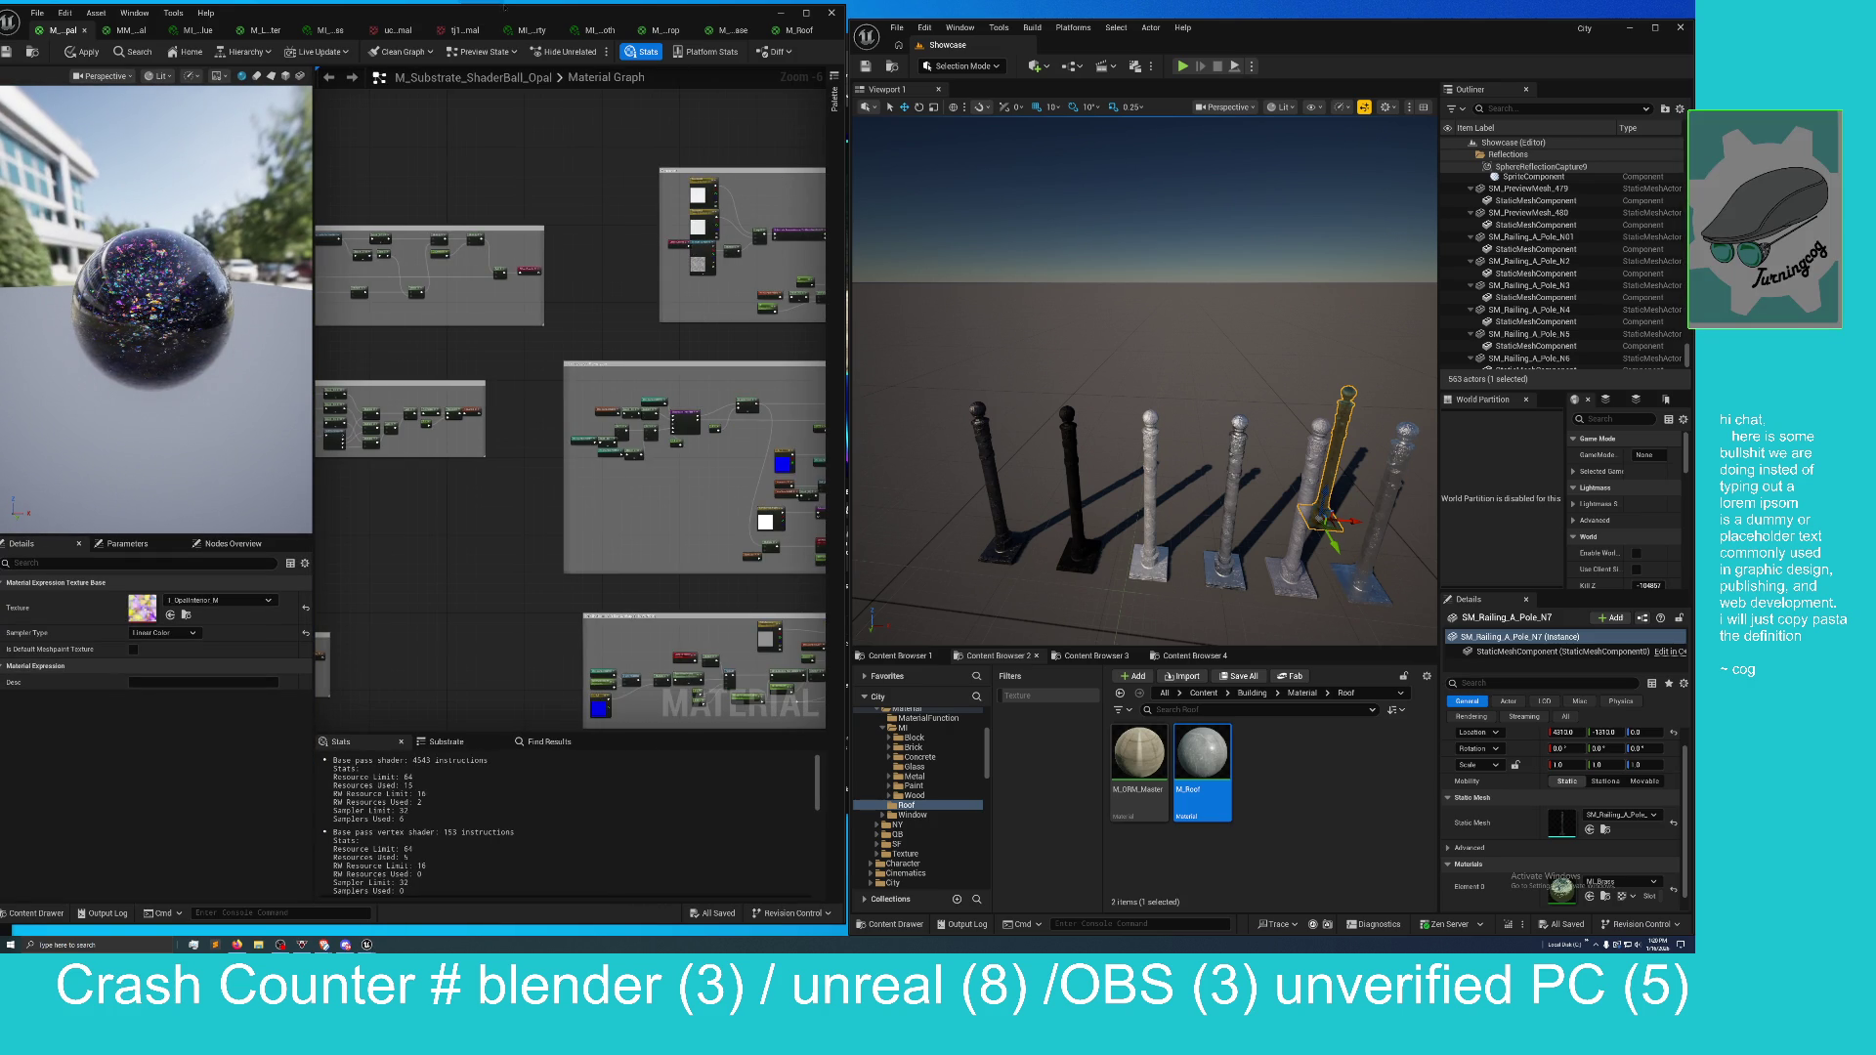
pyautogui.moveTo(493, 14); pyautogui.dragTo(513, 16)
# Widen the opal editor across the screen, zoom around the node network, then view MI_Brass.
pyautogui.scroll(-1, 606, 600)
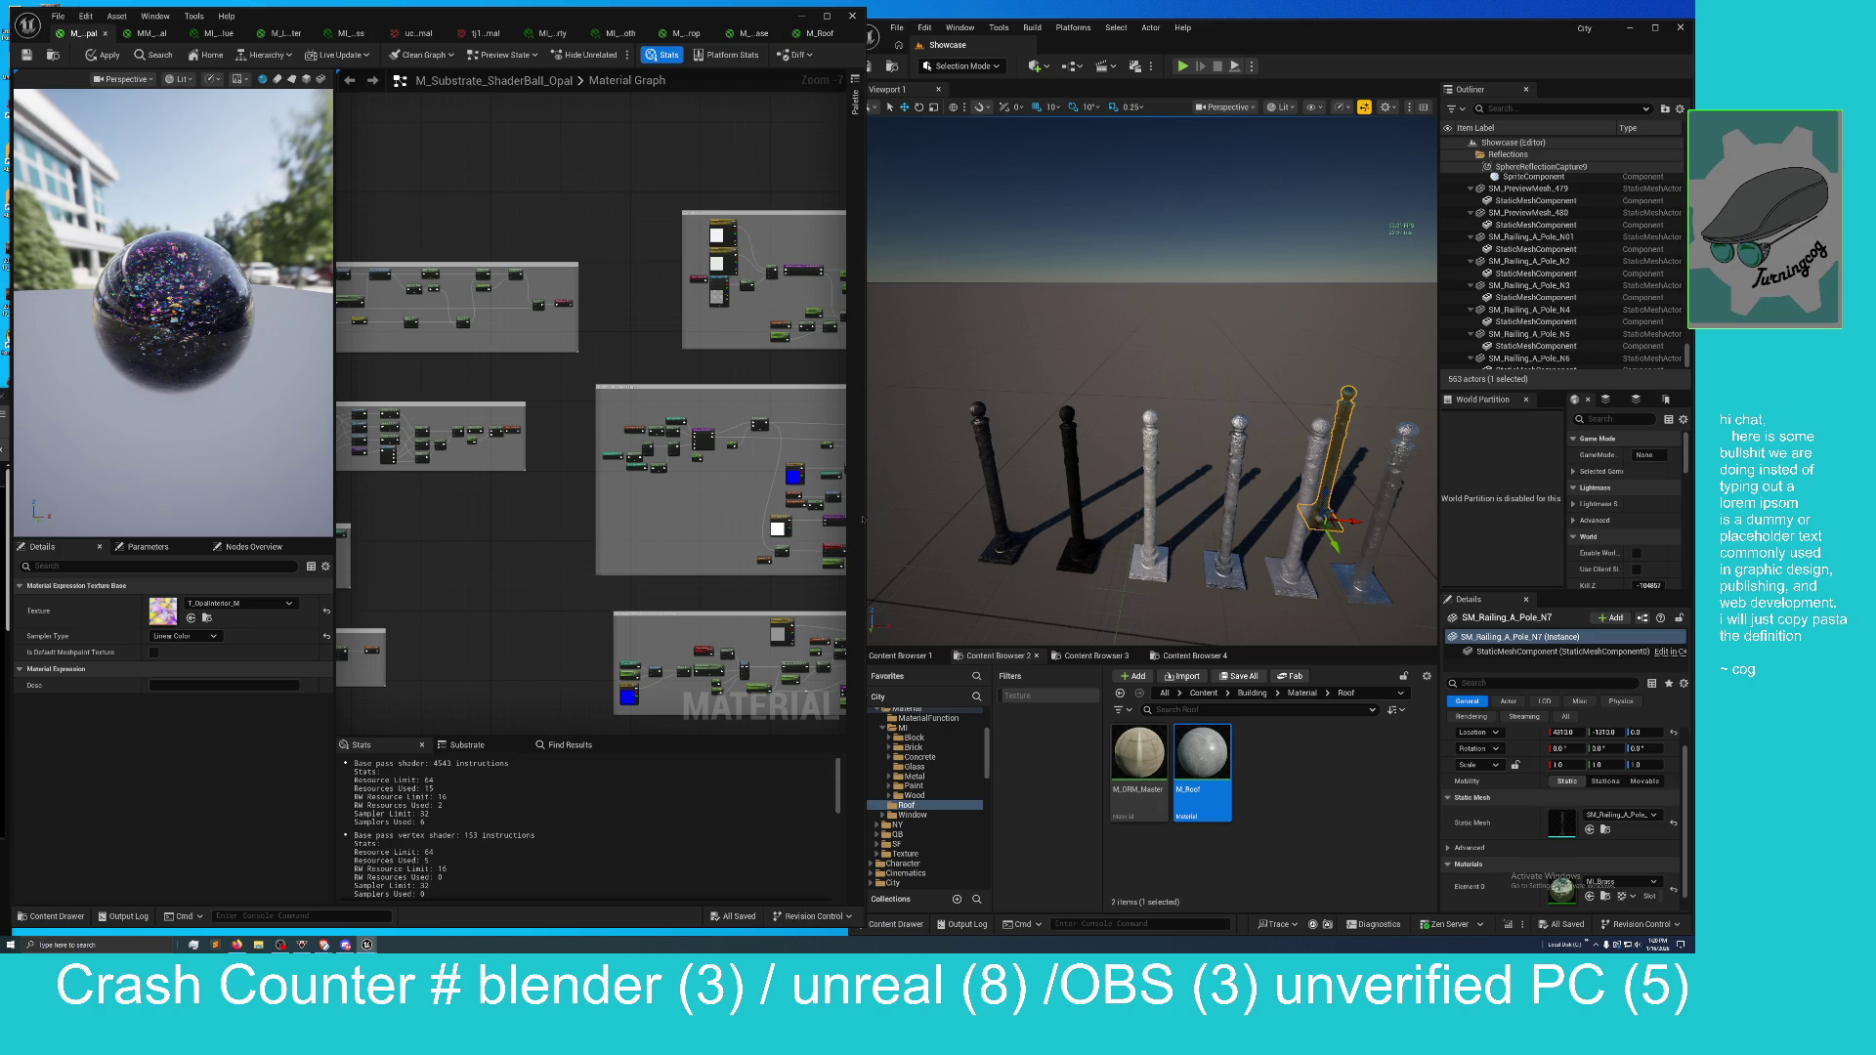
pyautogui.moveTo(864, 526); pyautogui.dragTo(1666, 555)
pyautogui.scroll(-1, 885, 598)
pyautogui.scroll(1, 886, 598)
pyautogui.scroll(3, 885, 598)
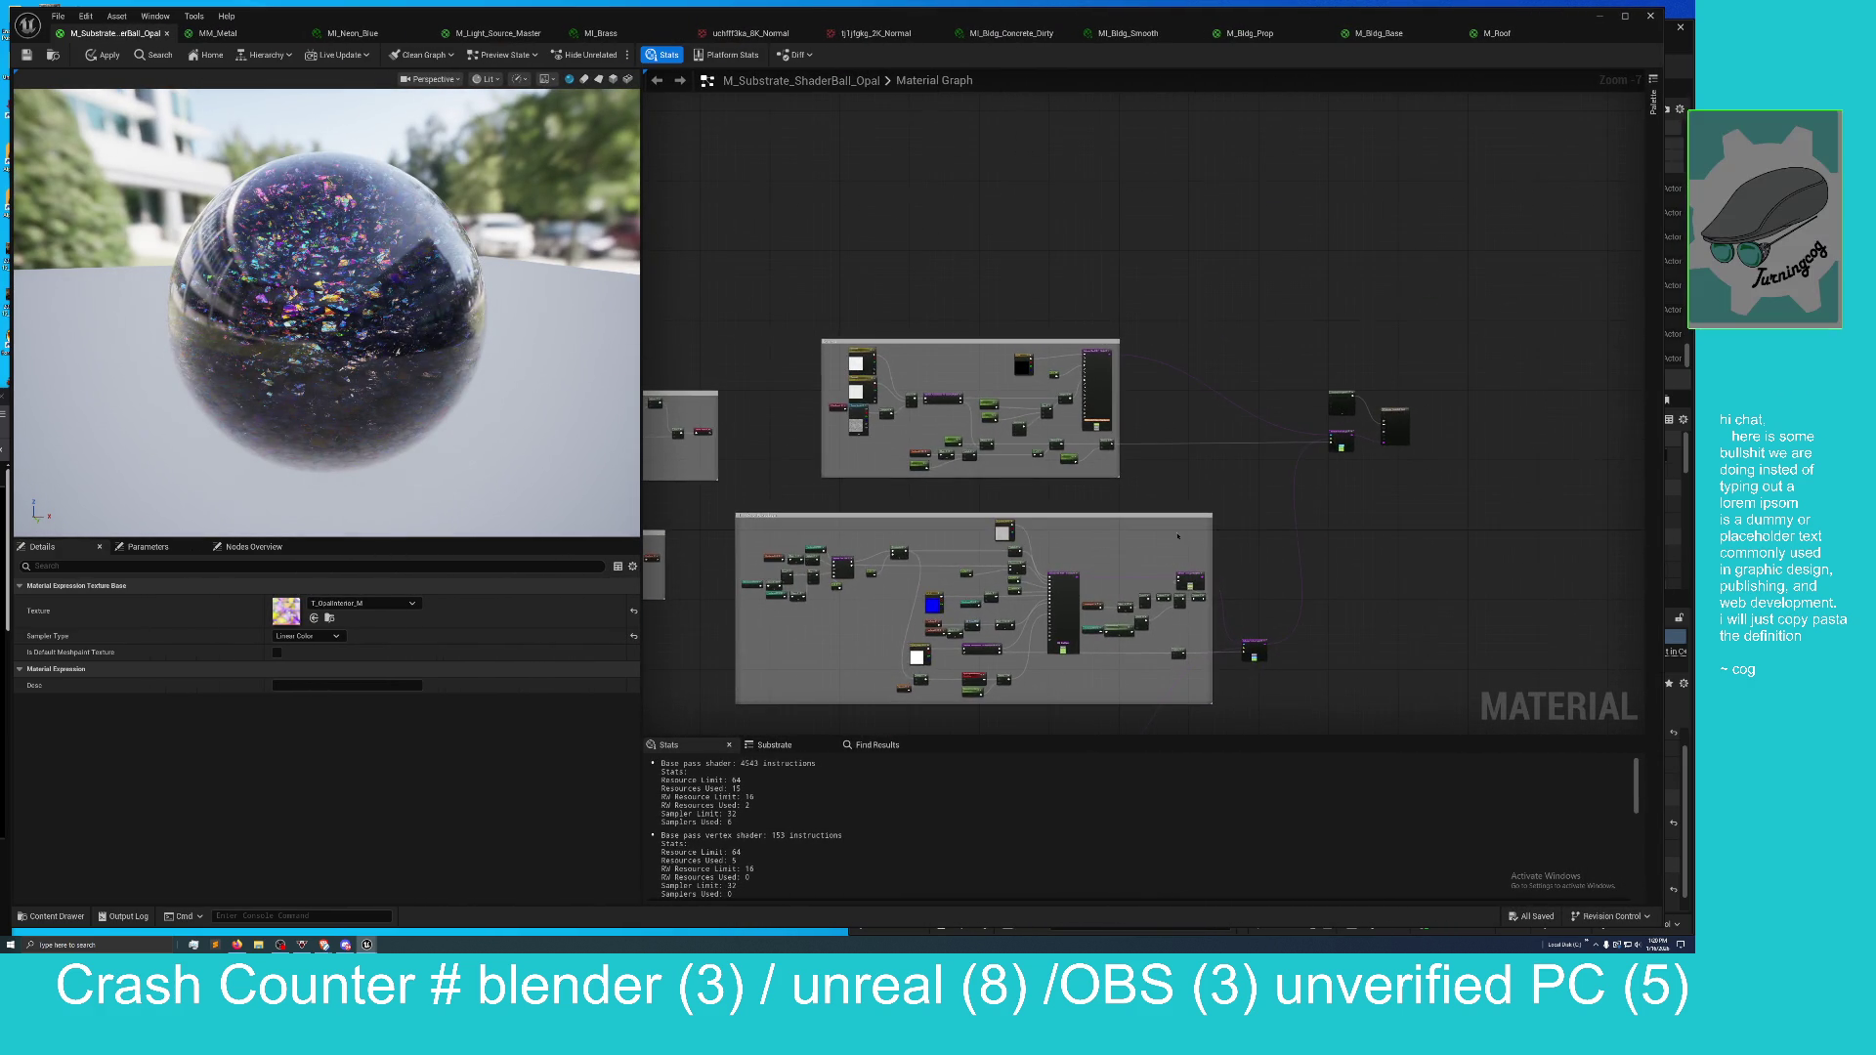
pyautogui.scroll(1, 1204, 583)
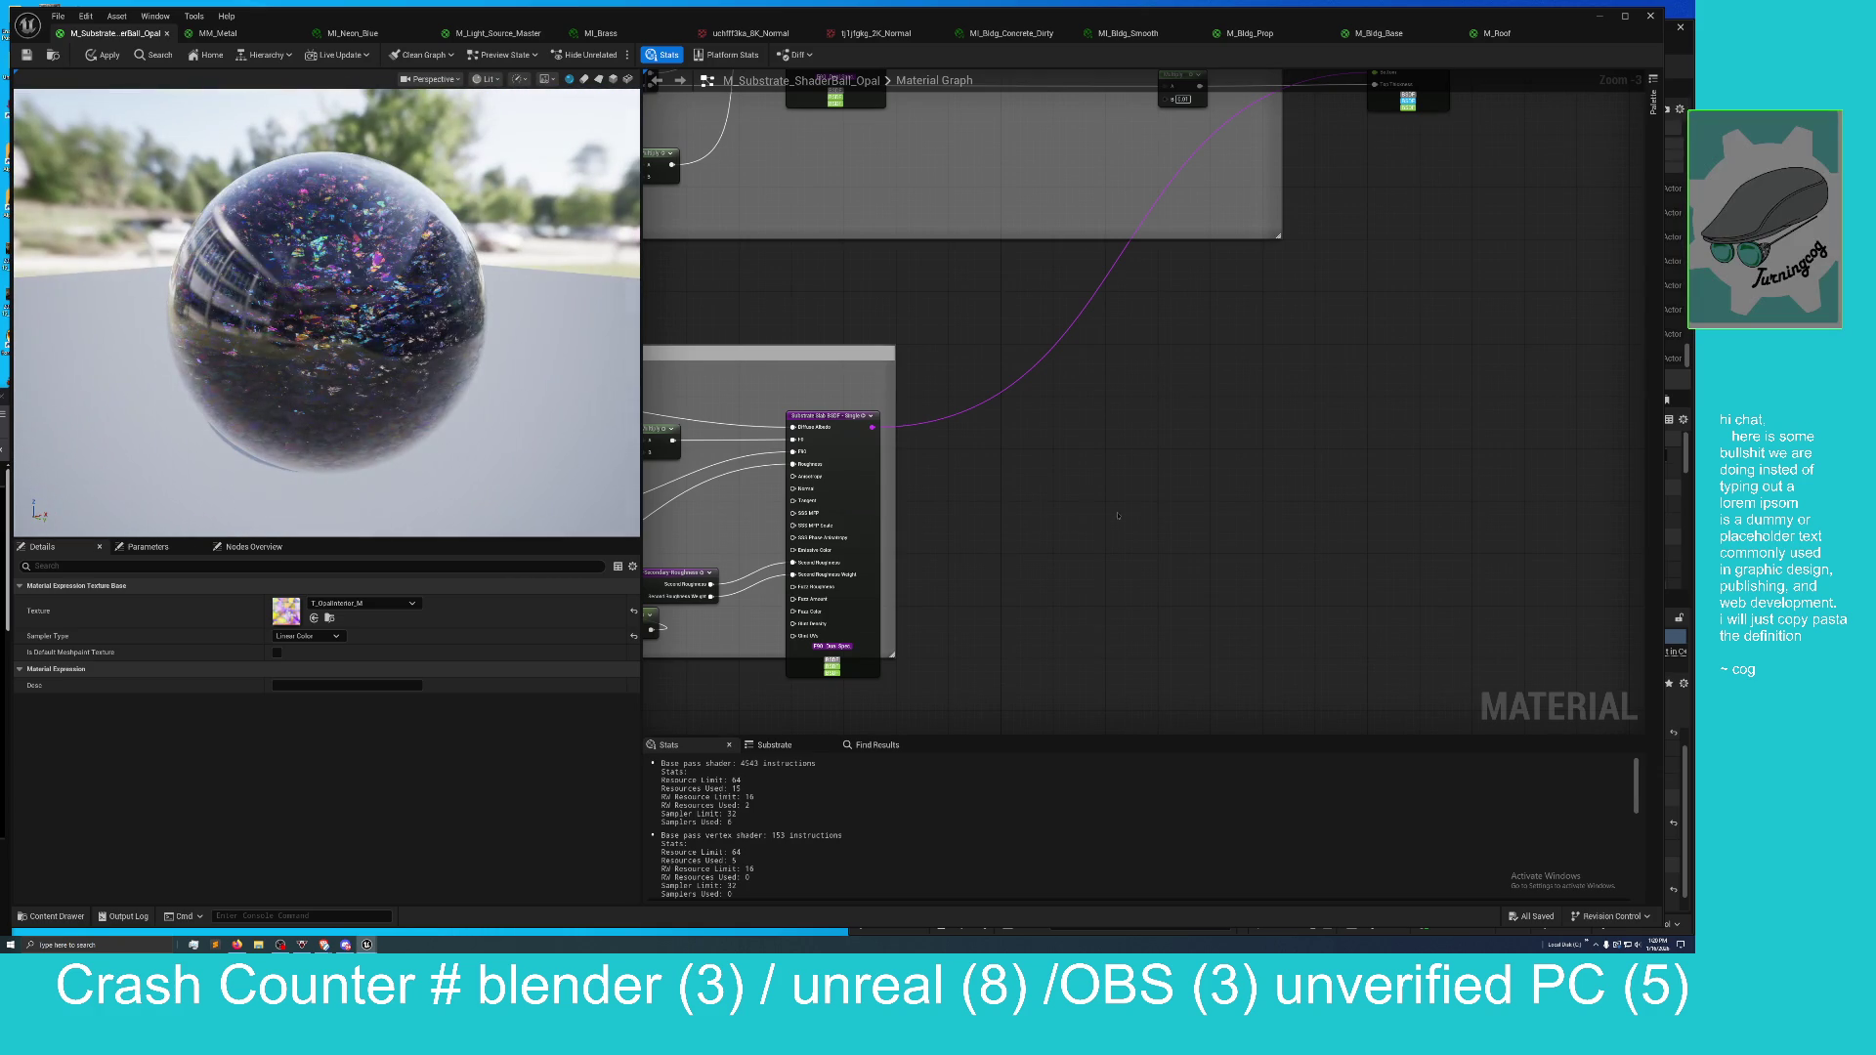
pyautogui.scroll(-4, 1099, 525)
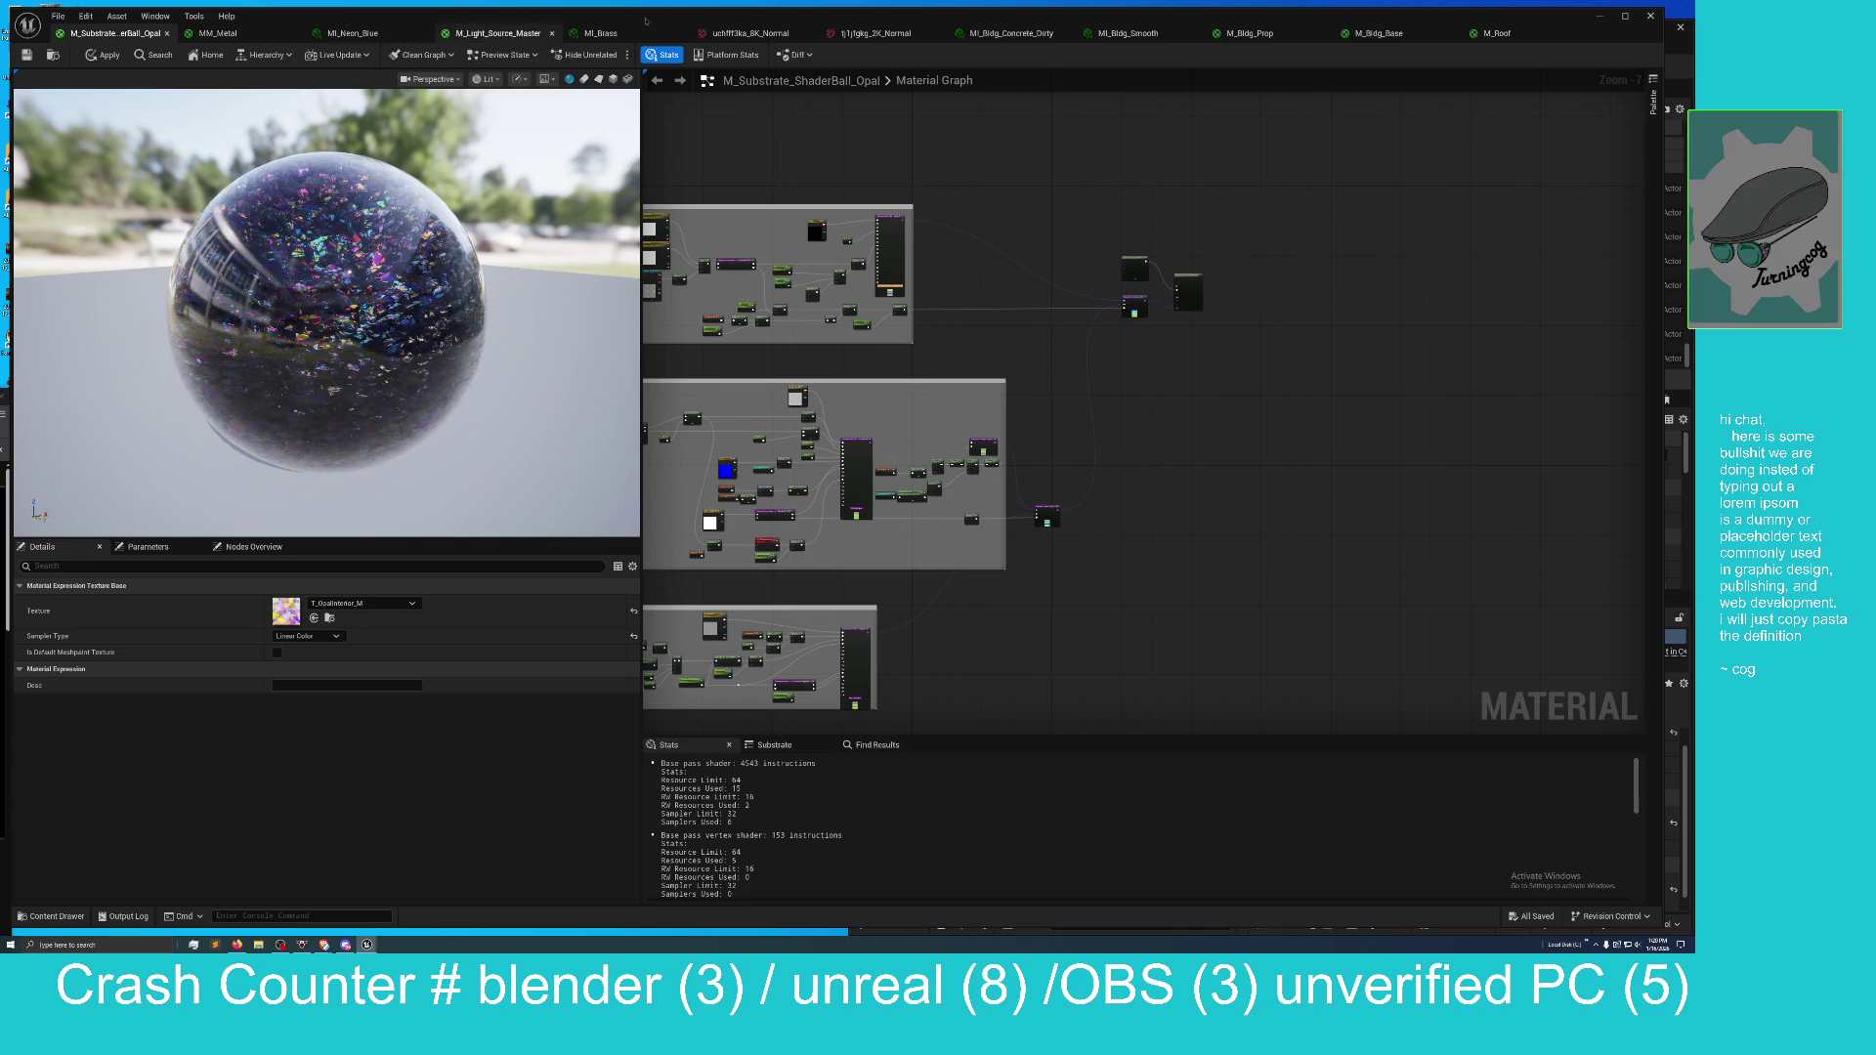
pyautogui.click(606, 33)
# Open the MM_Metal graph, rotate its preview sphere, and narrow the editor beside the railing-pole level.
pyautogui.scroll(-3, 511, 496)
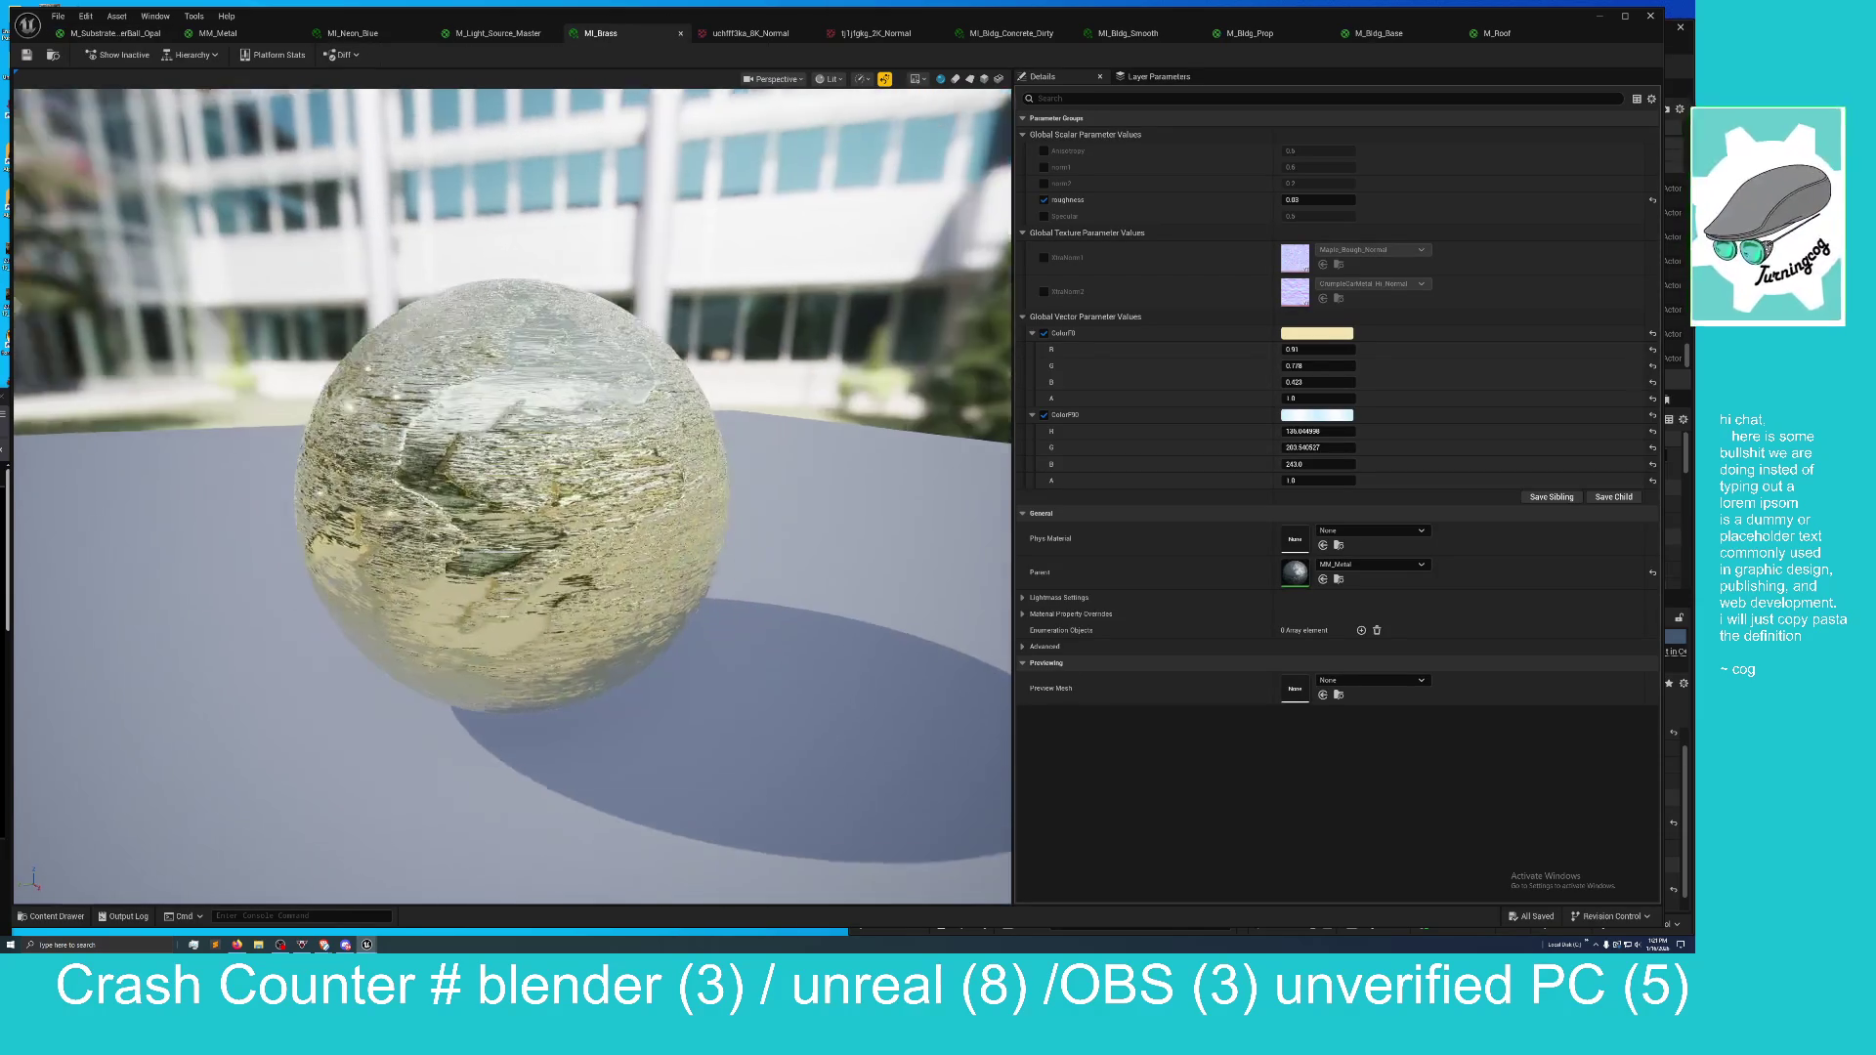
pyautogui.click(235, 34)
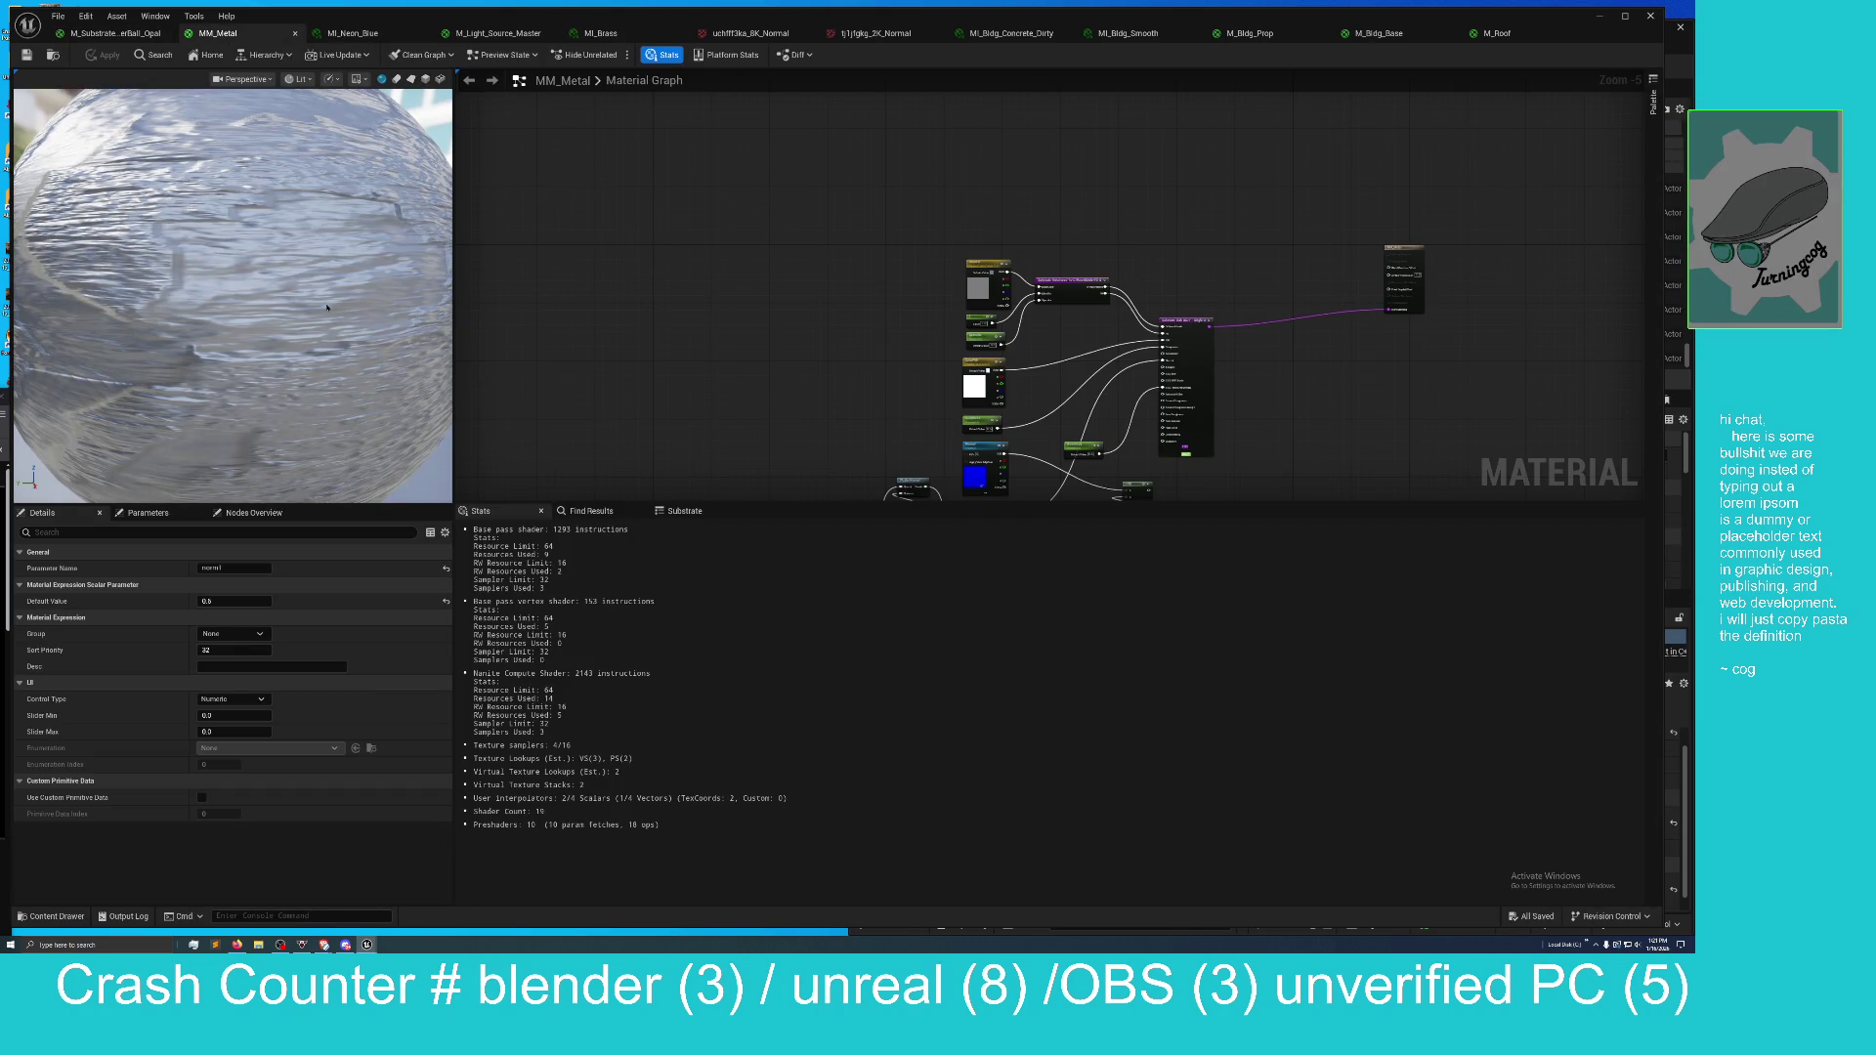
pyautogui.moveTo(411, 332); pyautogui.dragTo(325, 309)
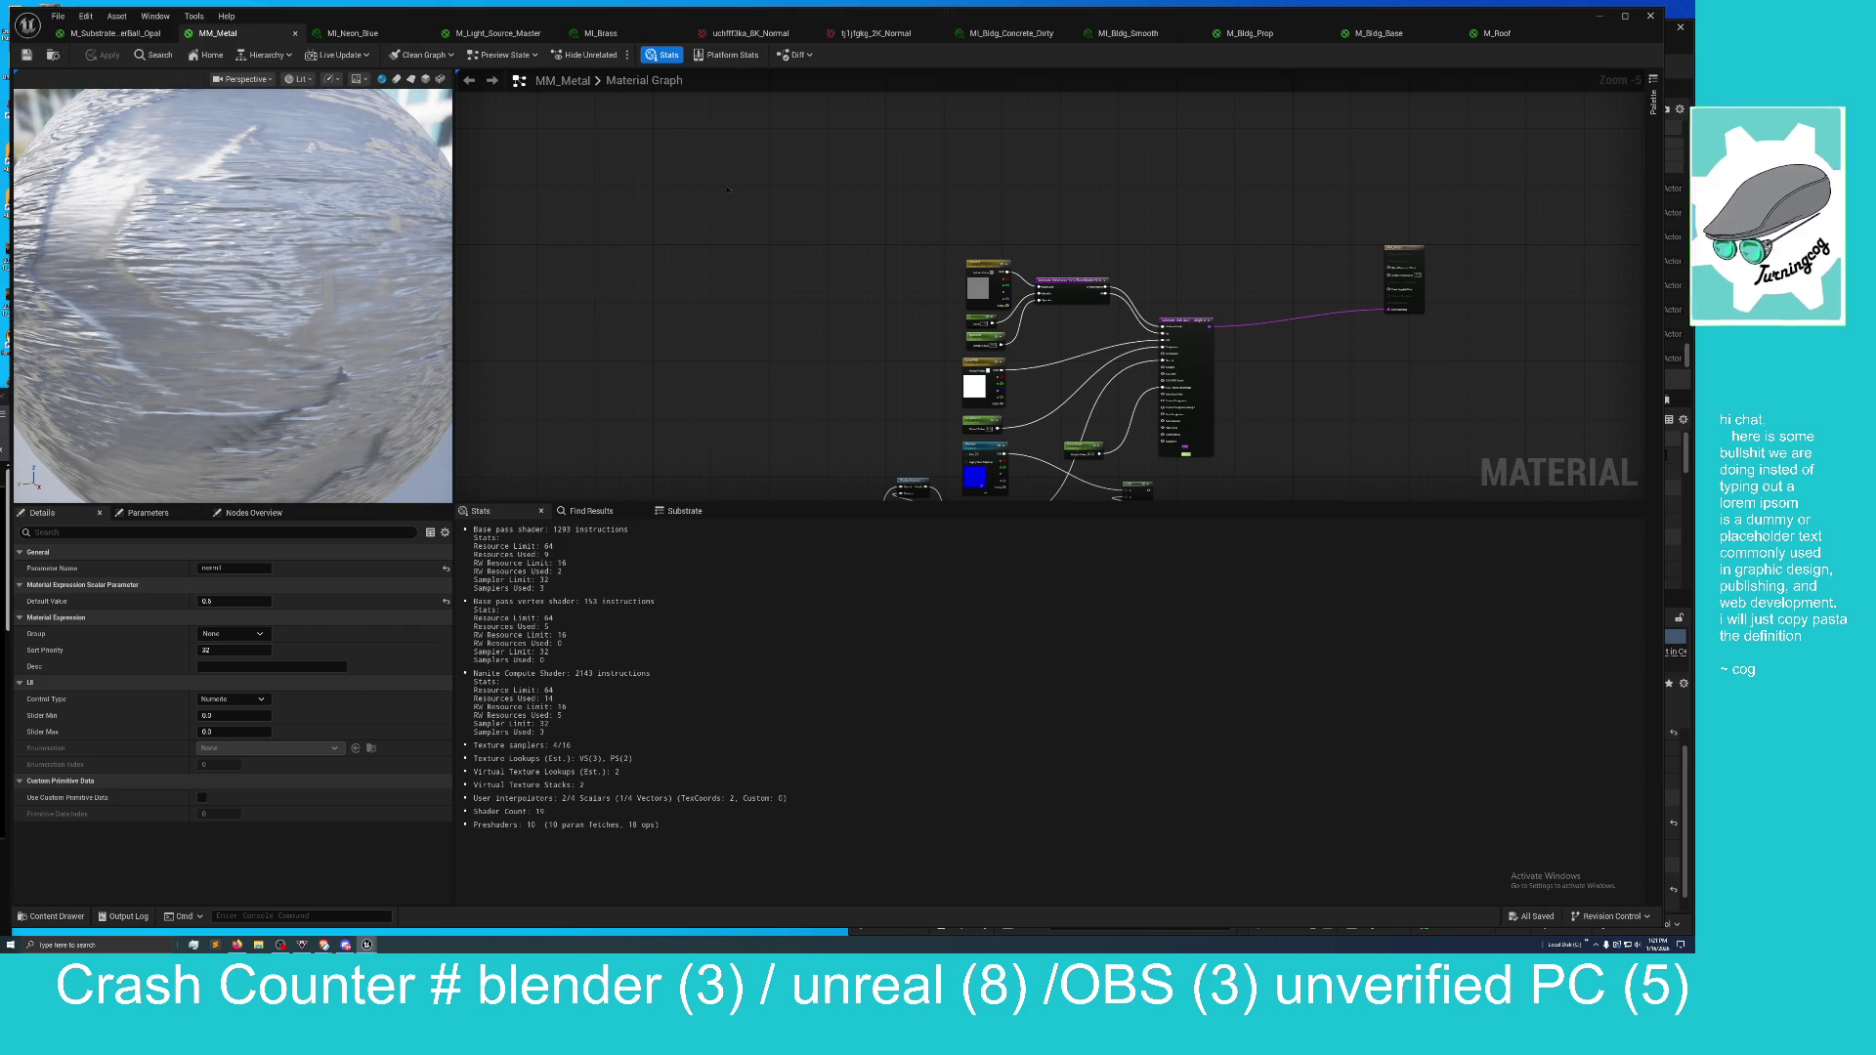
pyautogui.moveTo(1043, 17)
pyautogui.mouseDown()
pyautogui.moveTo(847, 54)
pyautogui.moveTo(1050, 66)
pyautogui.mouseUp()
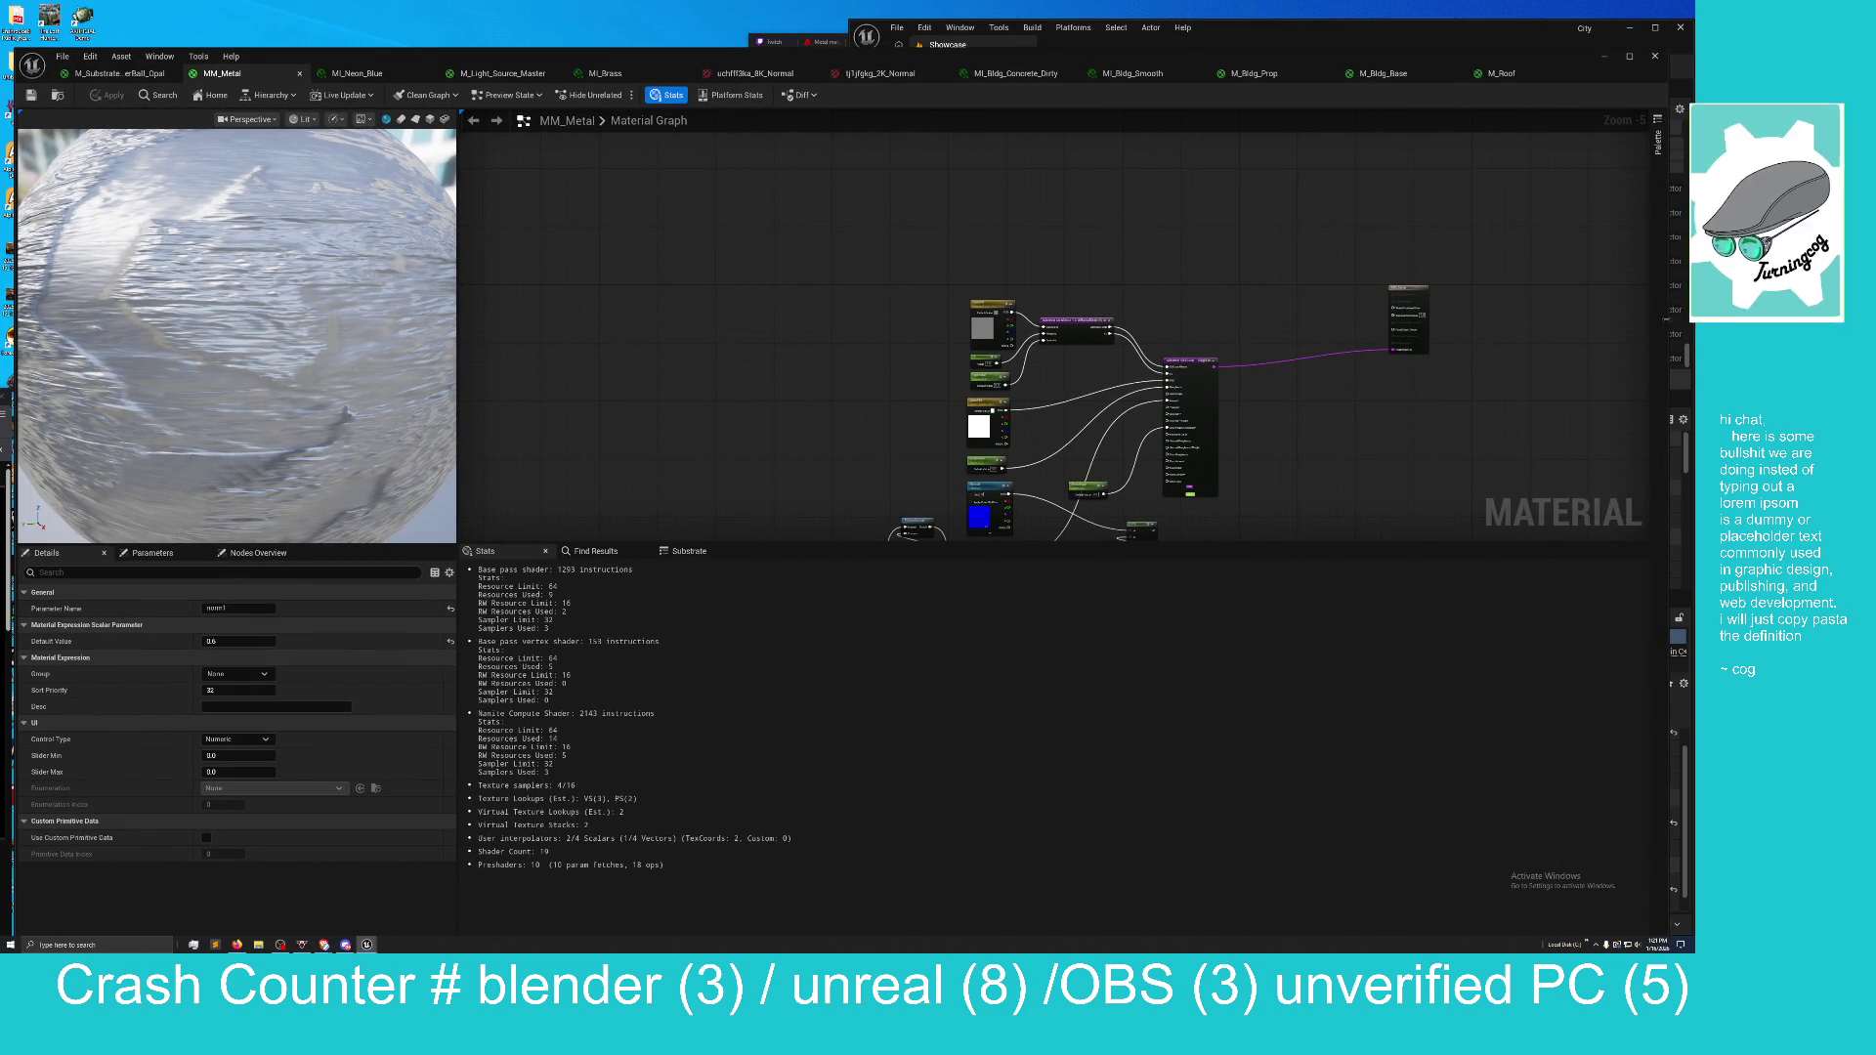
pyautogui.moveTo(1662, 320)
pyautogui.mouseDown()
pyautogui.moveTo(1050, 333)
pyautogui.moveTo(815, 371)
pyautogui.mouseUp()
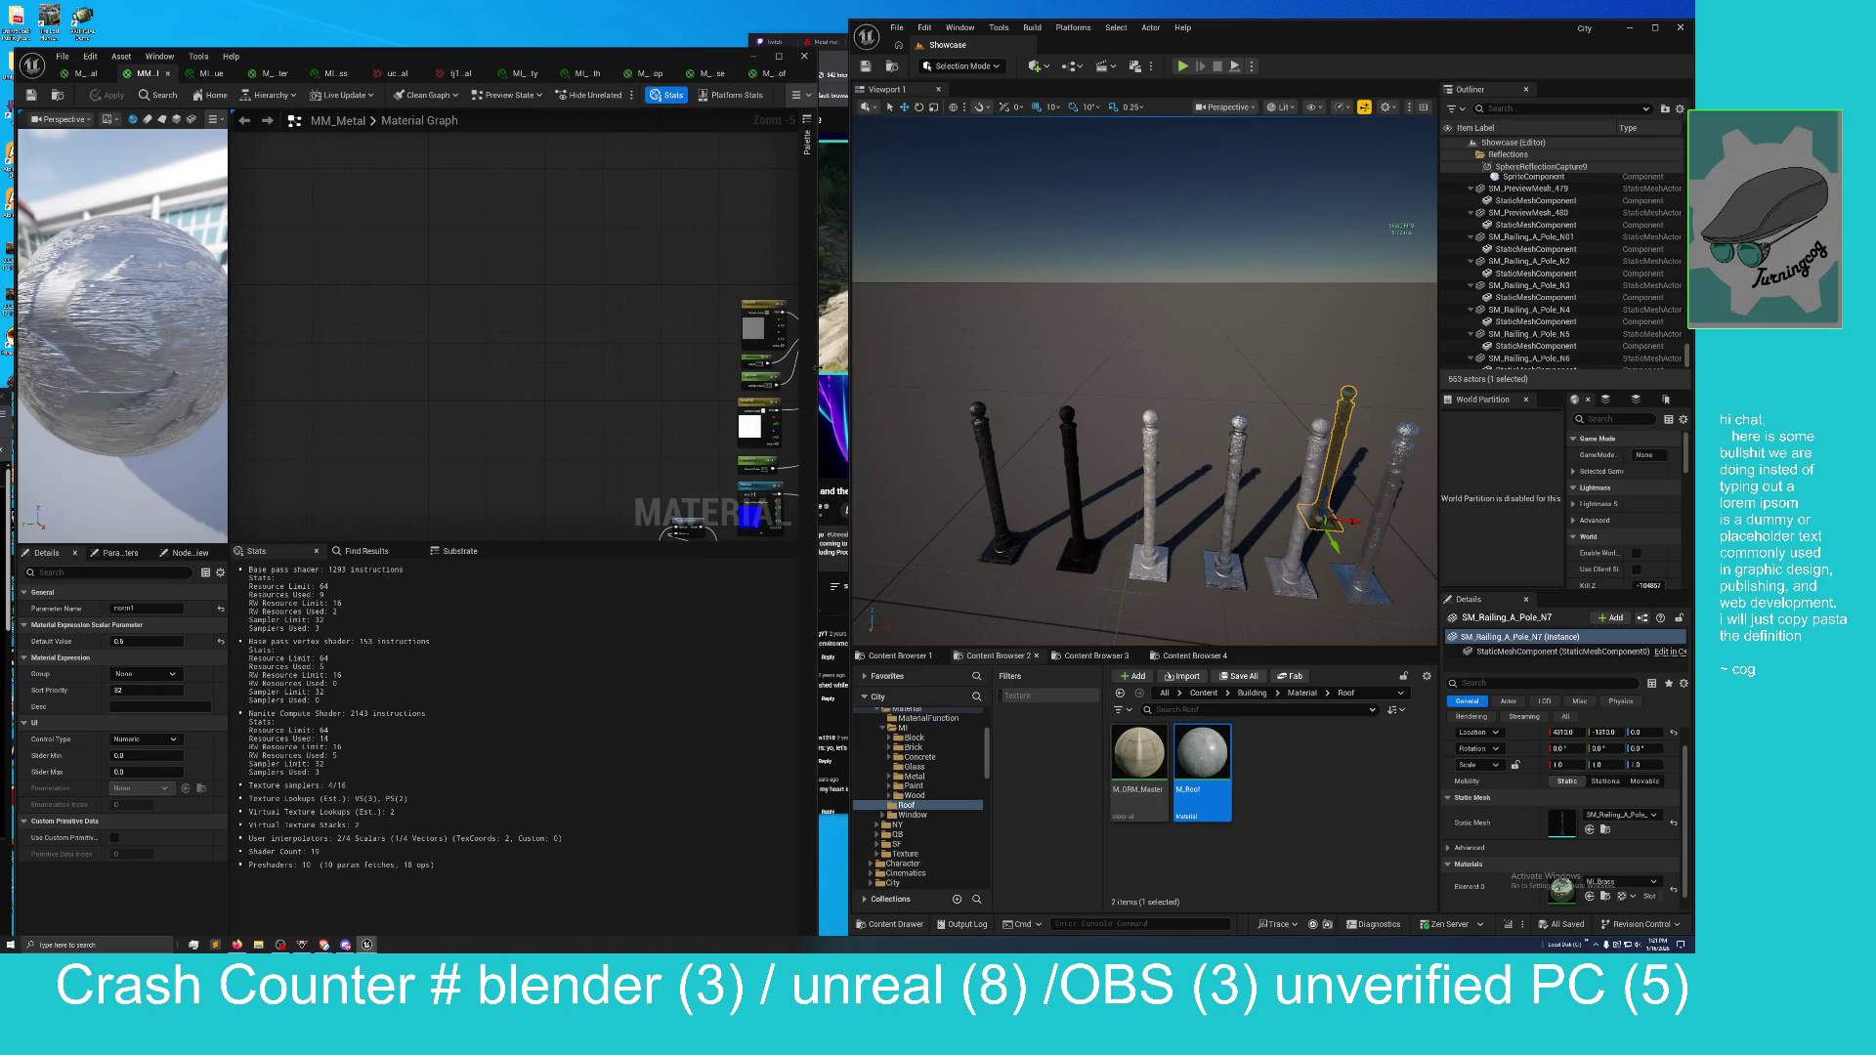
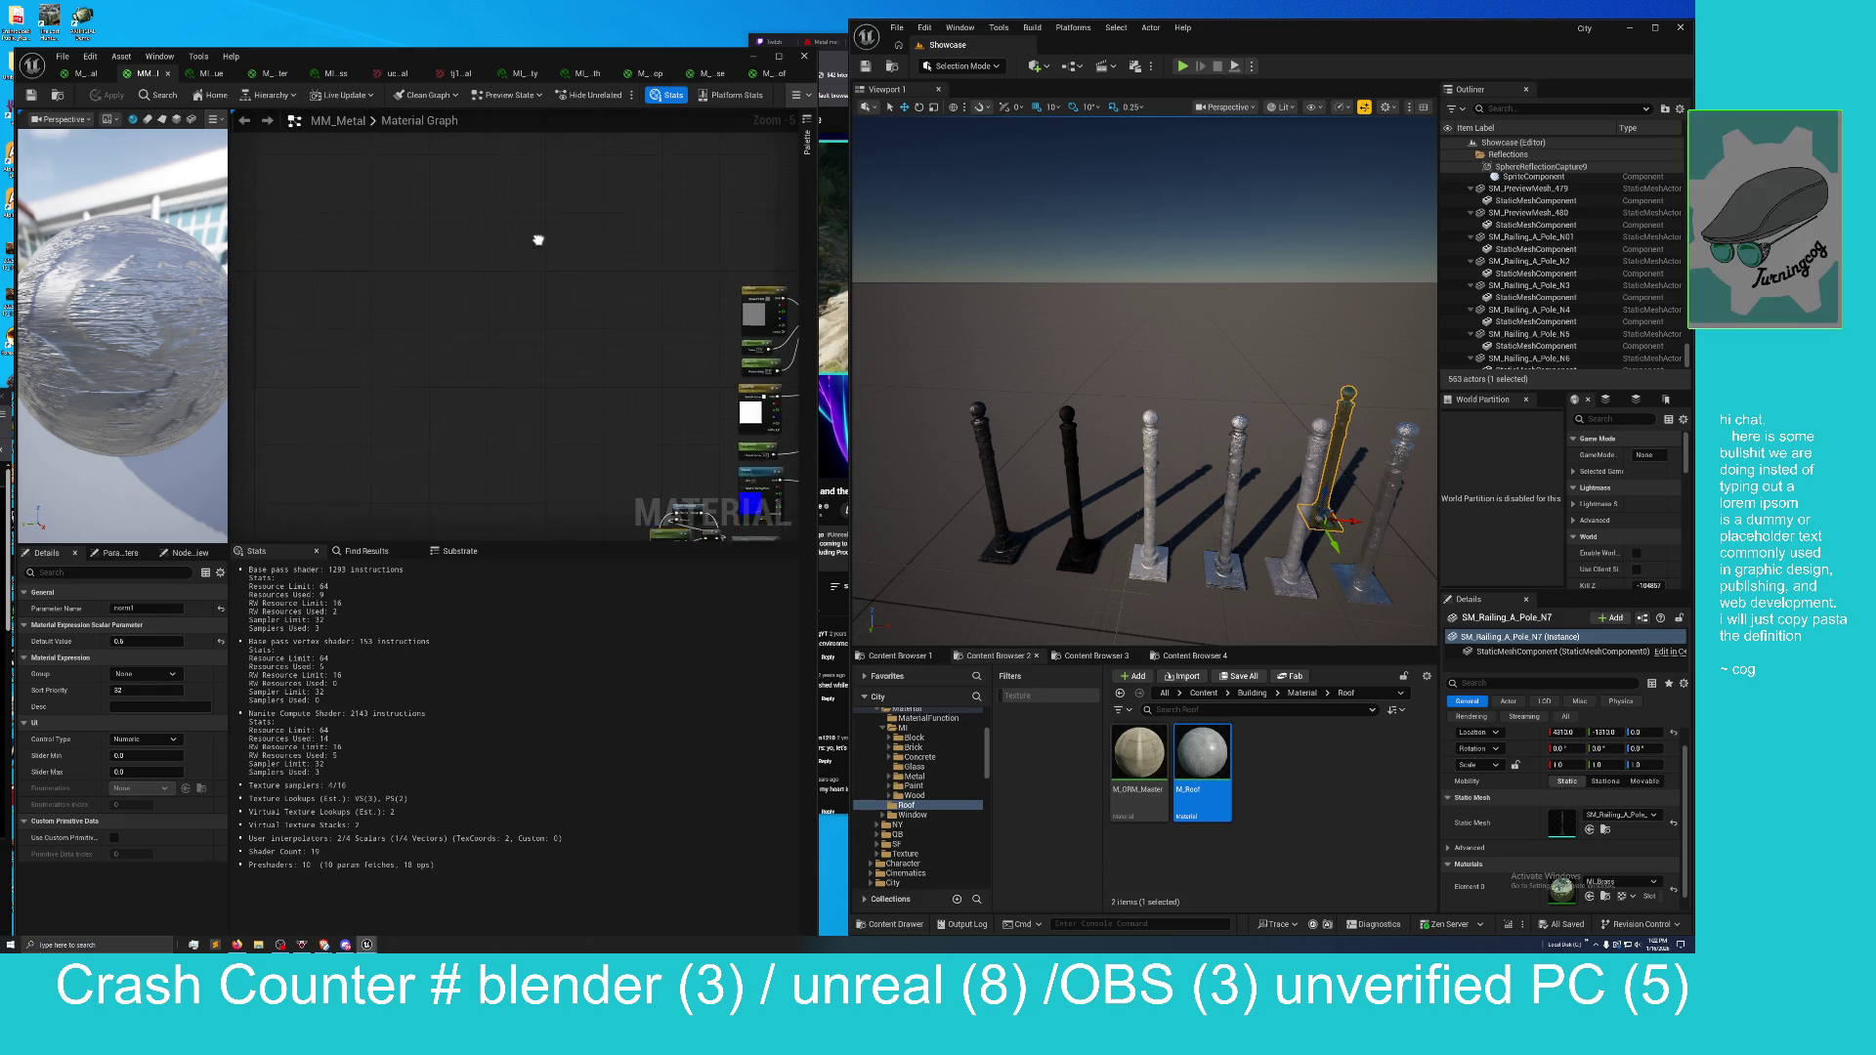
# Pan the material graph and orbit the viewport to look down on the poles and horizon.
pyautogui.moveTo(536, 251); pyautogui.dragTo(557, 231)
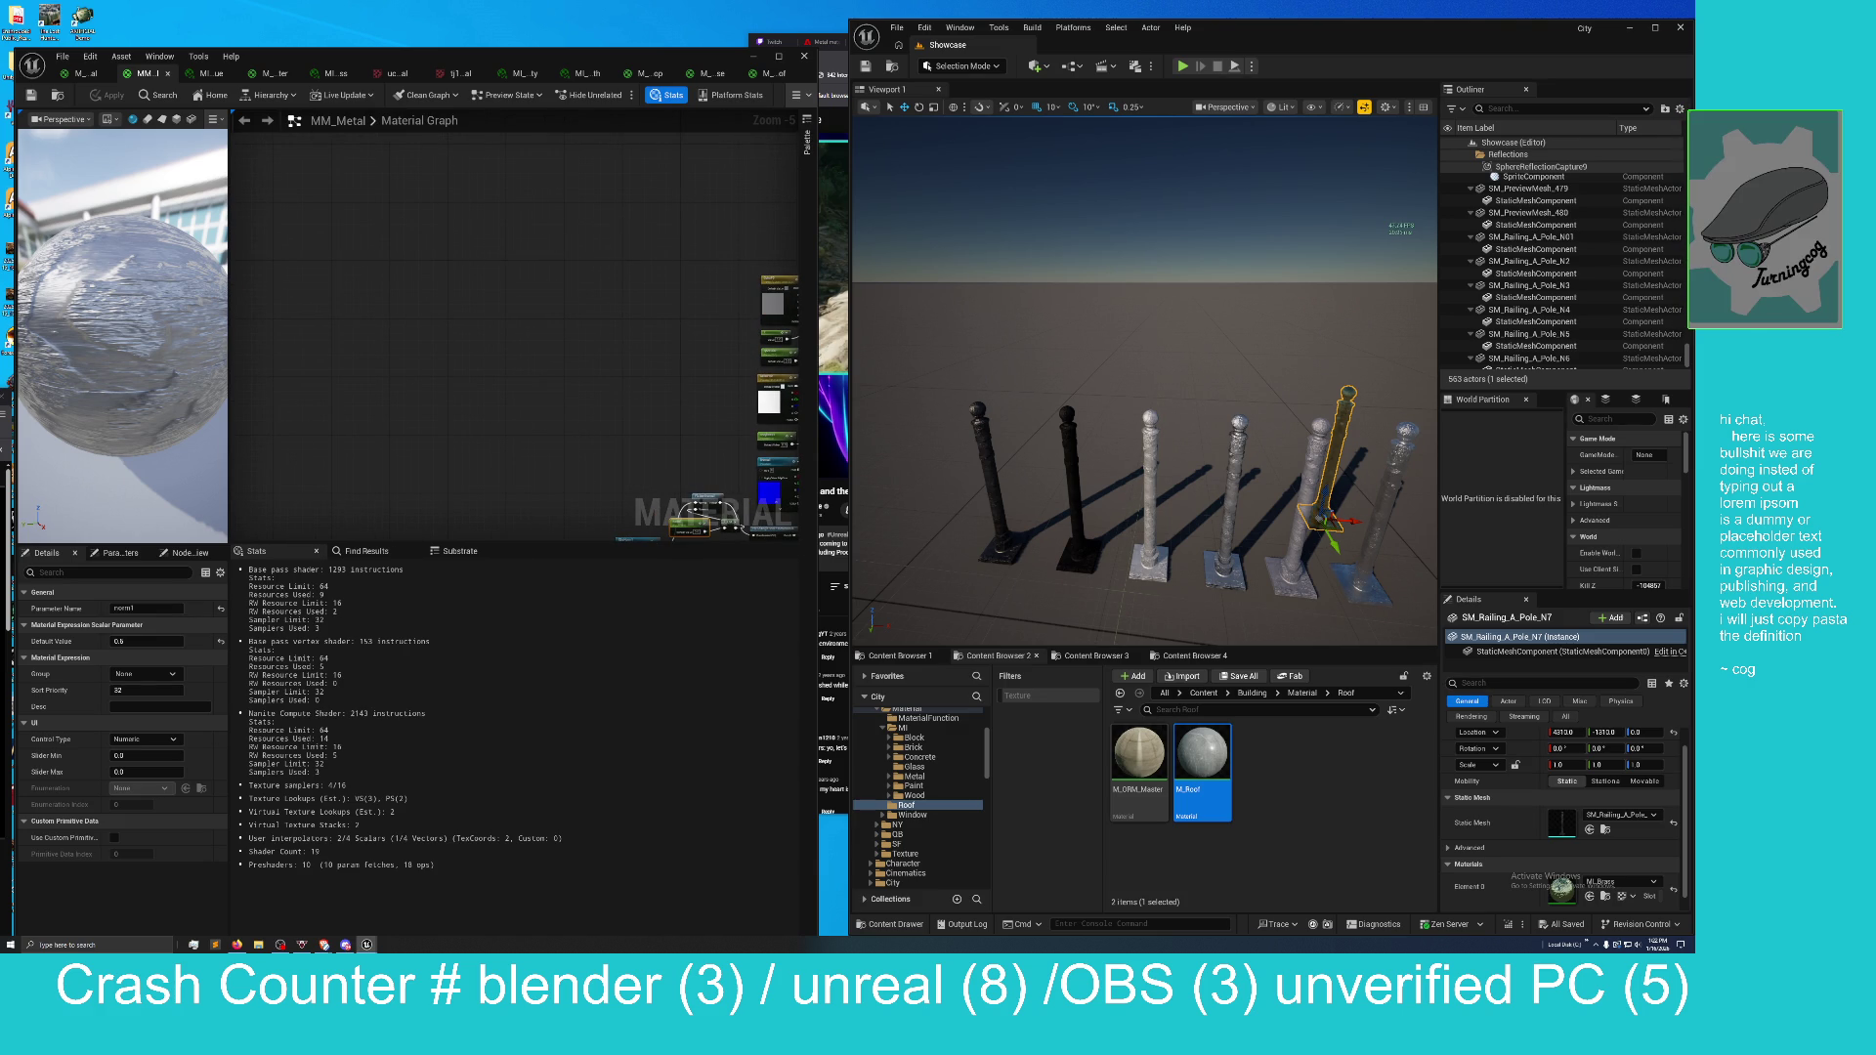
pyautogui.moveTo(1143, 372); pyautogui.dragTo(1131, 321)
pyautogui.moveTo(1166, 390)
pyautogui.mouseDown()
pyautogui.moveTo(1163, 410)
pyautogui.moveTo(1139, 299)
pyautogui.moveTo(1140, 337)
pyautogui.mouseUp()
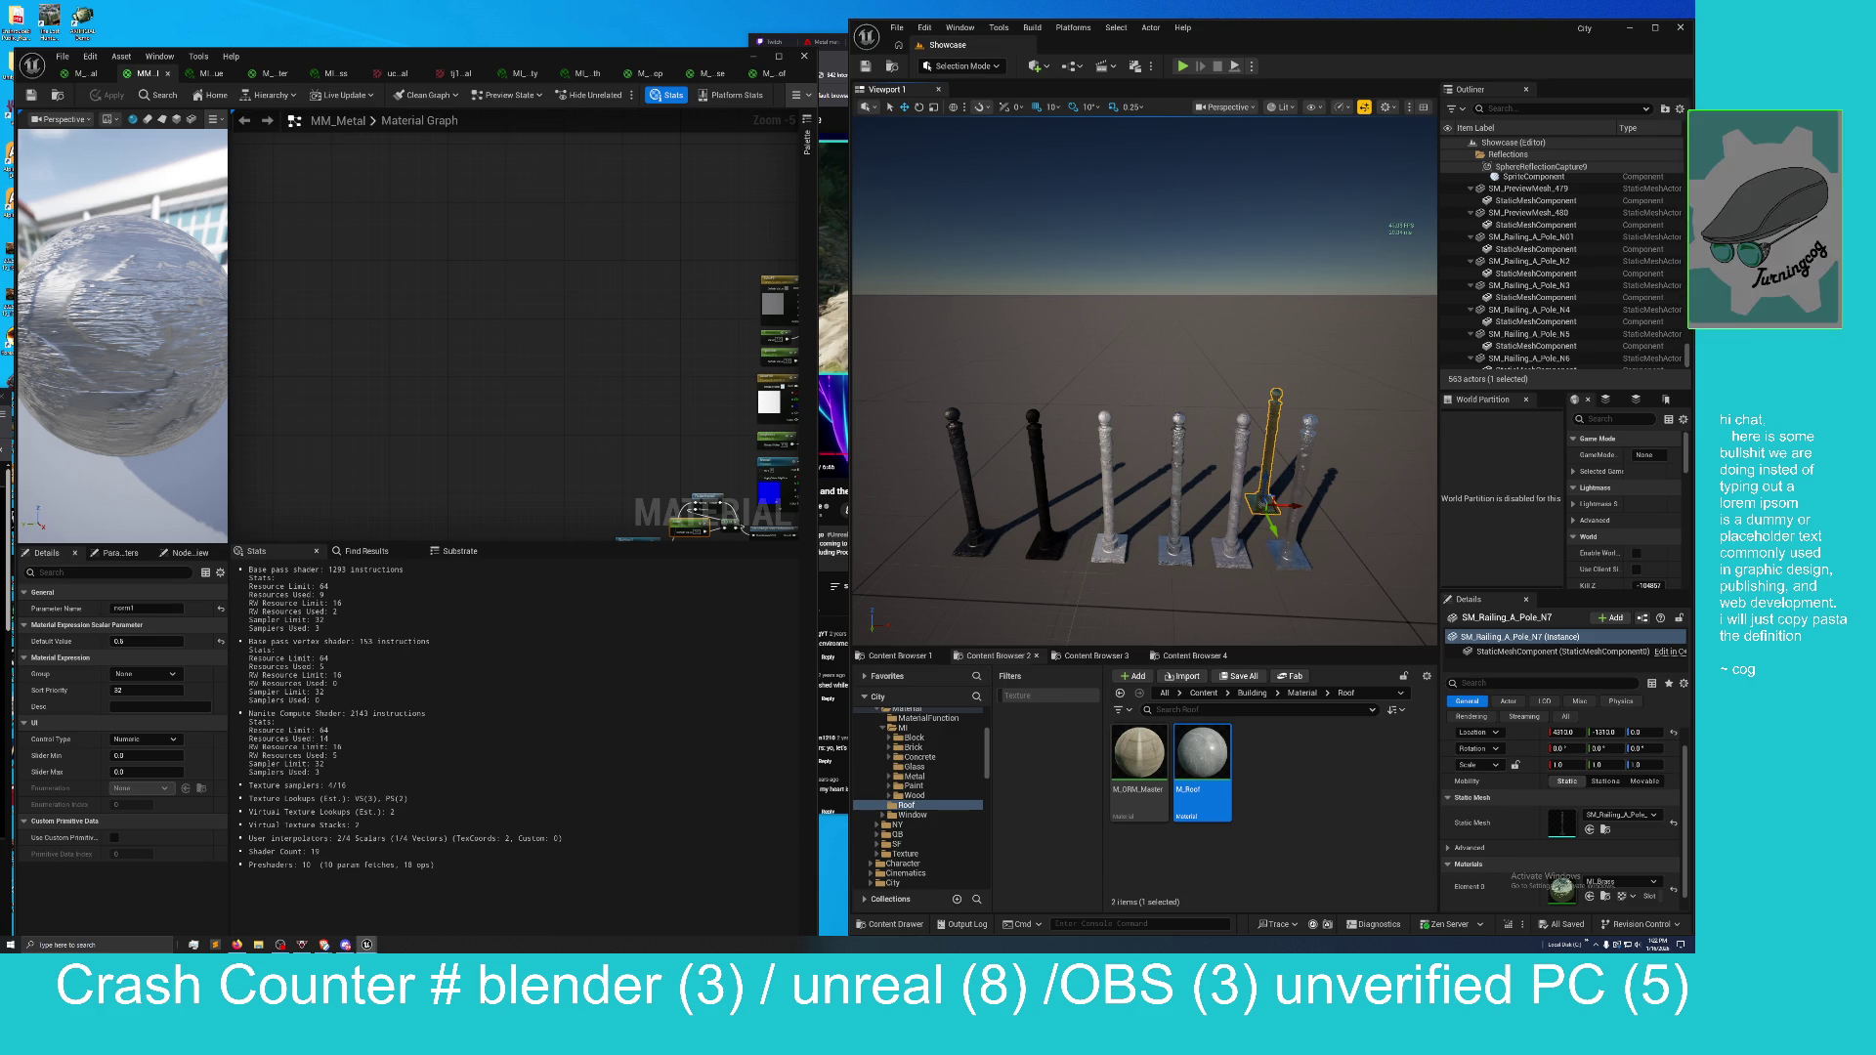
pyautogui.scroll(-1, 728, 230)
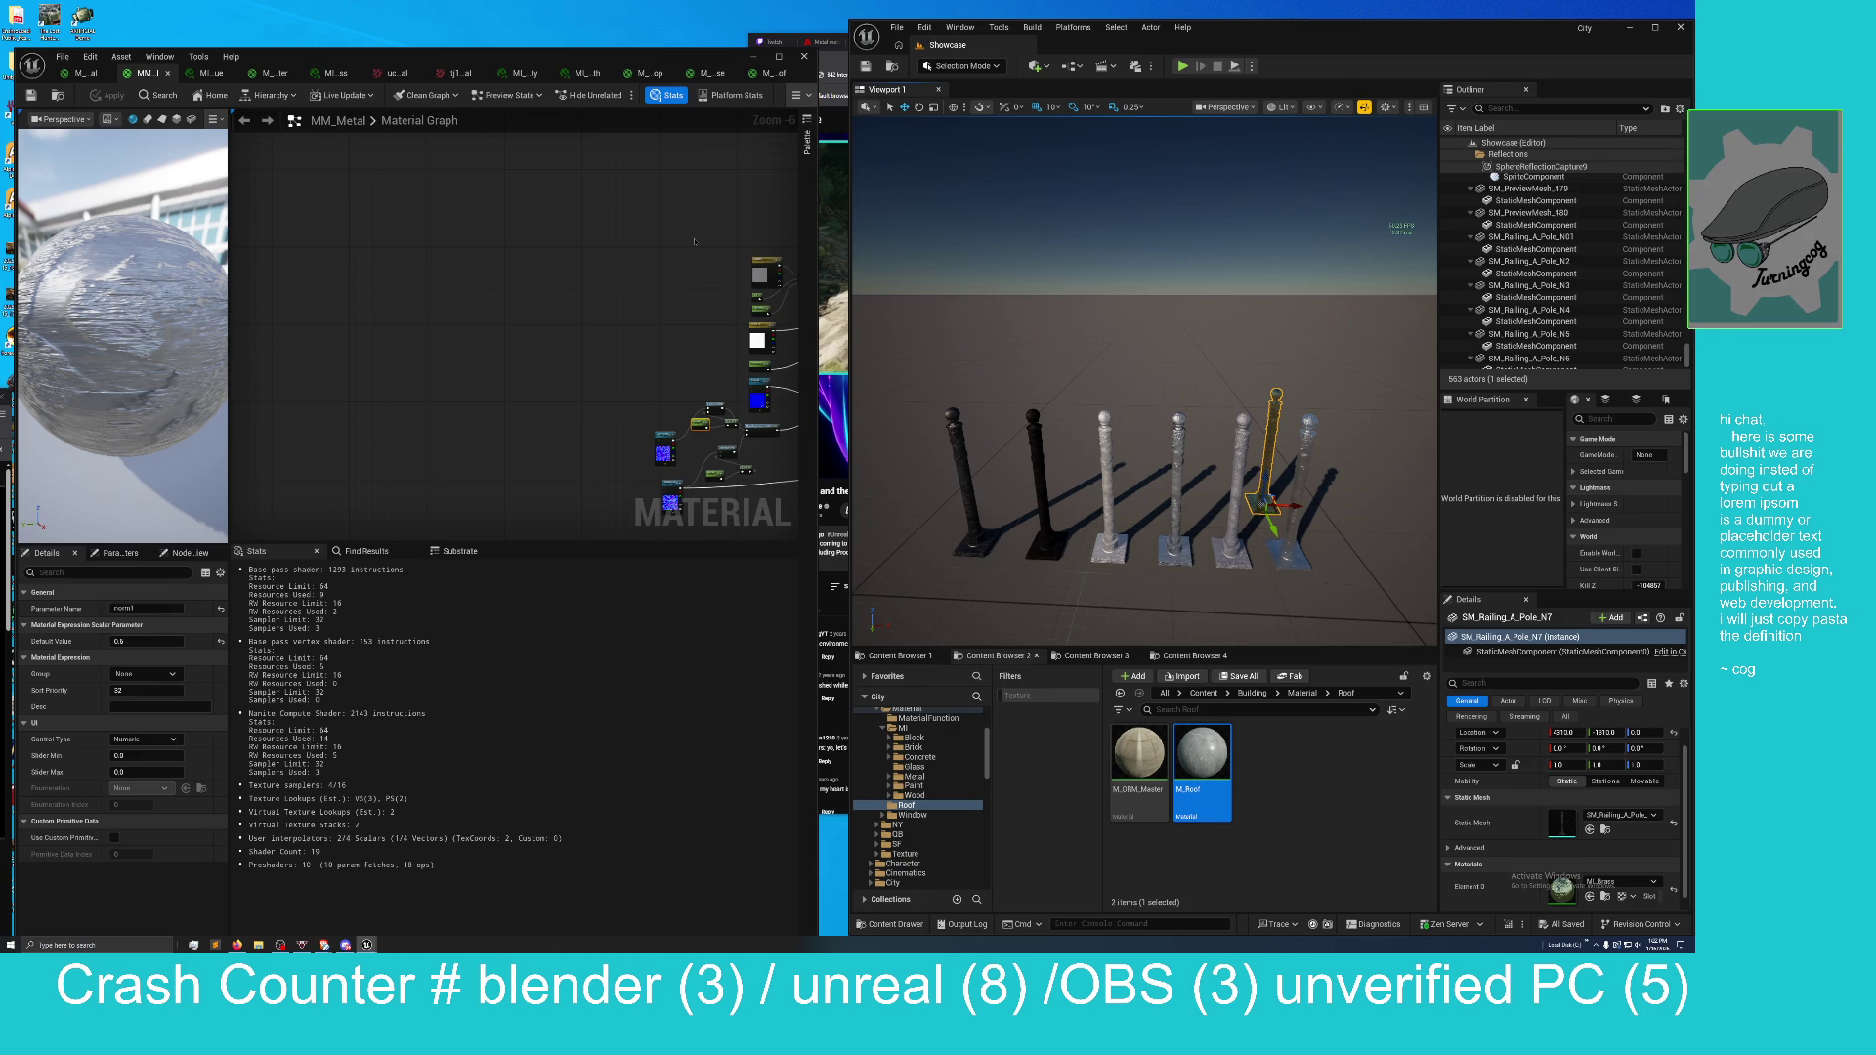
pyautogui.moveTo(914, 327)
pyautogui.mouseDown()
pyautogui.moveTo(913, 283)
pyautogui.moveTo(1246, 275)
pyautogui.moveTo(917, 327)
pyautogui.mouseUp()
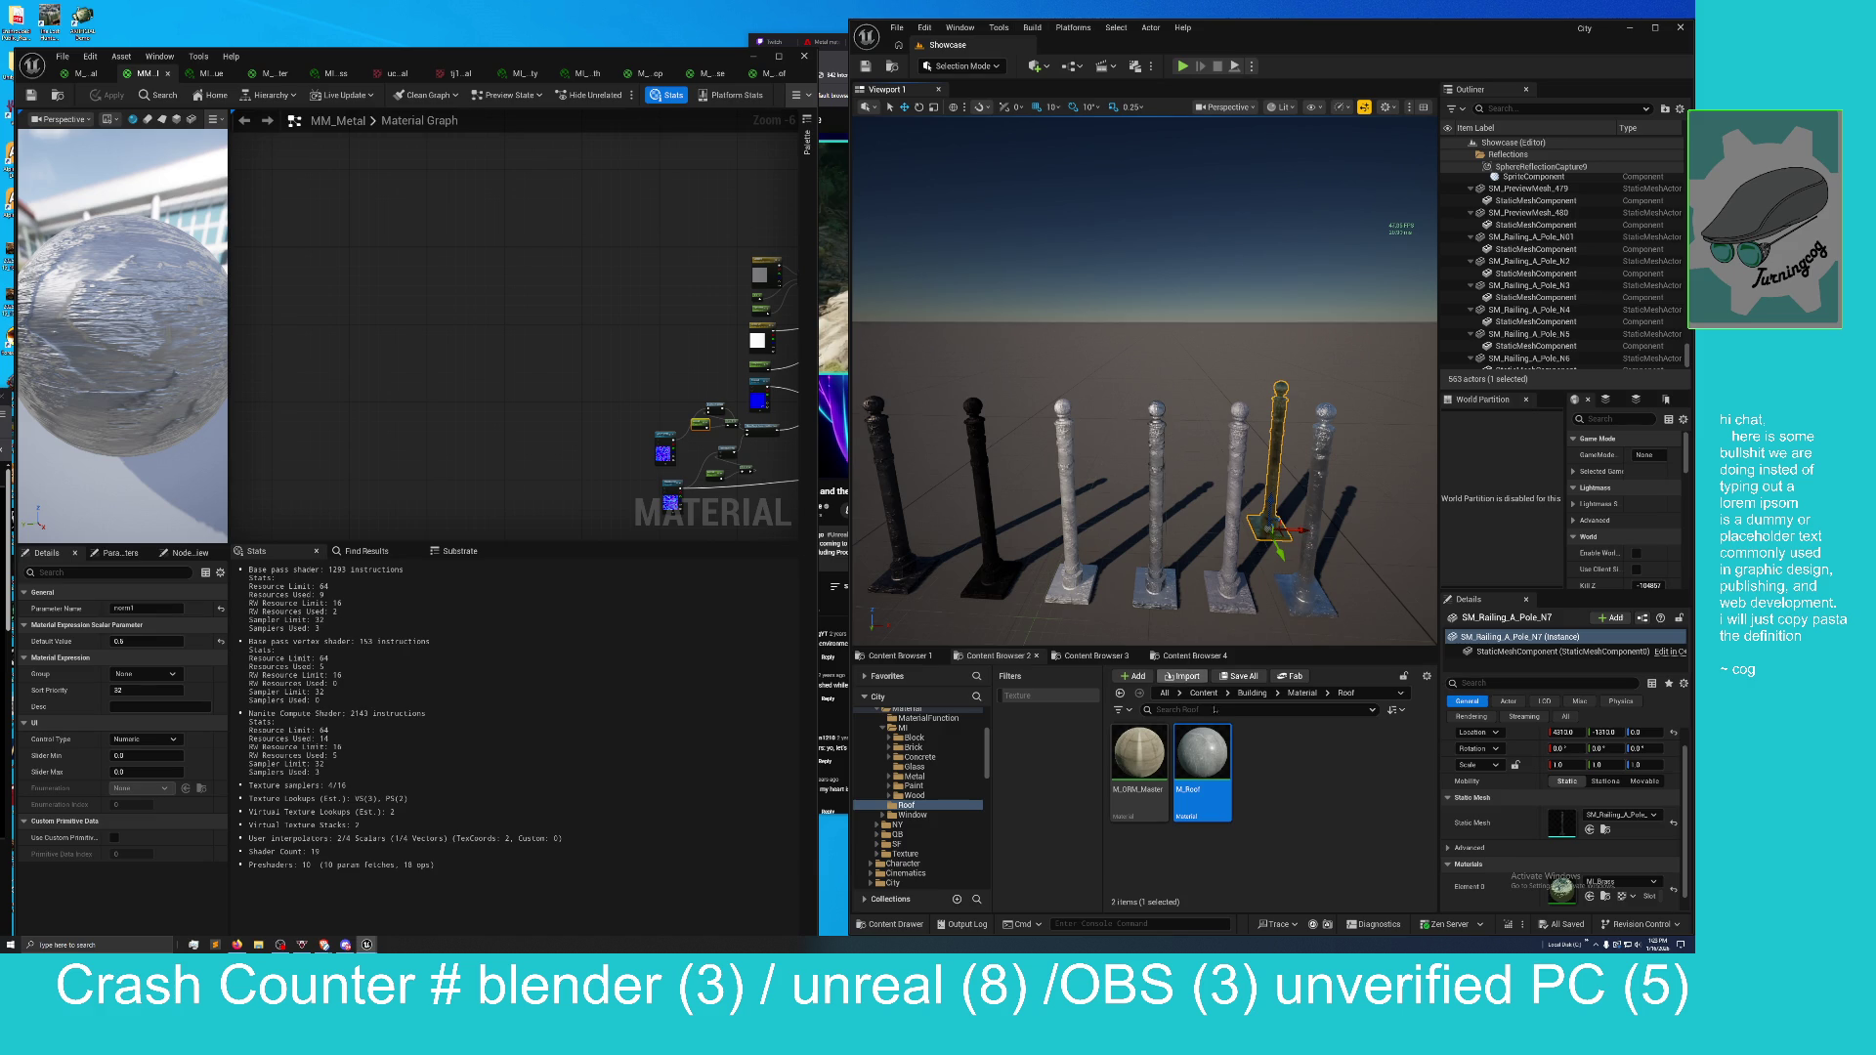
# Switch to Content Browser 1 and scroll through its folder tree.
pyautogui.click(899, 655)
pyautogui.scroll(-3, 918, 816)
pyautogui.scroll(-3, 919, 815)
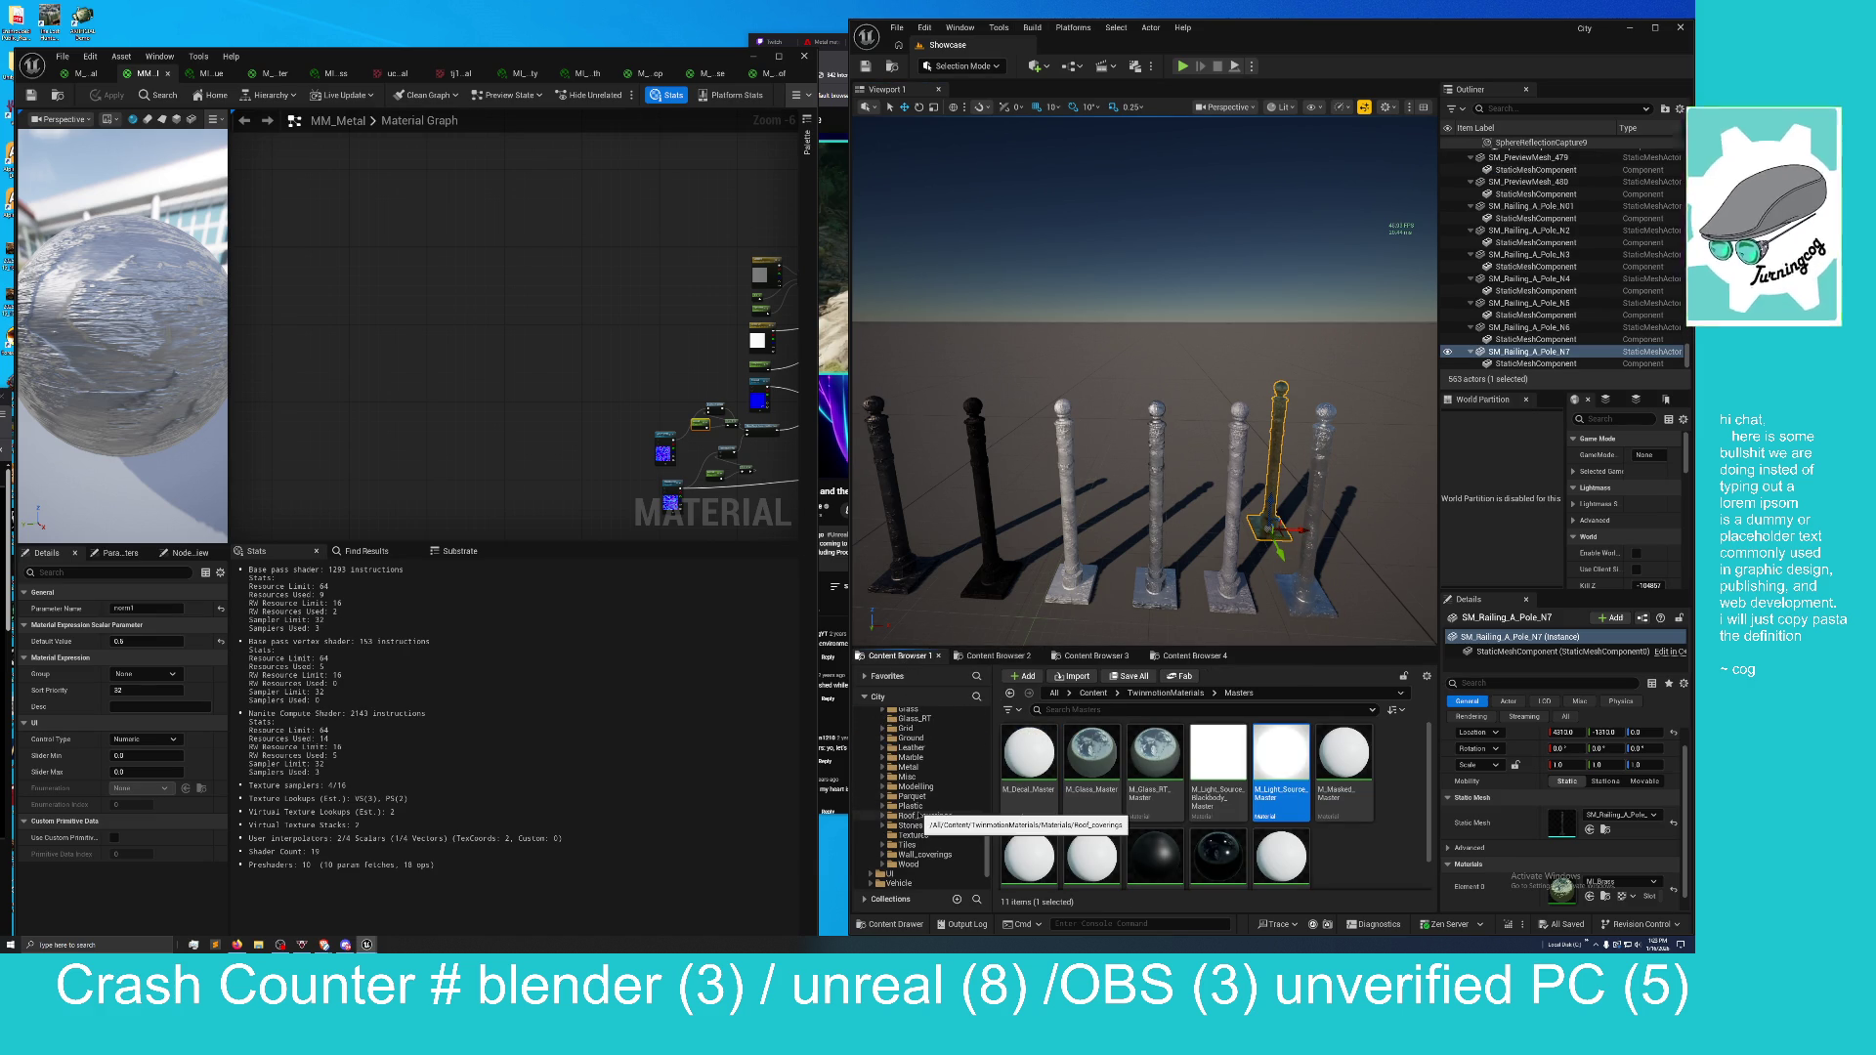
pyautogui.scroll(8, 919, 815)
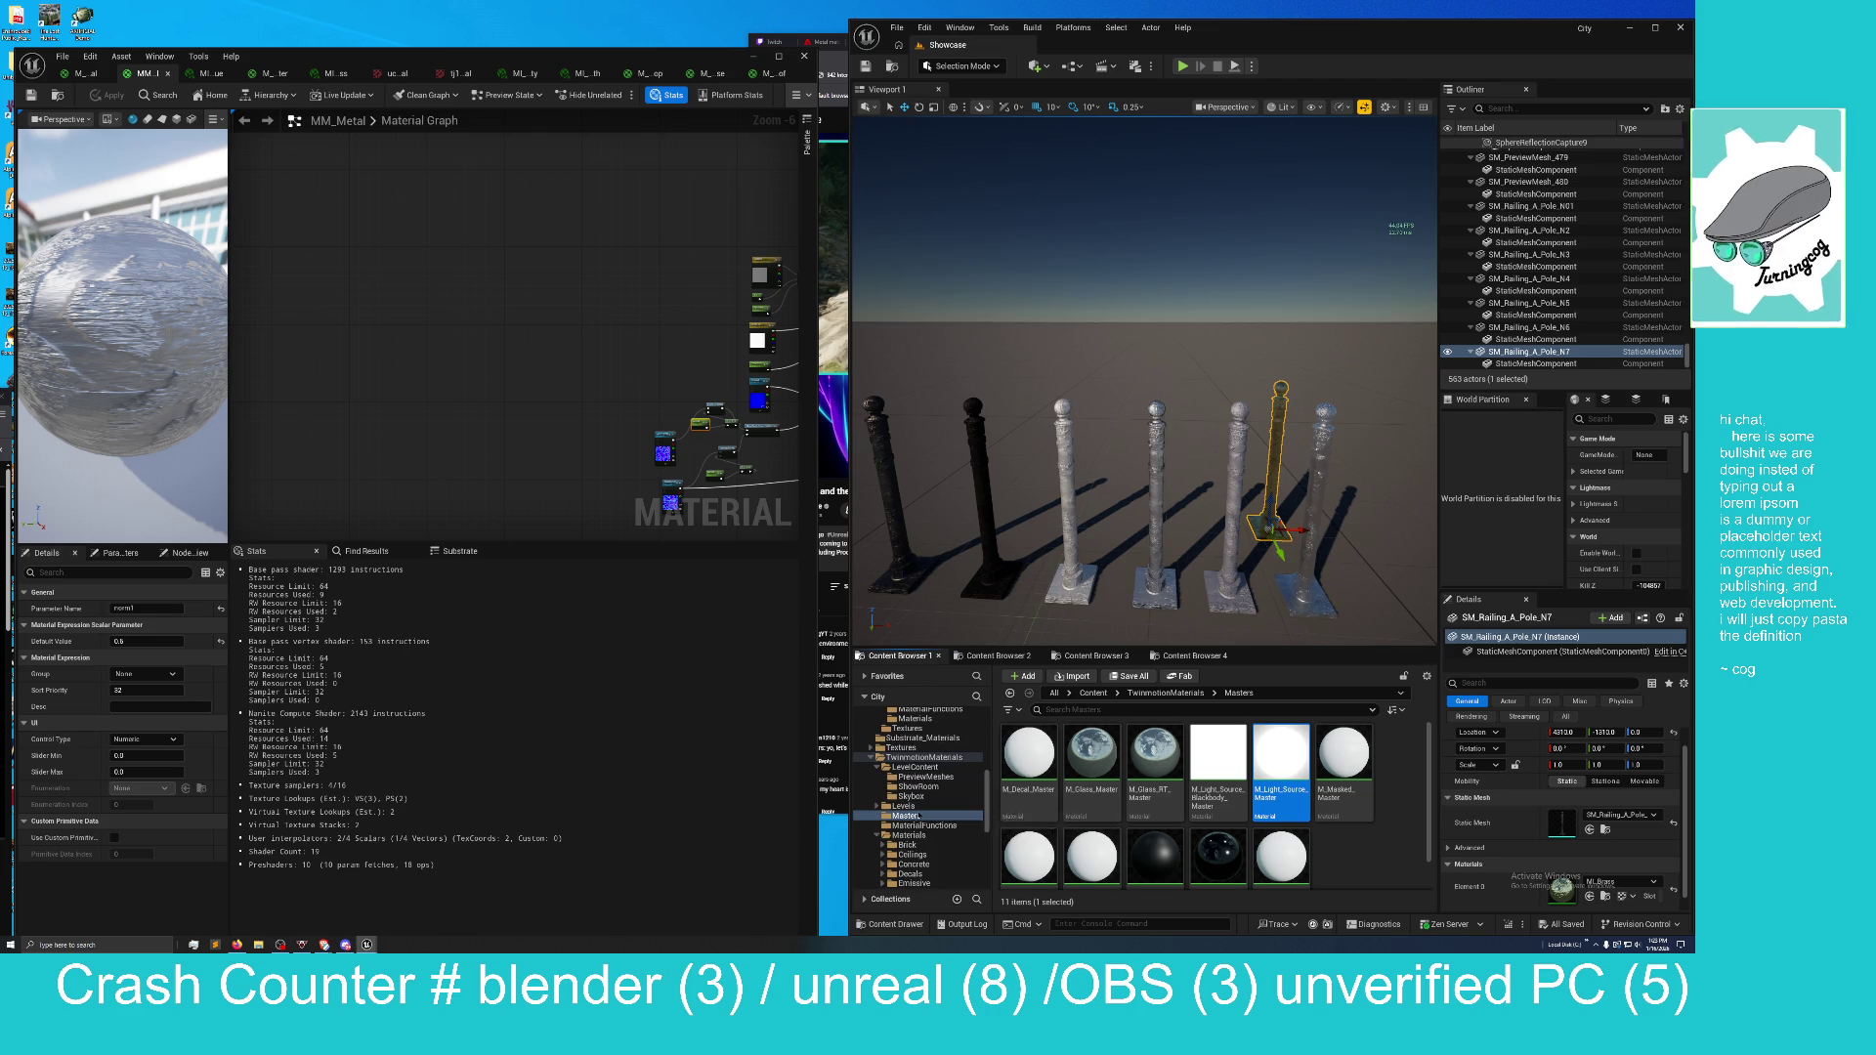
pyautogui.scroll(5, 935, 772)
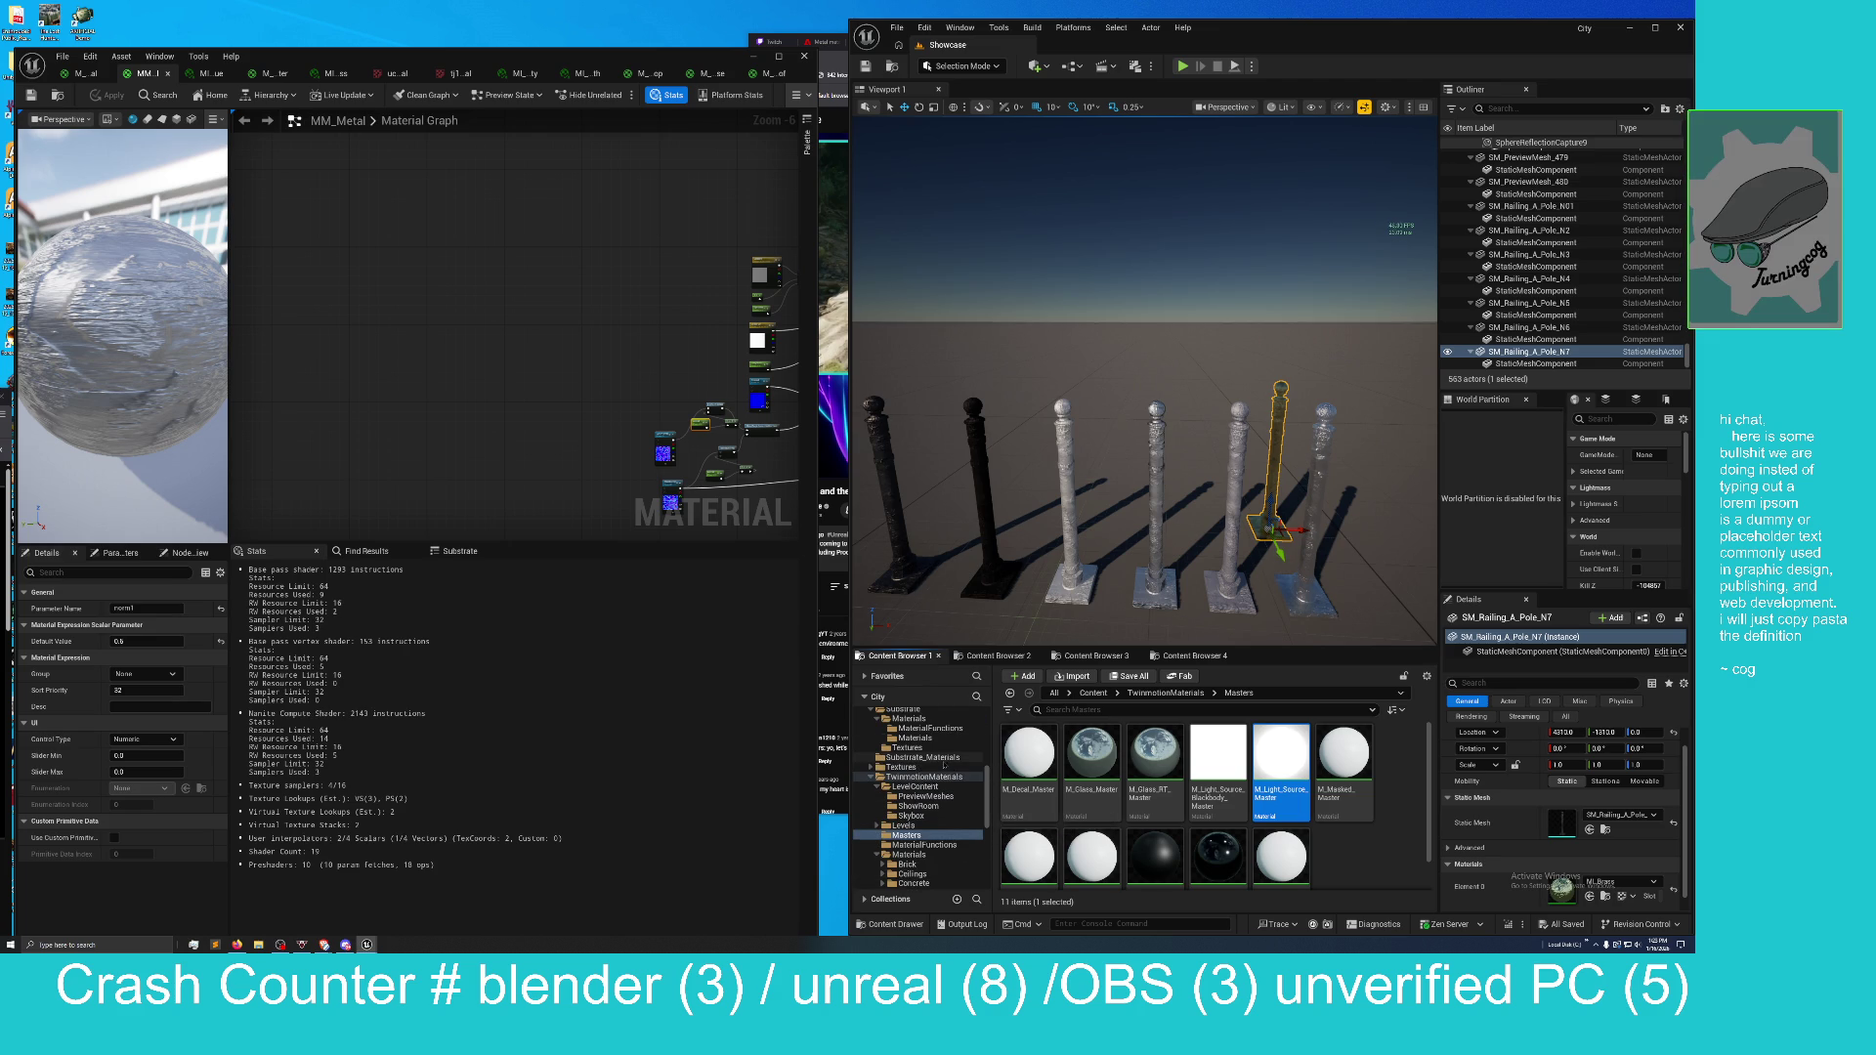
pyautogui.scroll(6, 918, 782)
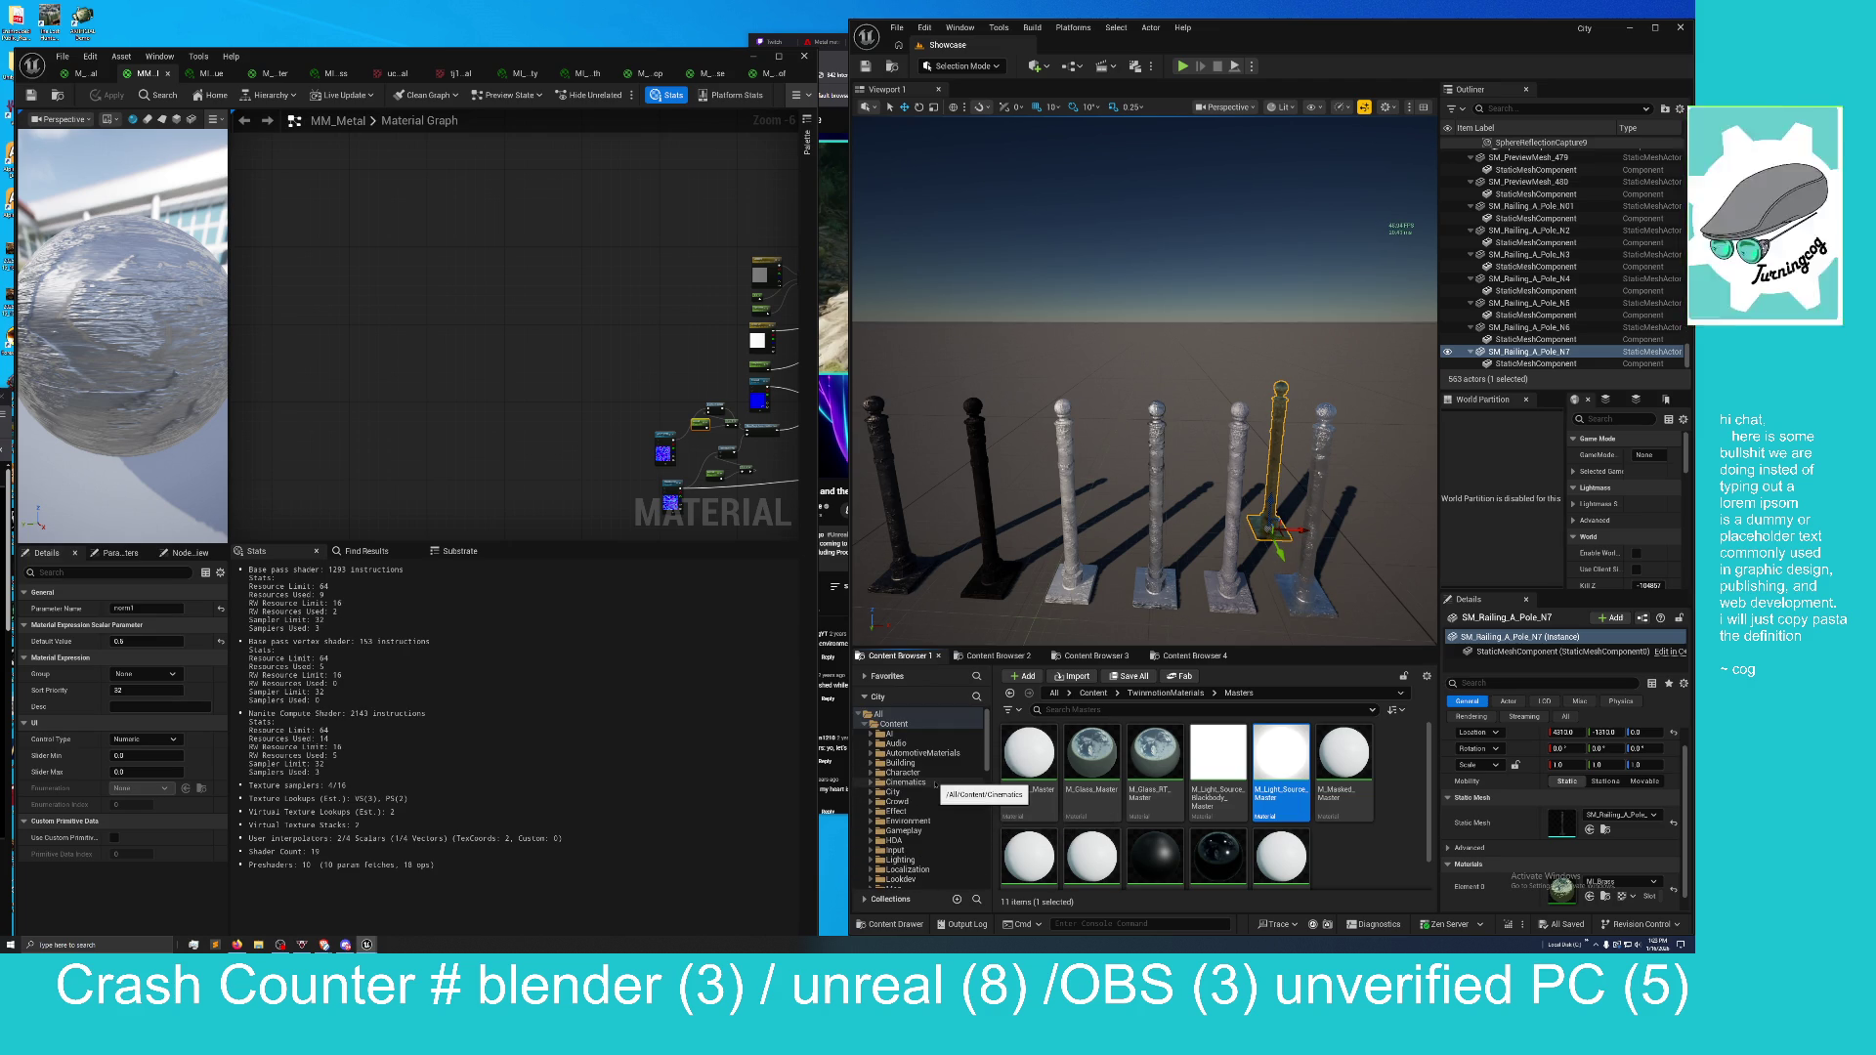
pyautogui.scroll(-5, 935, 785)
pyautogui.scroll(-4, 935, 784)
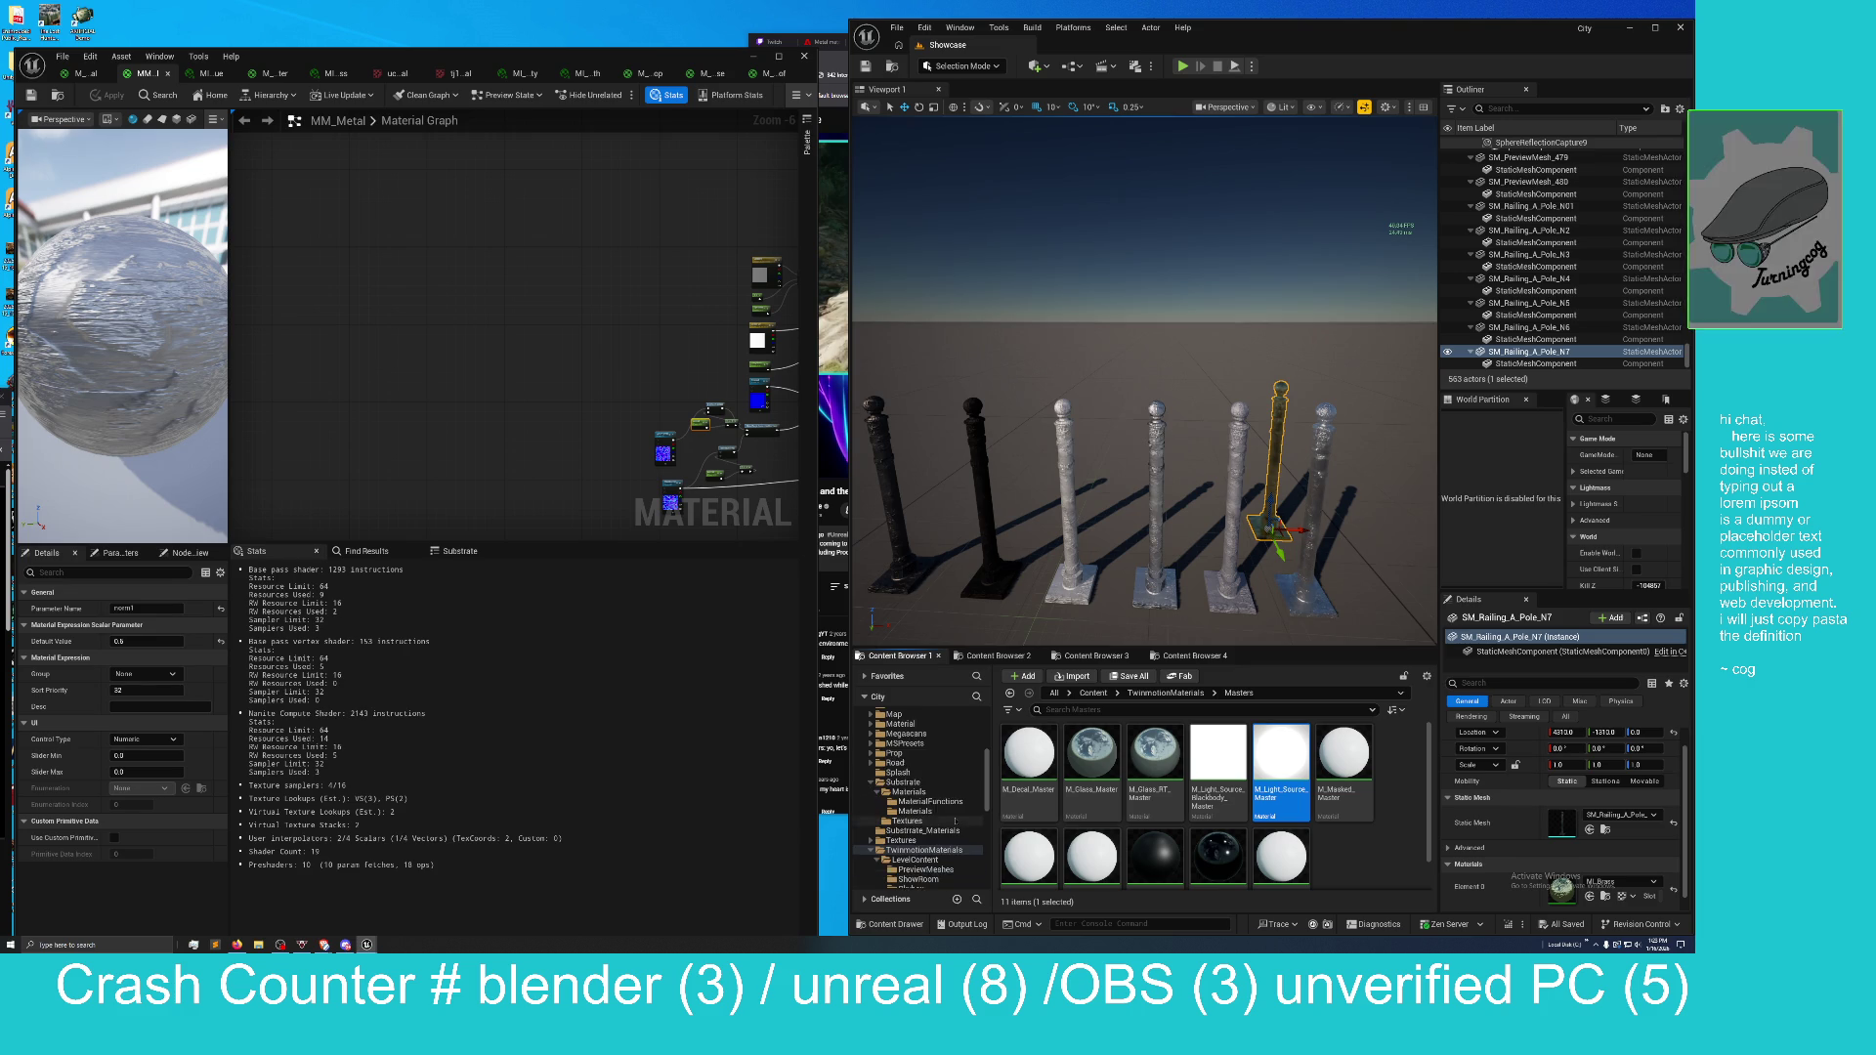
pyautogui.scroll(-3, 935, 821)
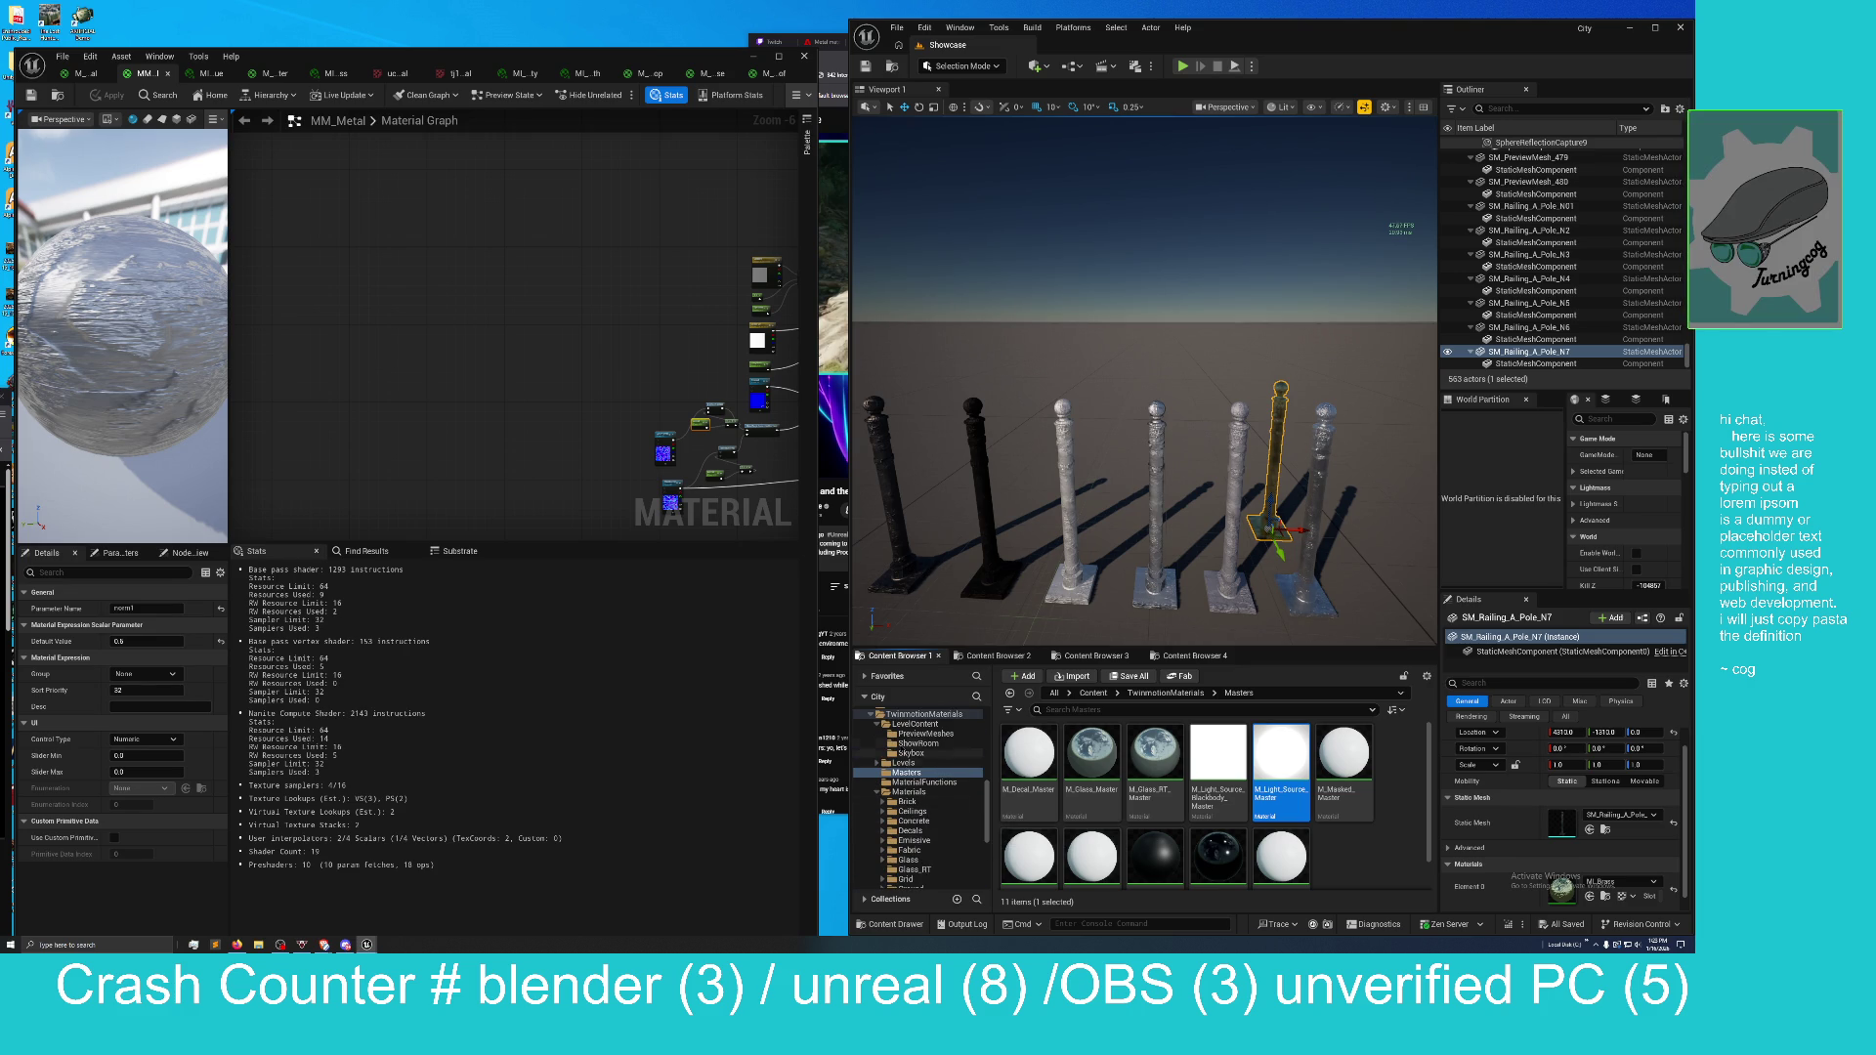
# Browse through Levels and TwinmotionMaterials to the Map folder and load Small_City_LVL.
pyautogui.click(903, 763)
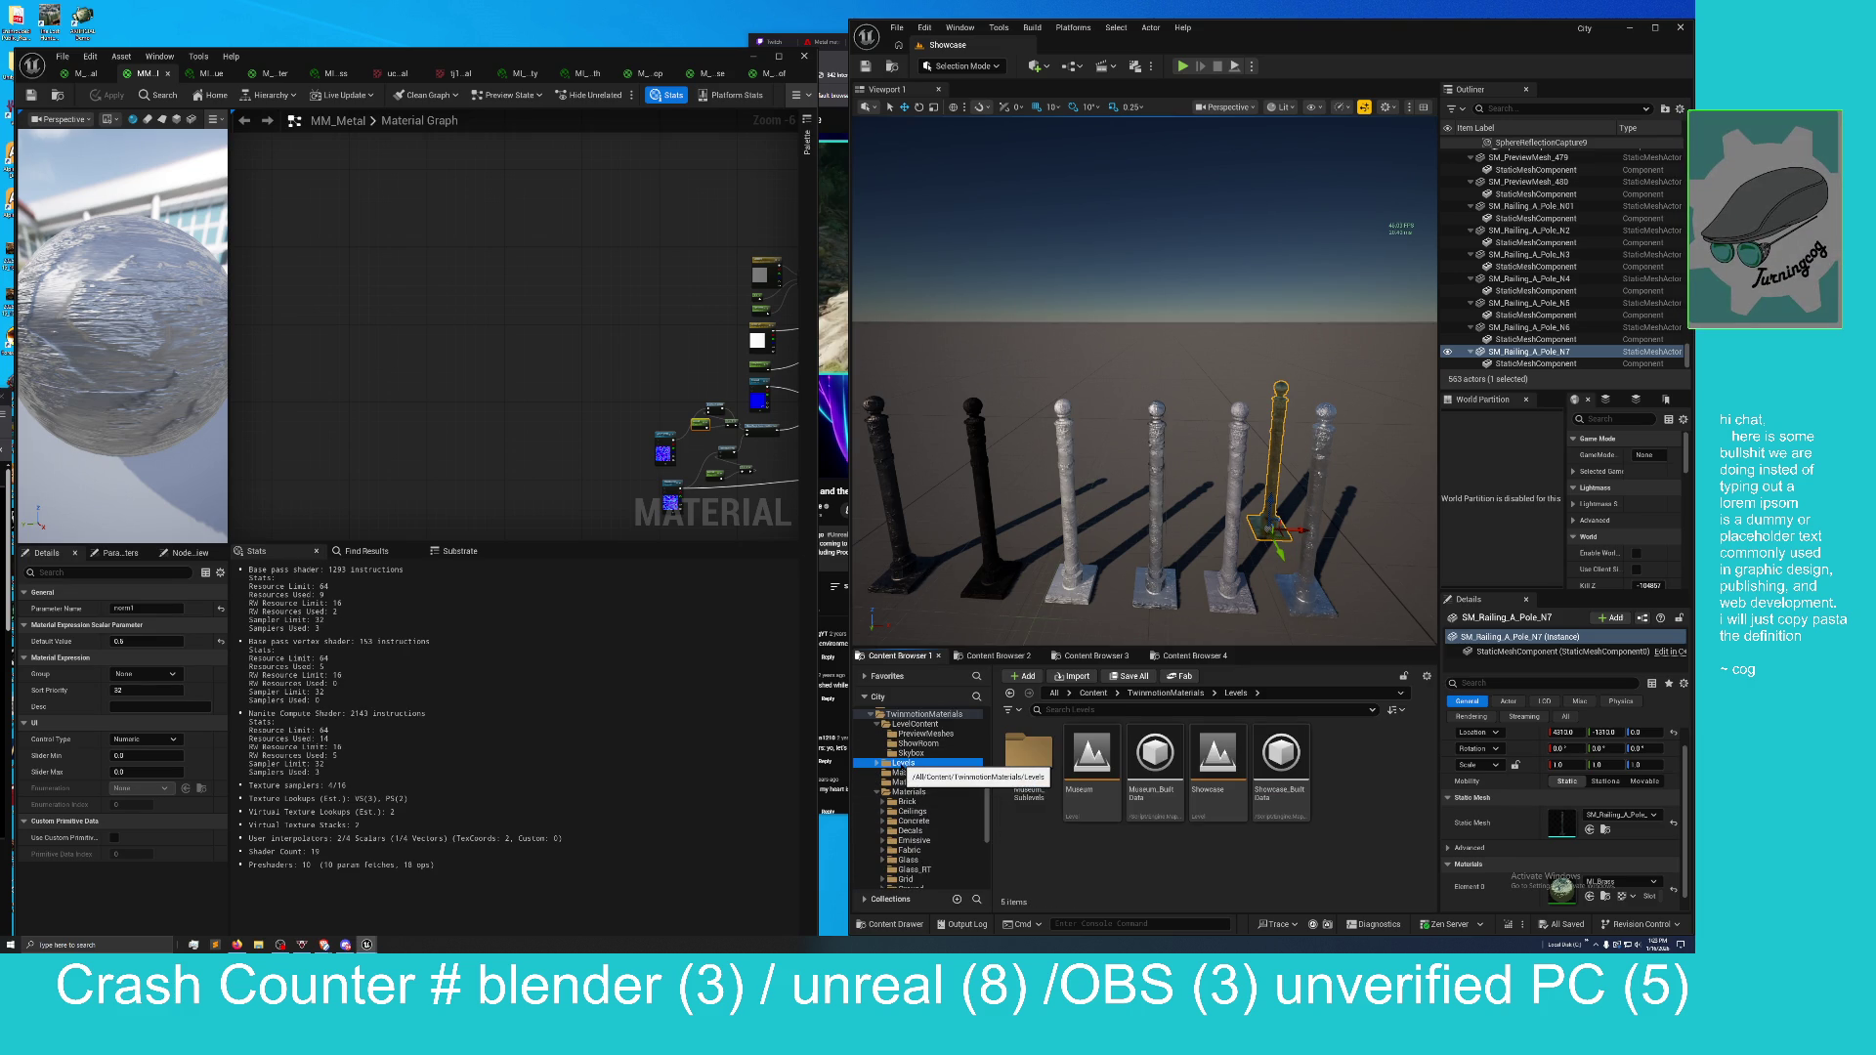
pyautogui.scroll(3, 904, 772)
pyautogui.click(871, 773)
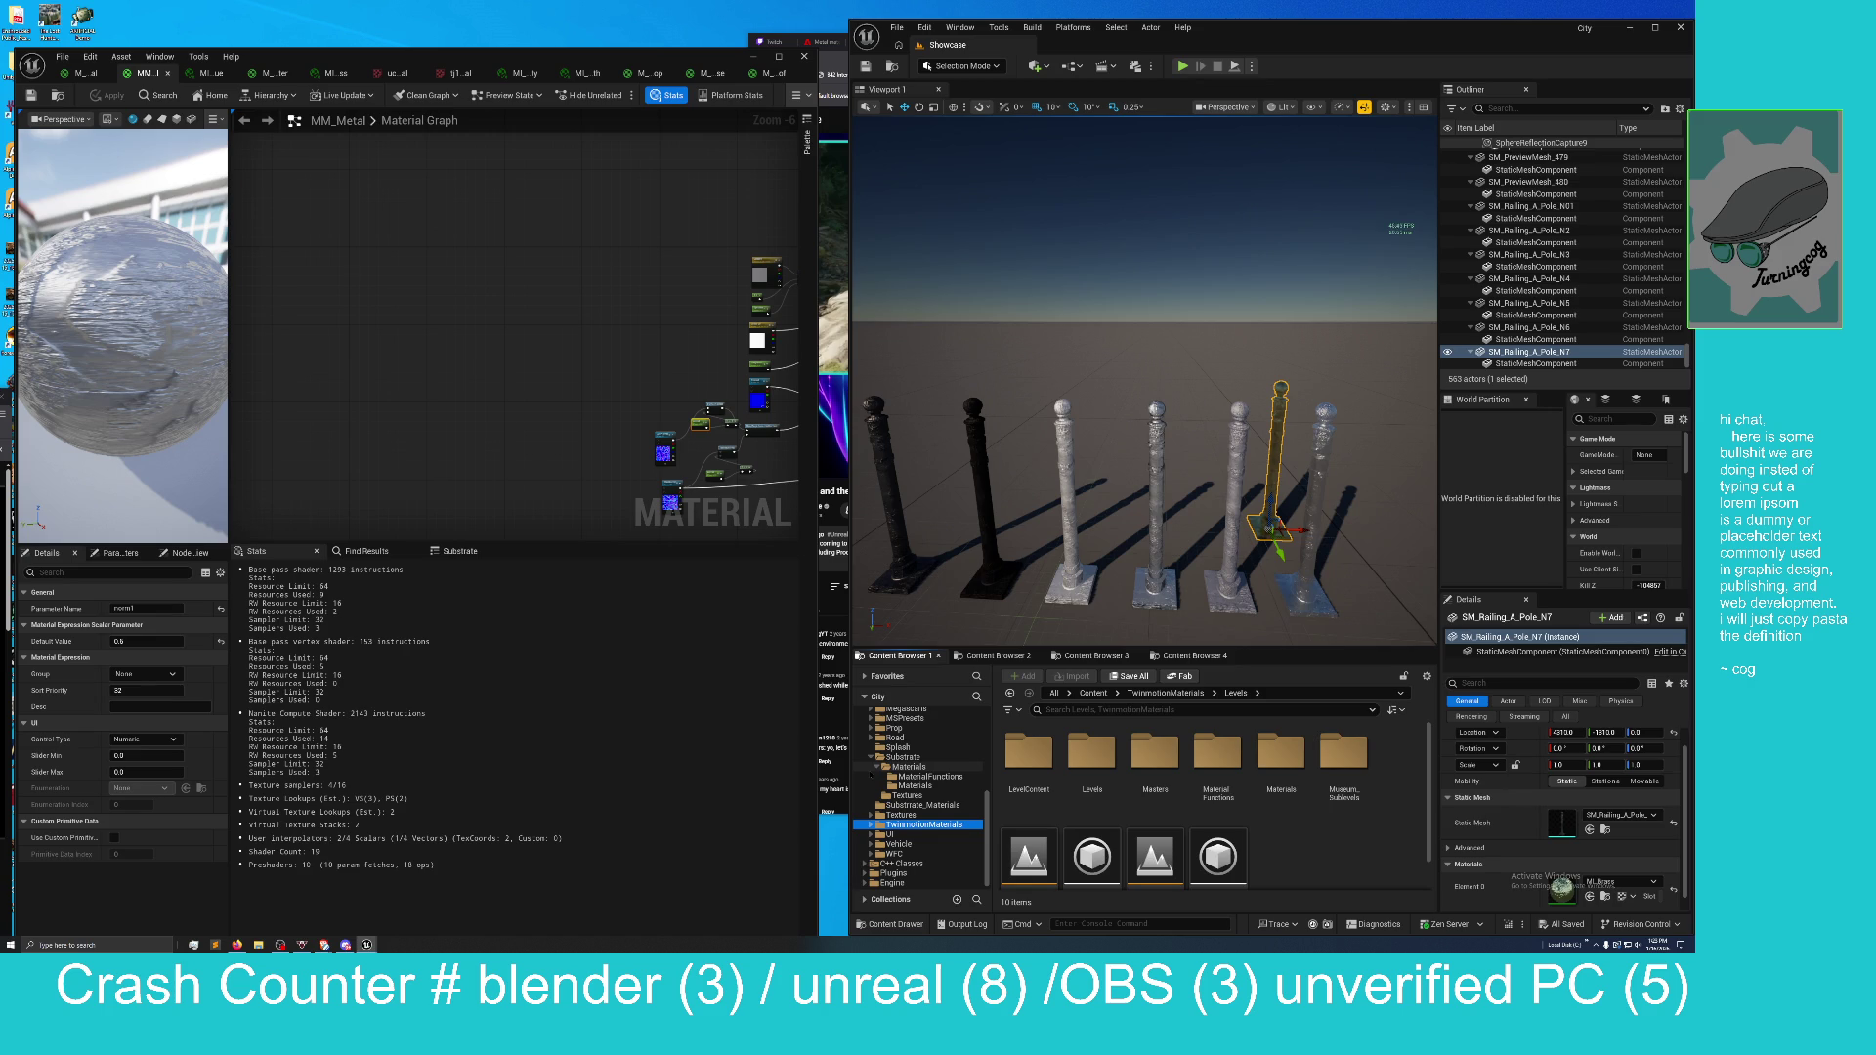
pyautogui.scroll(5, 918, 811)
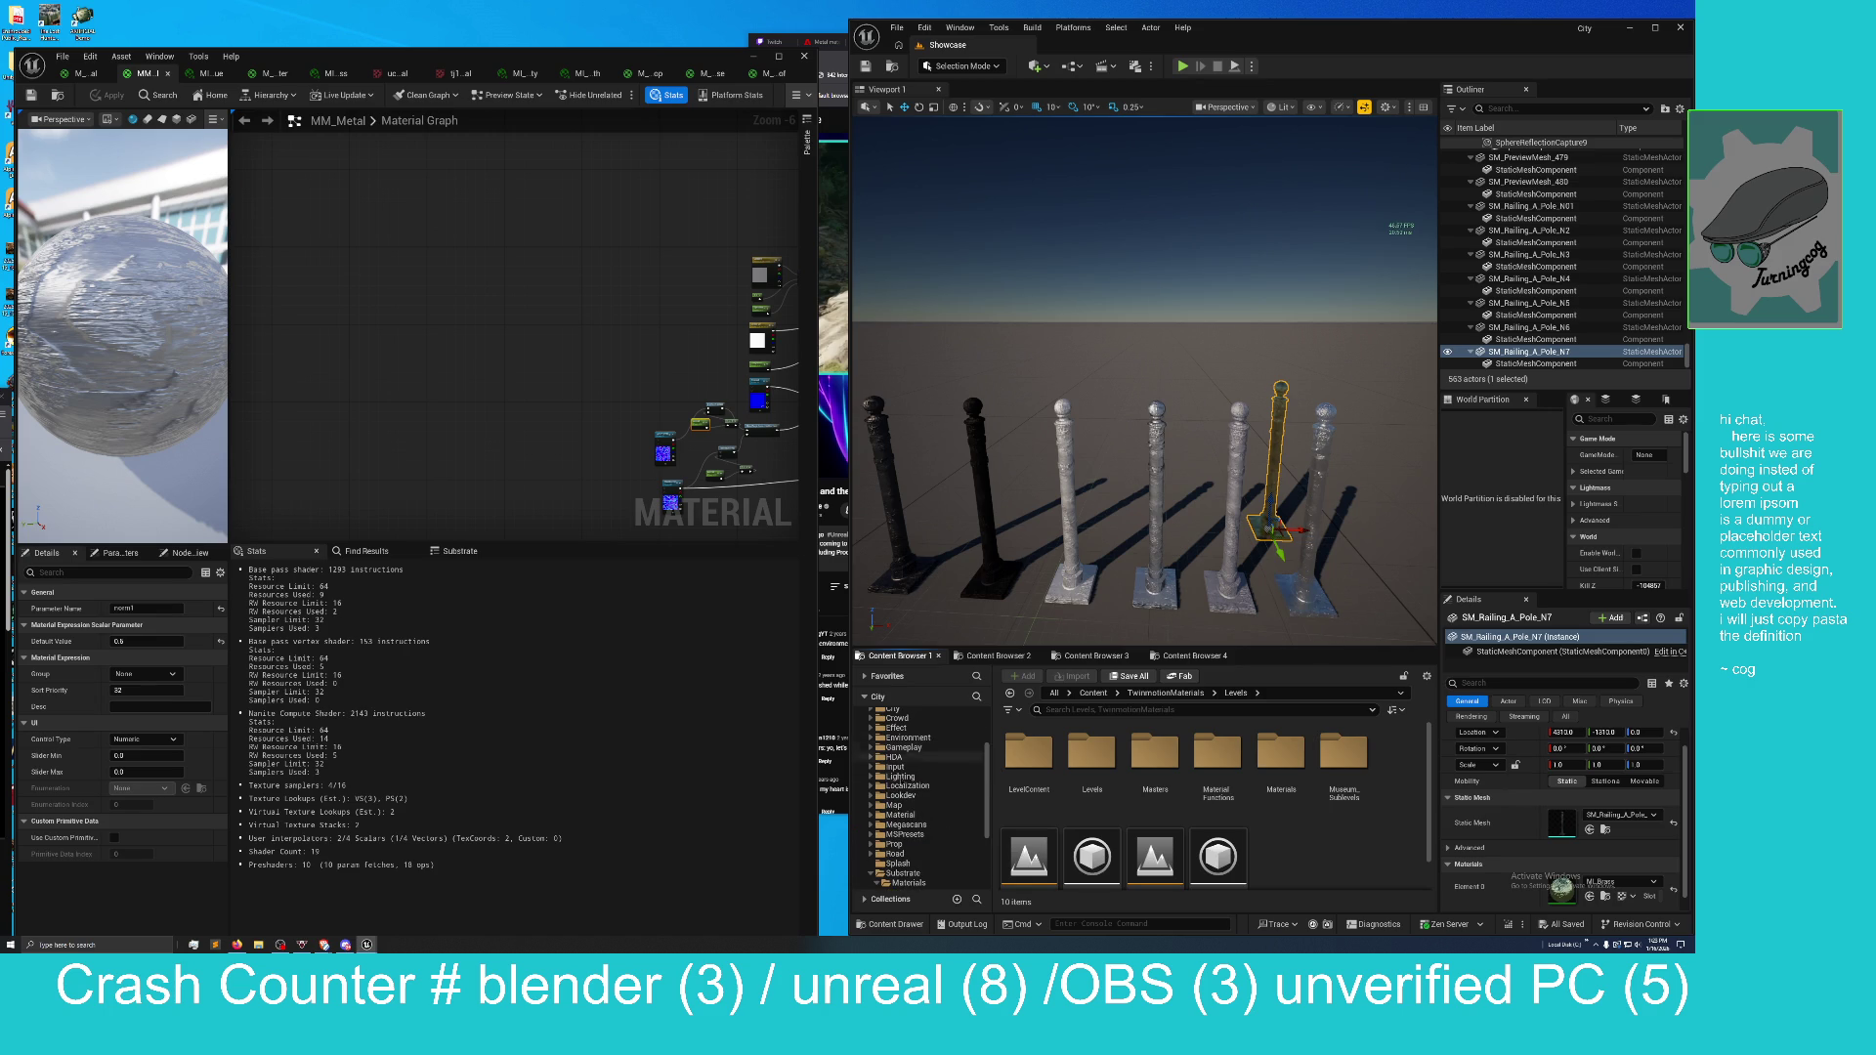
pyautogui.click(904, 805)
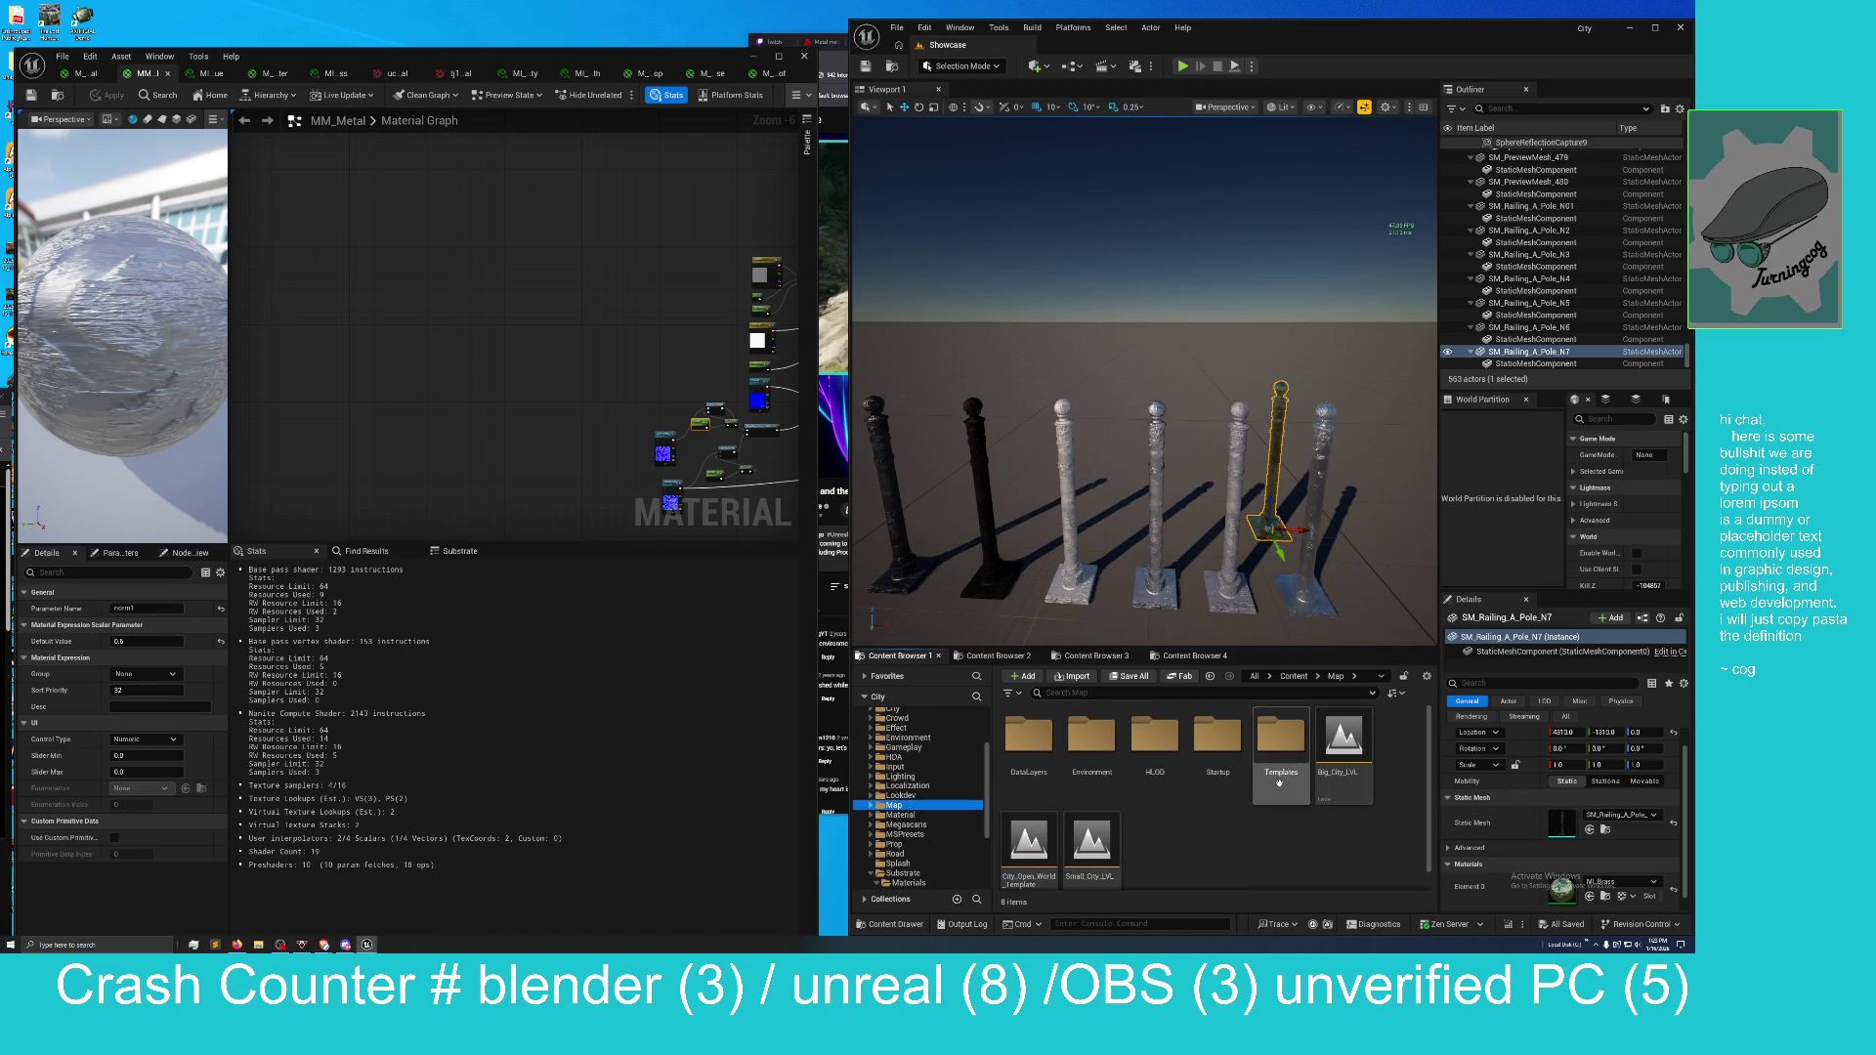
pyautogui.doubleClick(1092, 841)
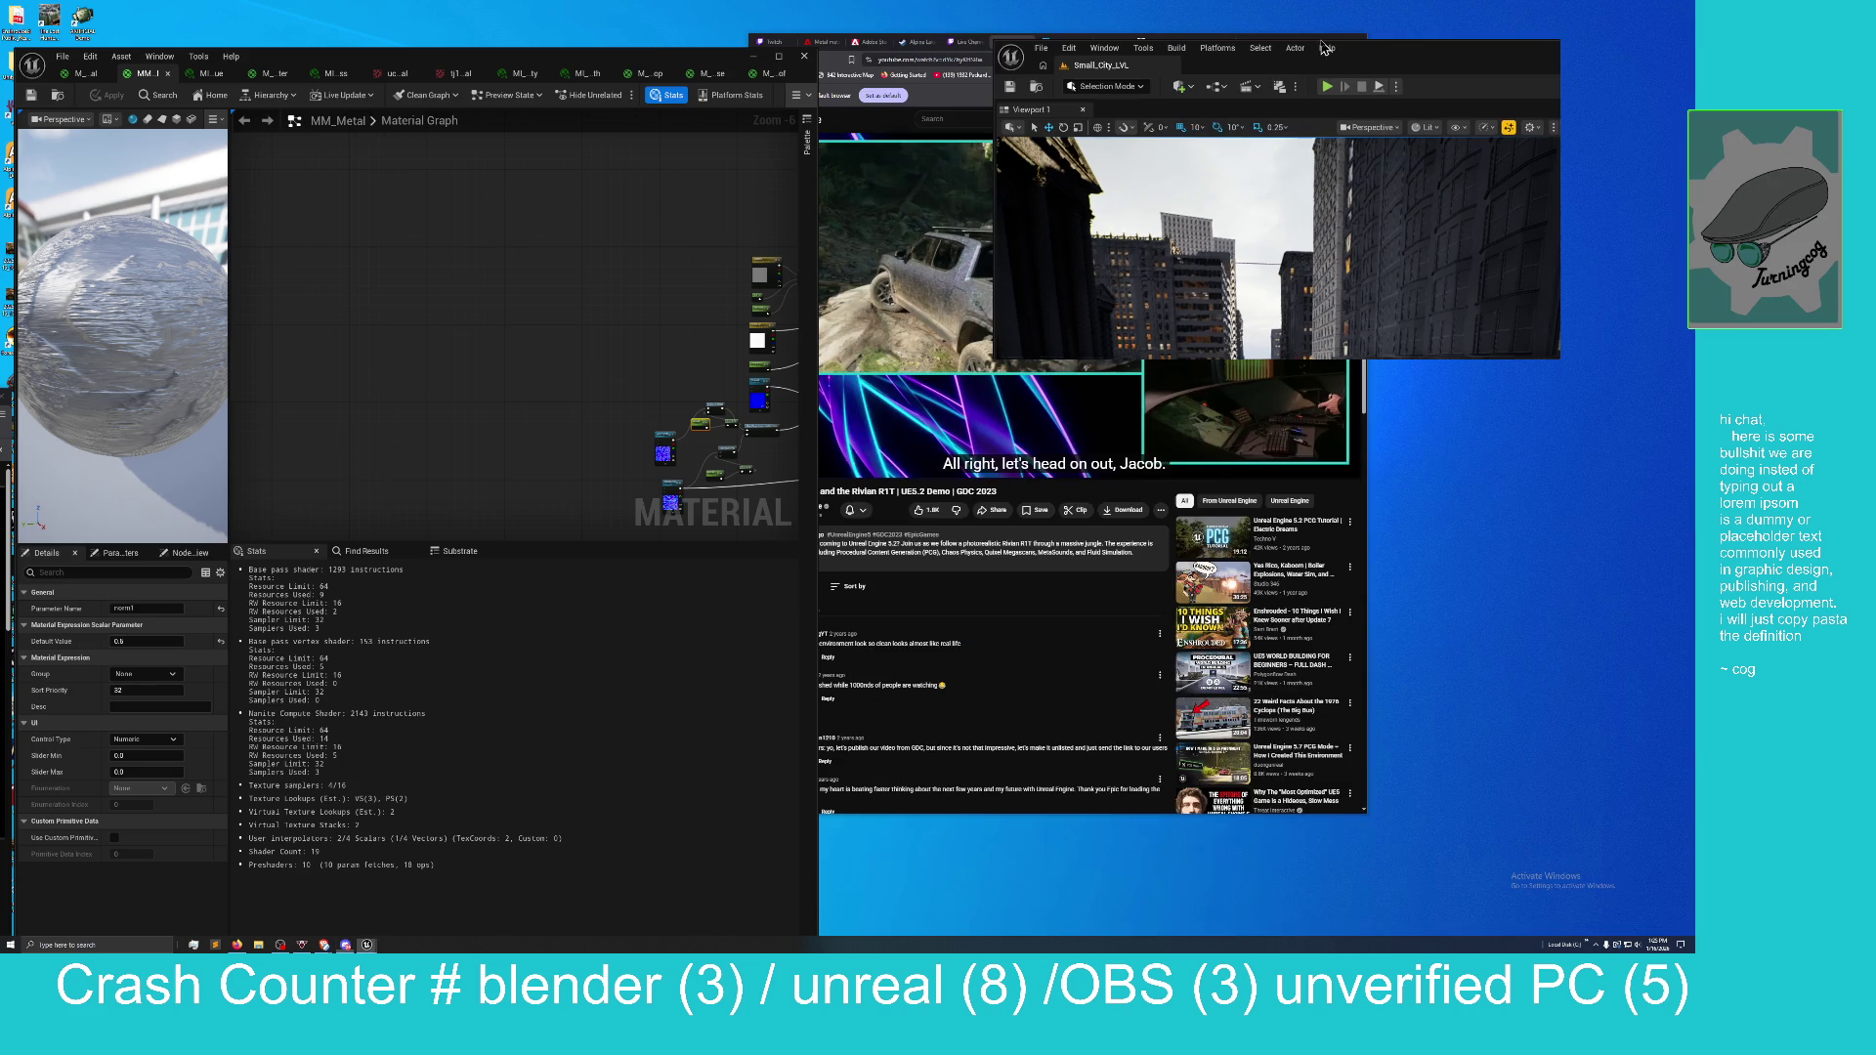
# Restore the maximized Unreal editor to a smaller floating window.
pyautogui.doubleClick(1336, 44)
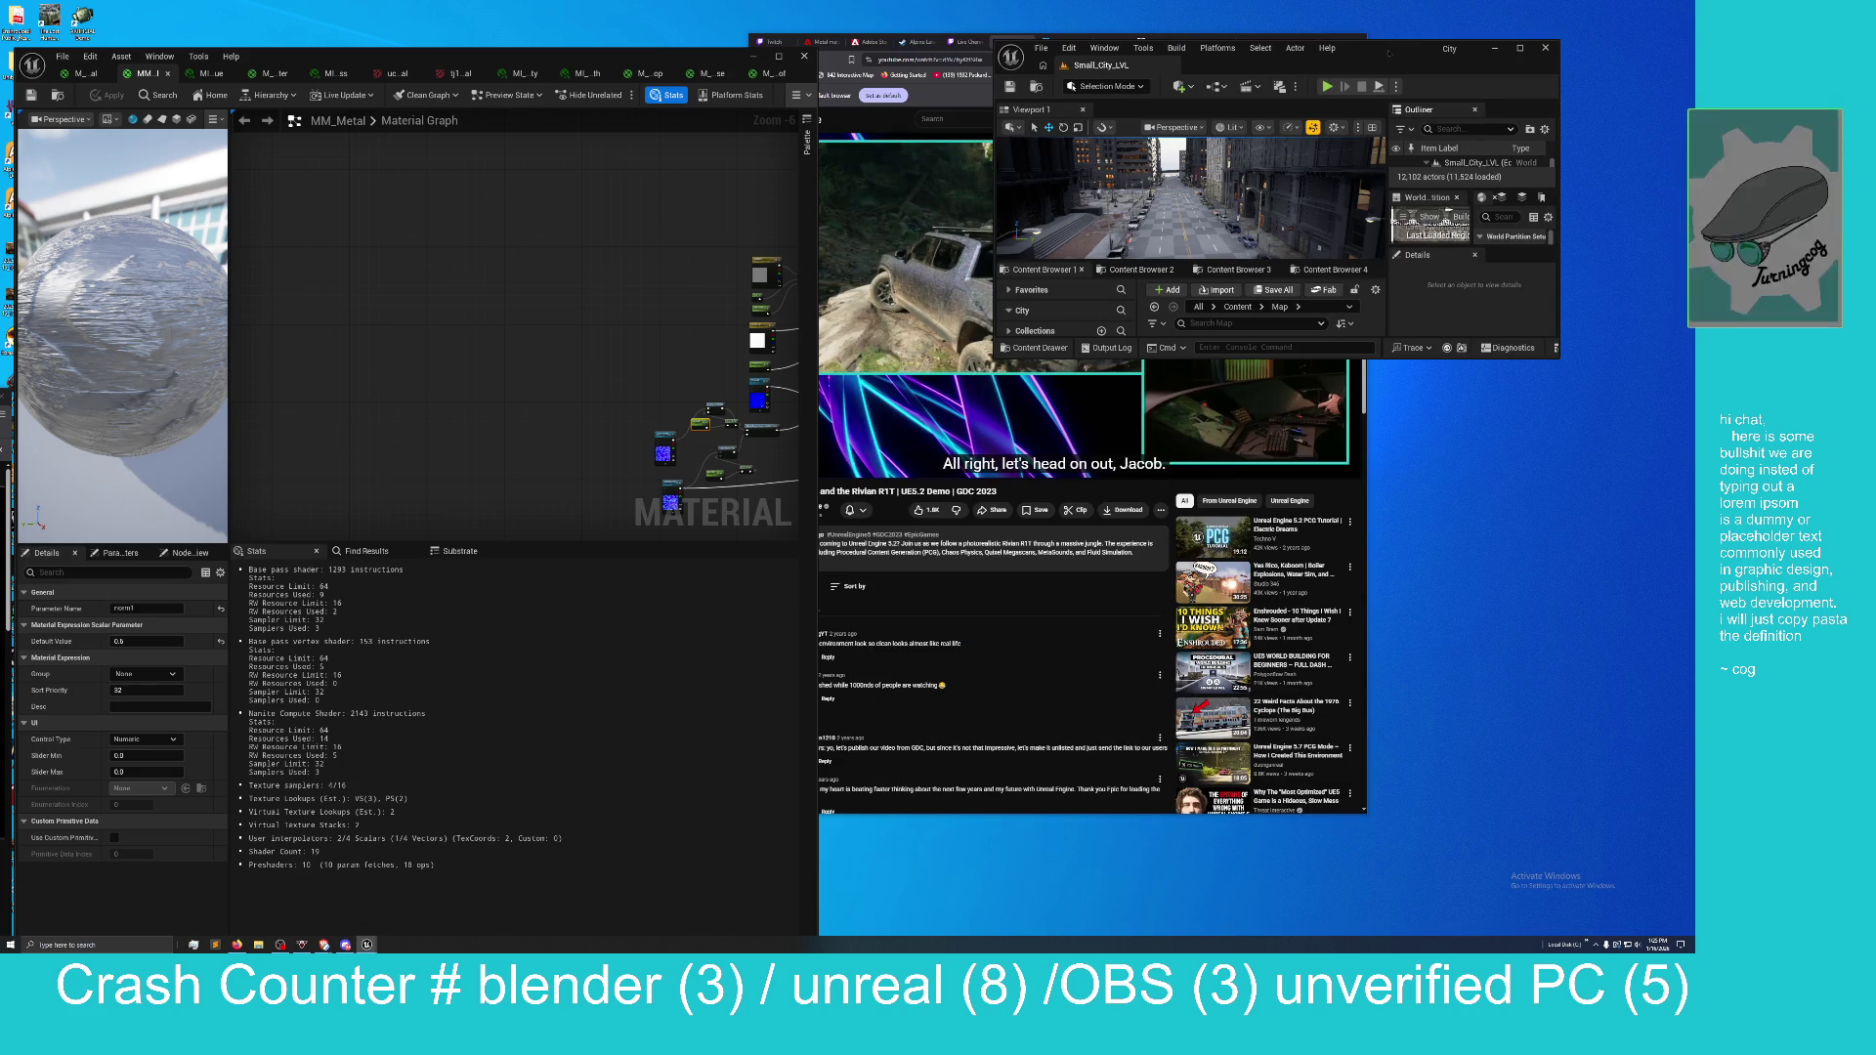
# Maximize the editor and fly the viewport down the street toward the right-hand facade.
pyautogui.doubleClick(1388, 49)
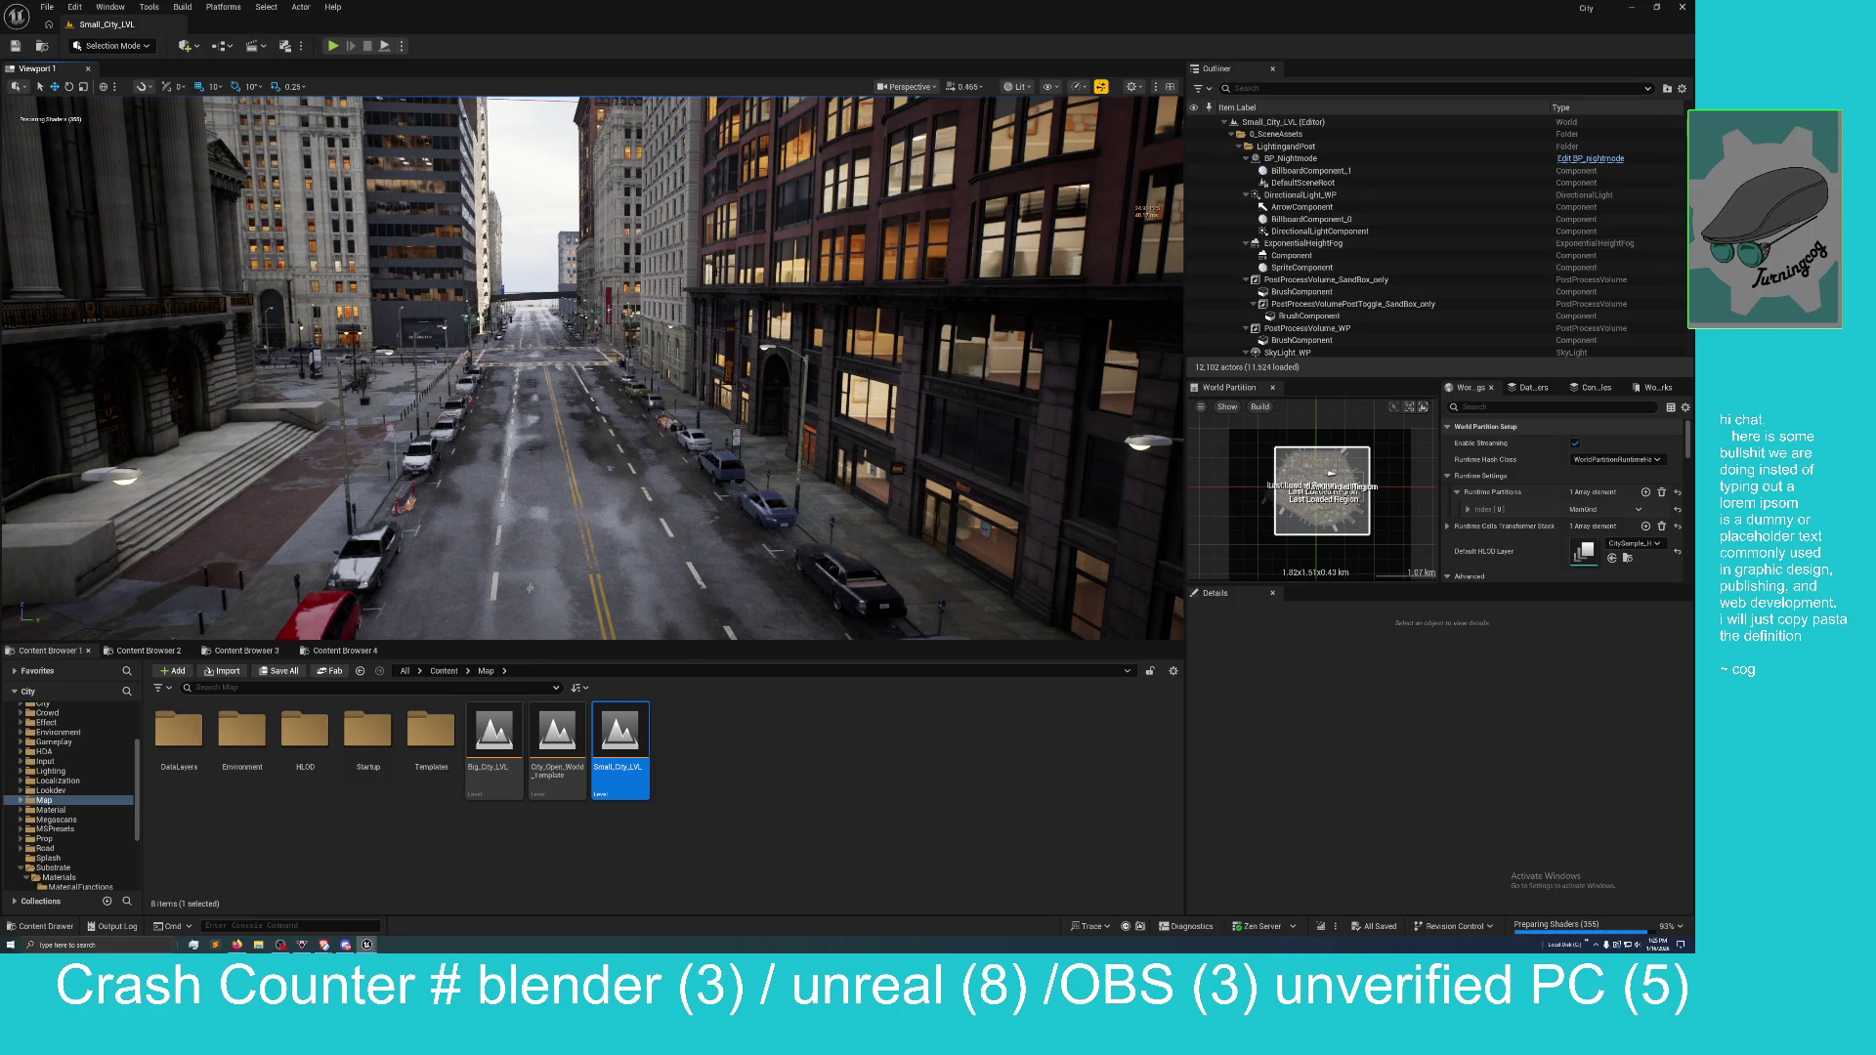
pyautogui.moveTo(529, 587)
pyautogui.mouseDown()
pyautogui.moveTo(790, 497)
pyautogui.moveTo(621, 178)
pyautogui.moveTo(483, 255)
pyautogui.moveTo(287, 314)
pyautogui.mouseUp()
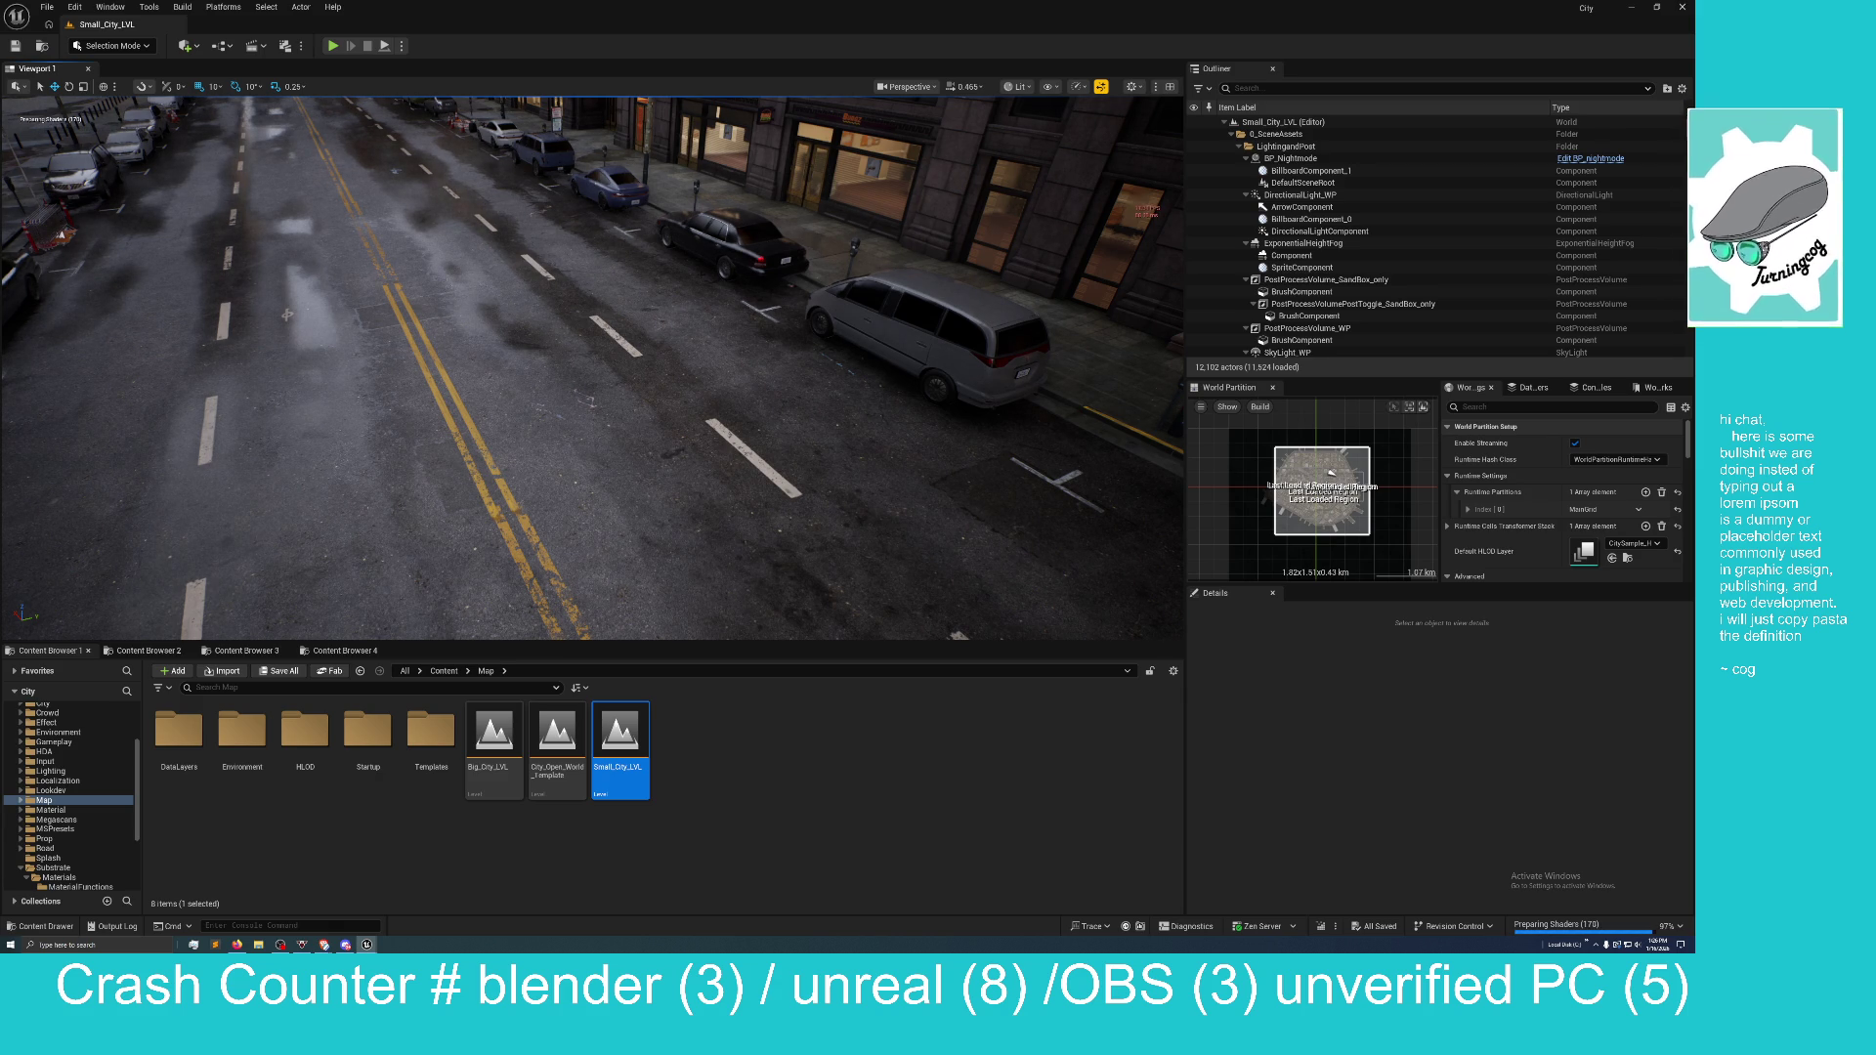
pyautogui.moveTo(286, 313)
pyautogui.mouseDown()
pyautogui.moveTo(466, 508)
pyautogui.moveTo(383, 427)
pyautogui.mouseUp()
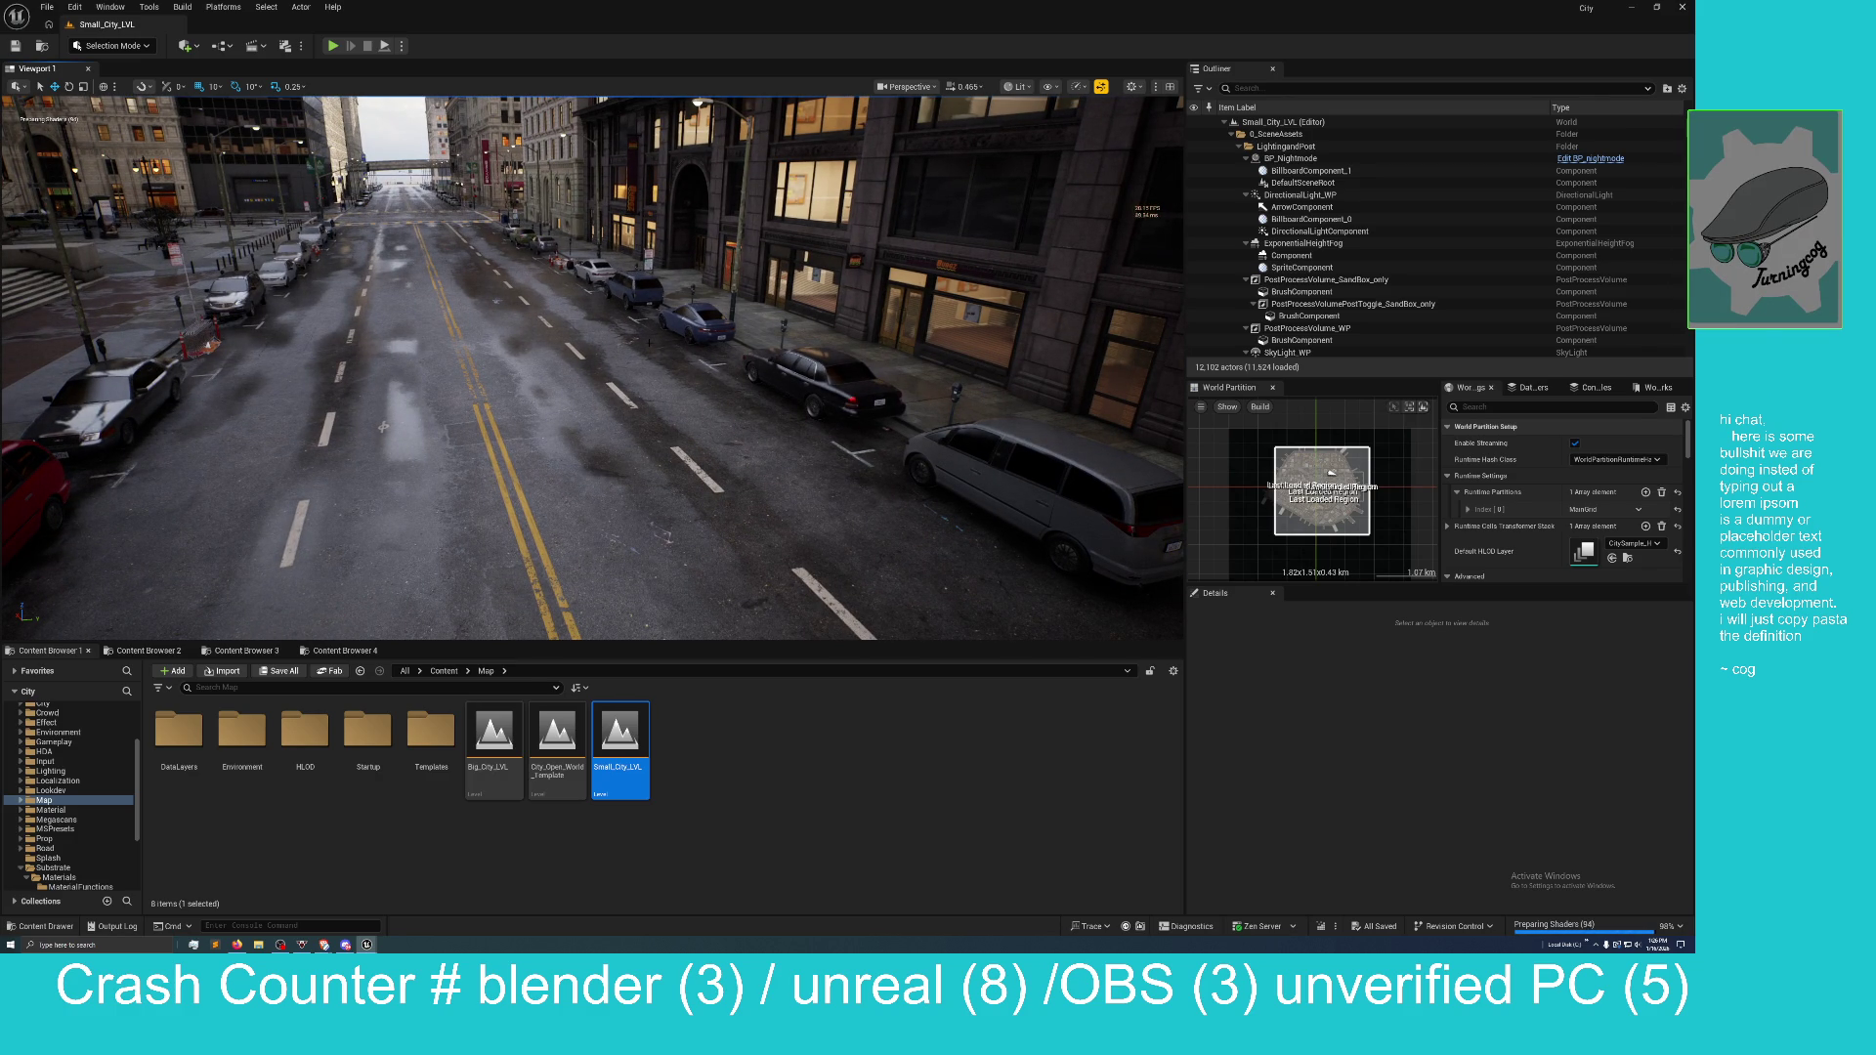
pyautogui.moveTo(561, 369)
pyautogui.mouseDown()
pyautogui.moveTo(728, 357)
pyautogui.moveTo(826, 295)
pyautogui.moveTo(799, 315)
pyautogui.mouseUp()
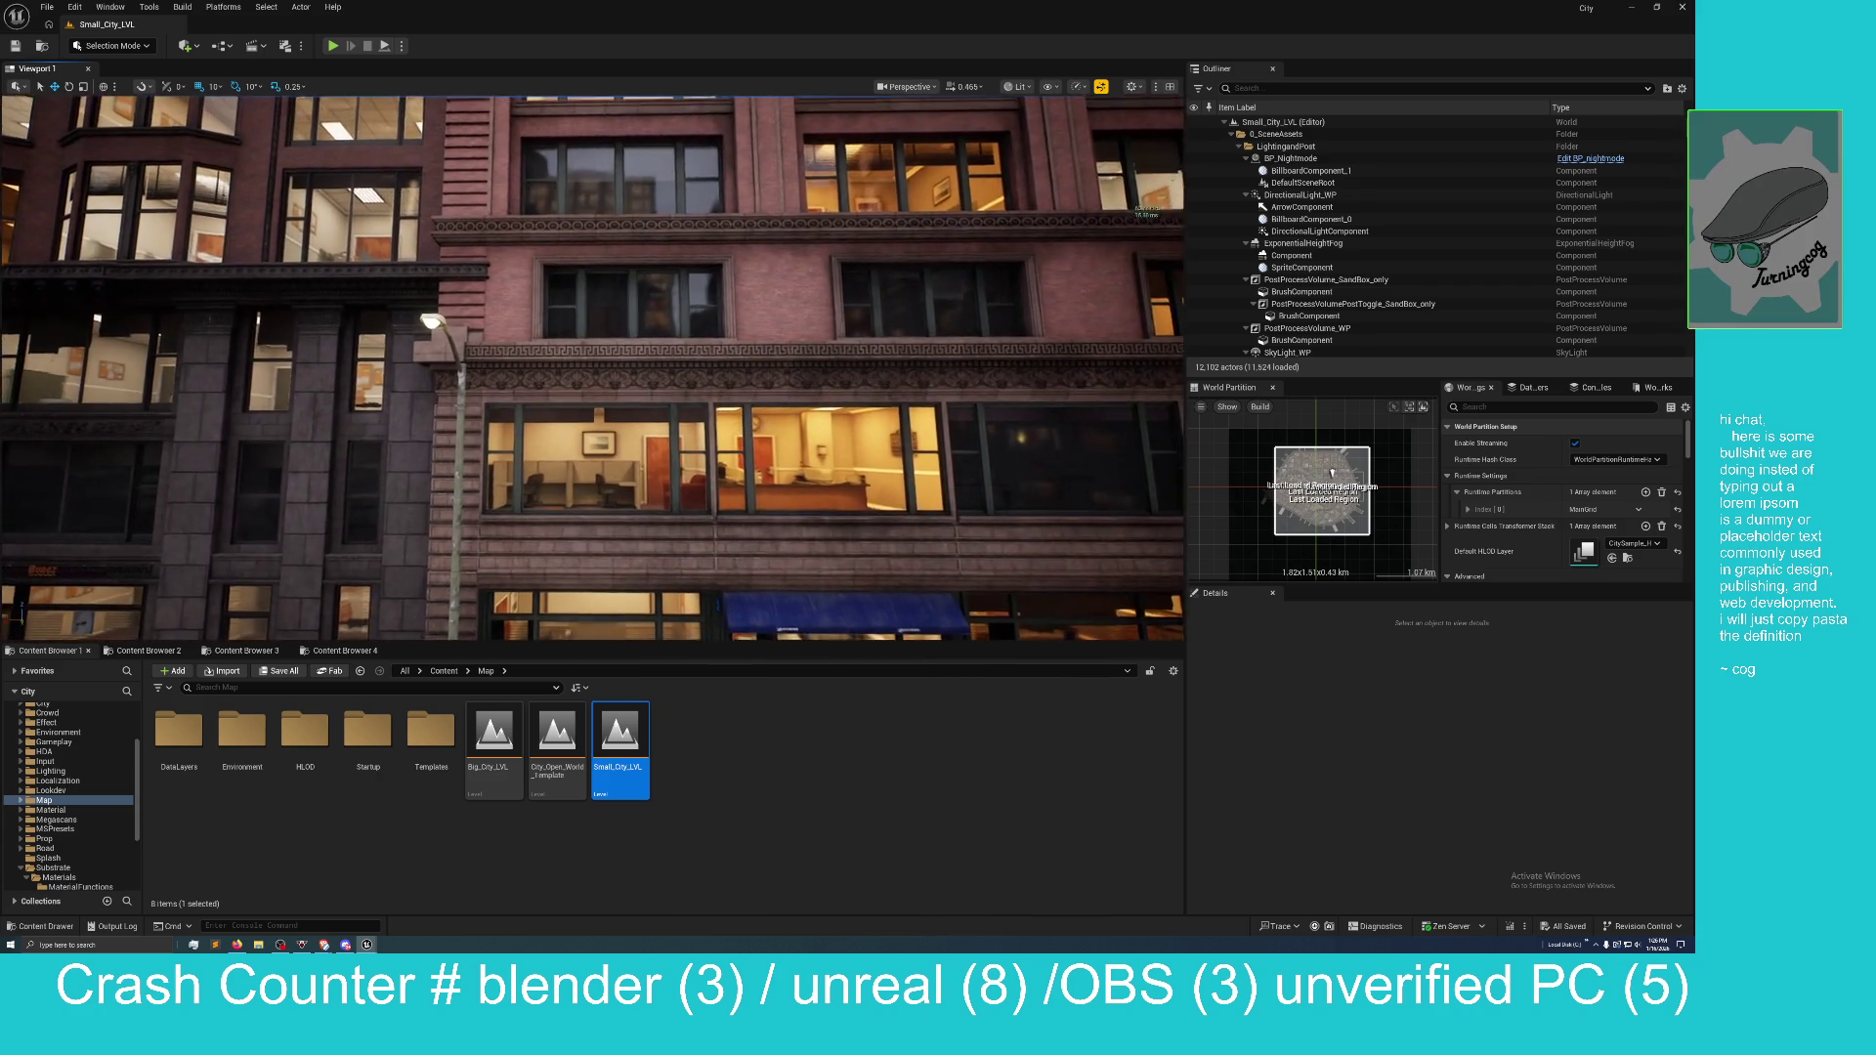
# Fly around the facade to the lit office windows, then shrink the editor to reveal the desktop.
pyautogui.press('w')
pyautogui.press('w')
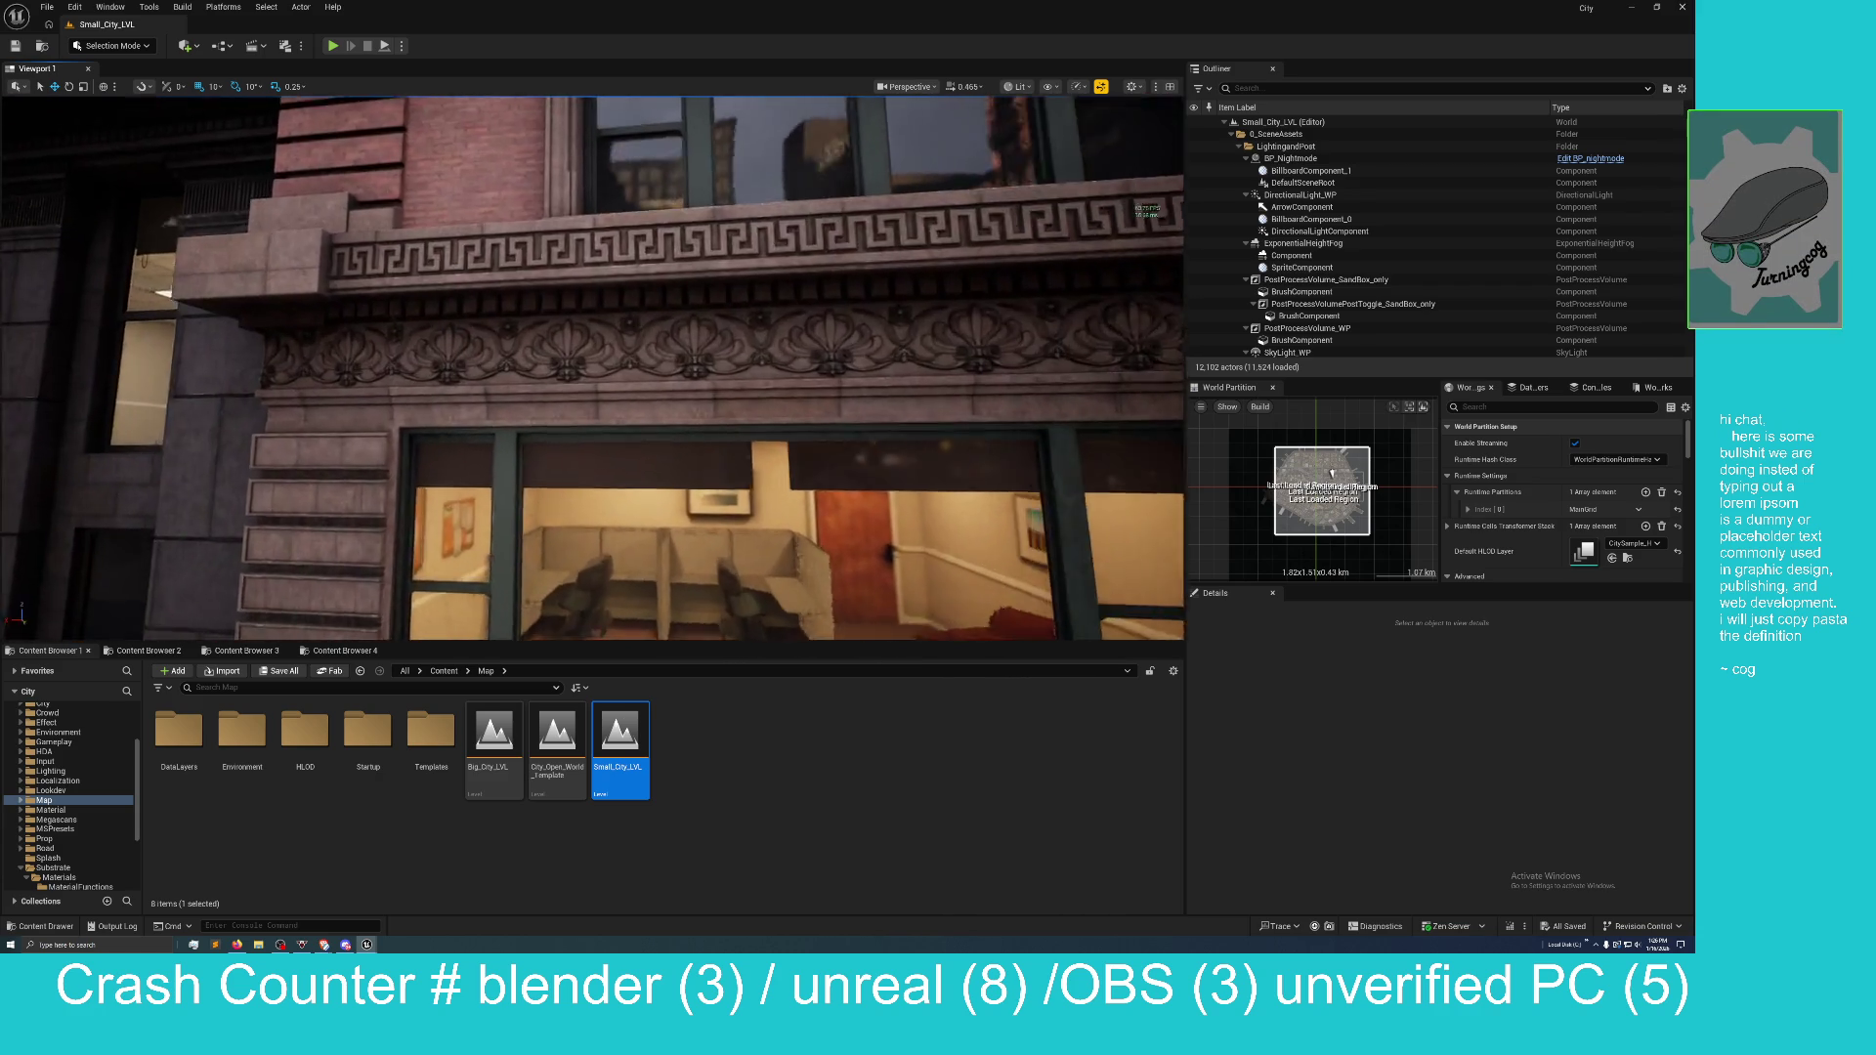
pyautogui.press('q')
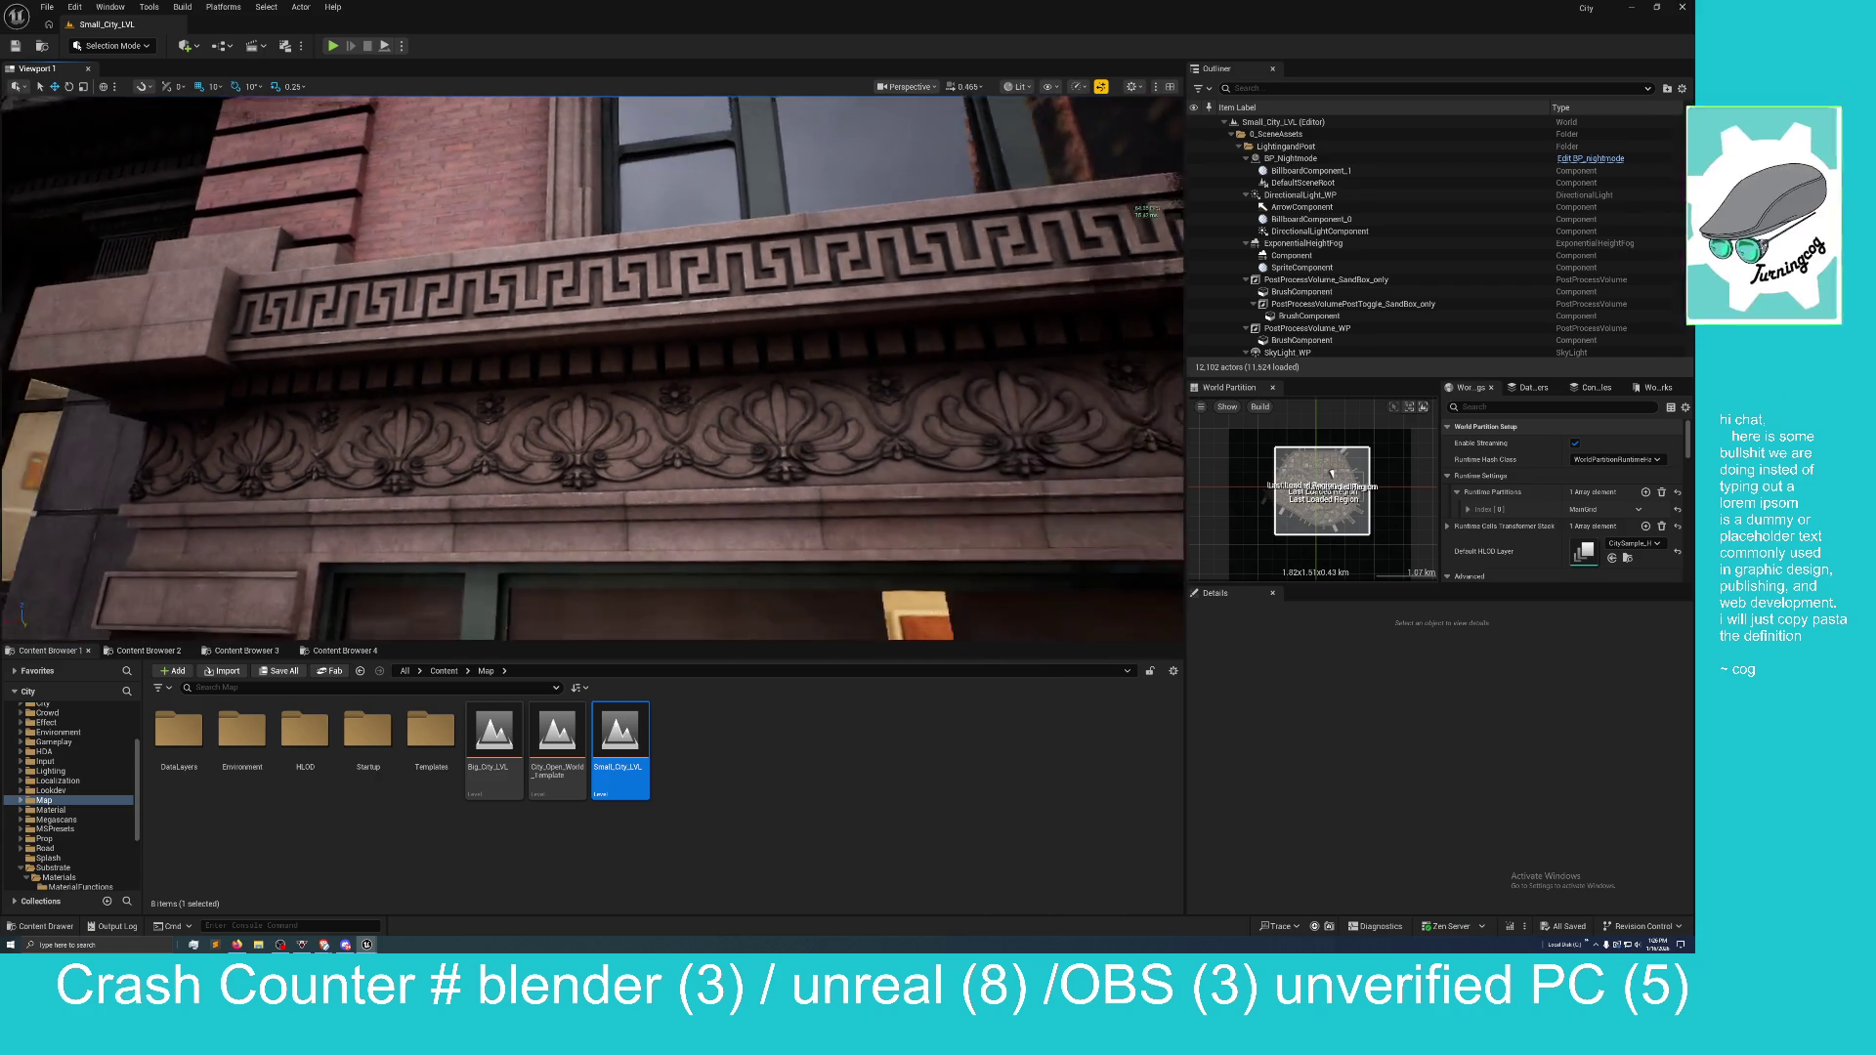
pyautogui.press('a')
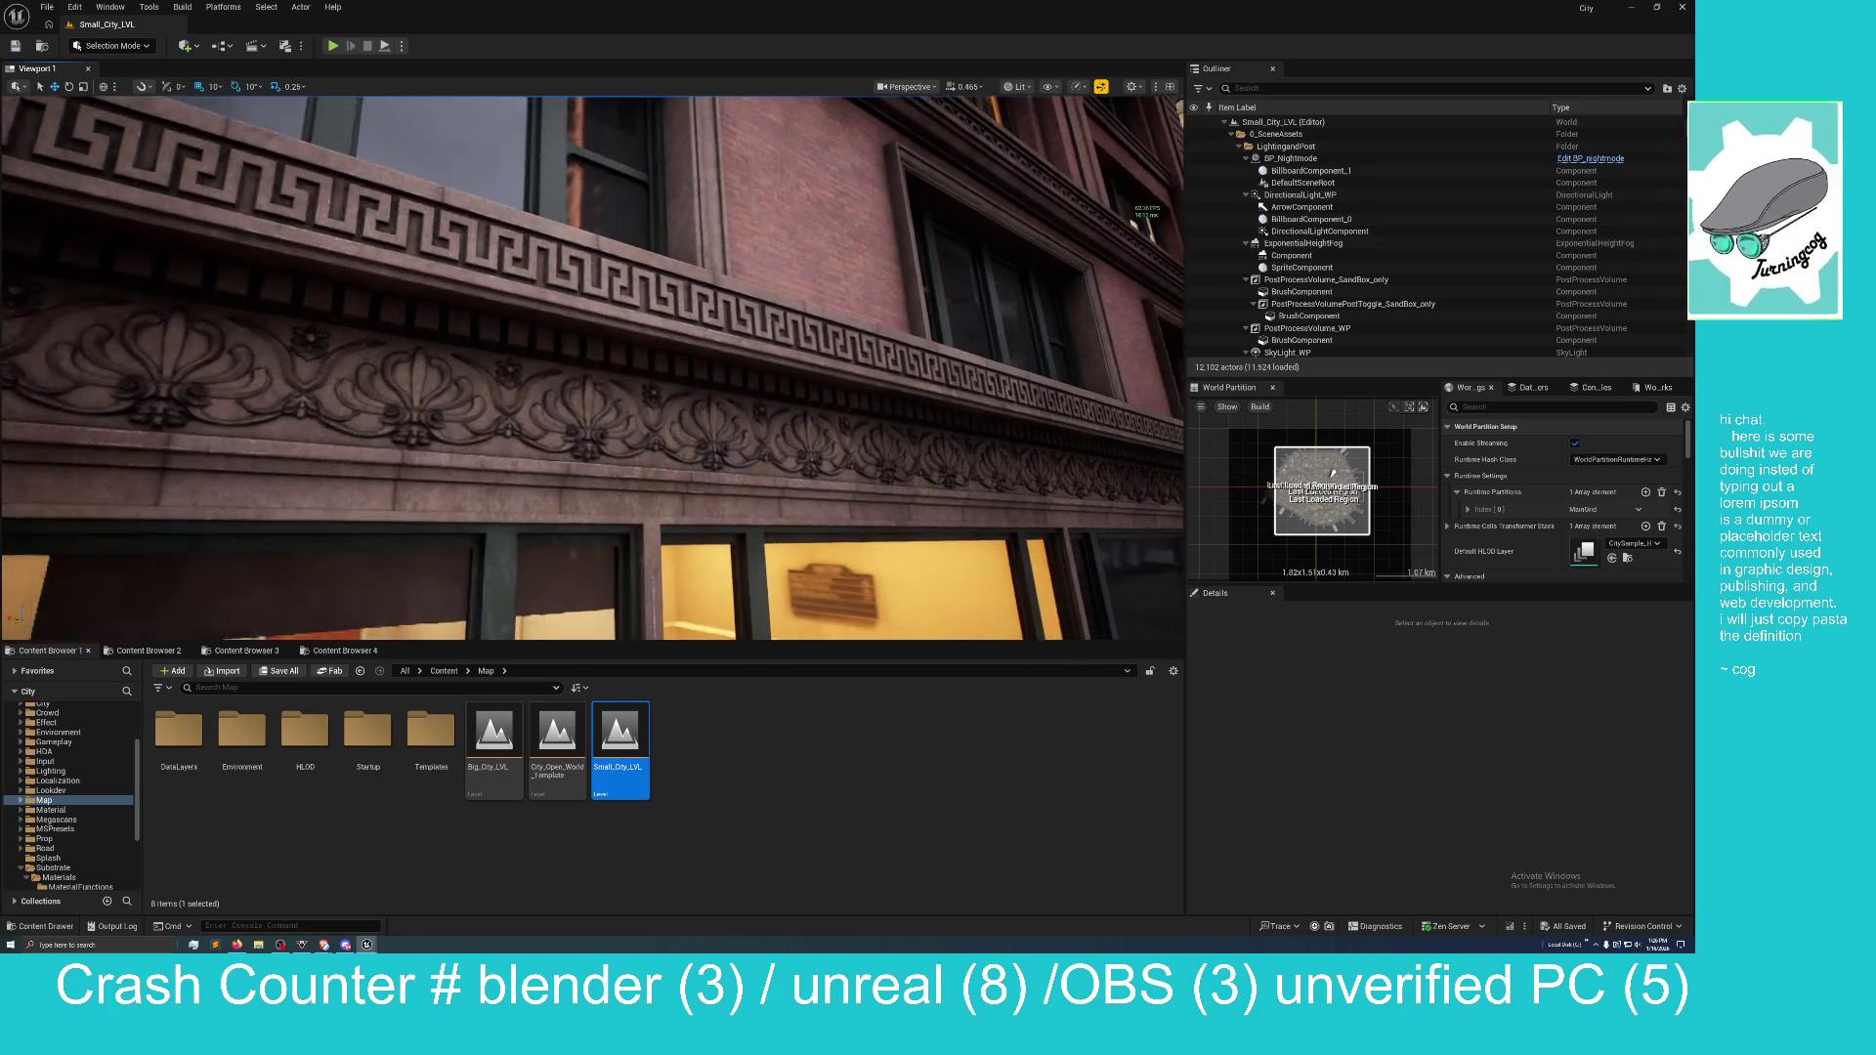
pyautogui.press('q')
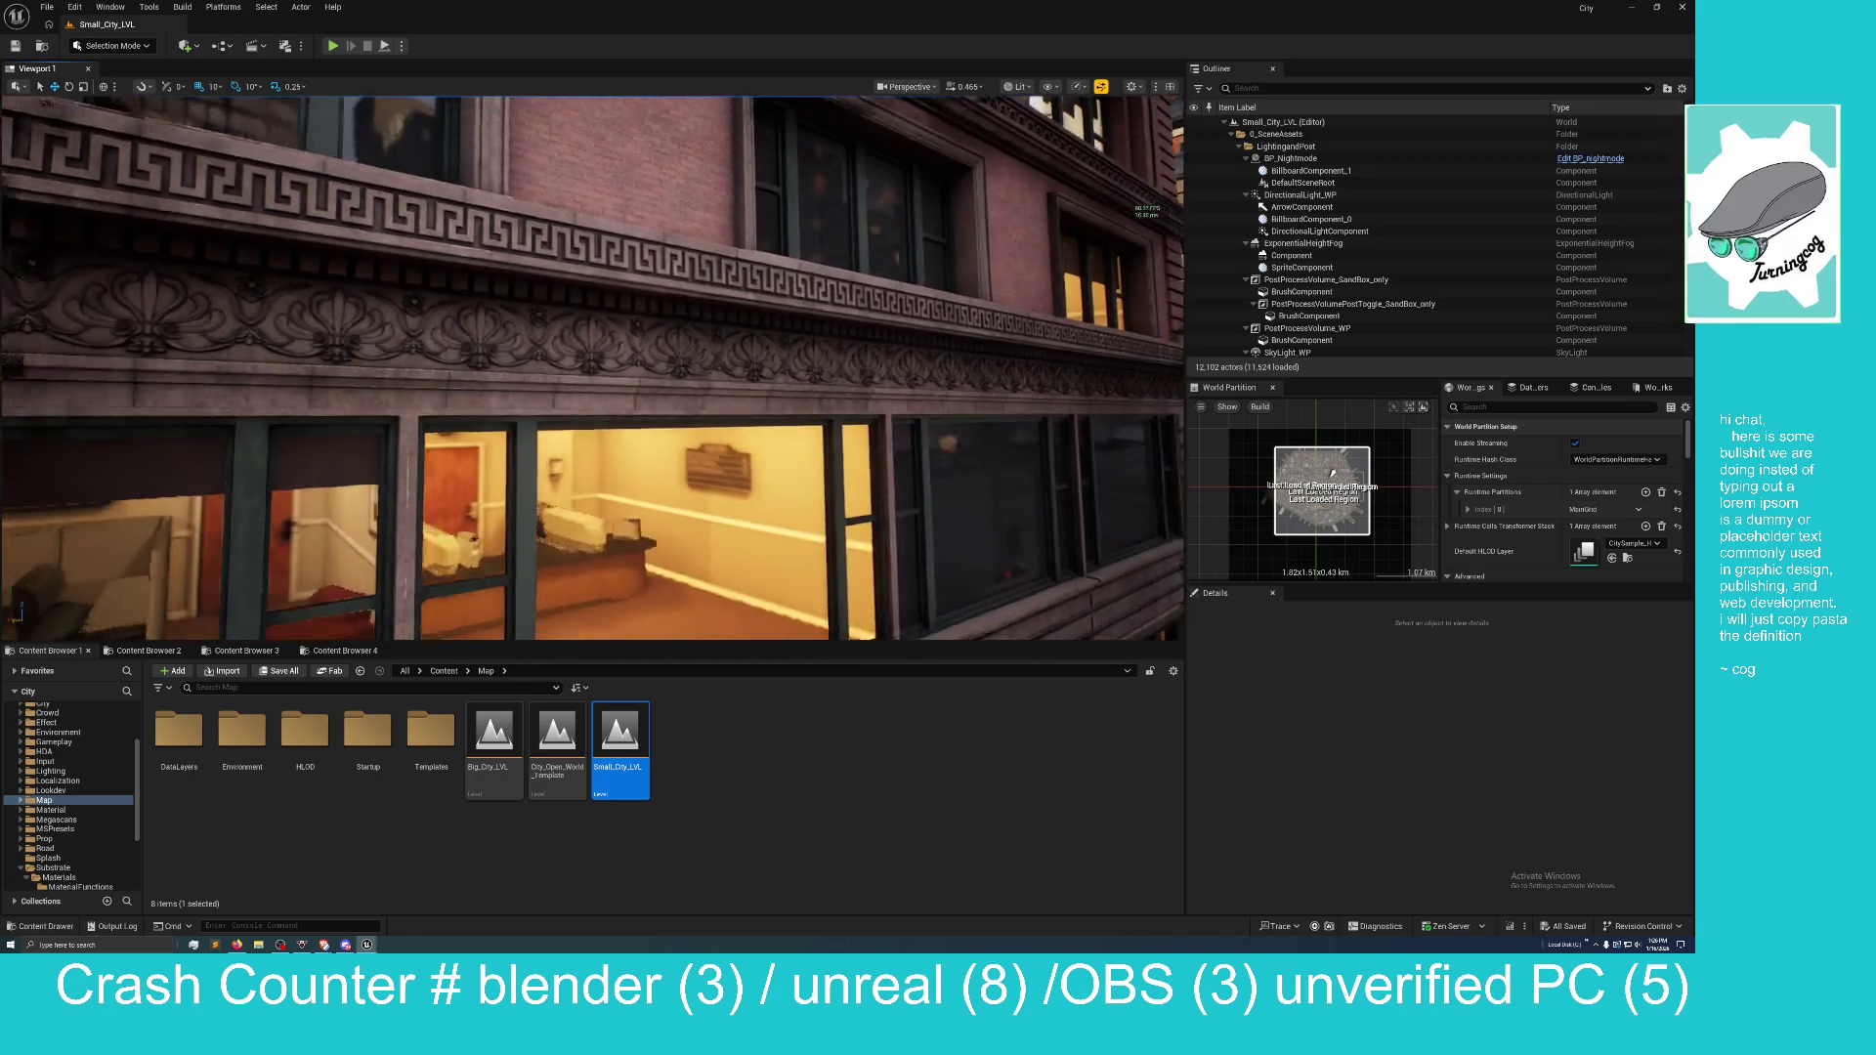
pyautogui.press('s')
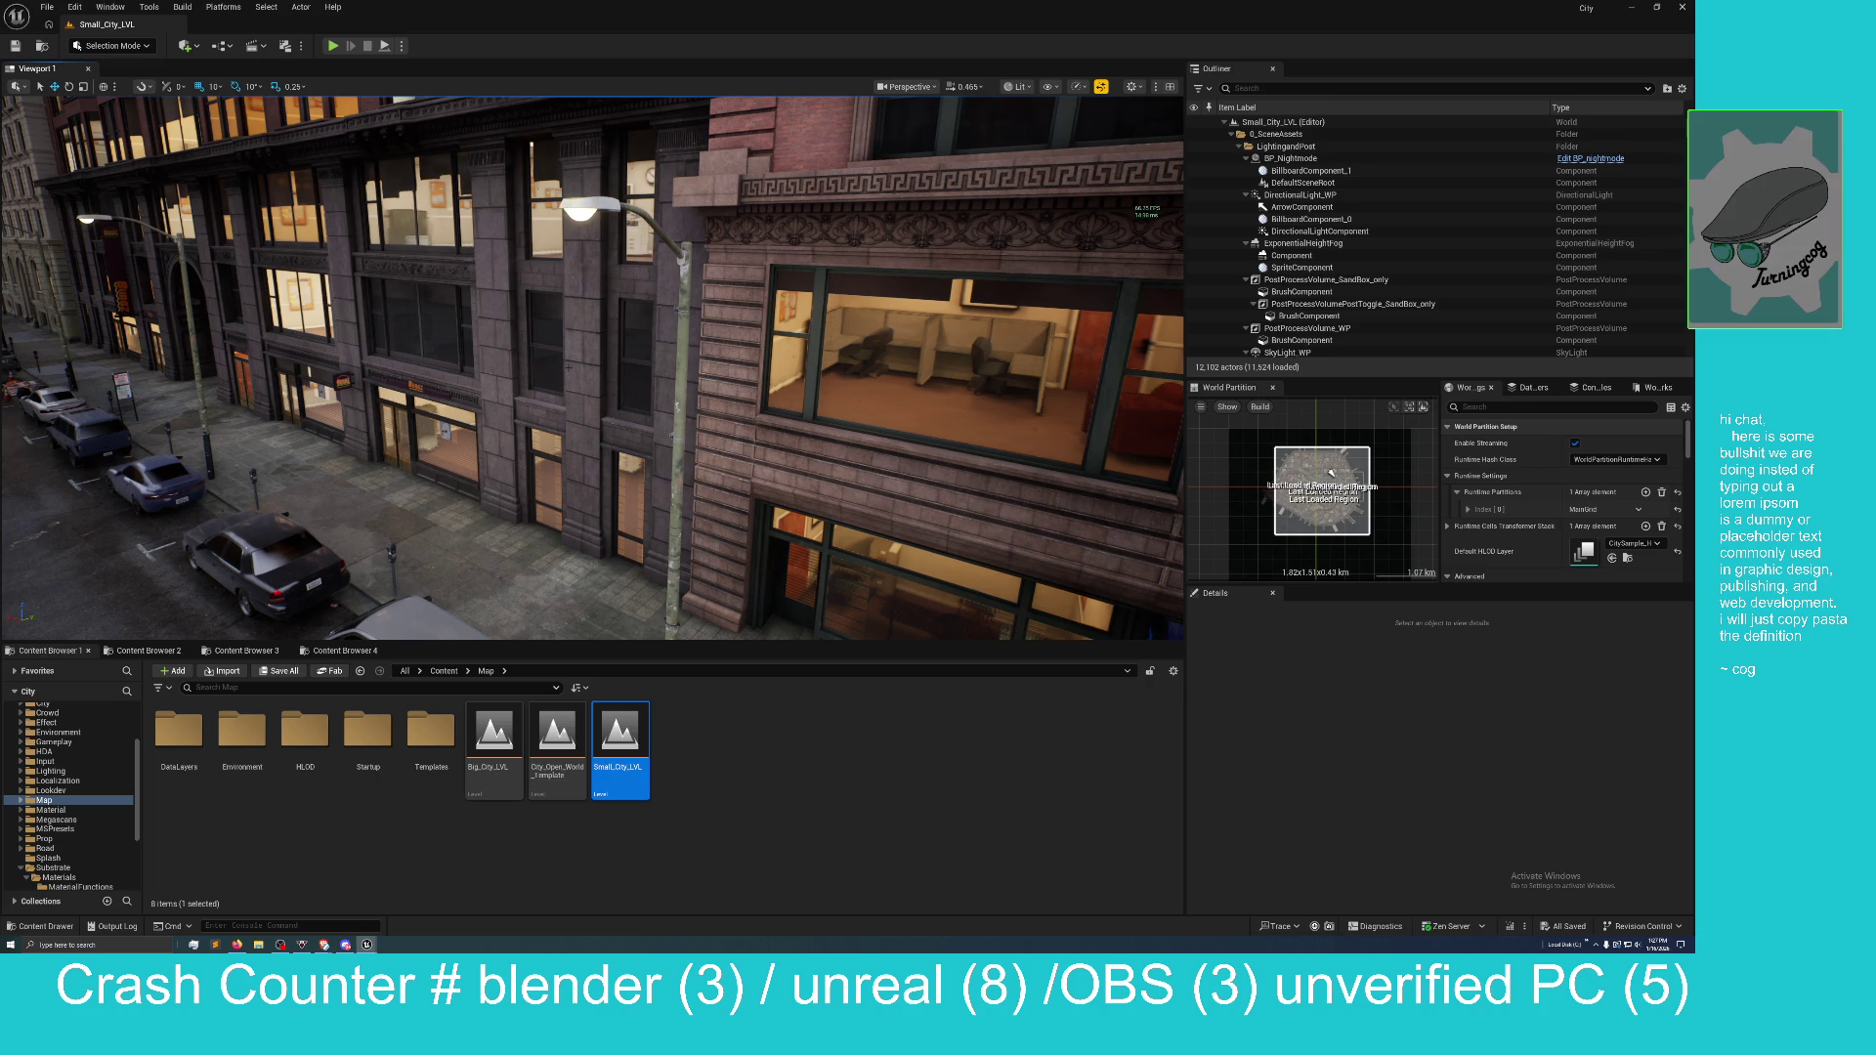
pyautogui.press('w')
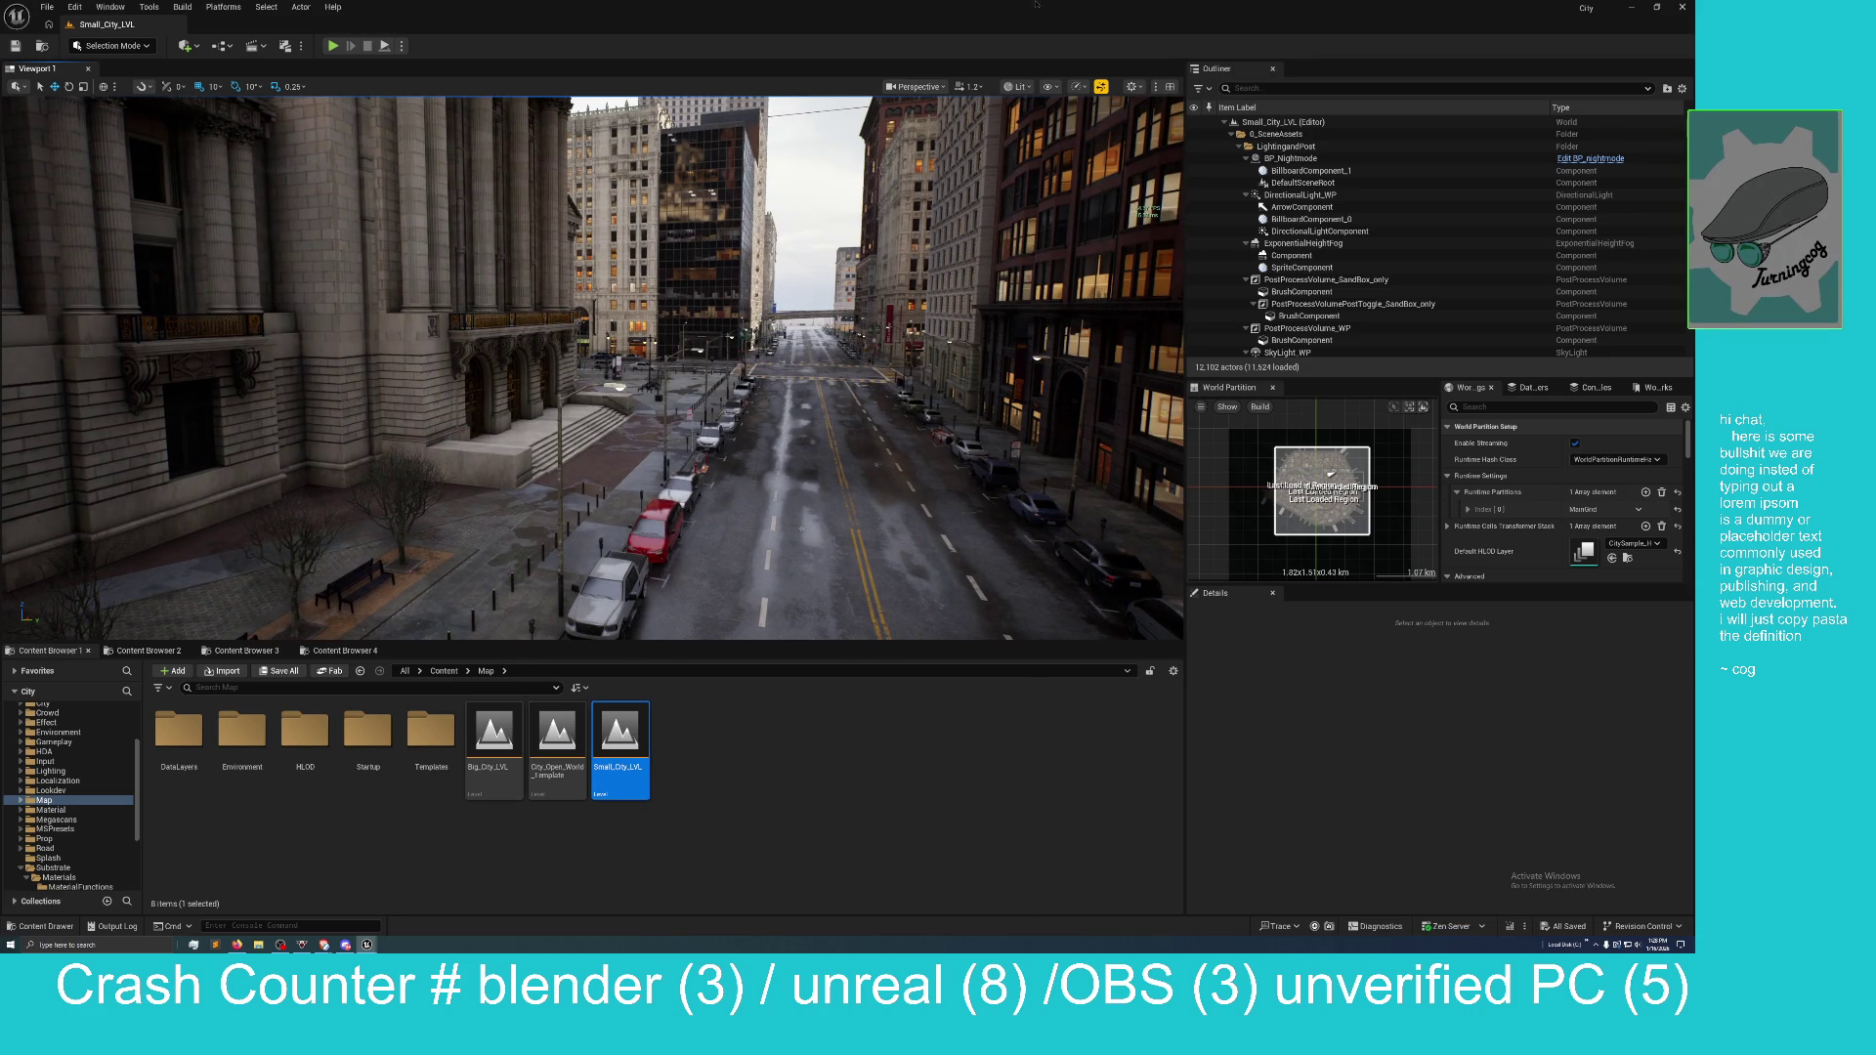
pyautogui.moveTo(1045, 14)
pyautogui.mouseDown()
pyautogui.moveTo(620, 264)
pyautogui.moveTo(661, 262)
pyautogui.moveTo(580, 313)
pyautogui.moveTo(1006, 275)
pyautogui.mouseUp()
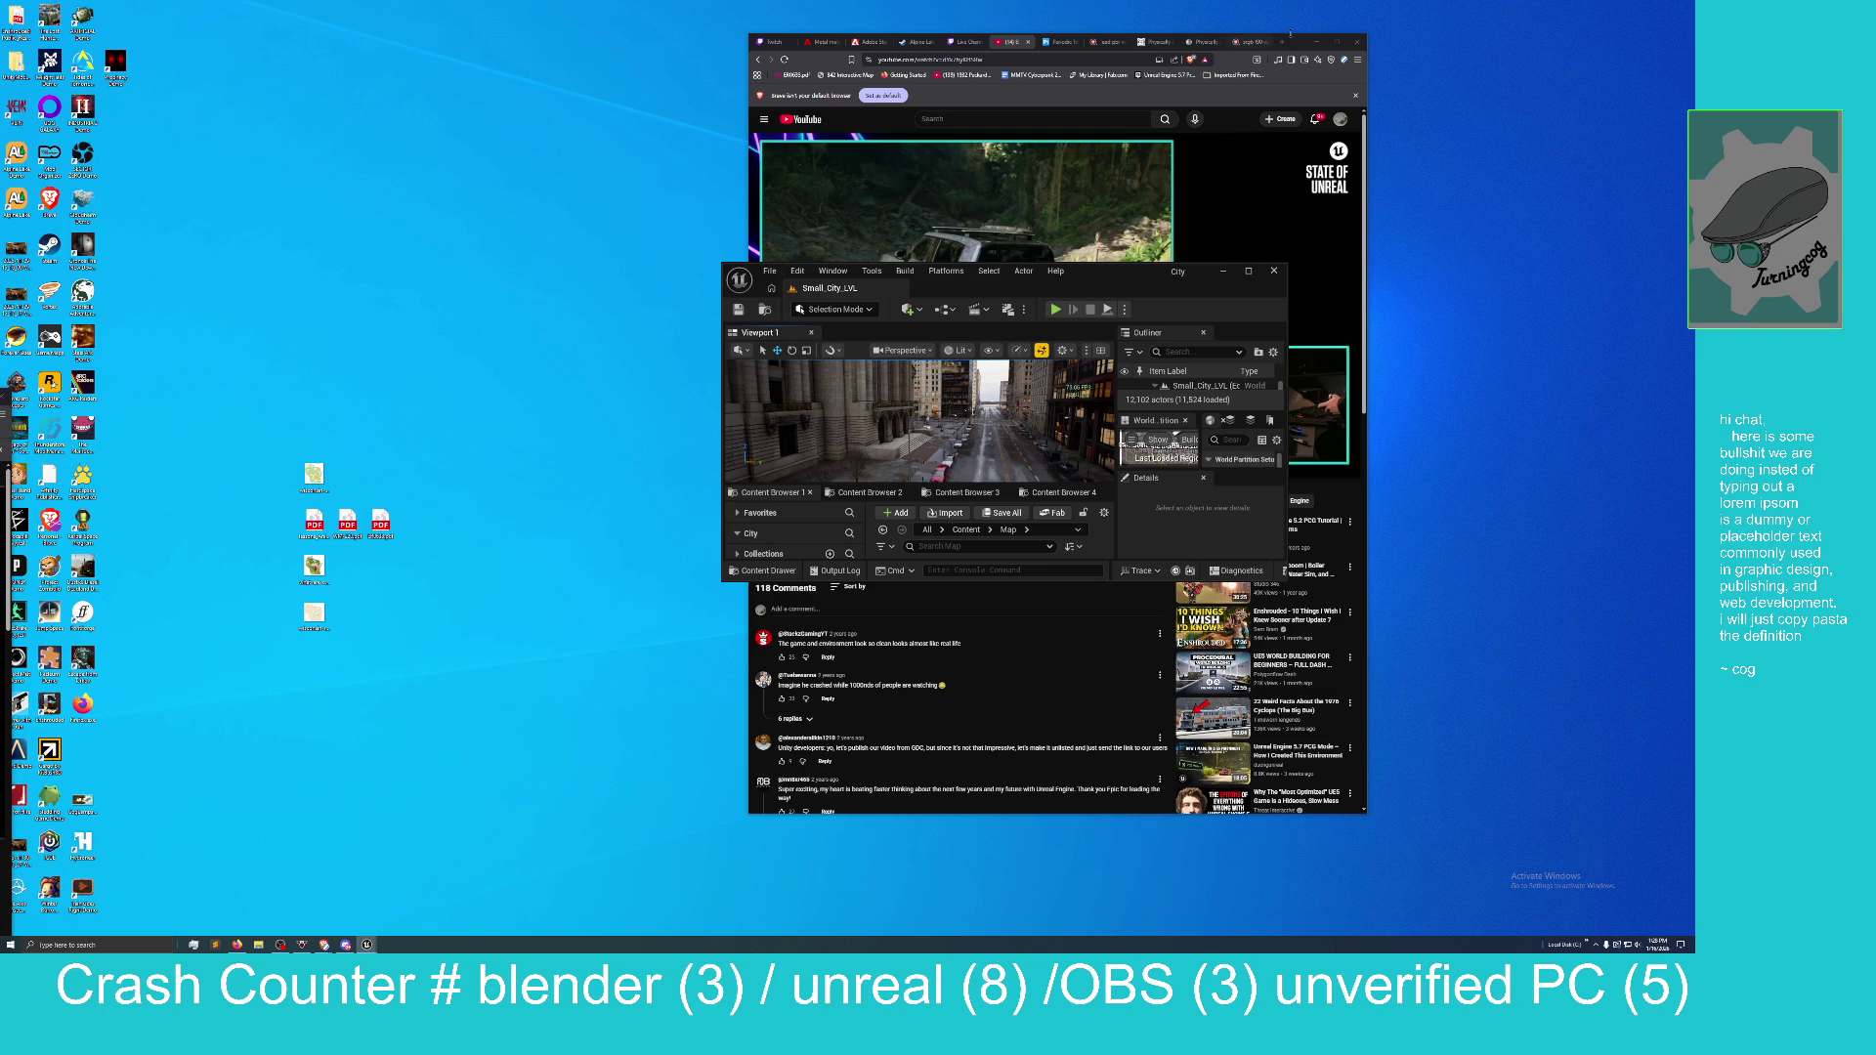
# Bring the MM_Metal material editor forward and move the Small_City_LVL editor off to the right.
pyautogui.moveTo(1096, 274)
pyautogui.mouseDown()
pyautogui.moveTo(1090, 251)
pyautogui.moveTo(1069, 256)
pyautogui.moveTo(1171, 227)
pyautogui.mouseUp()
pyautogui.moveTo(369, 944)
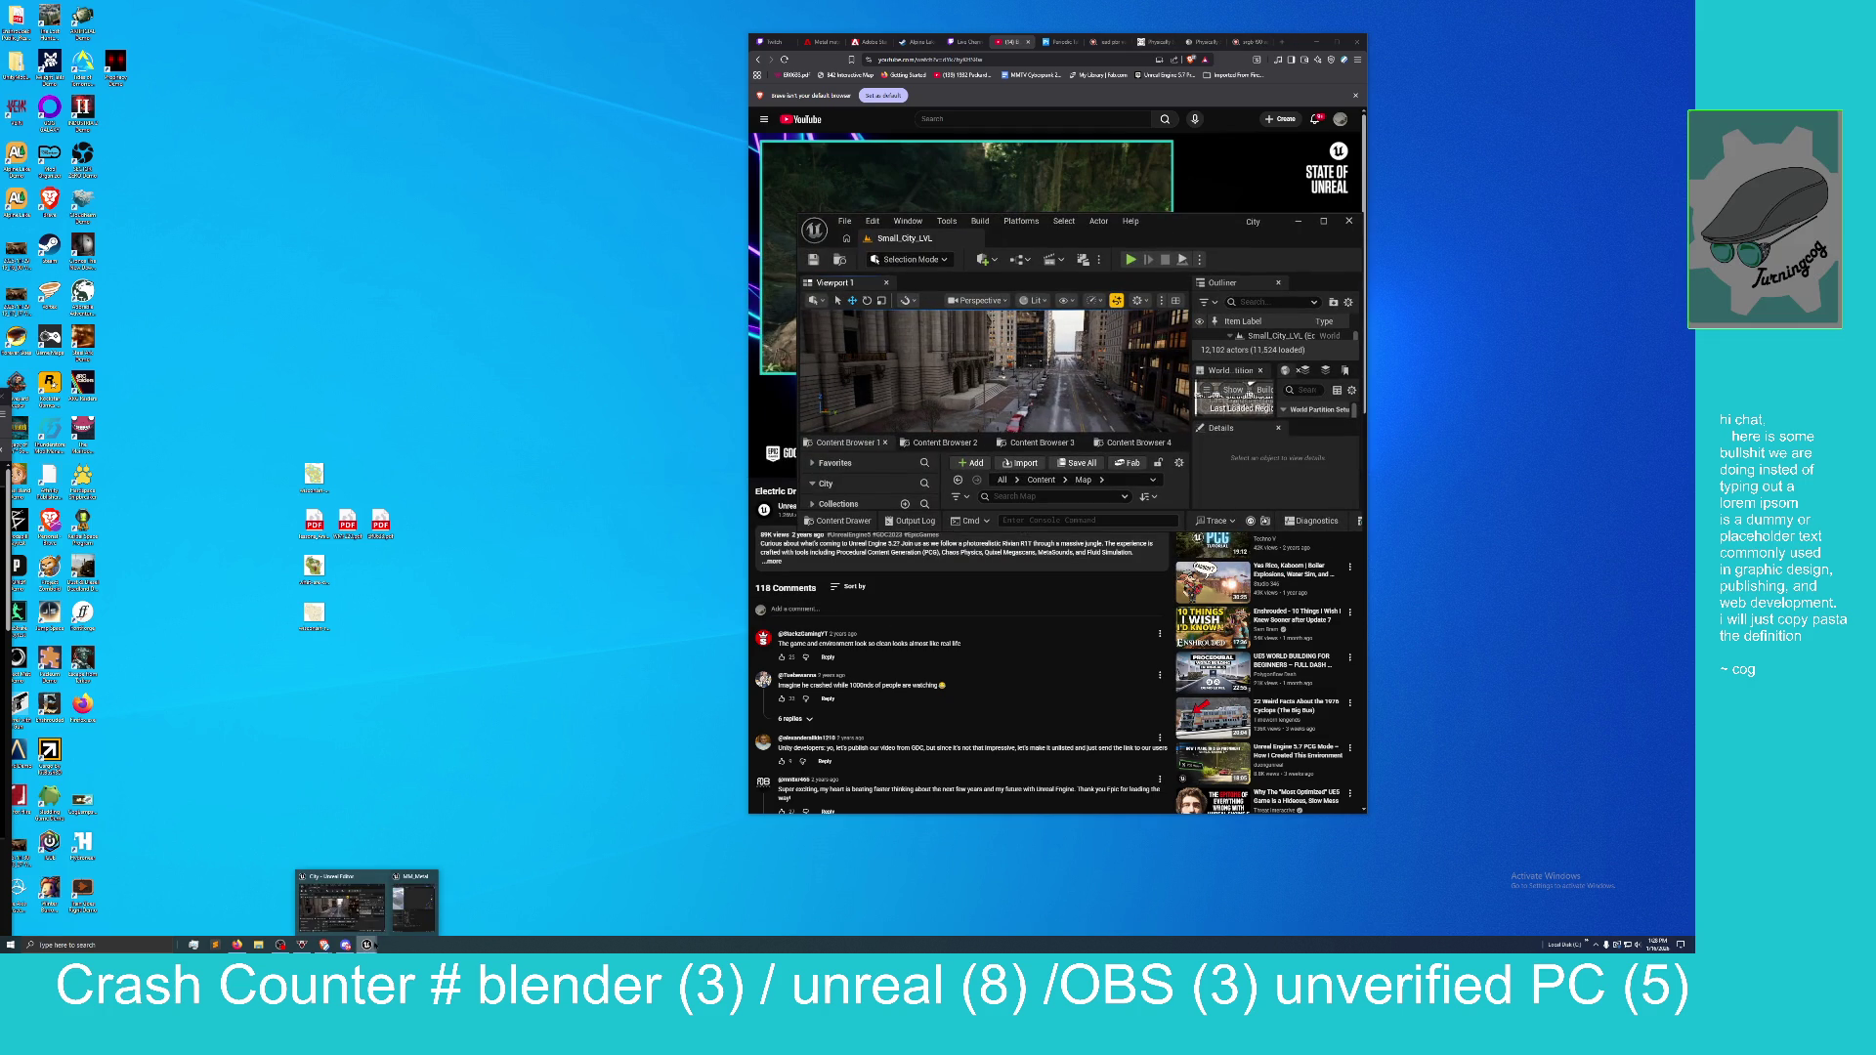
pyautogui.click(414, 904)
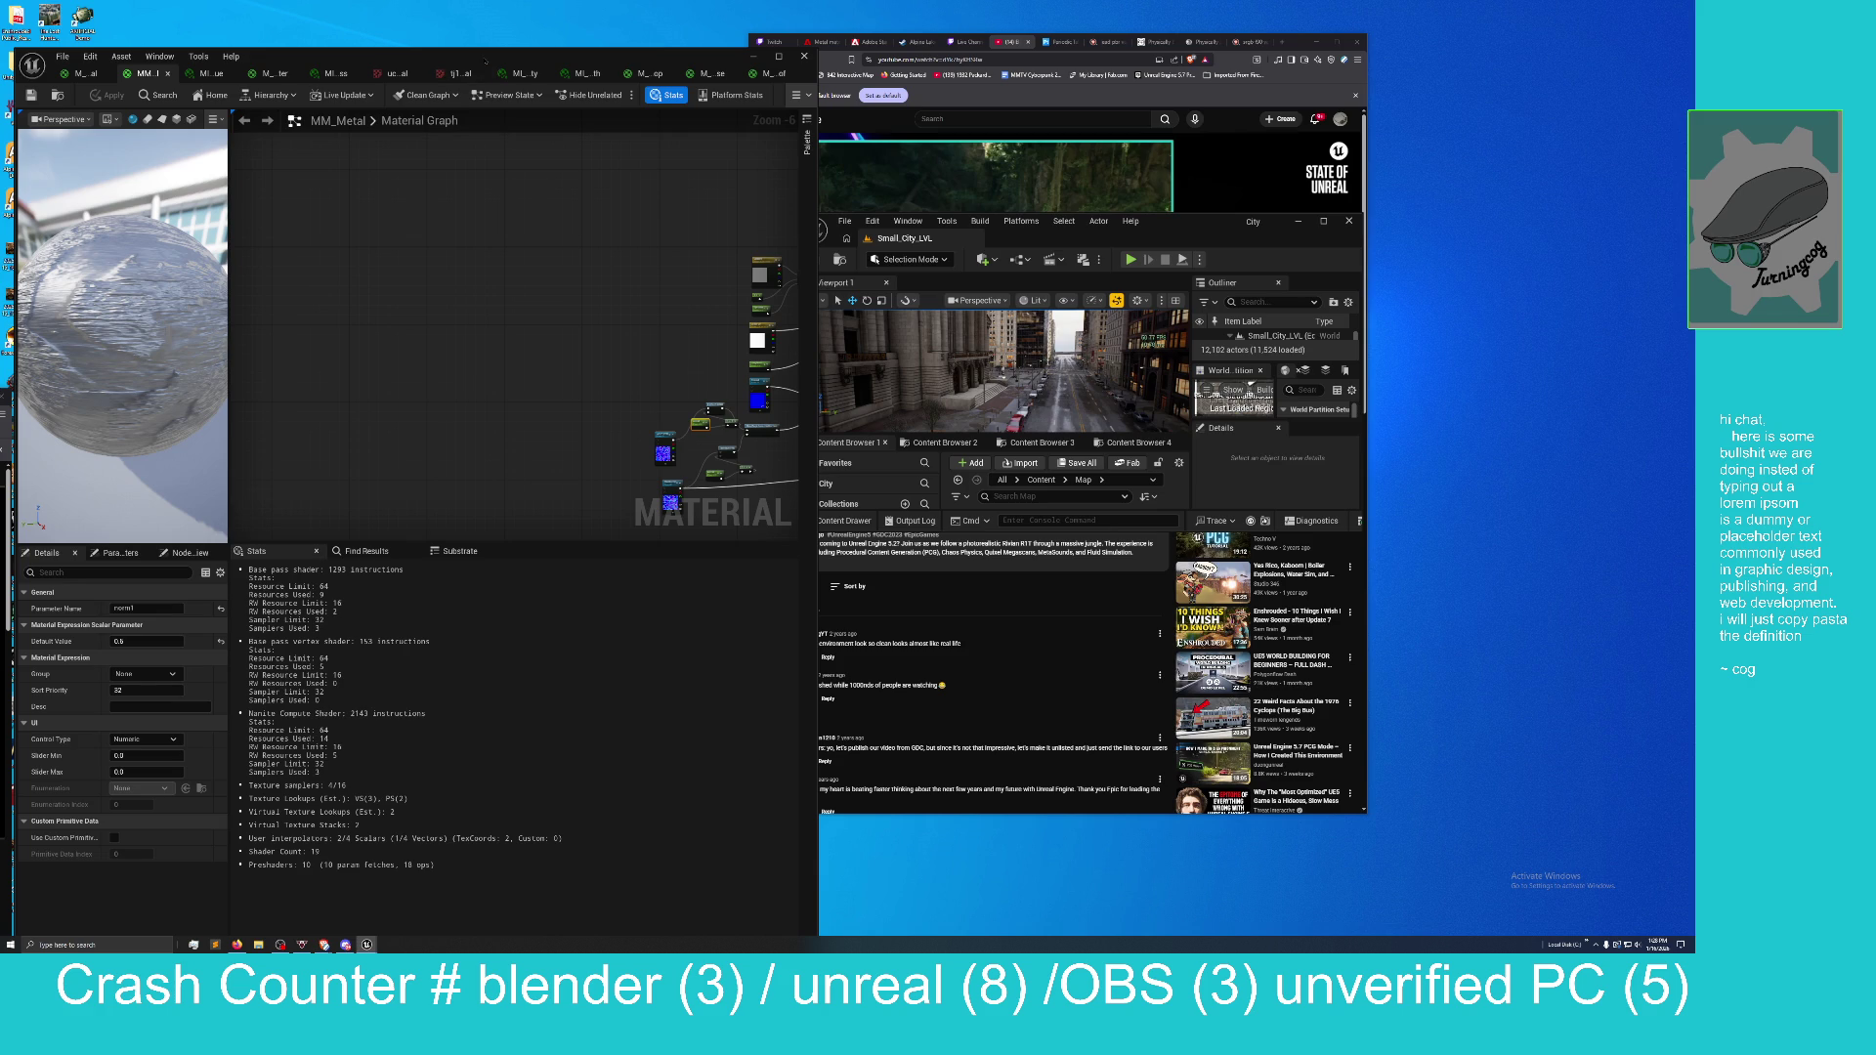
pyautogui.moveTo(490, 56); pyautogui.dragTo(510, 54)
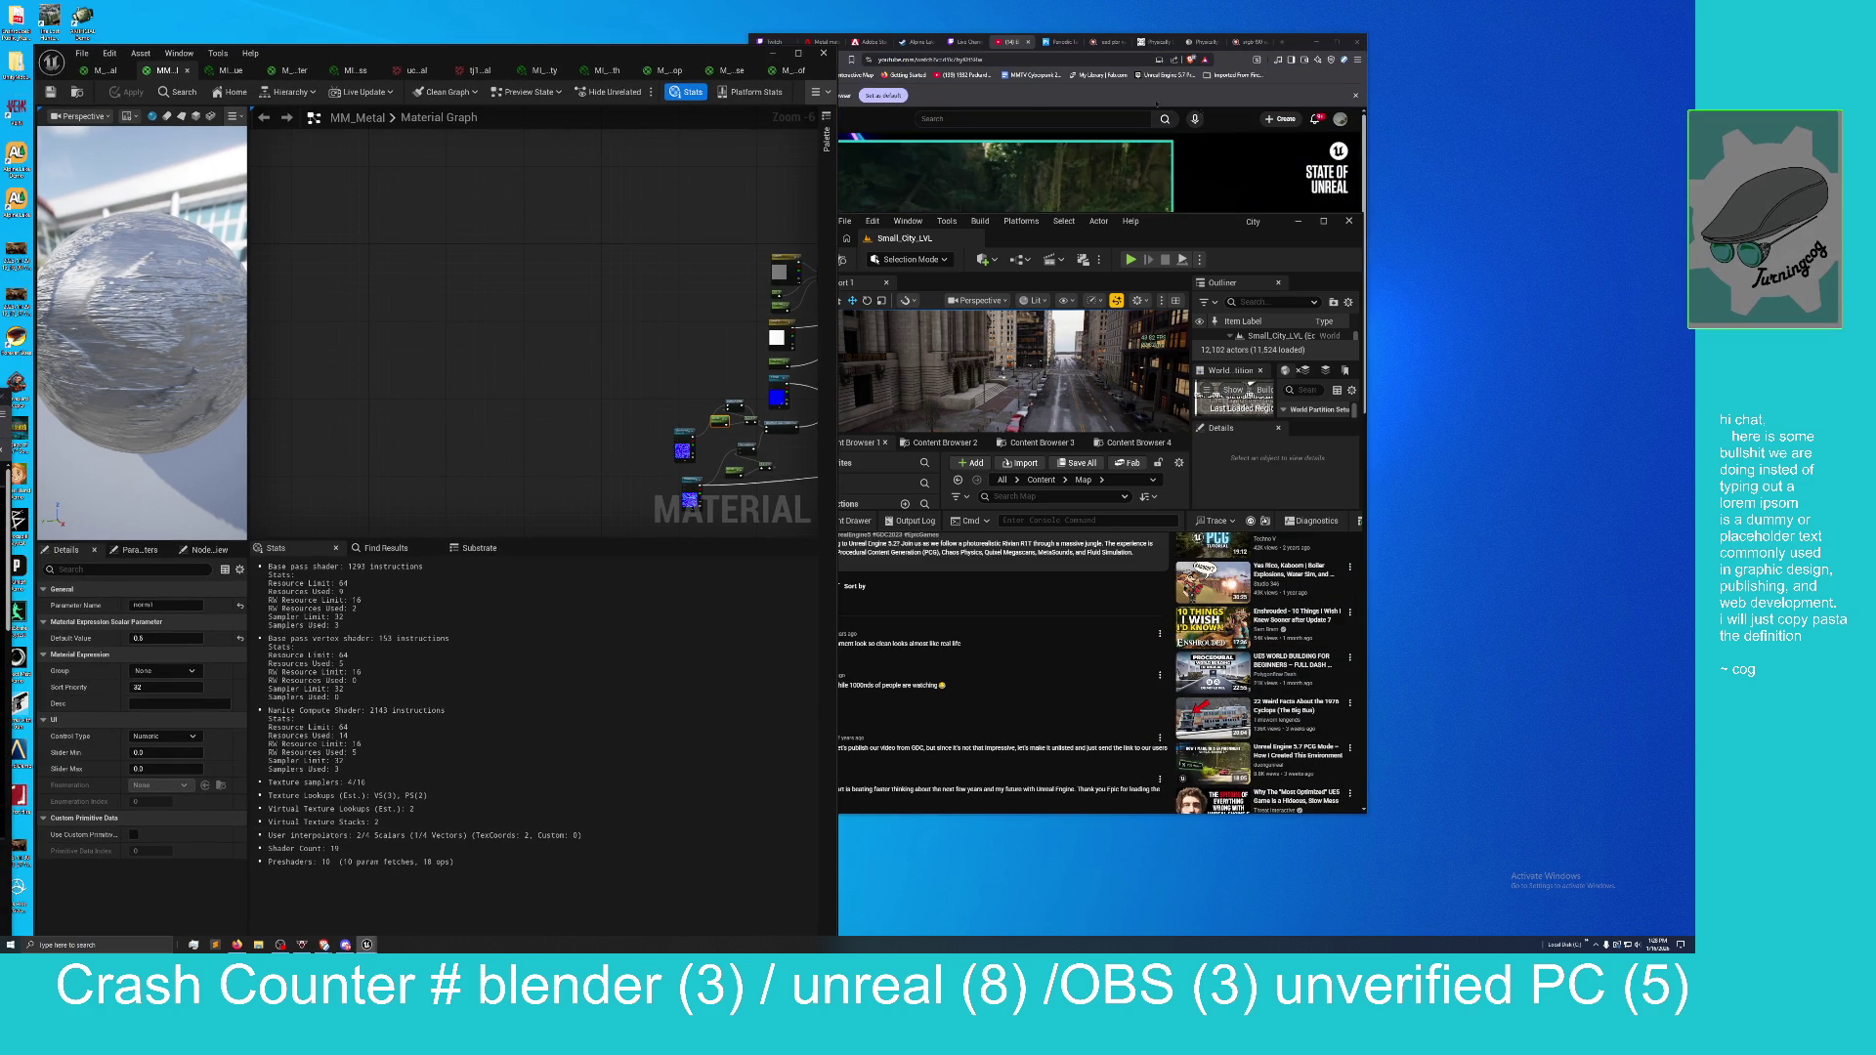
pyautogui.moveTo(1065, 249)
pyautogui.mouseDown()
pyautogui.moveTo(1070, 195)
pyautogui.moveTo(1172, 10)
pyautogui.moveTo(1274, 4)
pyautogui.mouseUp()
pyautogui.moveTo(651, 62); pyautogui.dragTo(1383, 67)
pyautogui.moveTo(870, 8)
pyautogui.mouseDown()
pyautogui.moveTo(760, 8)
pyautogui.moveTo(1051, 2)
pyautogui.moveTo(1720, 76)
pyautogui.moveTo(707, 67)
pyautogui.moveTo(1591, 65)
pyautogui.moveTo(1695, 106)
pyautogui.mouseUp()
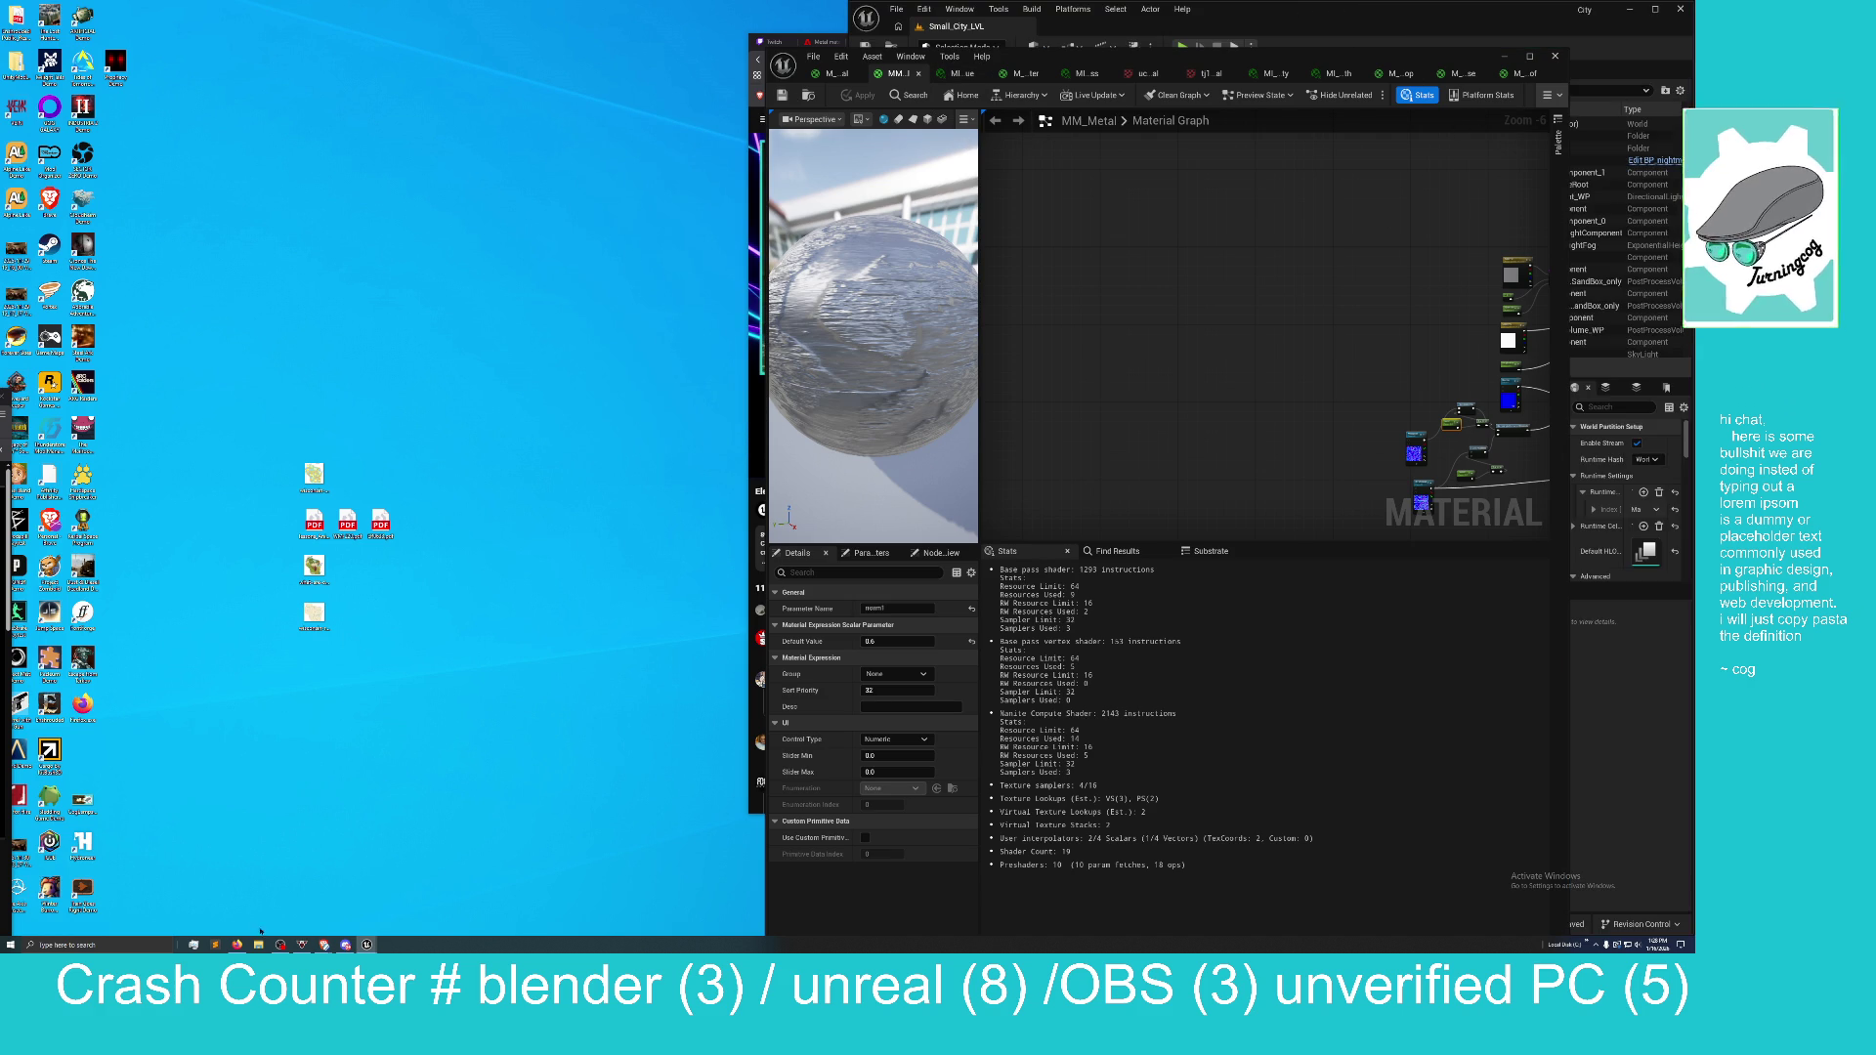
# Bring the browser window to the front from the taskbar.
pyautogui.moveTo(324, 946)
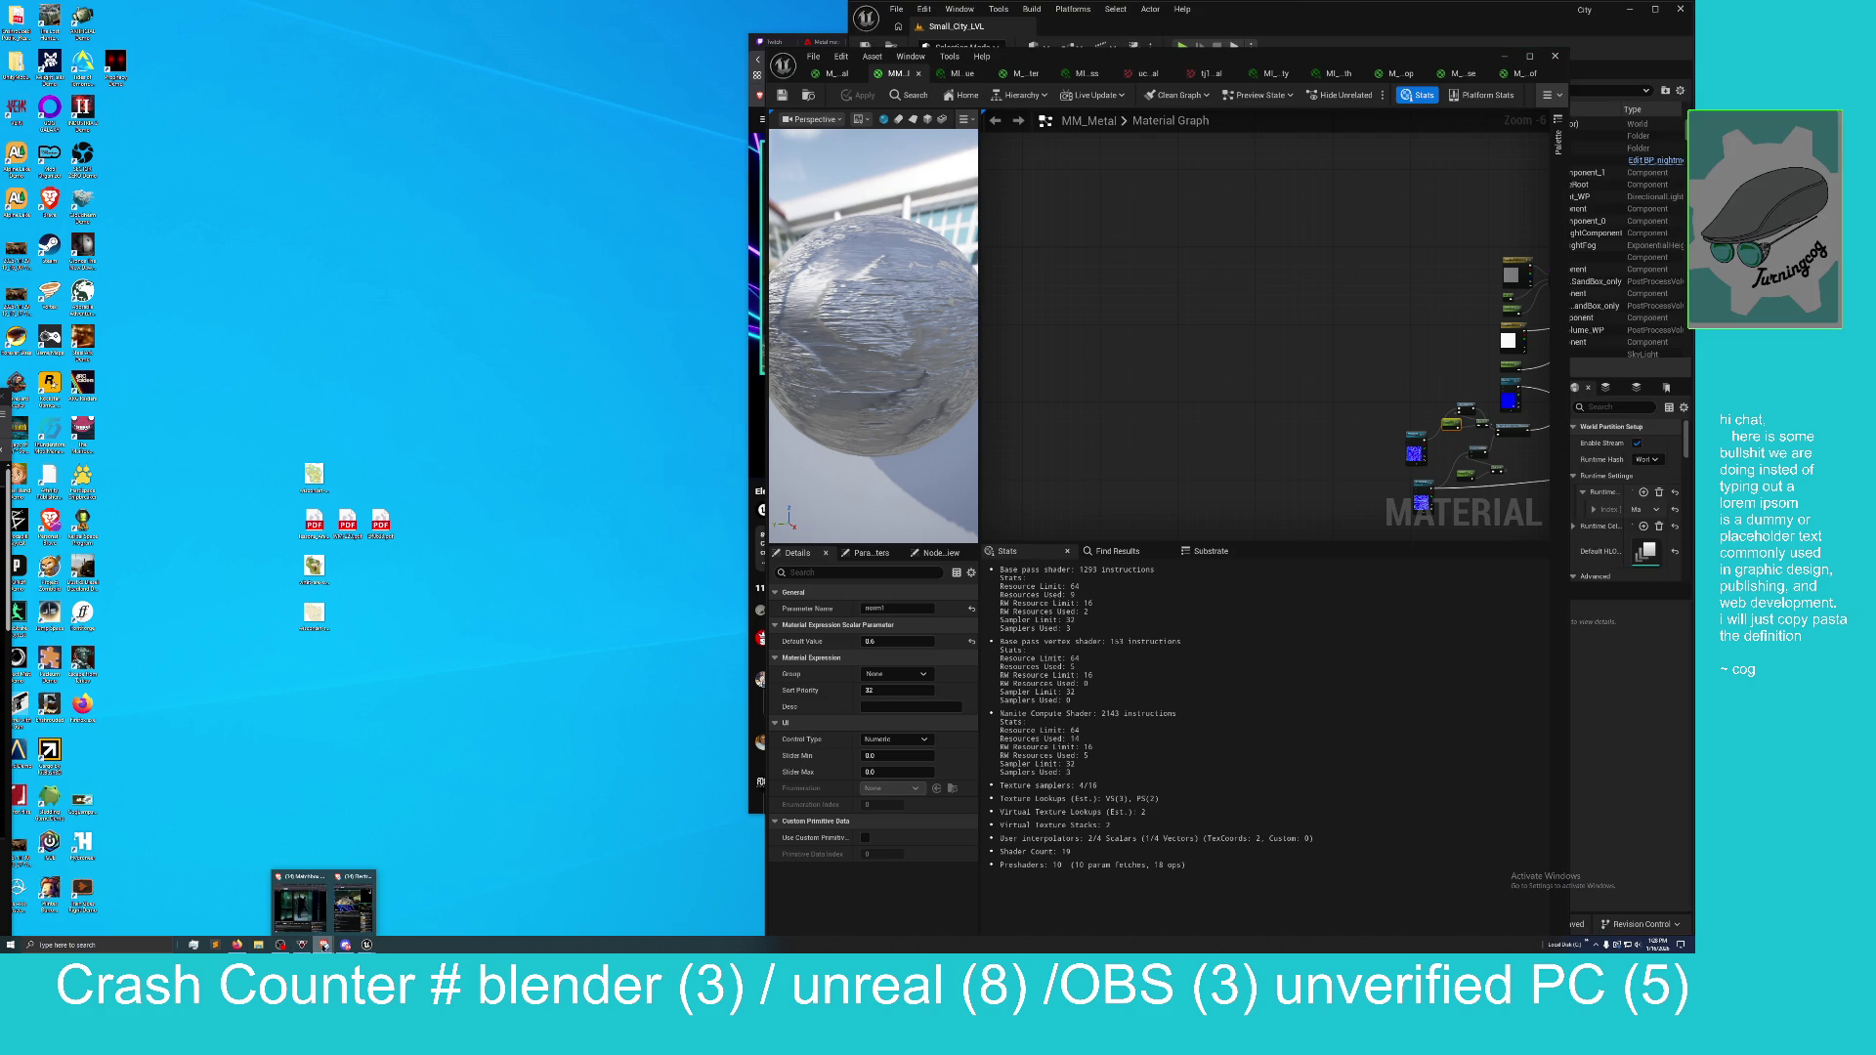
pyautogui.moveTo(303, 899)
pyautogui.click(357, 877)
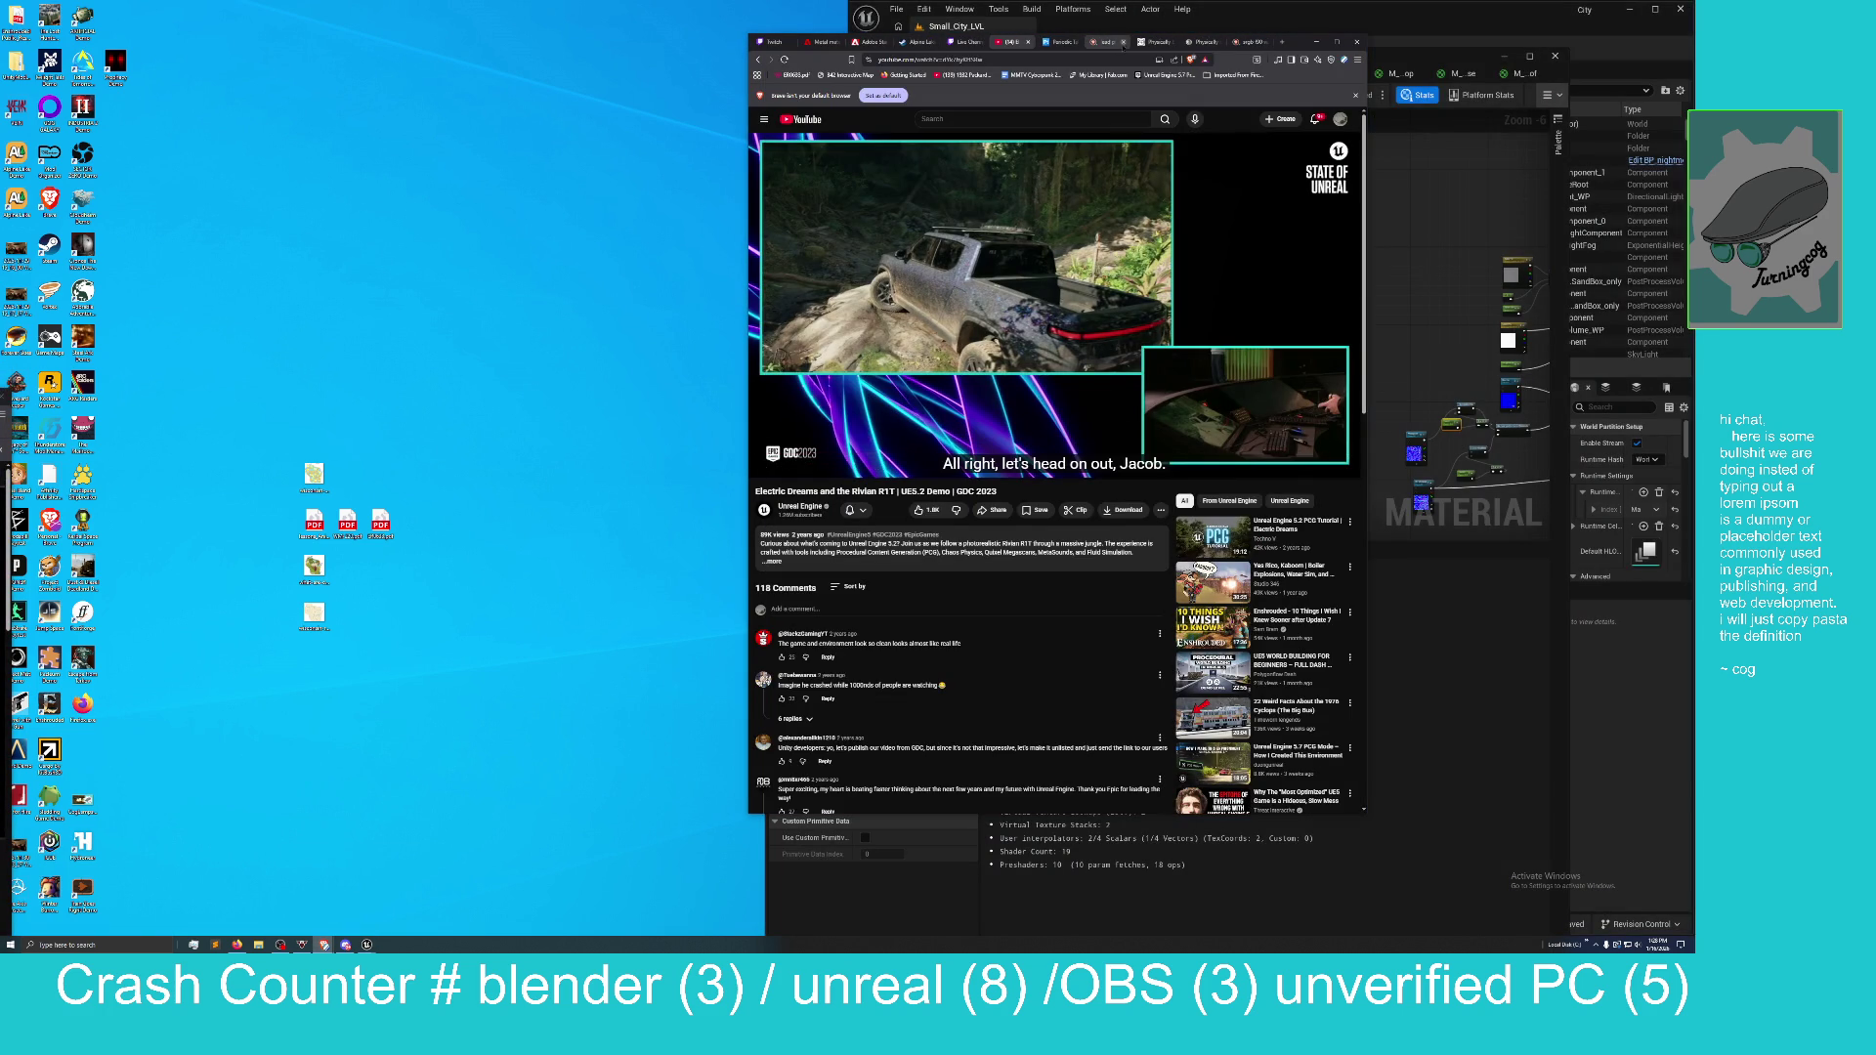
# Switch the browser to the PhysicallyBased materials database and snap it to the left half.
pyautogui.click(1153, 44)
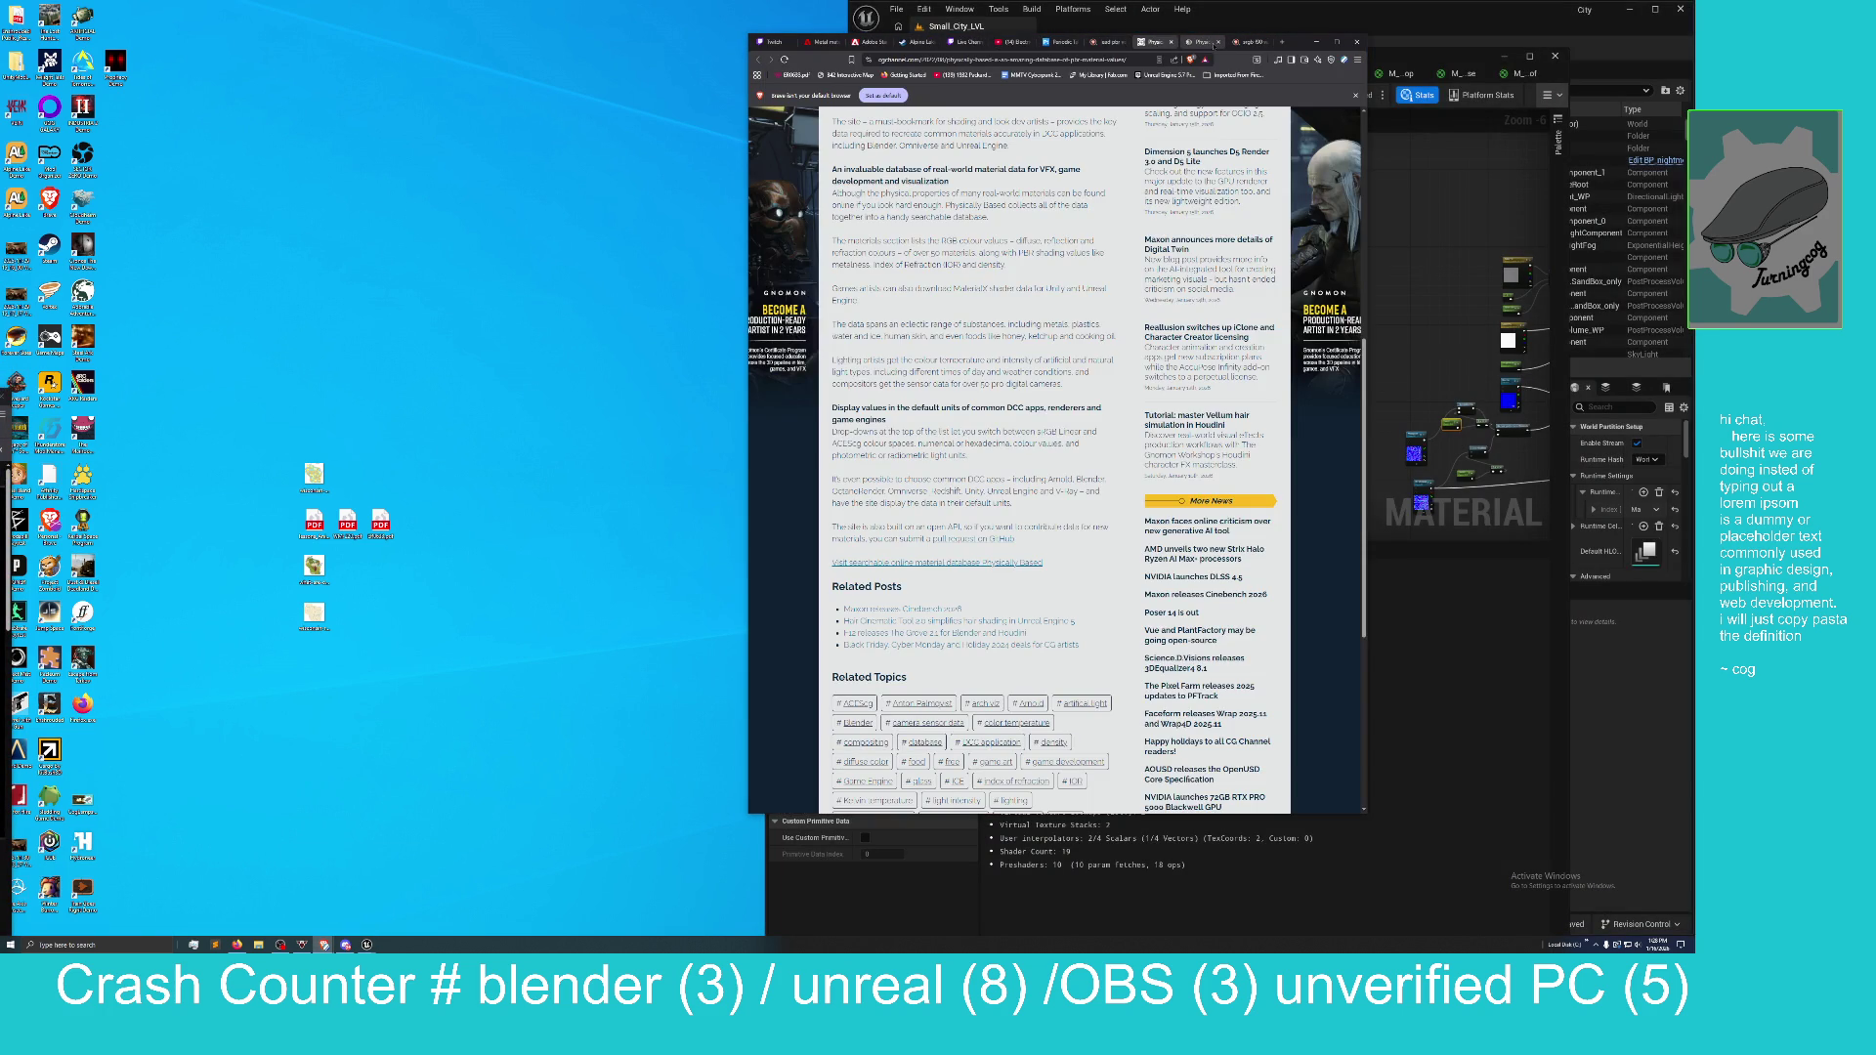
pyautogui.click(1204, 43)
pyautogui.moveTo(1204, 43)
pyautogui.mouseDown()
pyautogui.moveTo(1212, 3)
pyautogui.moveTo(1217, 19)
pyautogui.moveTo(3, 65)
pyautogui.mouseUp()
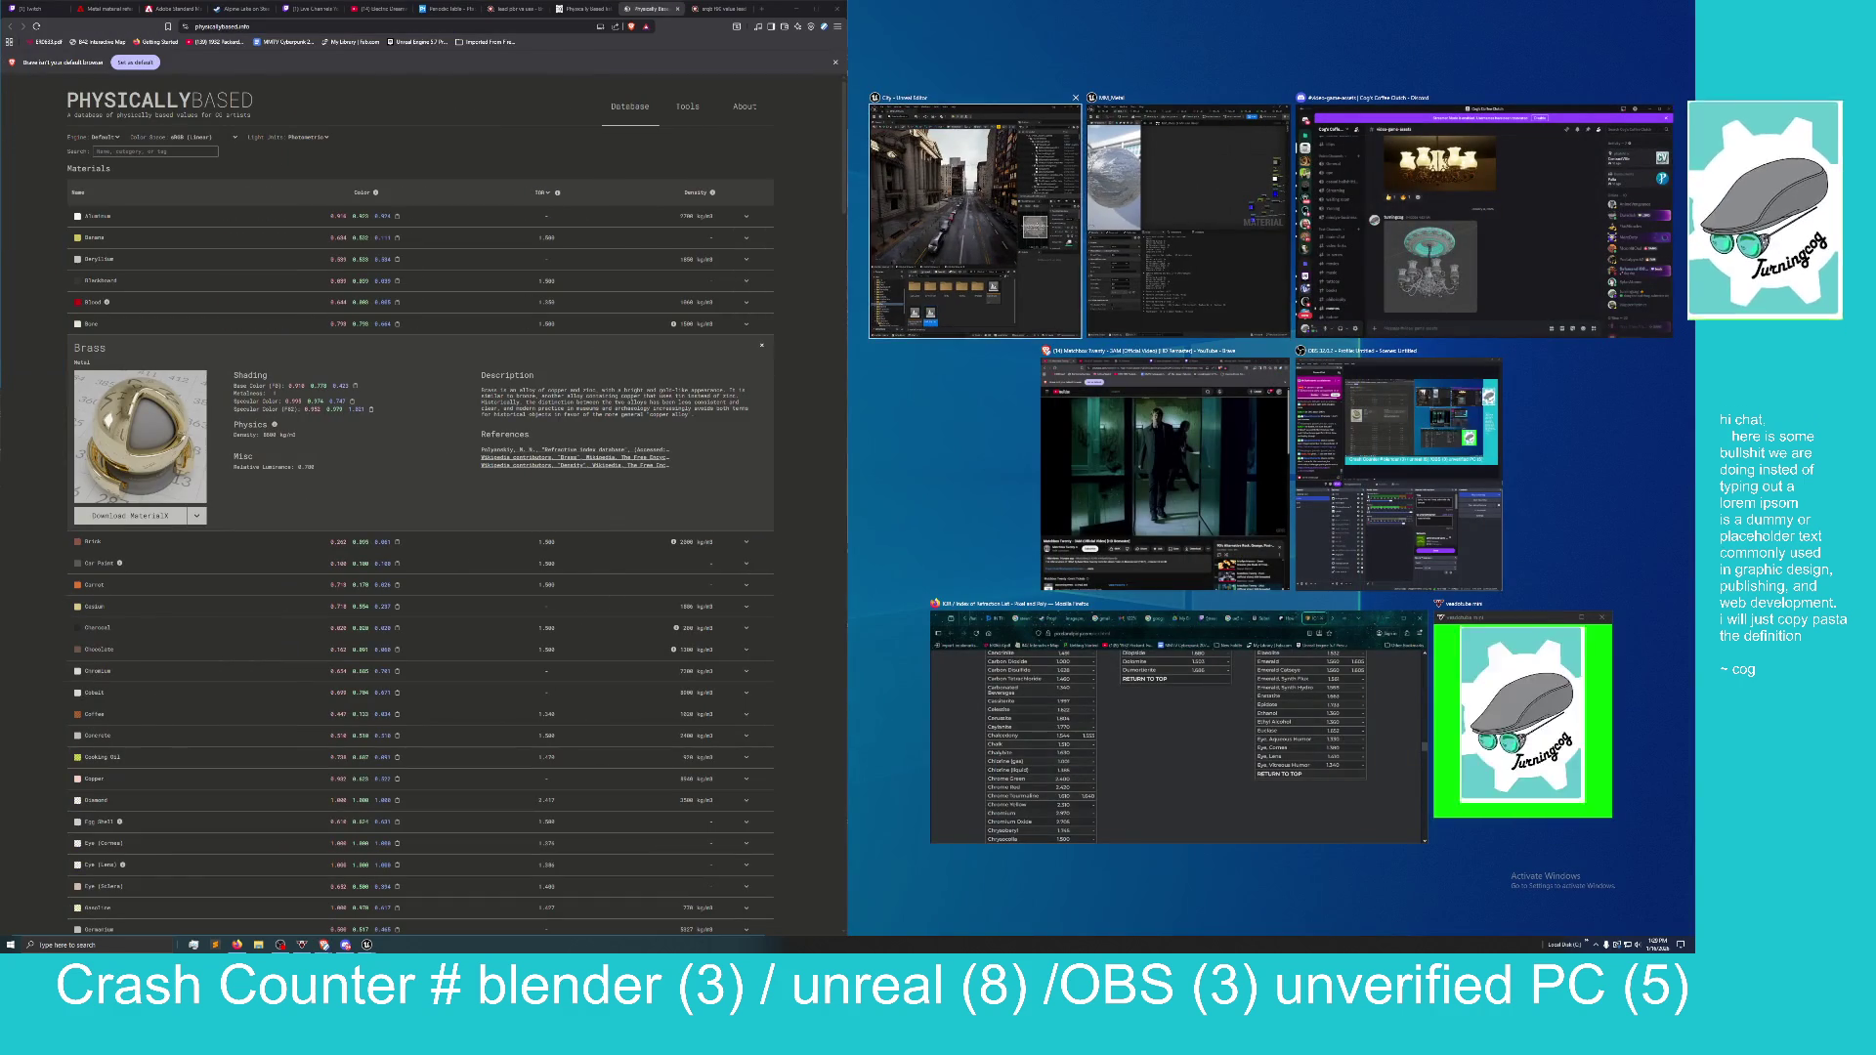
pyautogui.click(1114, 205)
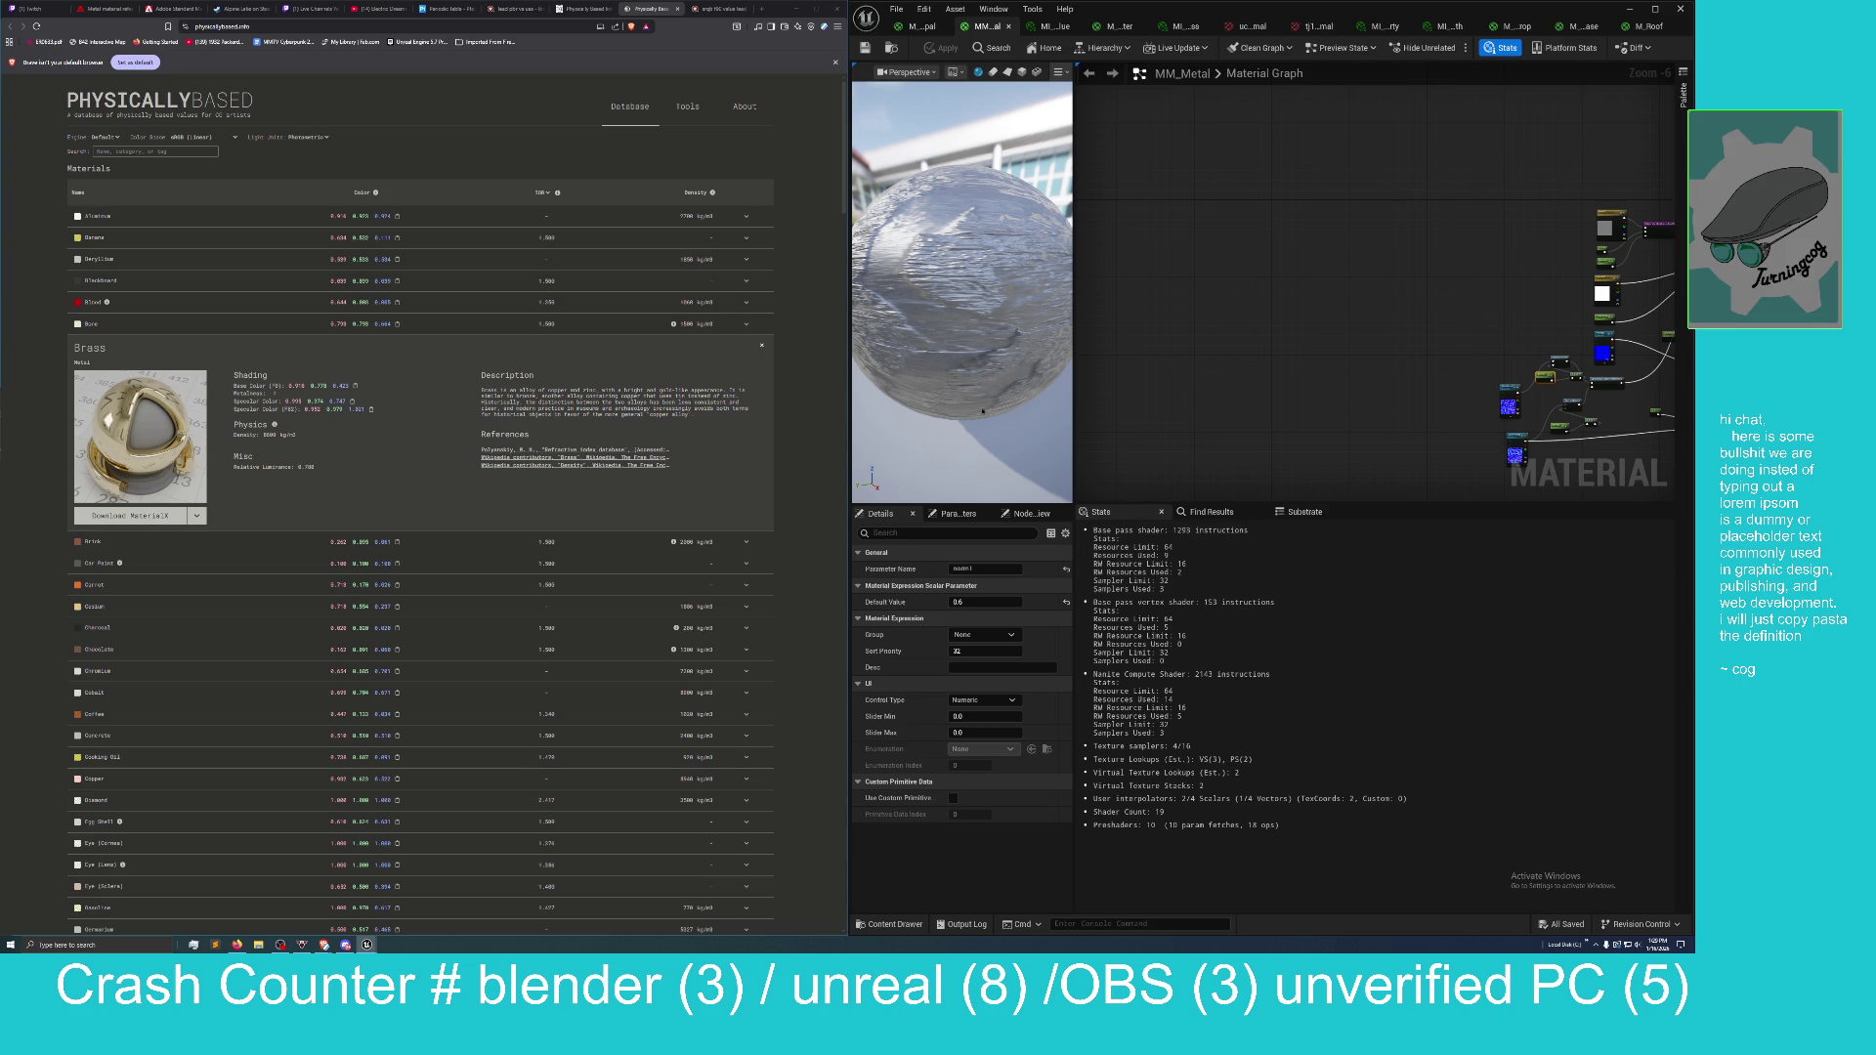
# Centre the MM_Metal graph nodes, maximize the editor, and shorten it to expose the Content Browser.
pyautogui.moveTo(1136, 399)
pyautogui.mouseDown()
pyautogui.moveTo(1129, 381)
pyautogui.moveTo(665, 423)
pyautogui.mouseUp()
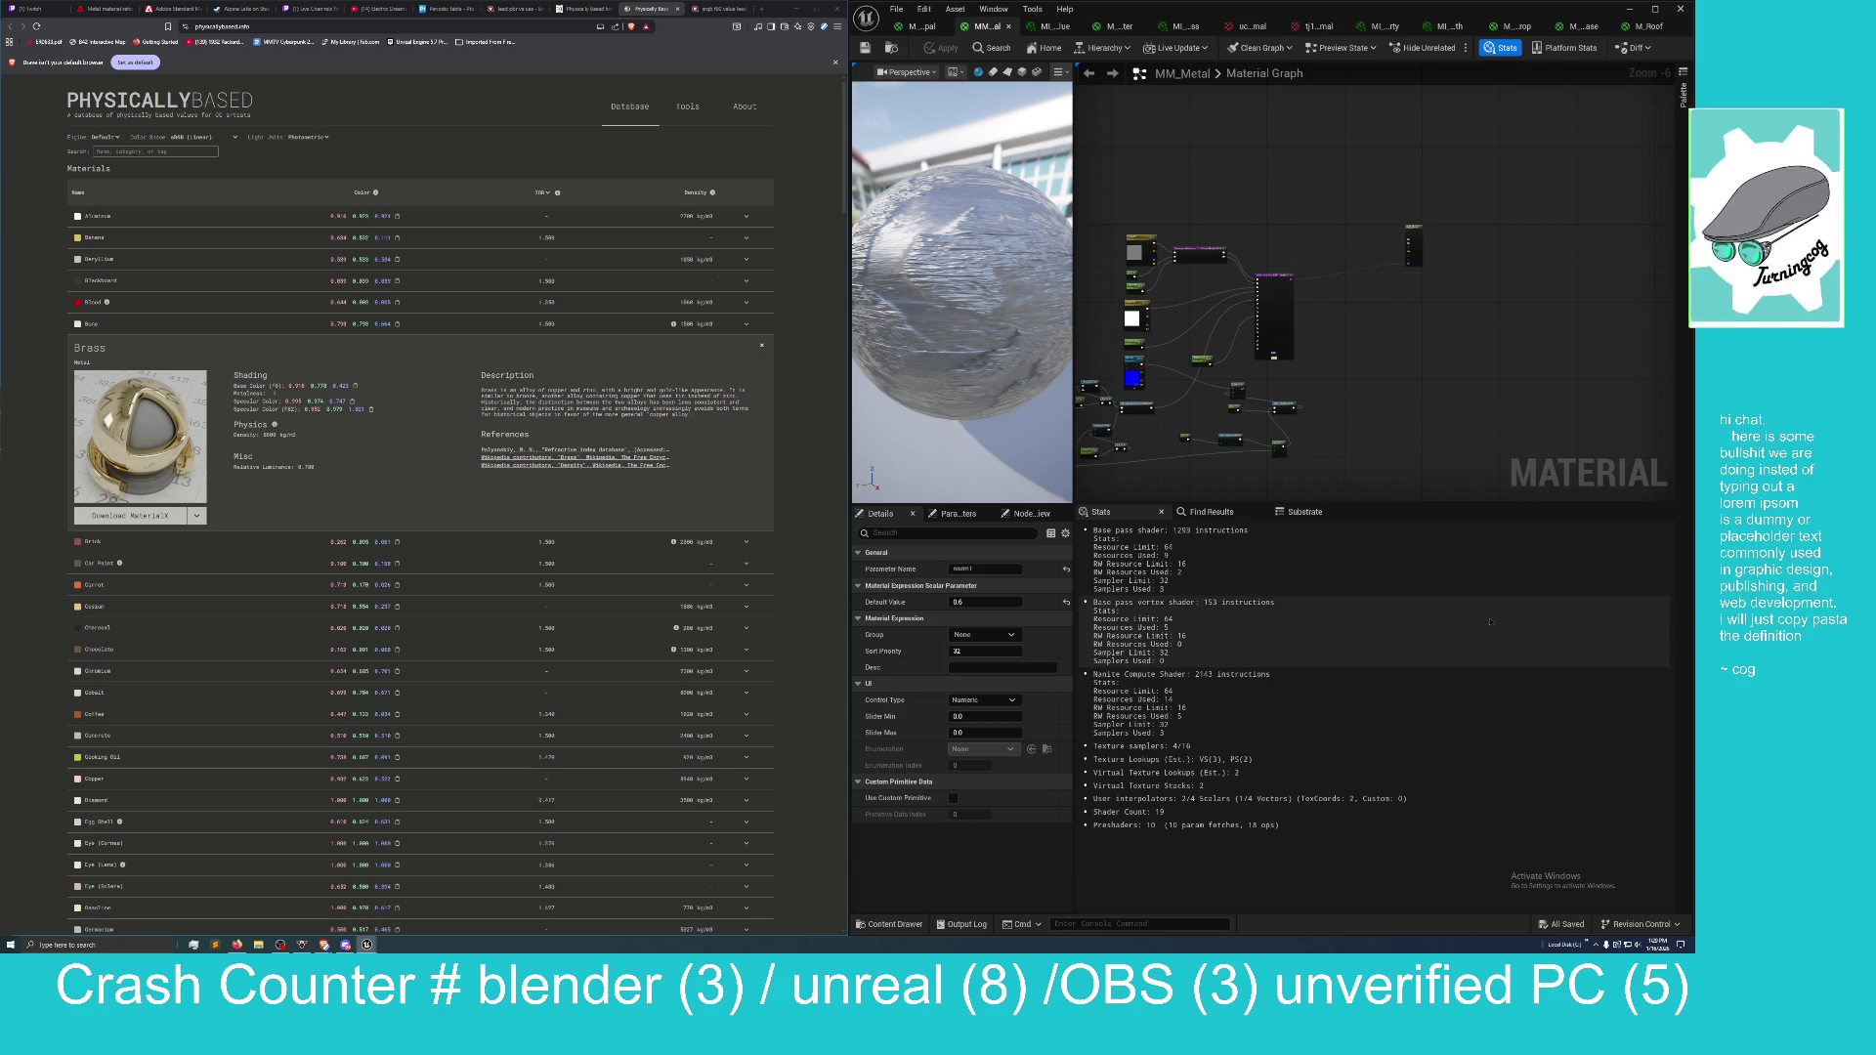
pyautogui.moveTo(1375, 442); pyautogui.dragTo(1497, 389)
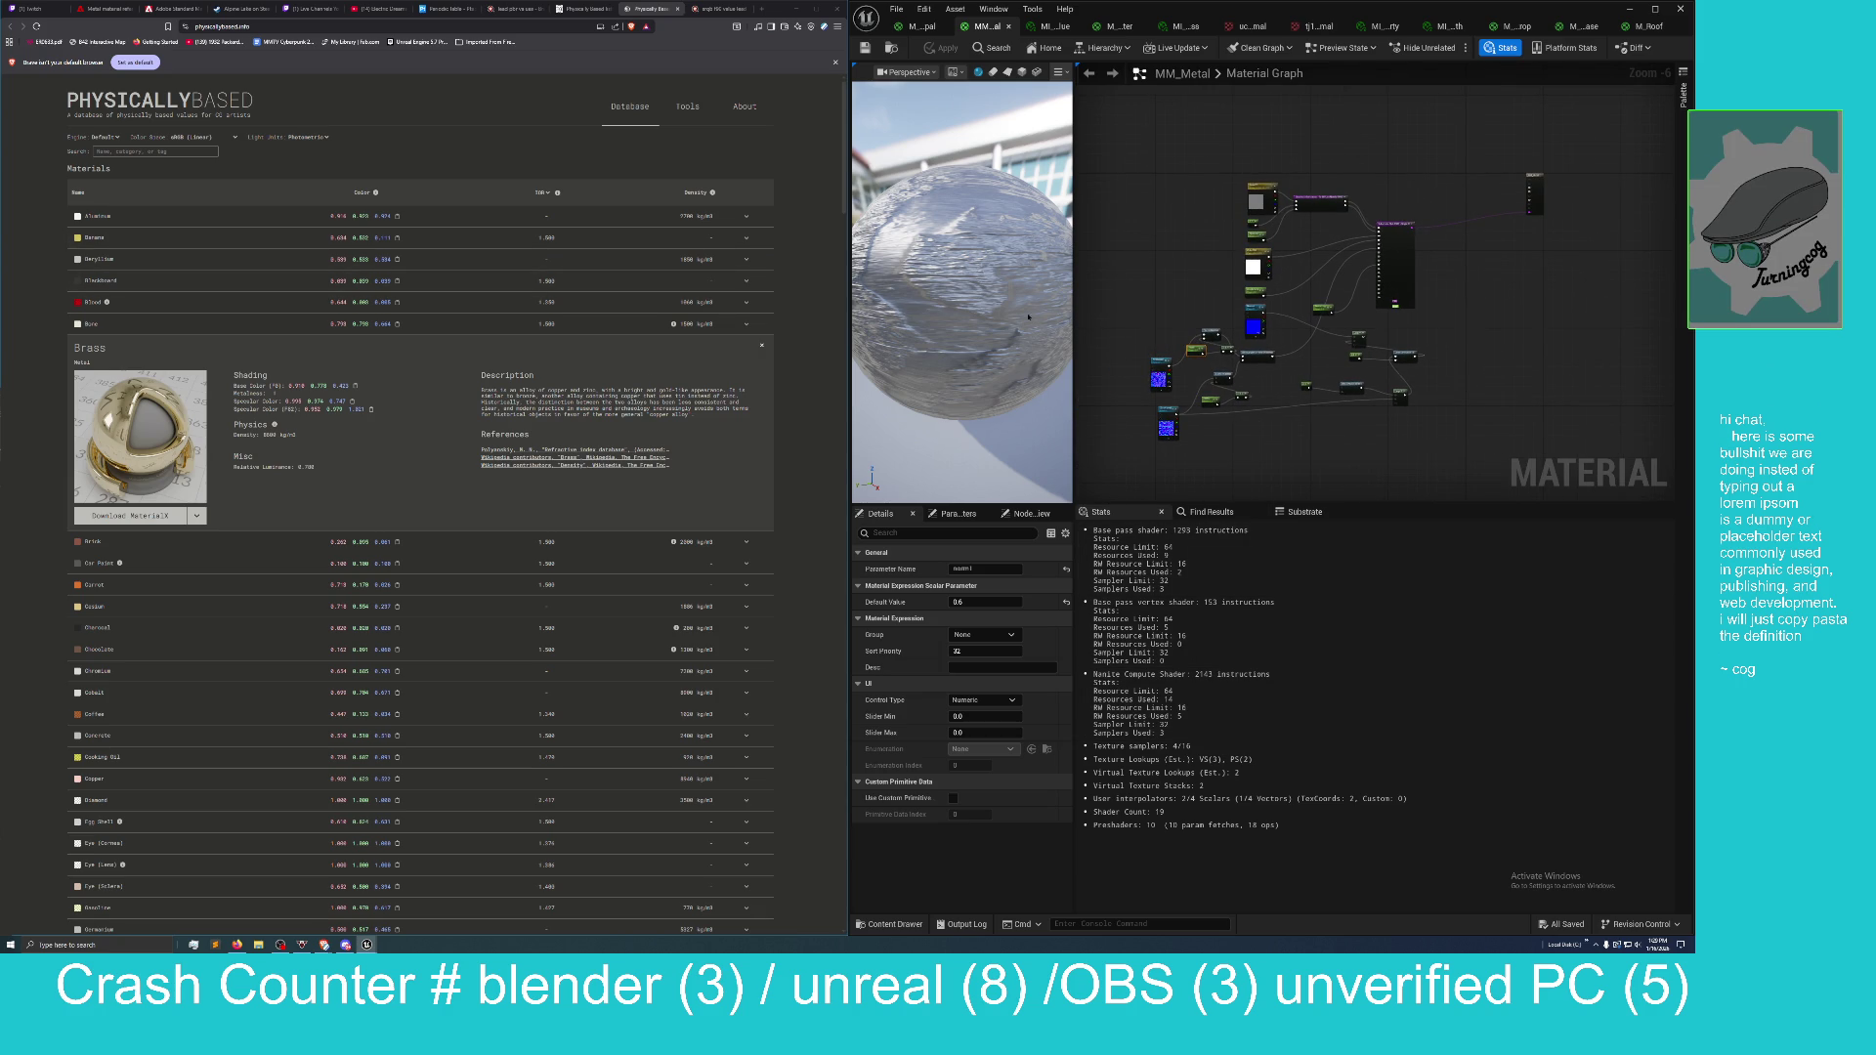
pyautogui.doubleClick(1344, 47)
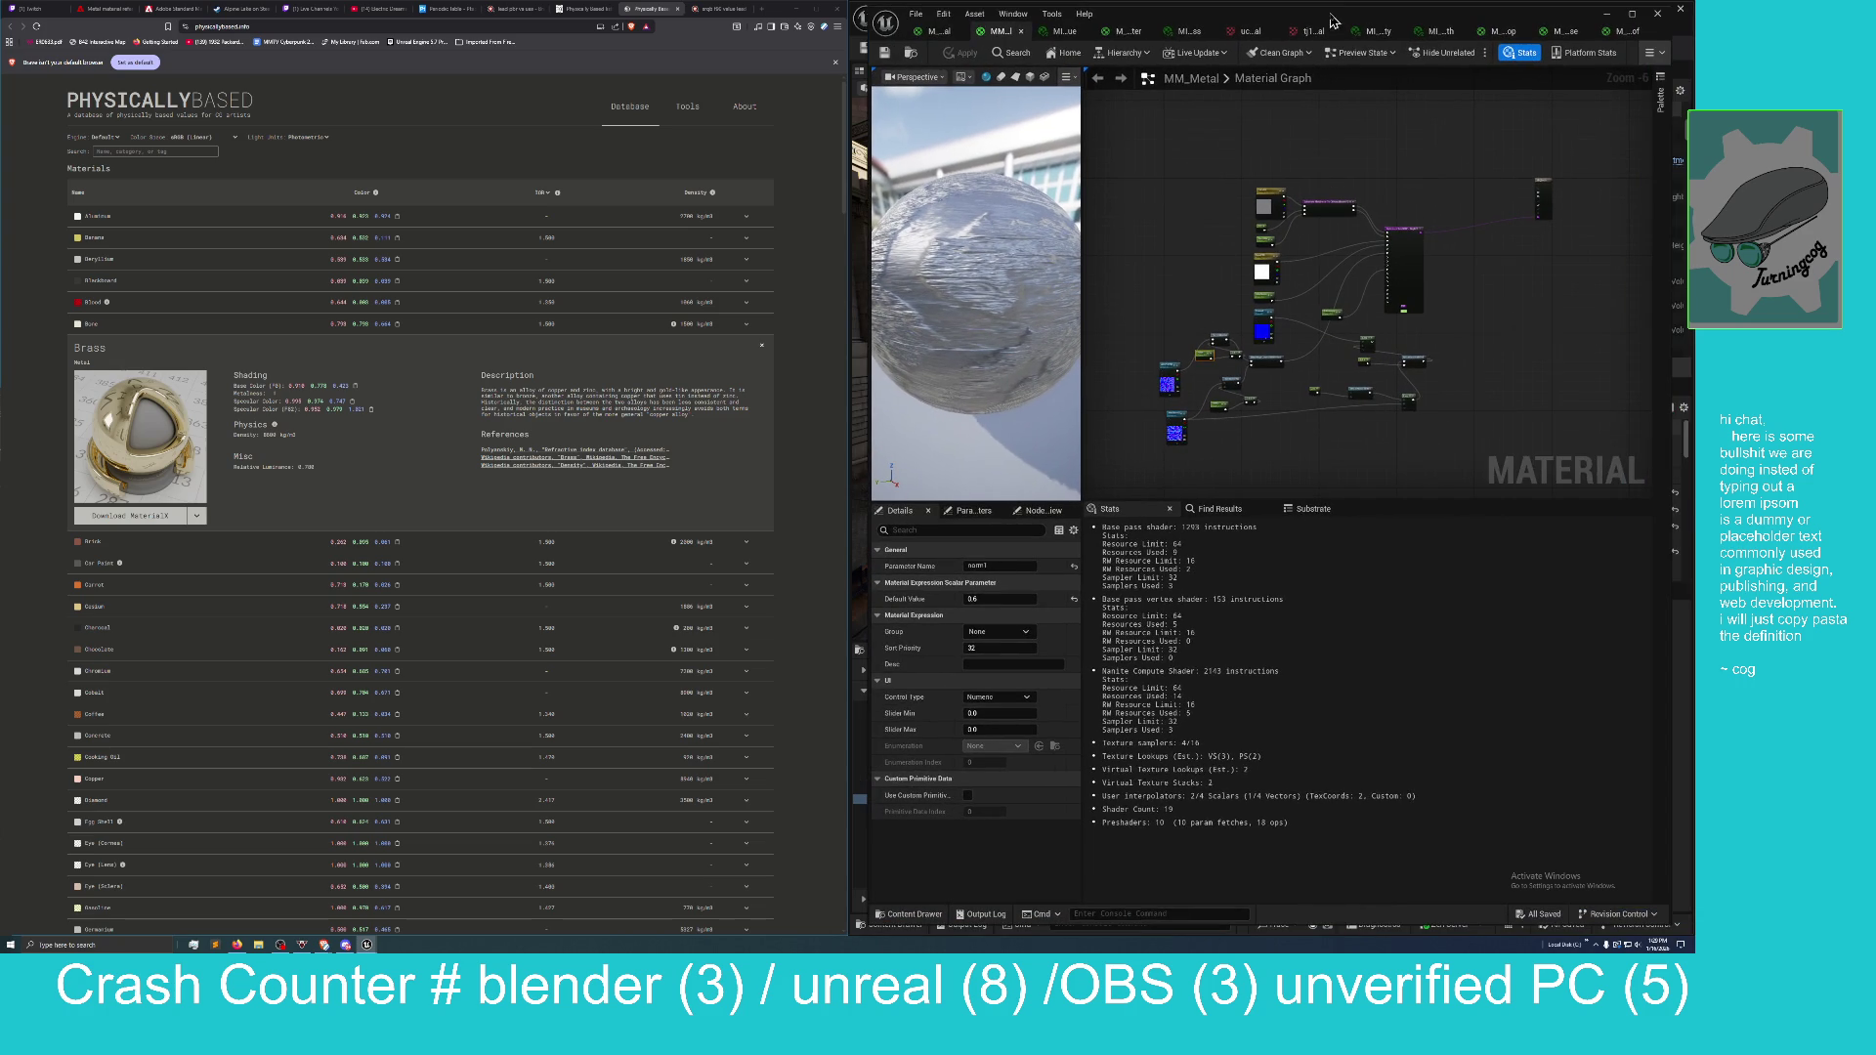
pyautogui.moveTo(1256, 925)
pyautogui.mouseDown()
pyautogui.moveTo(1187, 548)
pyautogui.moveTo(1180, 626)
pyautogui.mouseUp()
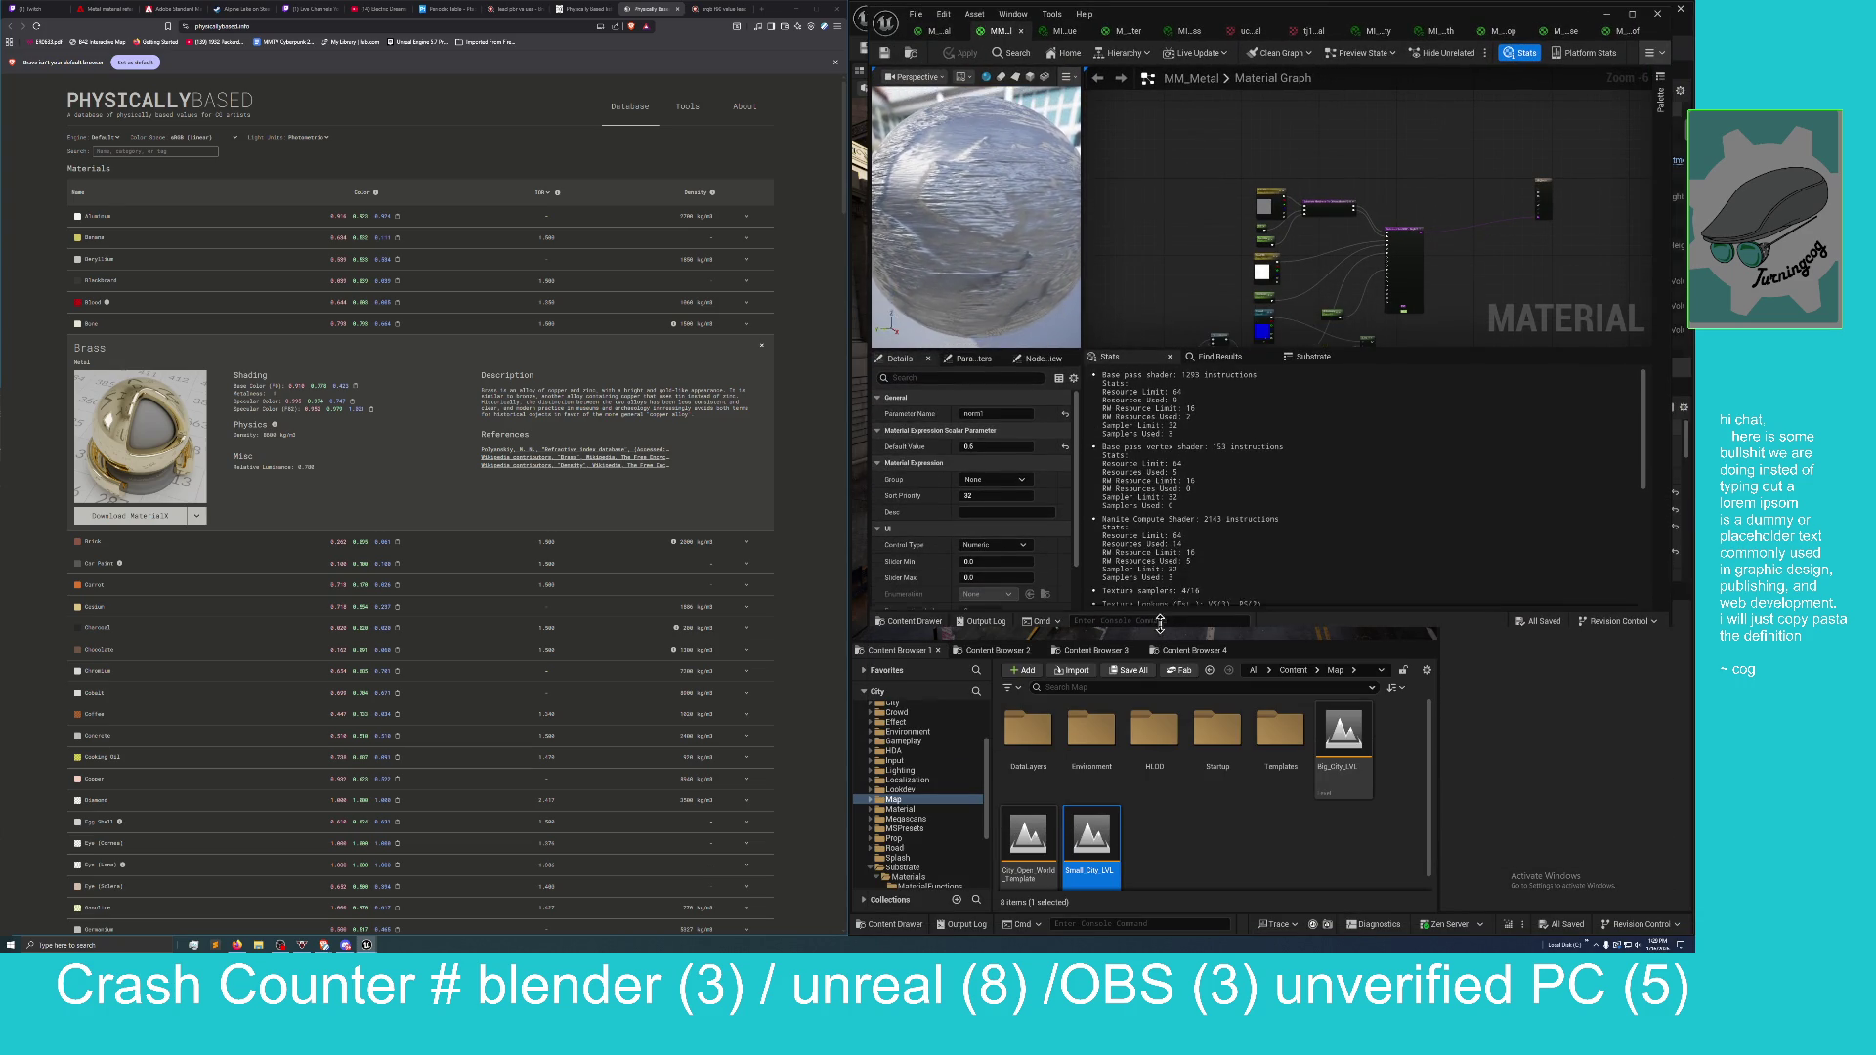
# In Content Browser 4, go to Content and open the Substrate folder's Materials subfolders.
pyautogui.click(897, 649)
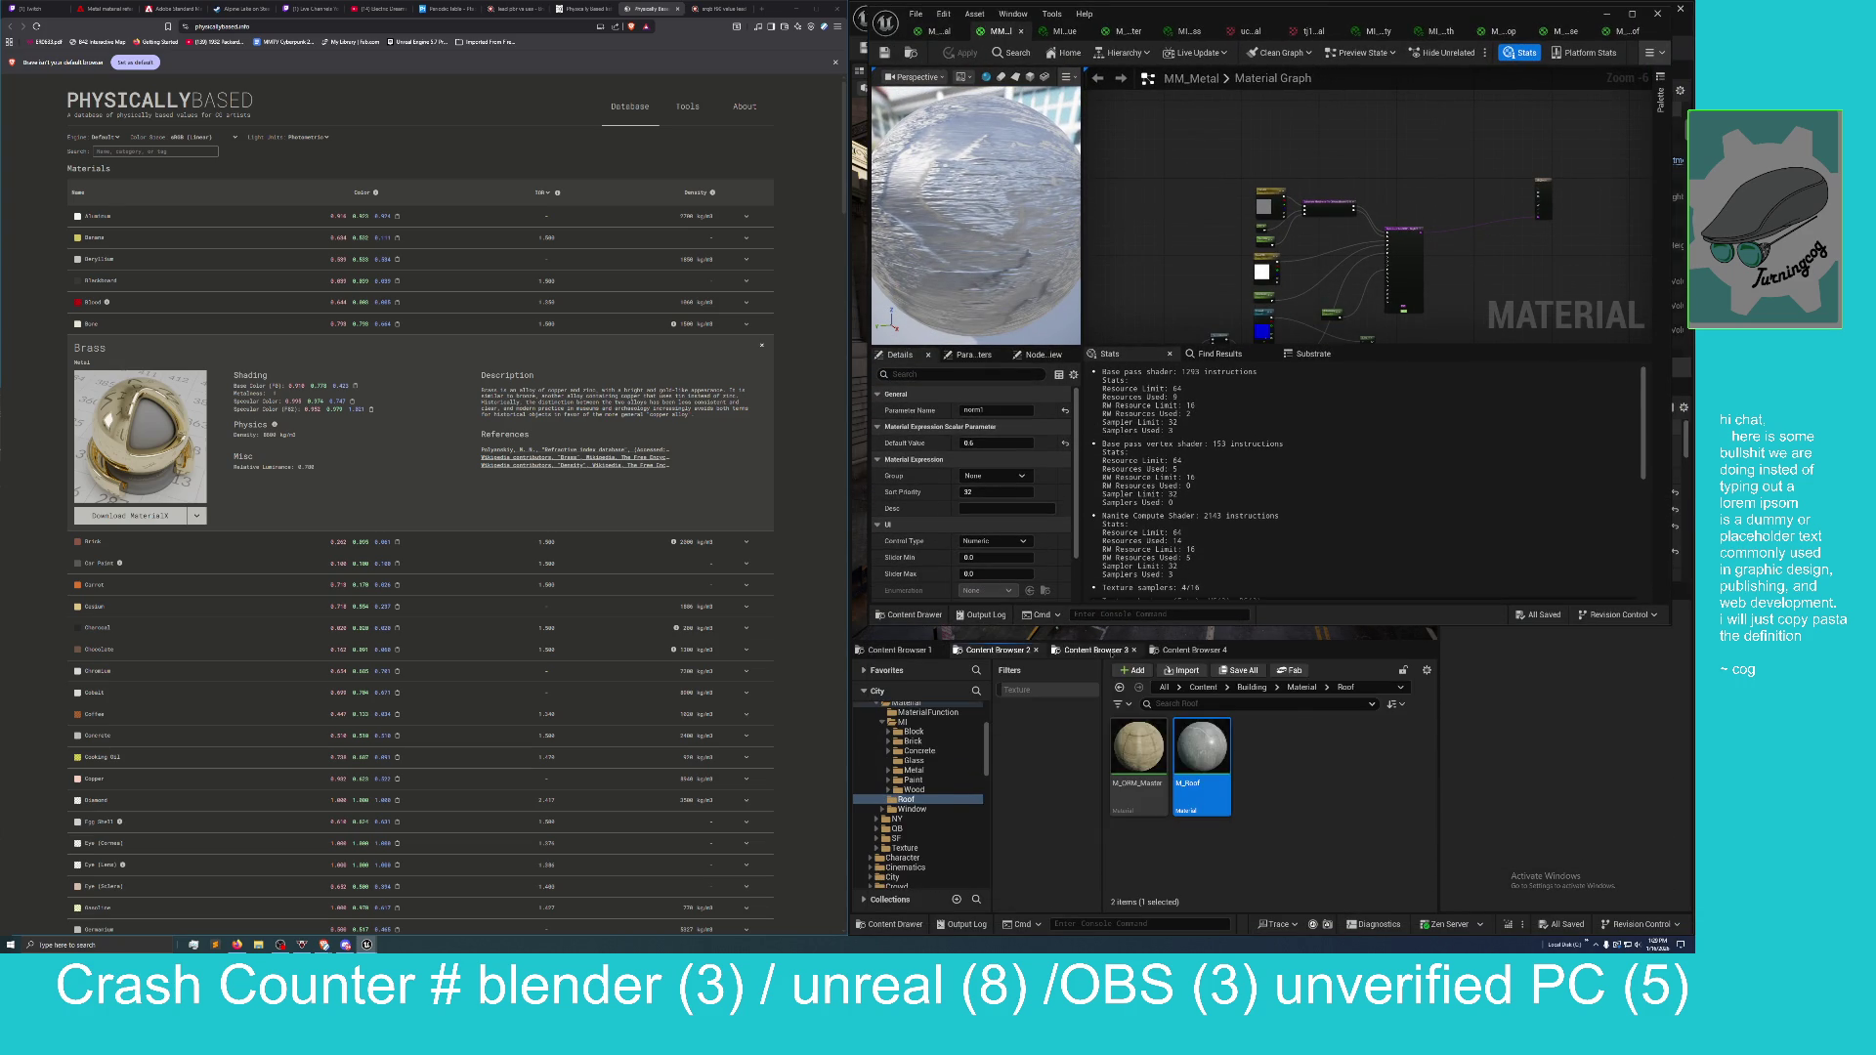
pyautogui.click(1092, 650)
pyautogui.click(1187, 650)
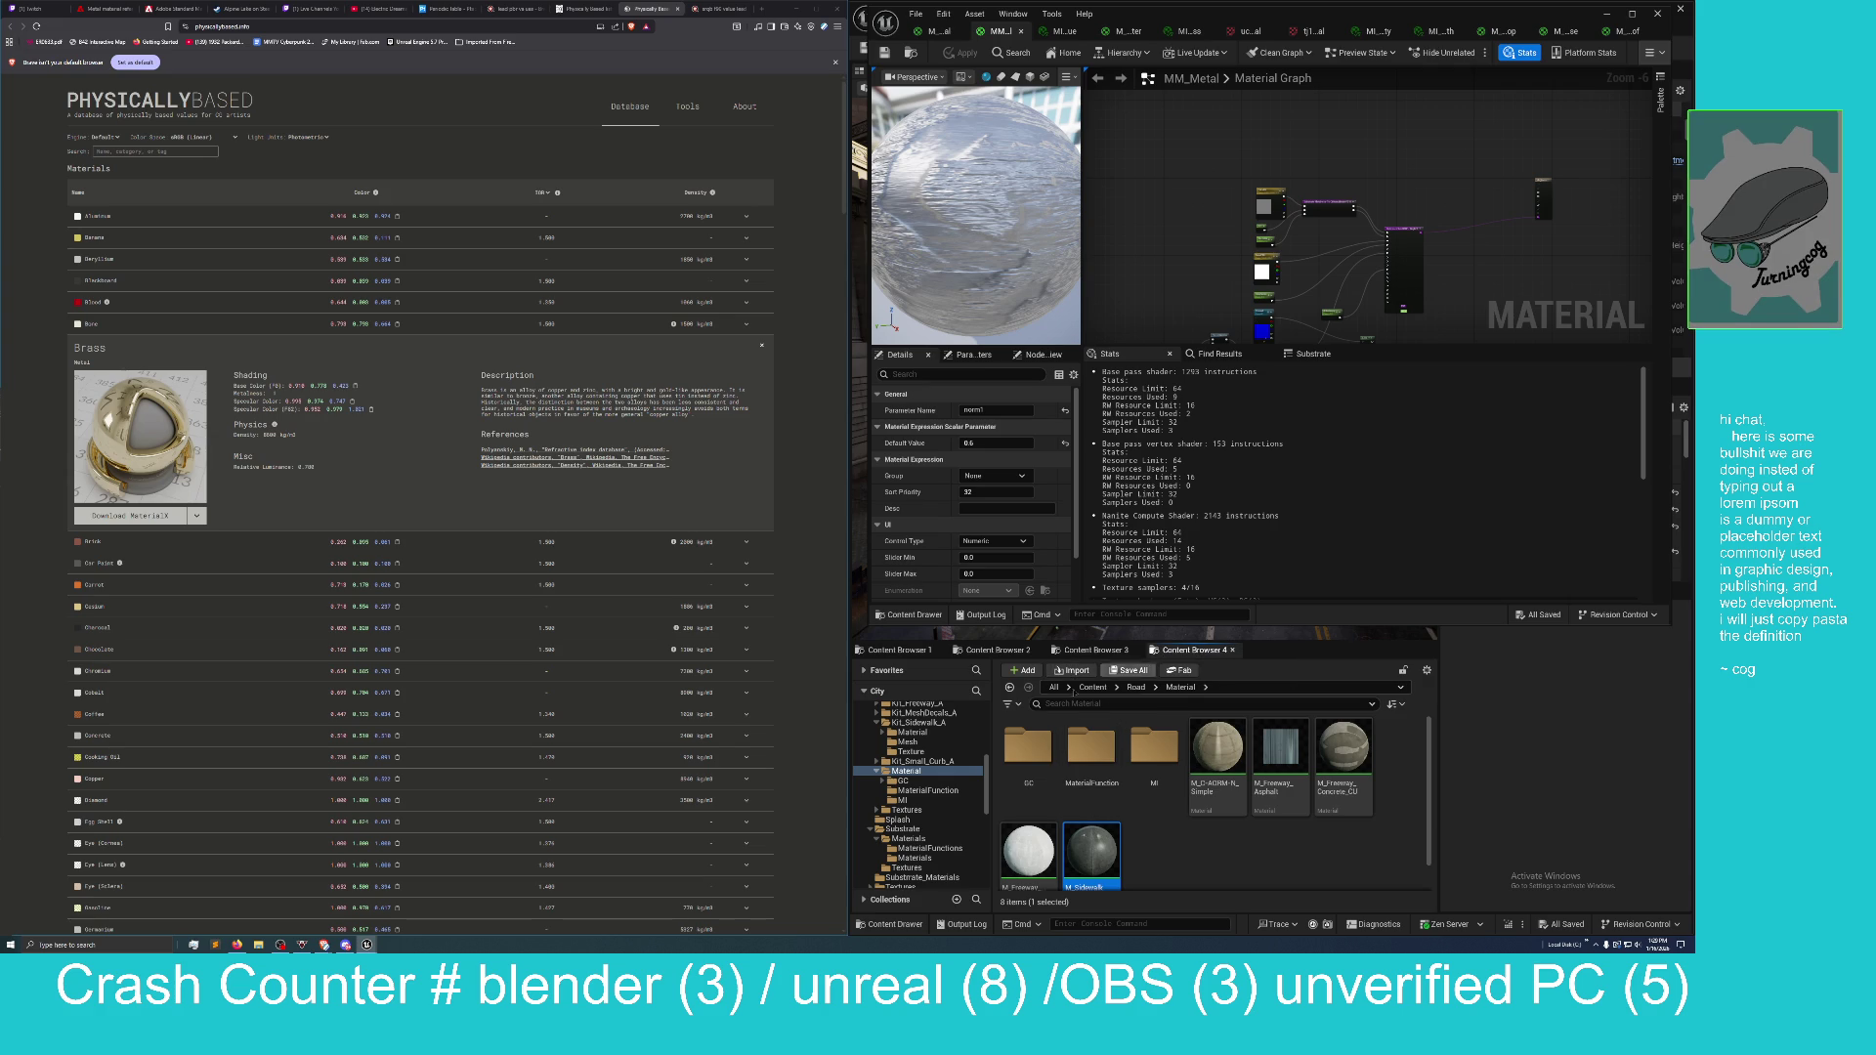
pyautogui.click(1096, 689)
pyautogui.scroll(-5, 1102, 796)
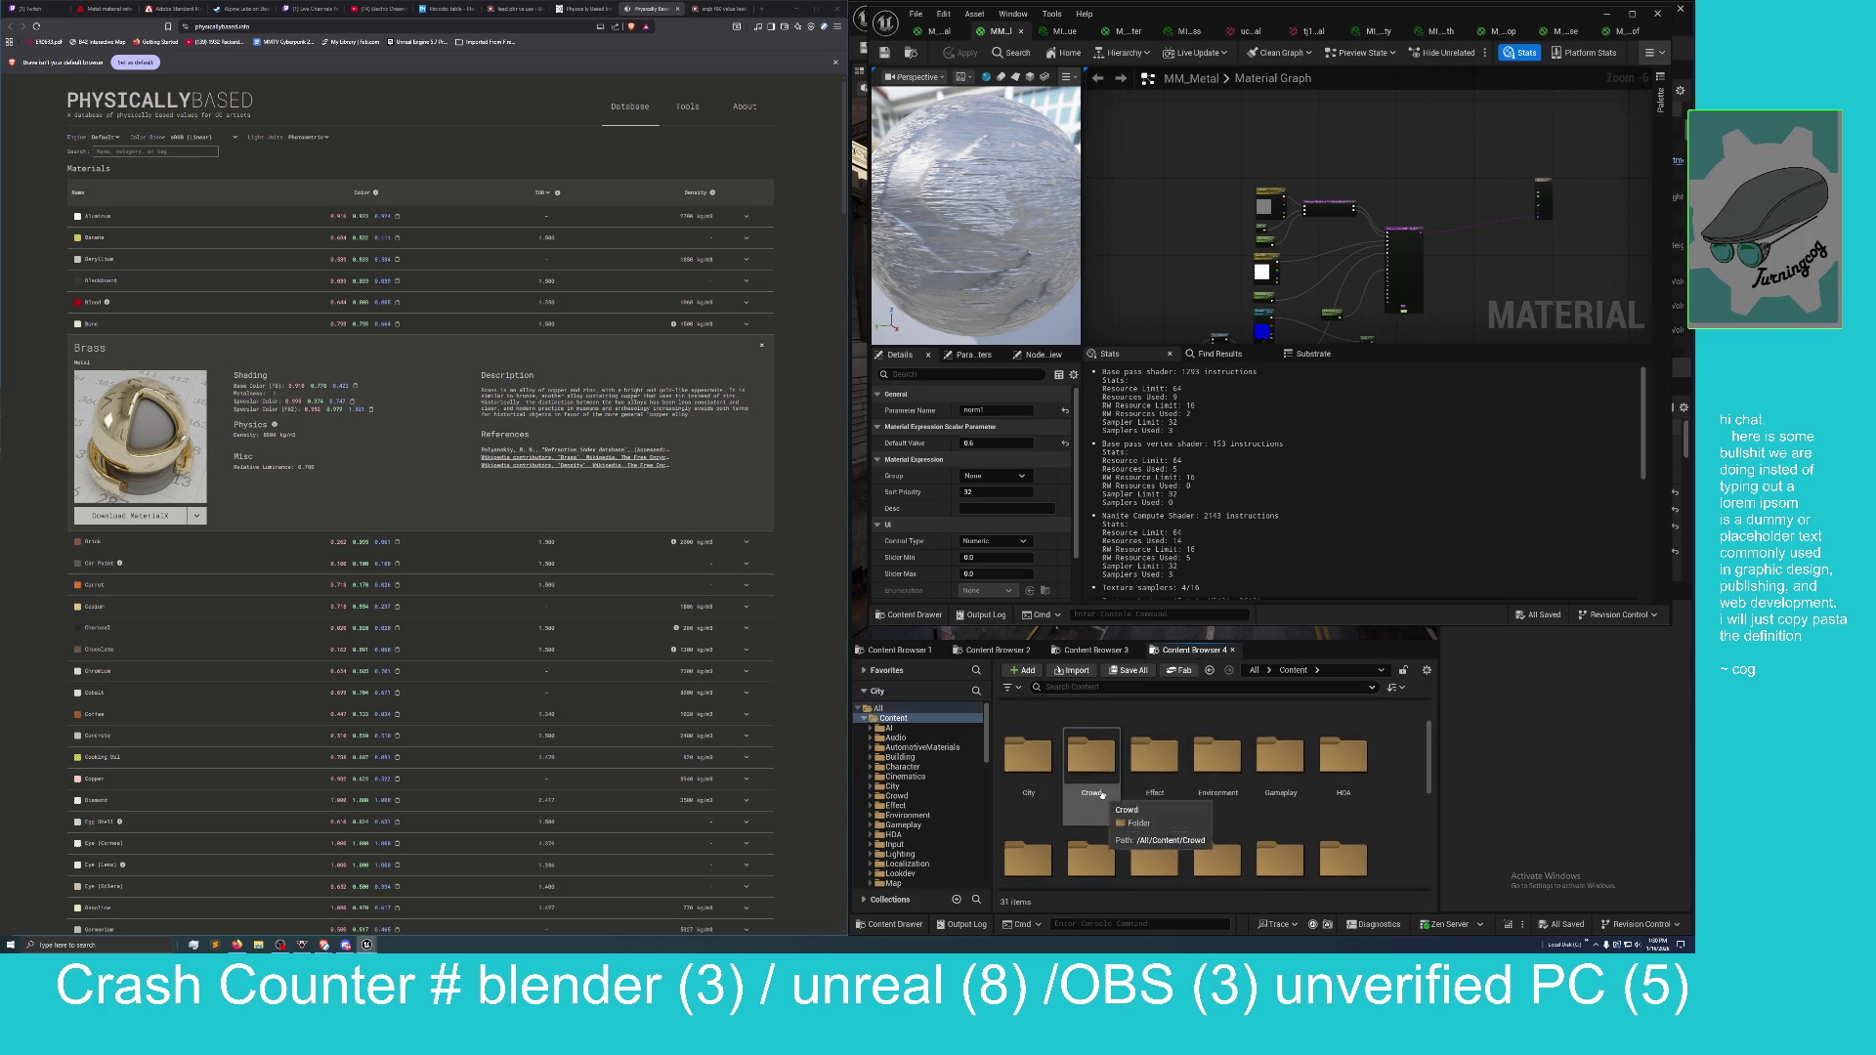
pyautogui.scroll(-2, 1102, 797)
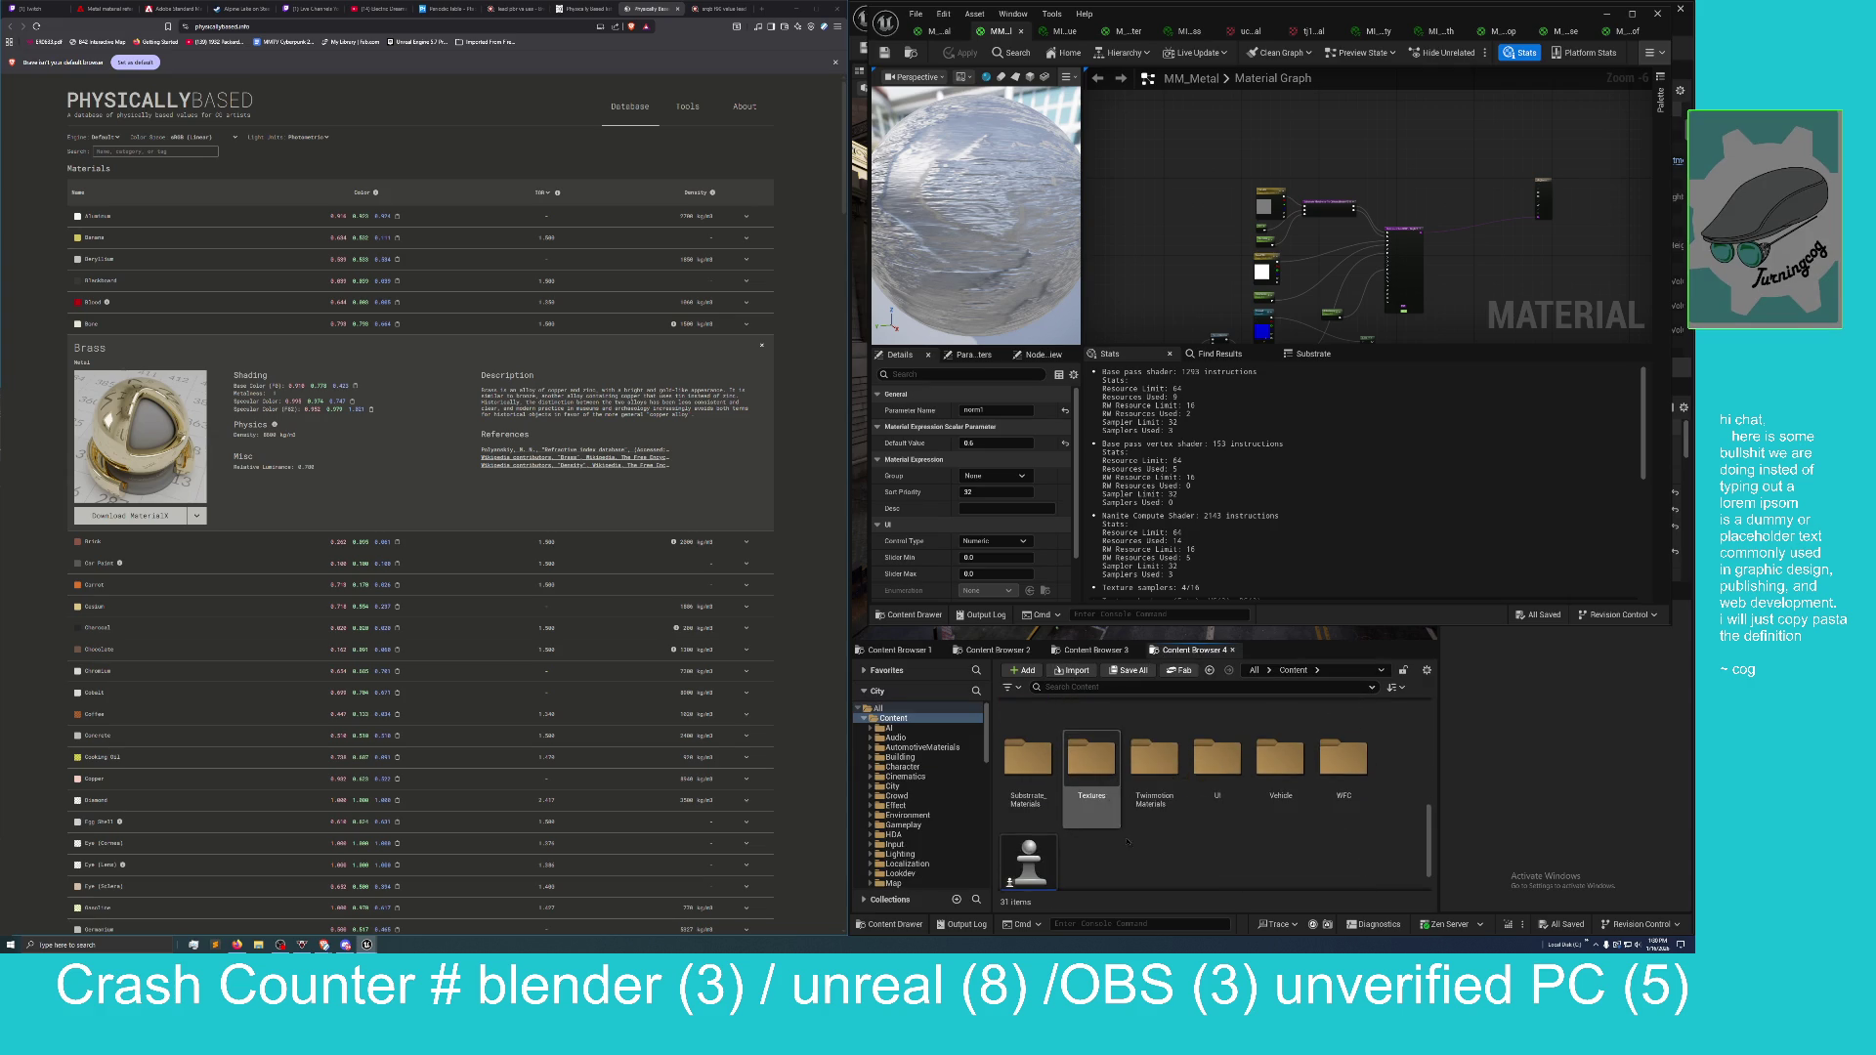
pyautogui.scroll(2, 1271, 811)
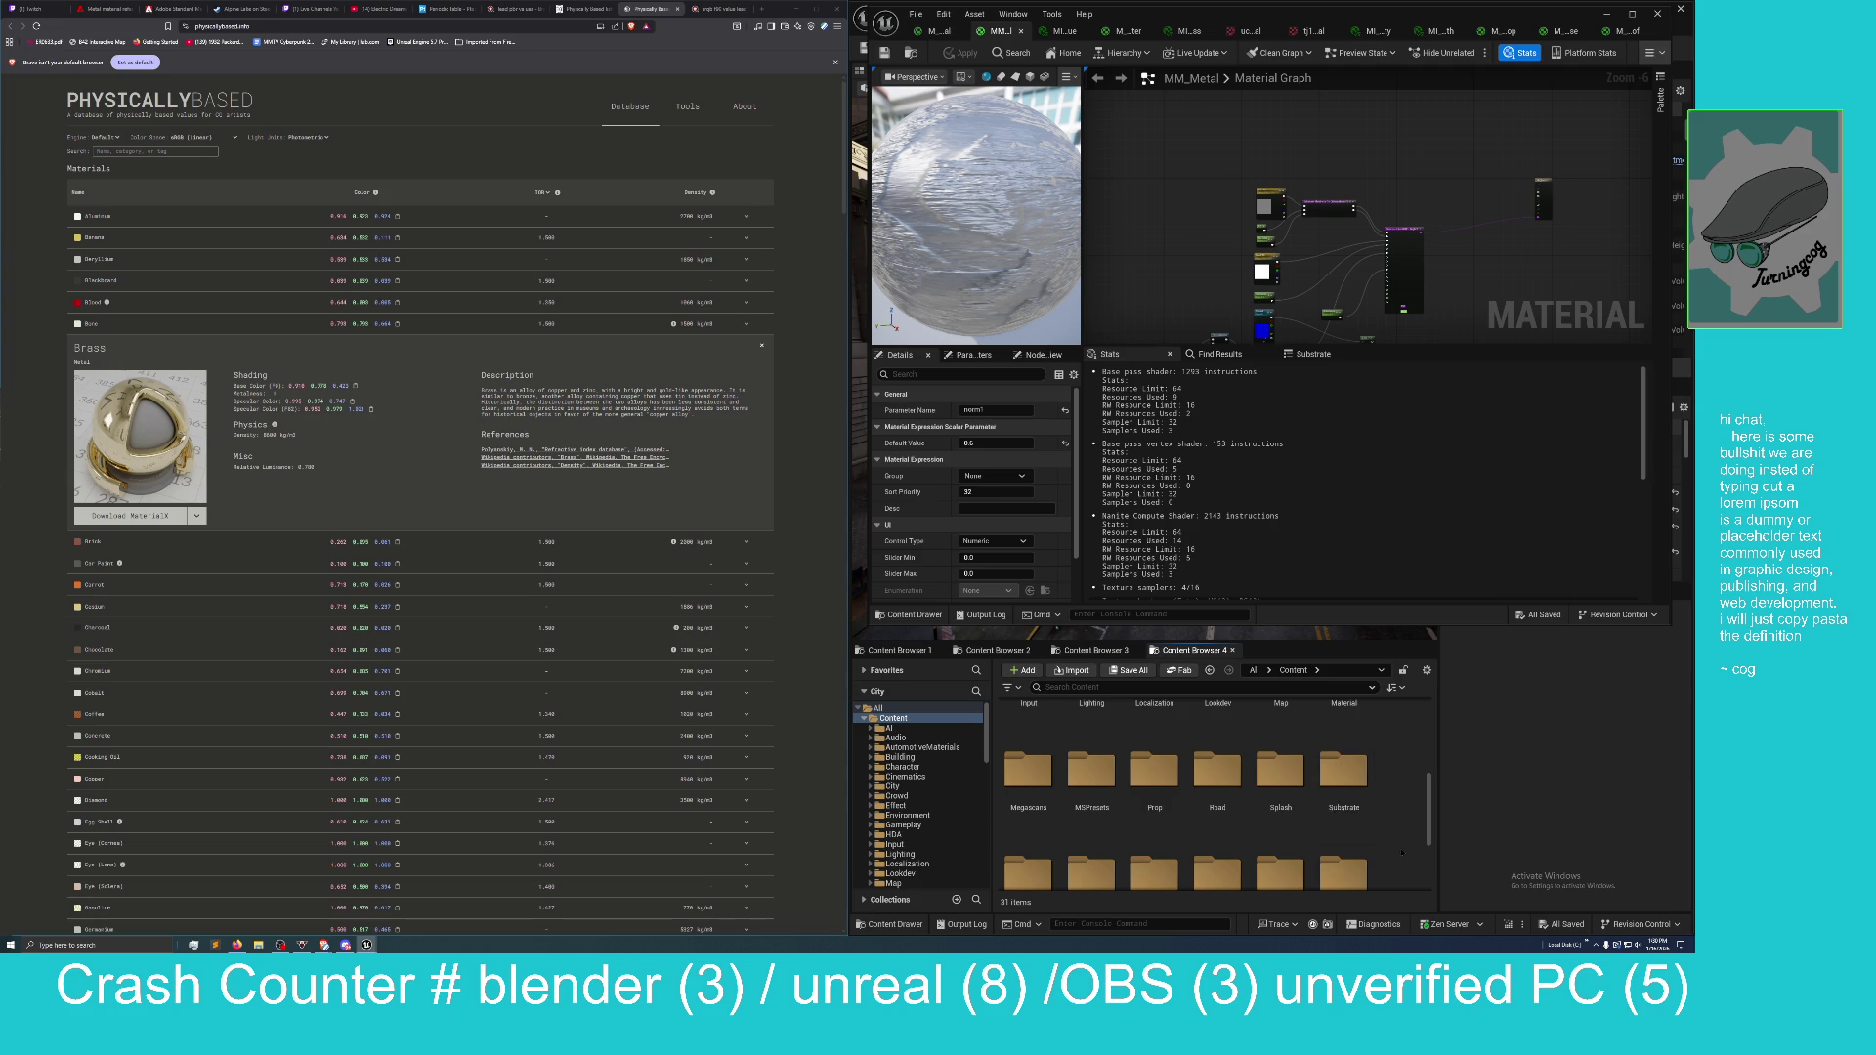
pyautogui.doubleClick(1329, 775)
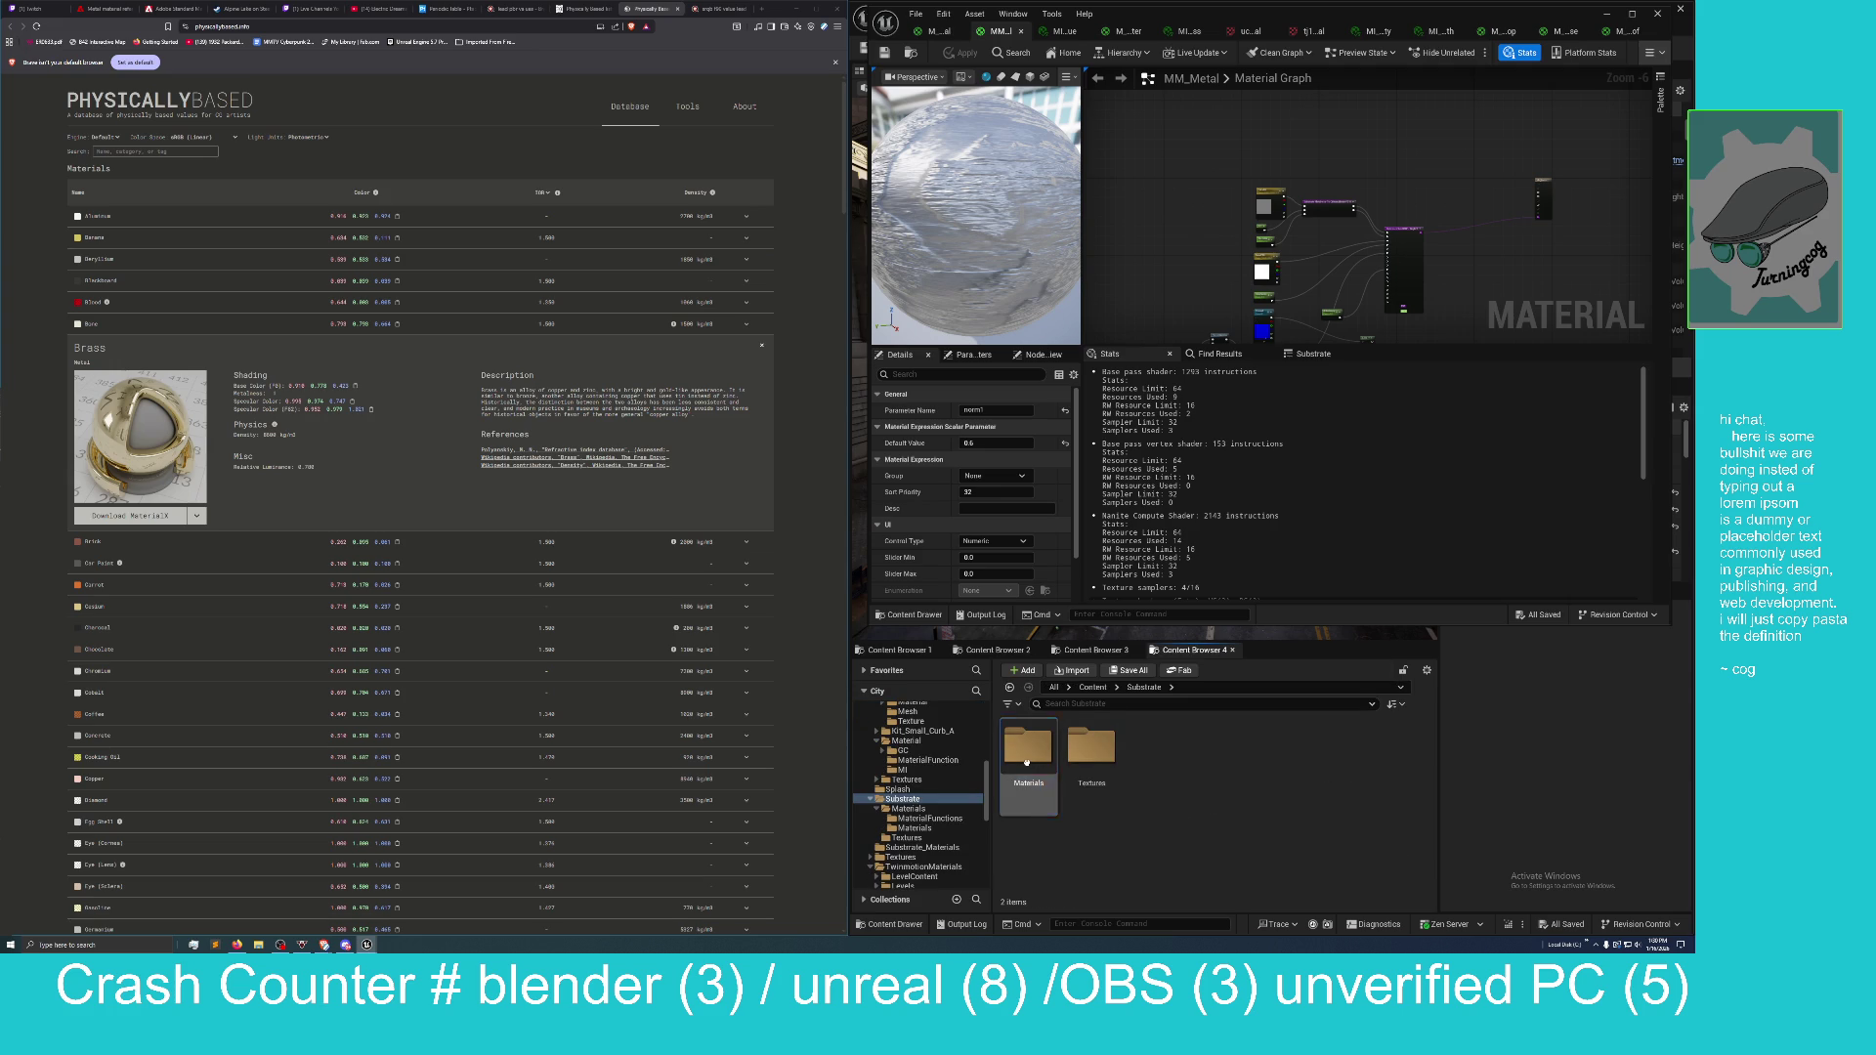
pyautogui.doubleClick(1028, 752)
pyautogui.click(1026, 761)
pyautogui.doubleClick(1078, 768)
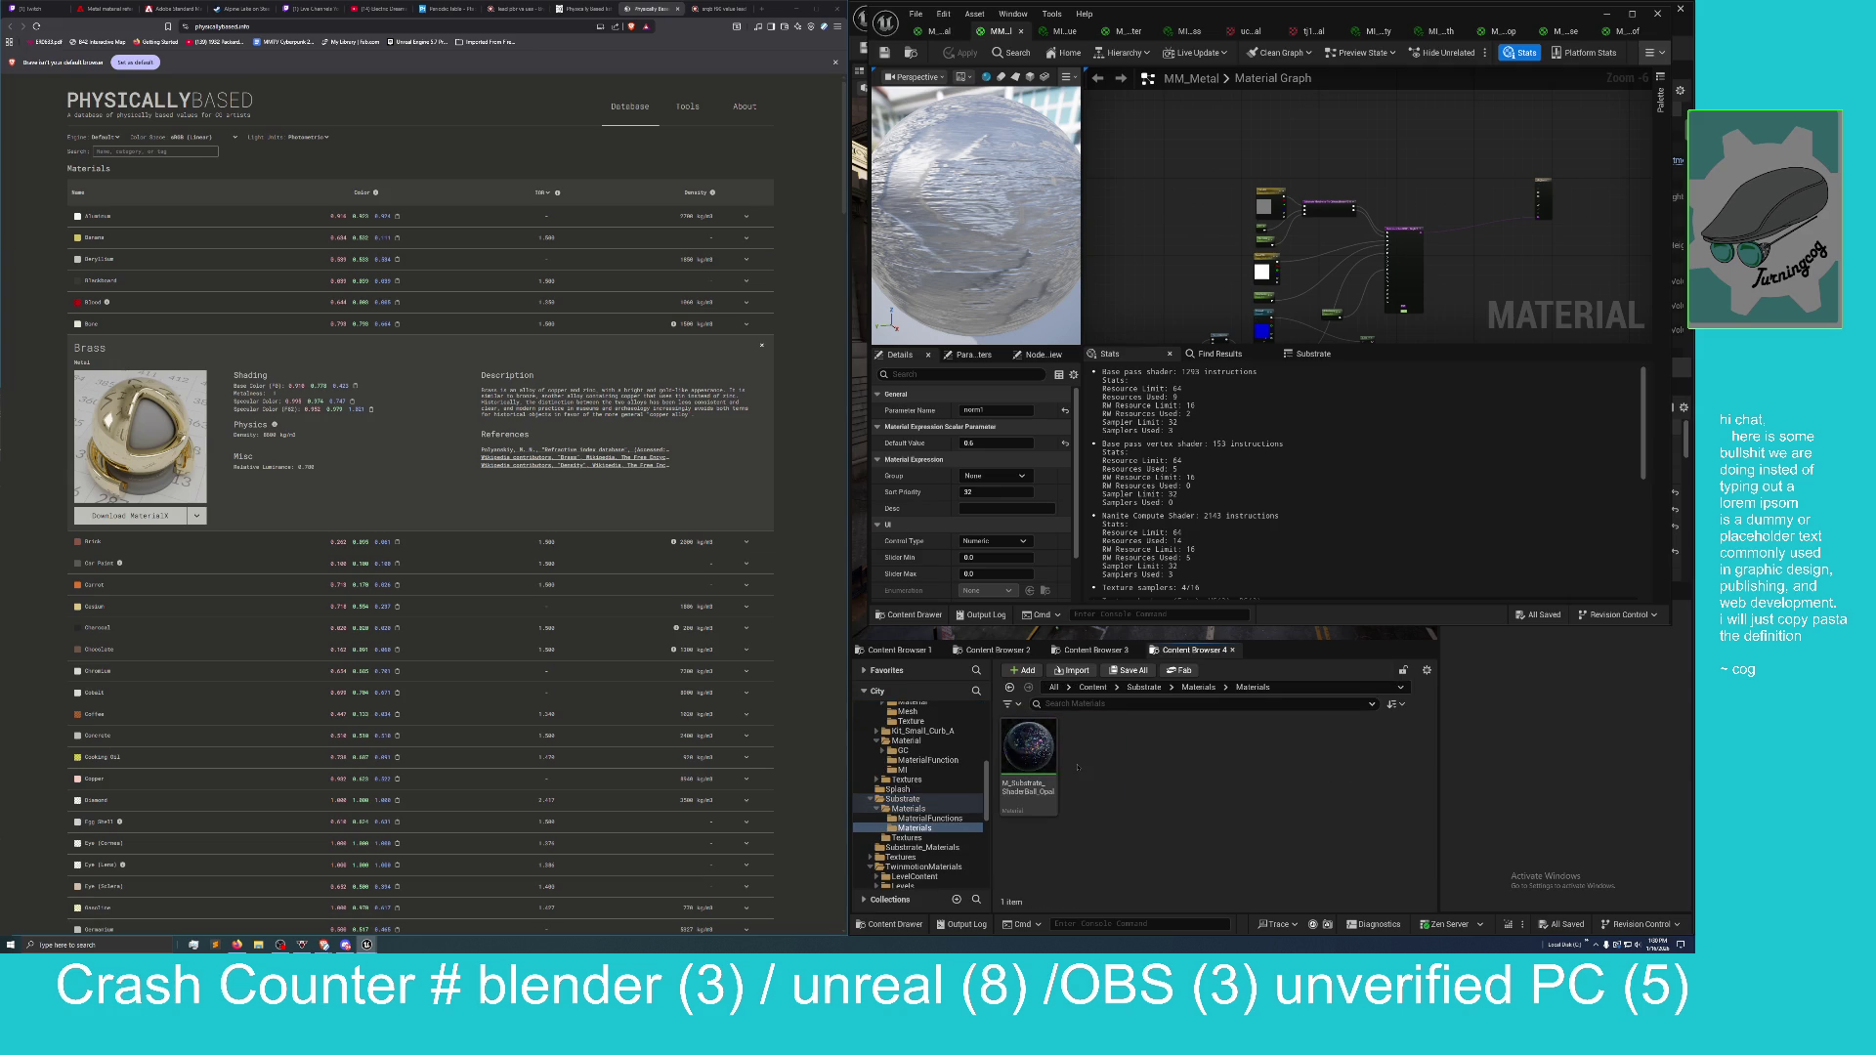
# Return to the Content root and open the Substrate_Materials folder of metals.
pyautogui.hotkey('alt', 'Left')
pyautogui.hotkey('alt', 'Left')
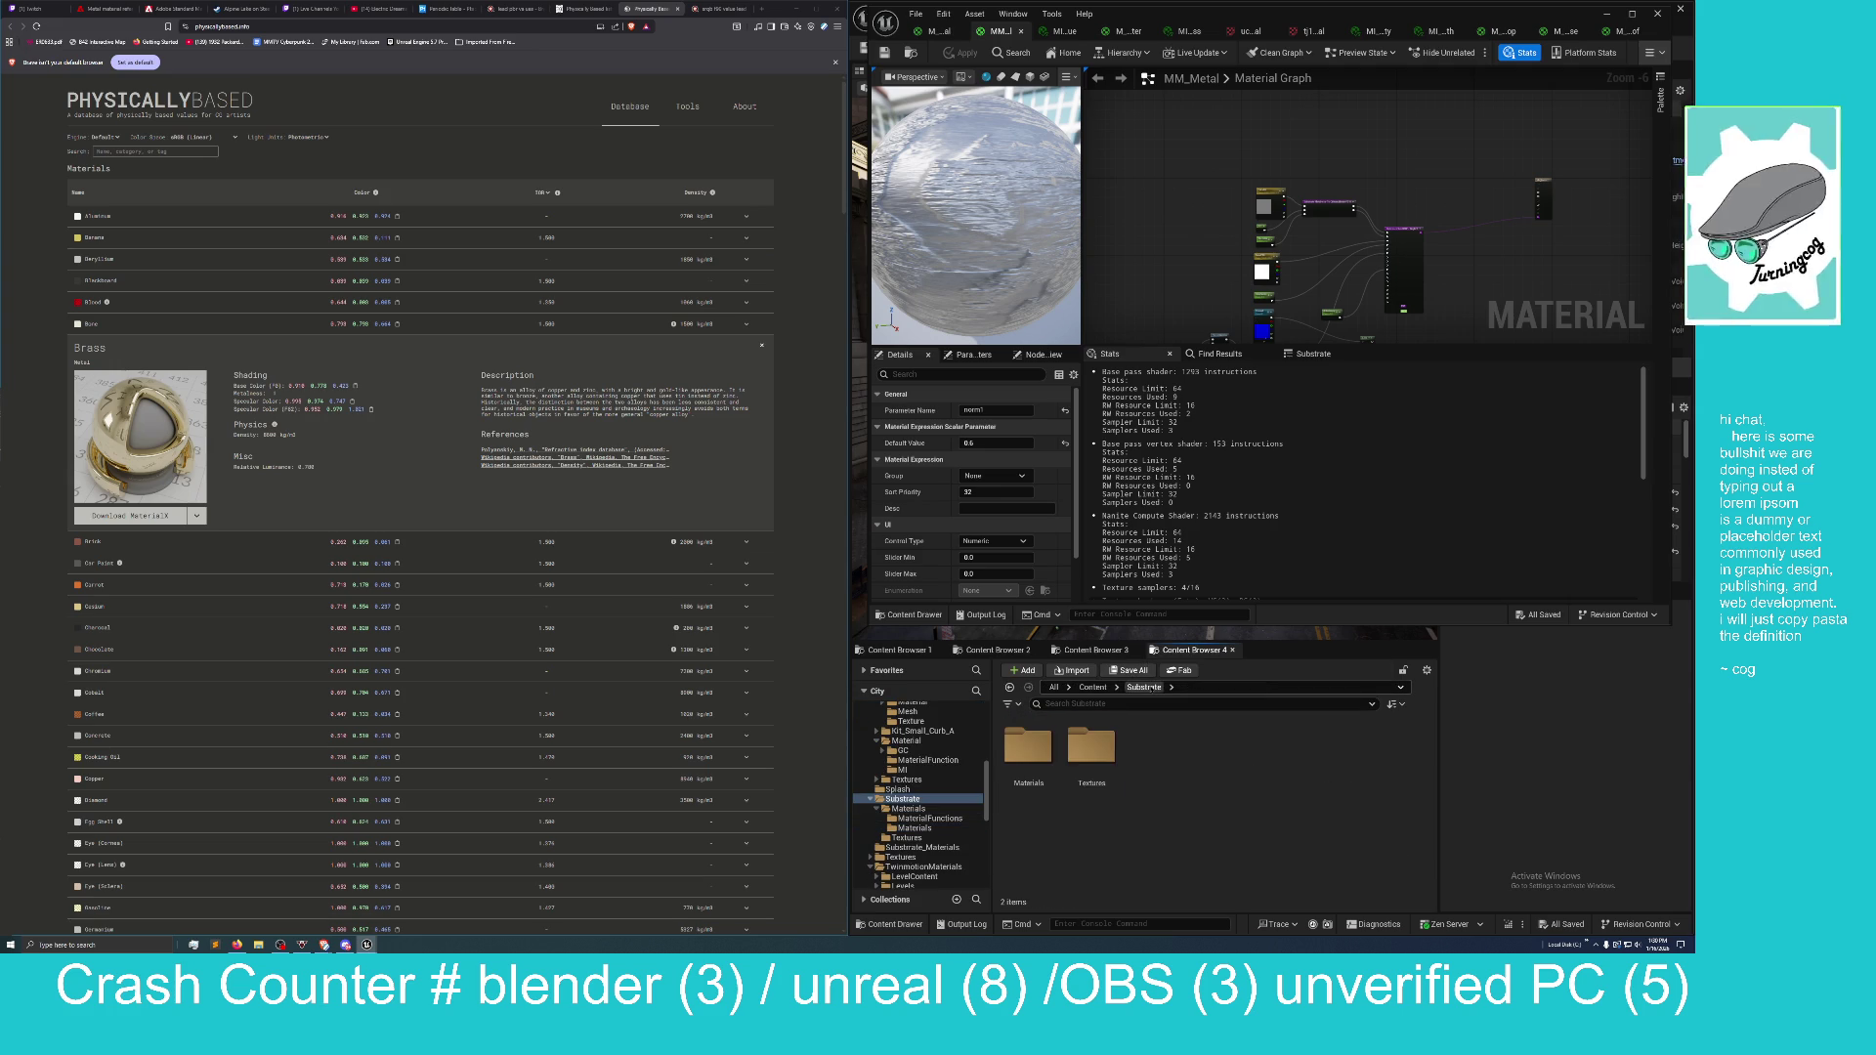
pyautogui.click(1093, 687)
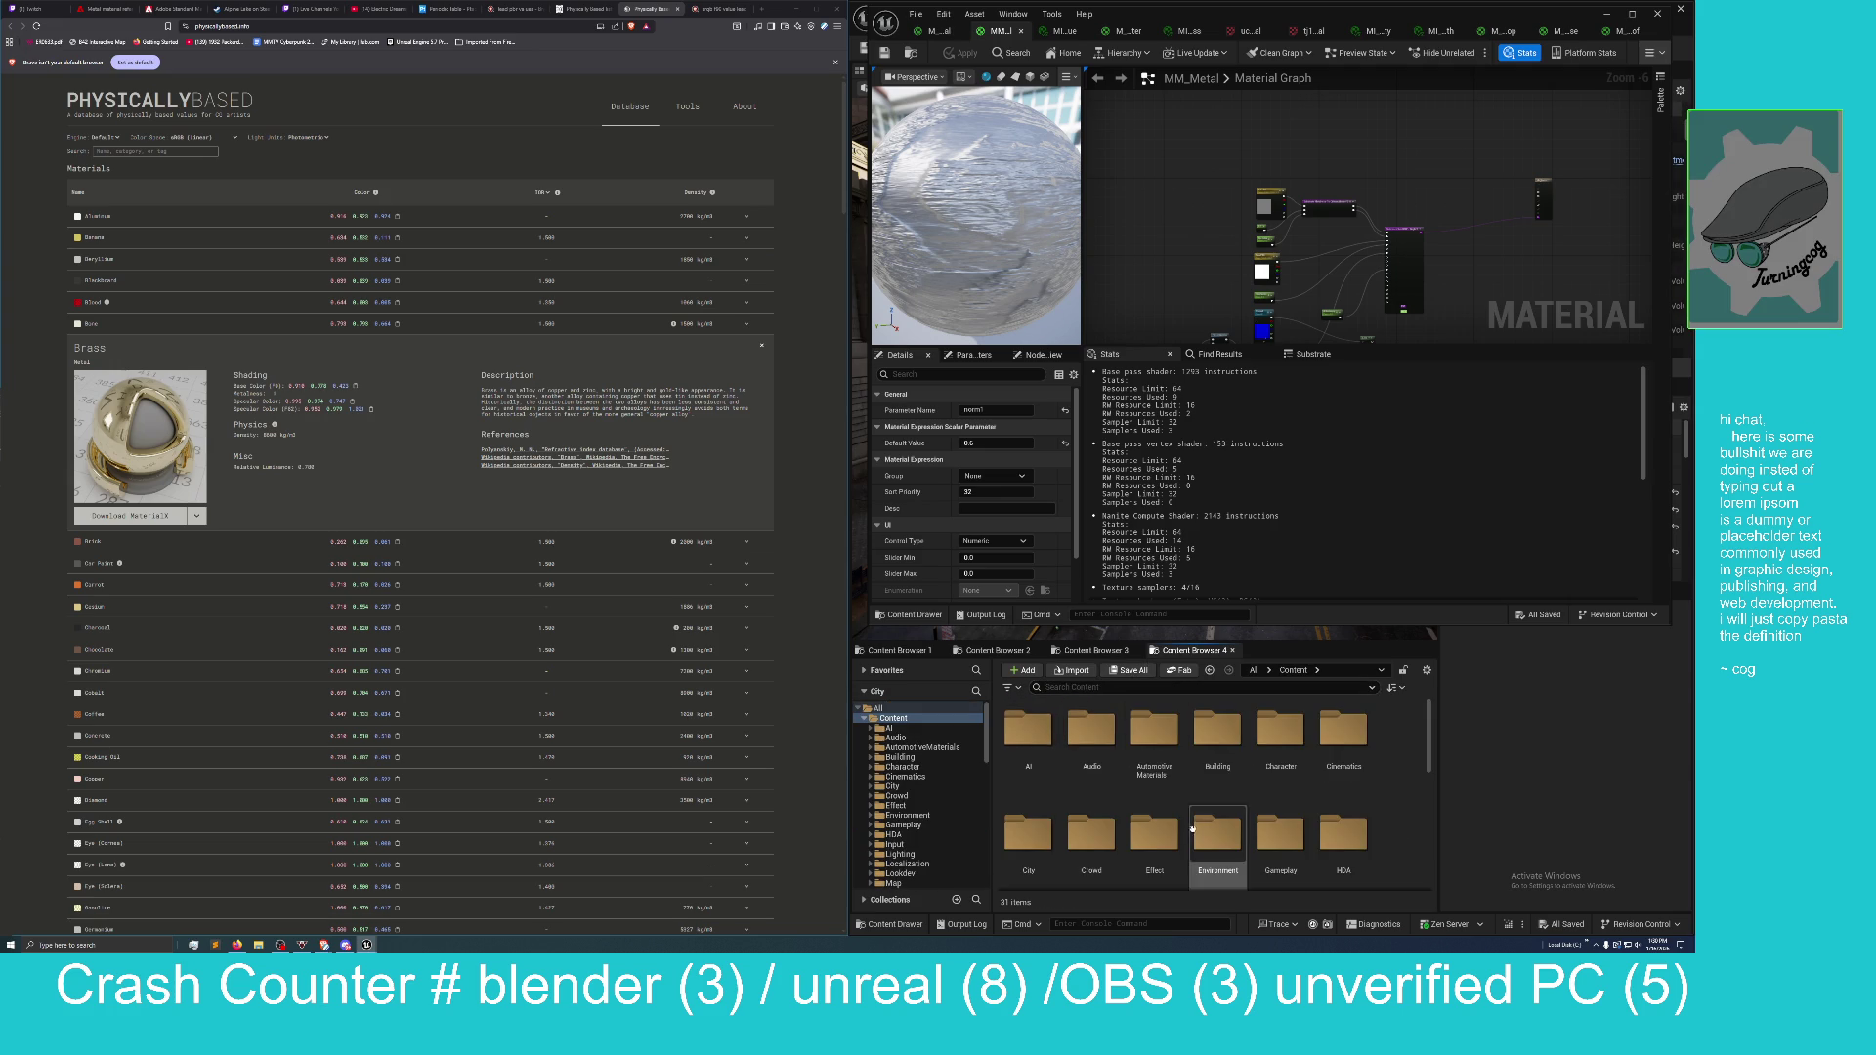
pyautogui.scroll(-2, 1193, 829)
pyautogui.scroll(-5, 1192, 828)
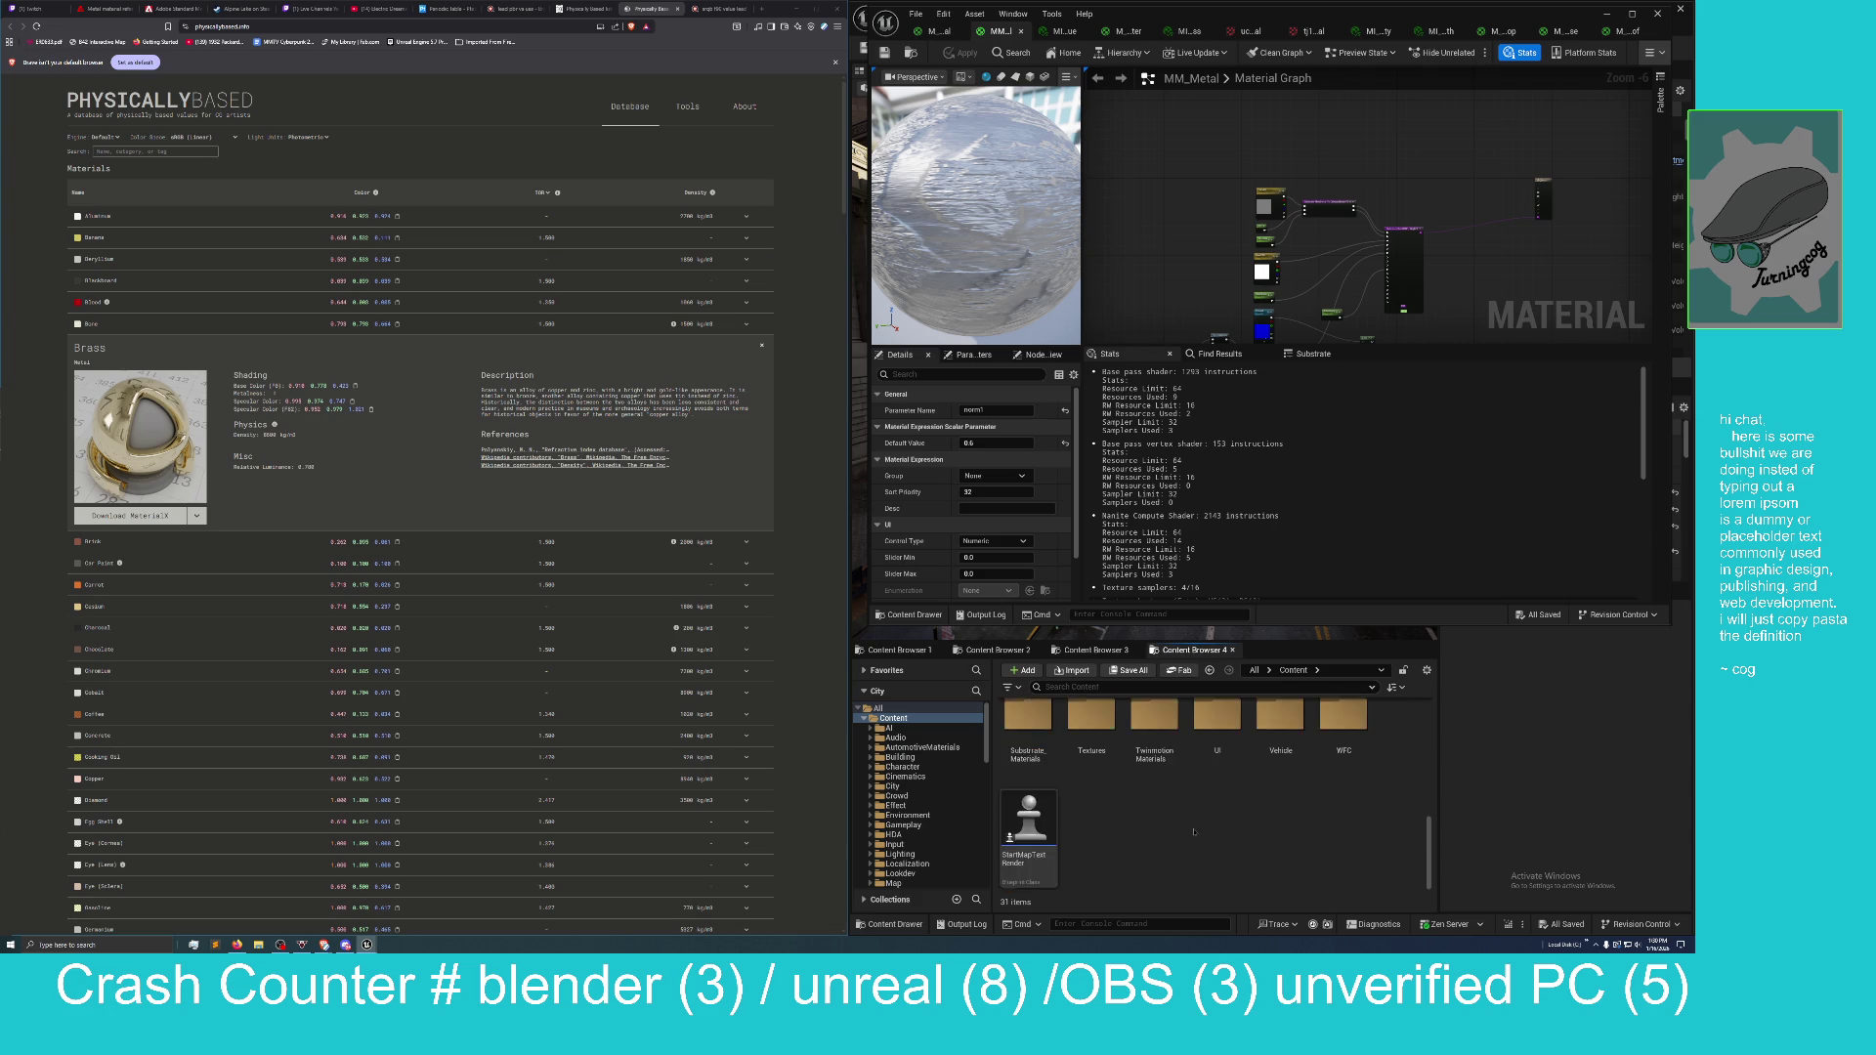
pyautogui.doubleClick(1027, 757)
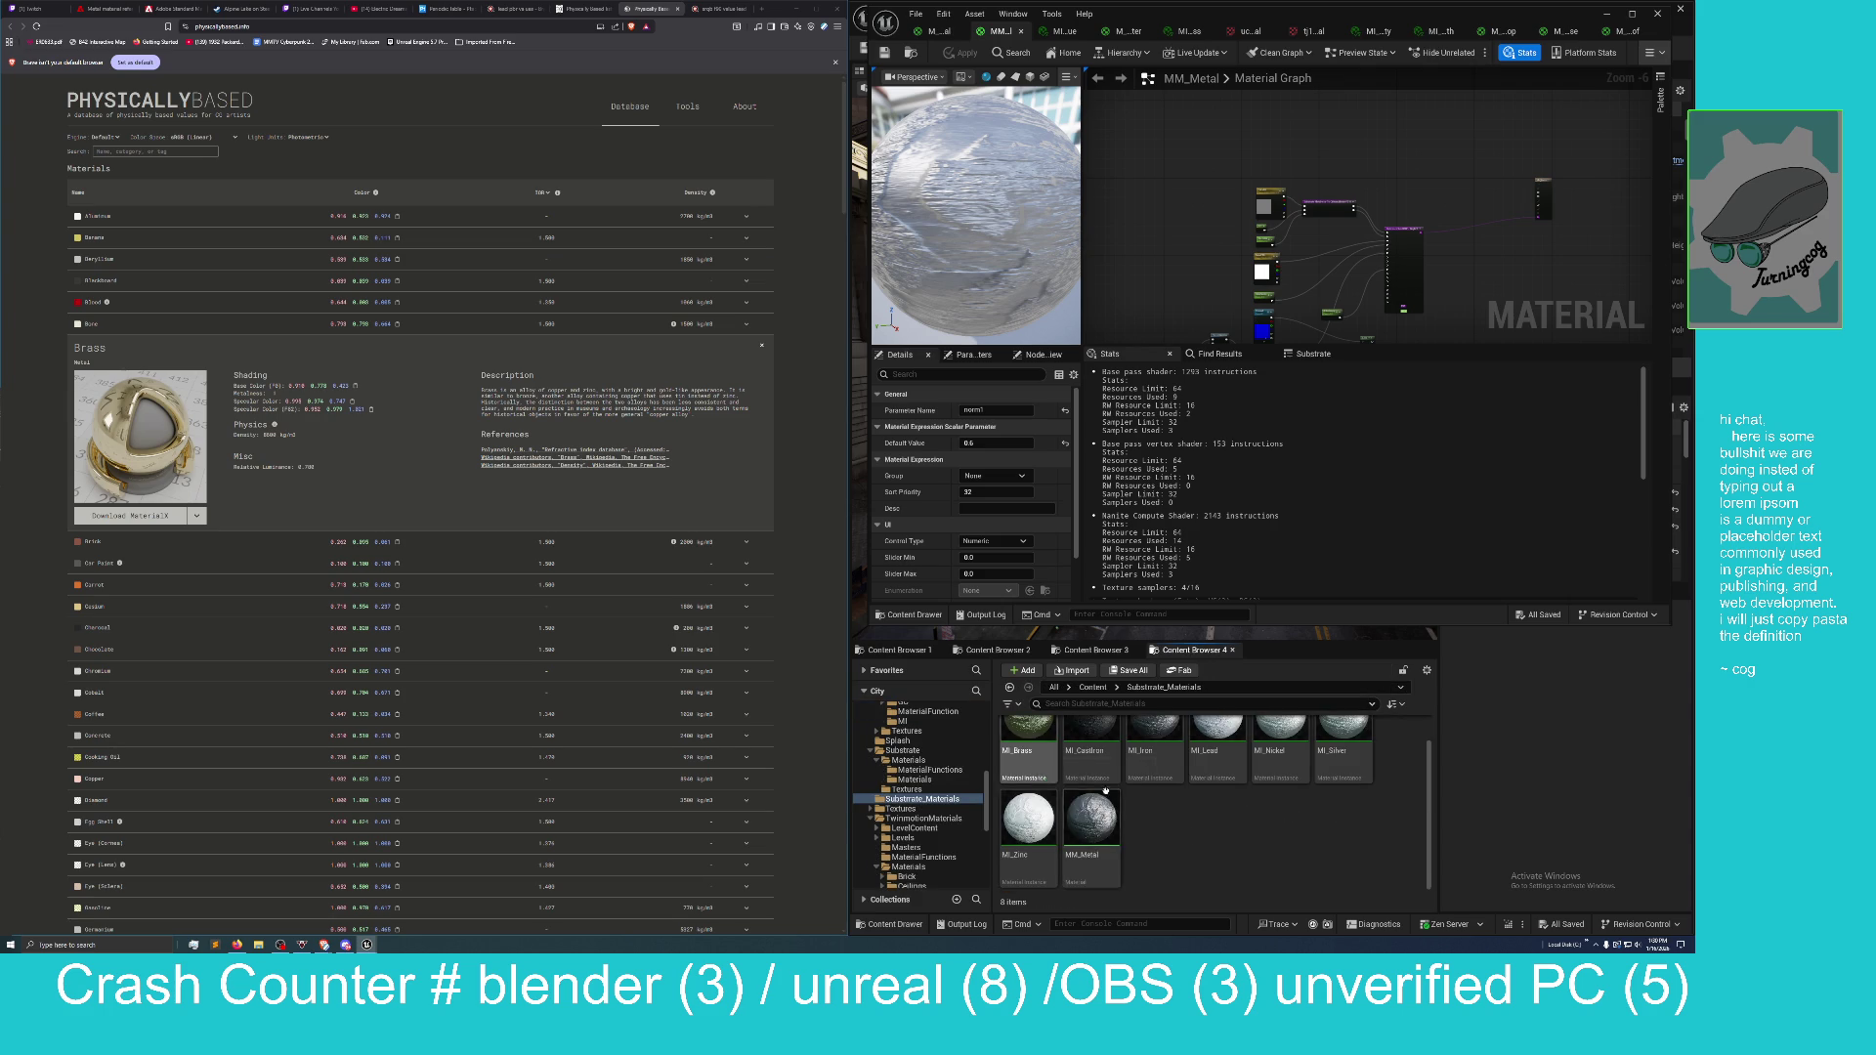
pyautogui.scroll(1, 1208, 836)
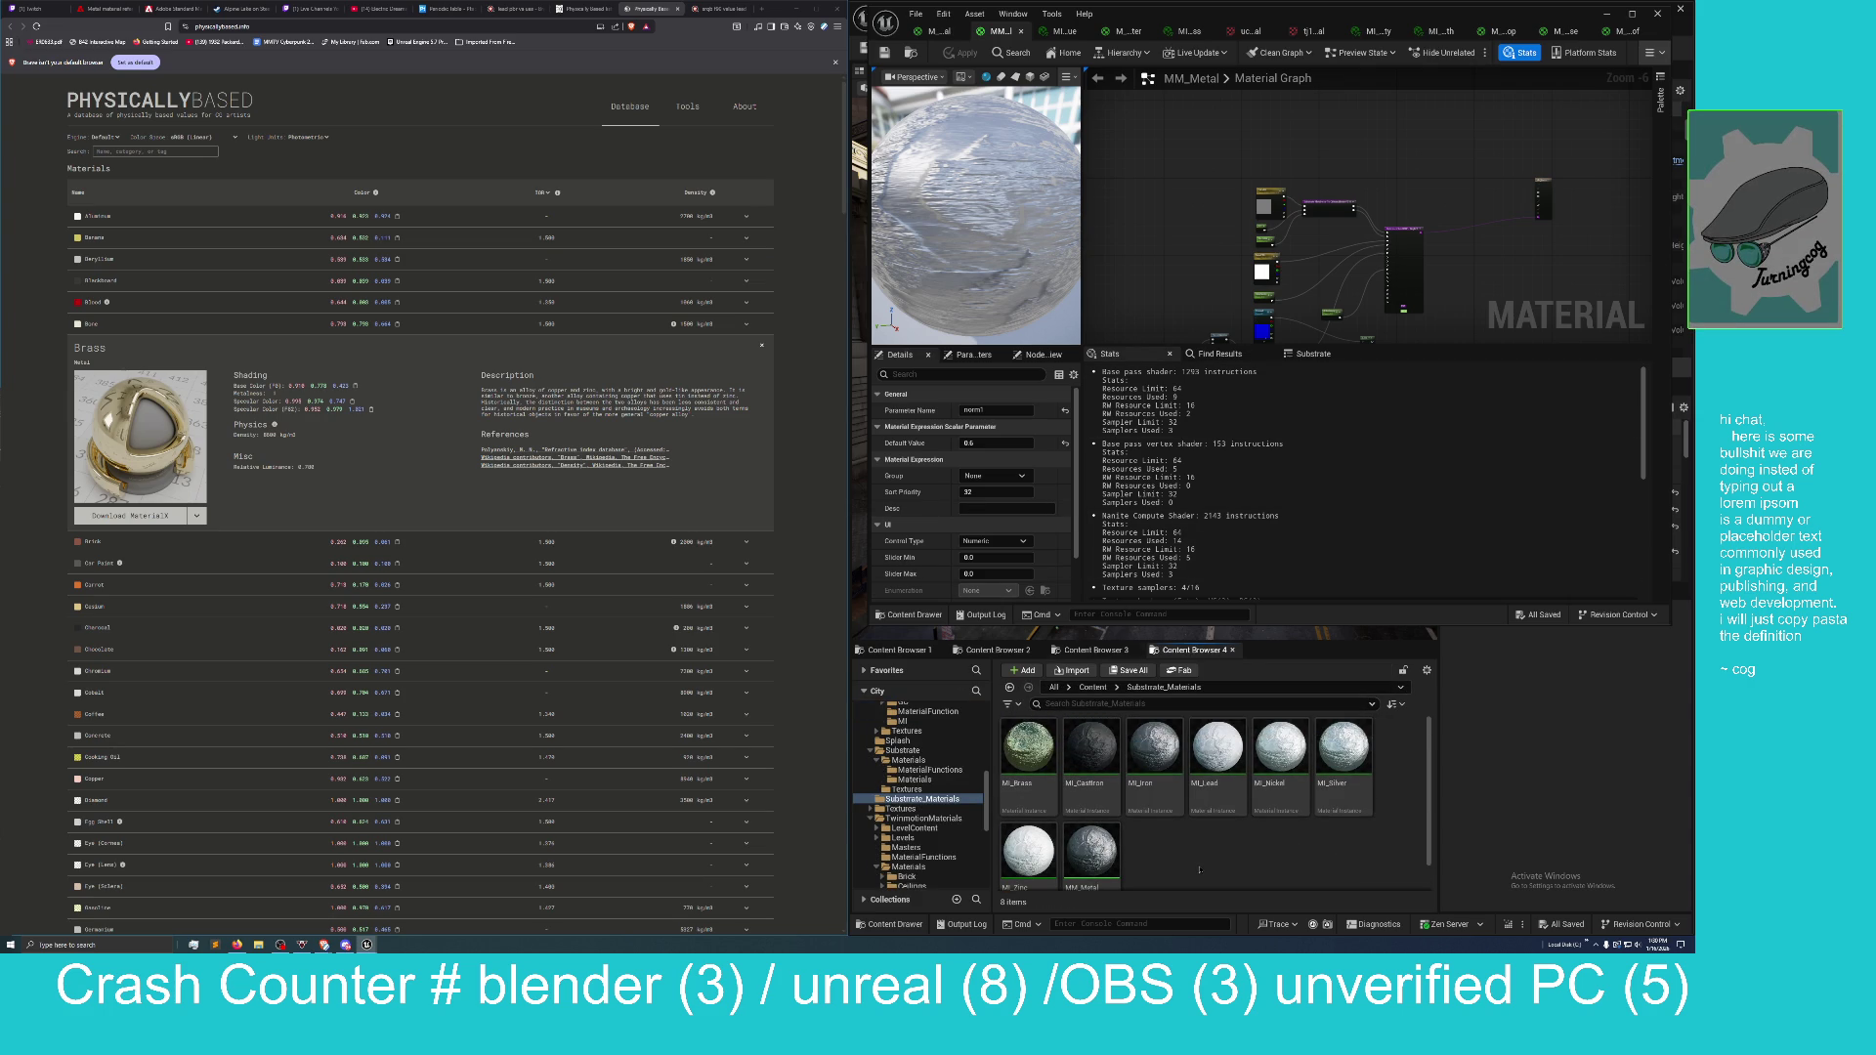
pyautogui.moveTo(1173, 16); pyautogui.dragTo(585, 408)
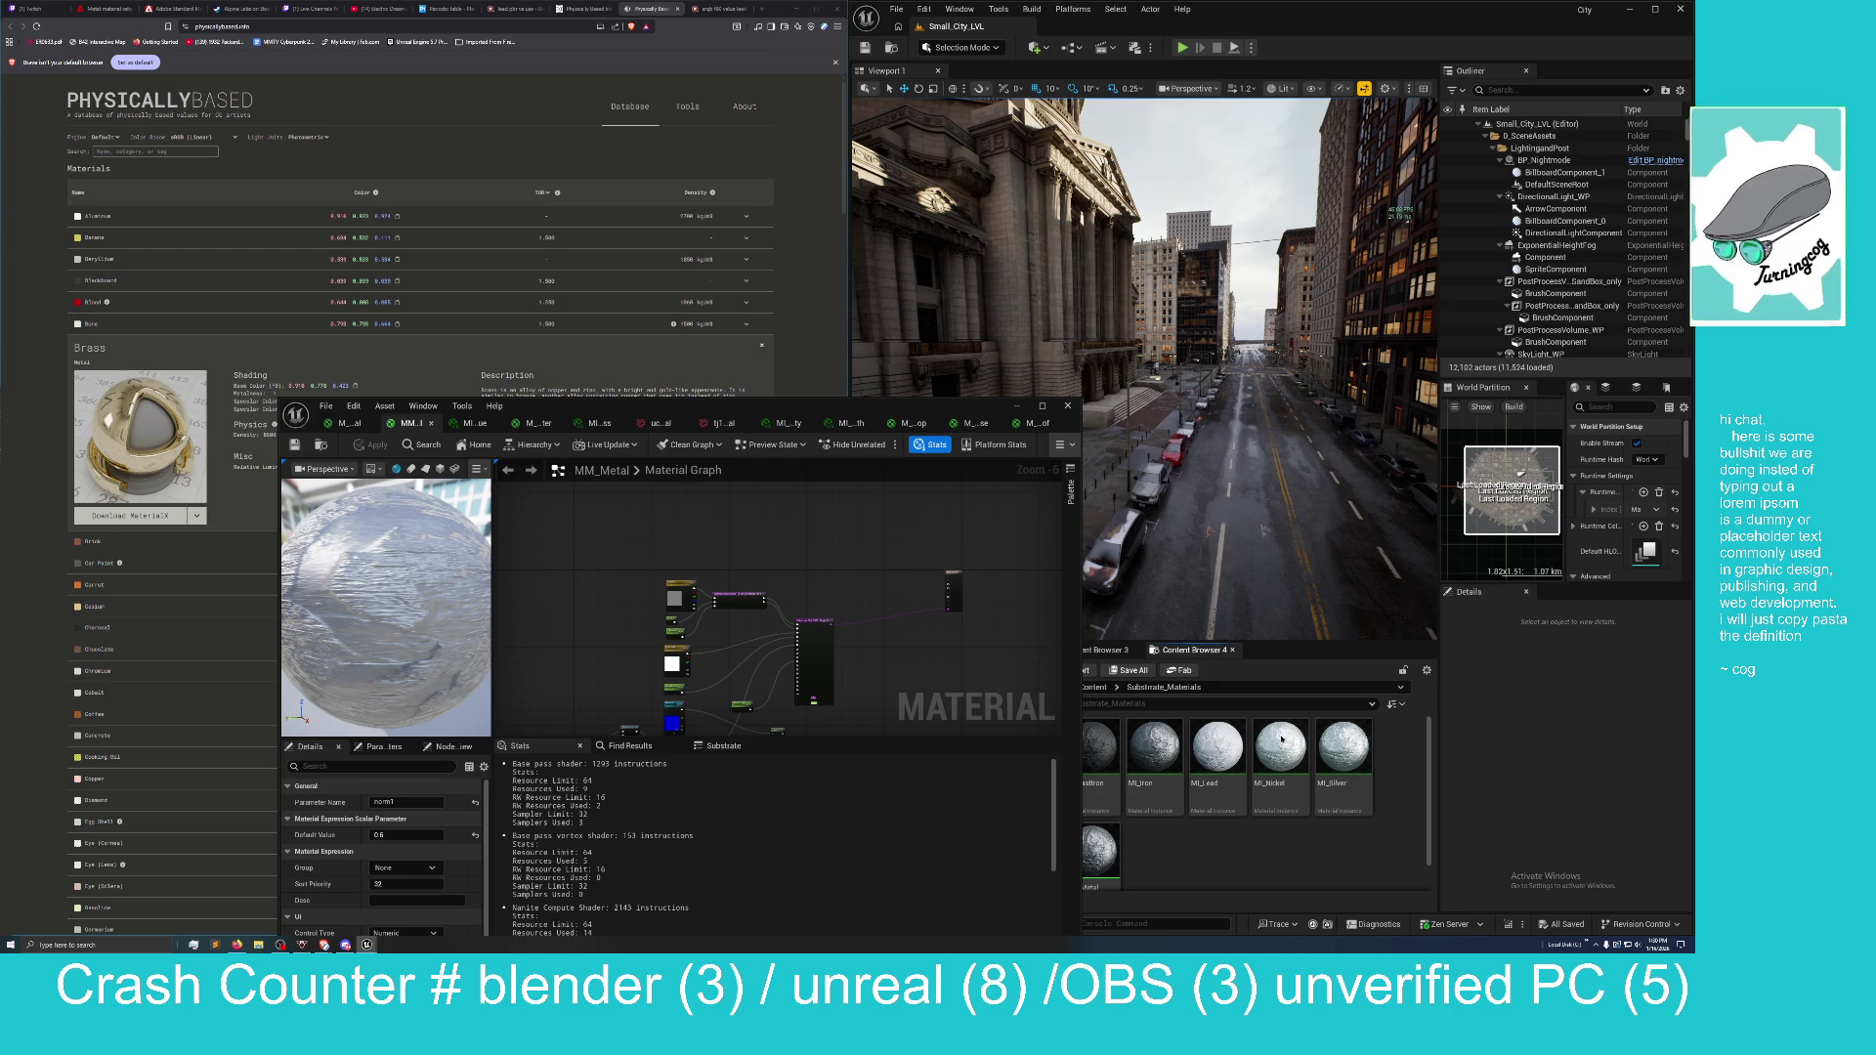
pyautogui.moveTo(811, 413)
pyautogui.mouseDown()
pyautogui.moveTo(966, 422)
pyautogui.moveTo(1346, 184)
pyautogui.moveTo(1388, 43)
pyautogui.mouseUp()
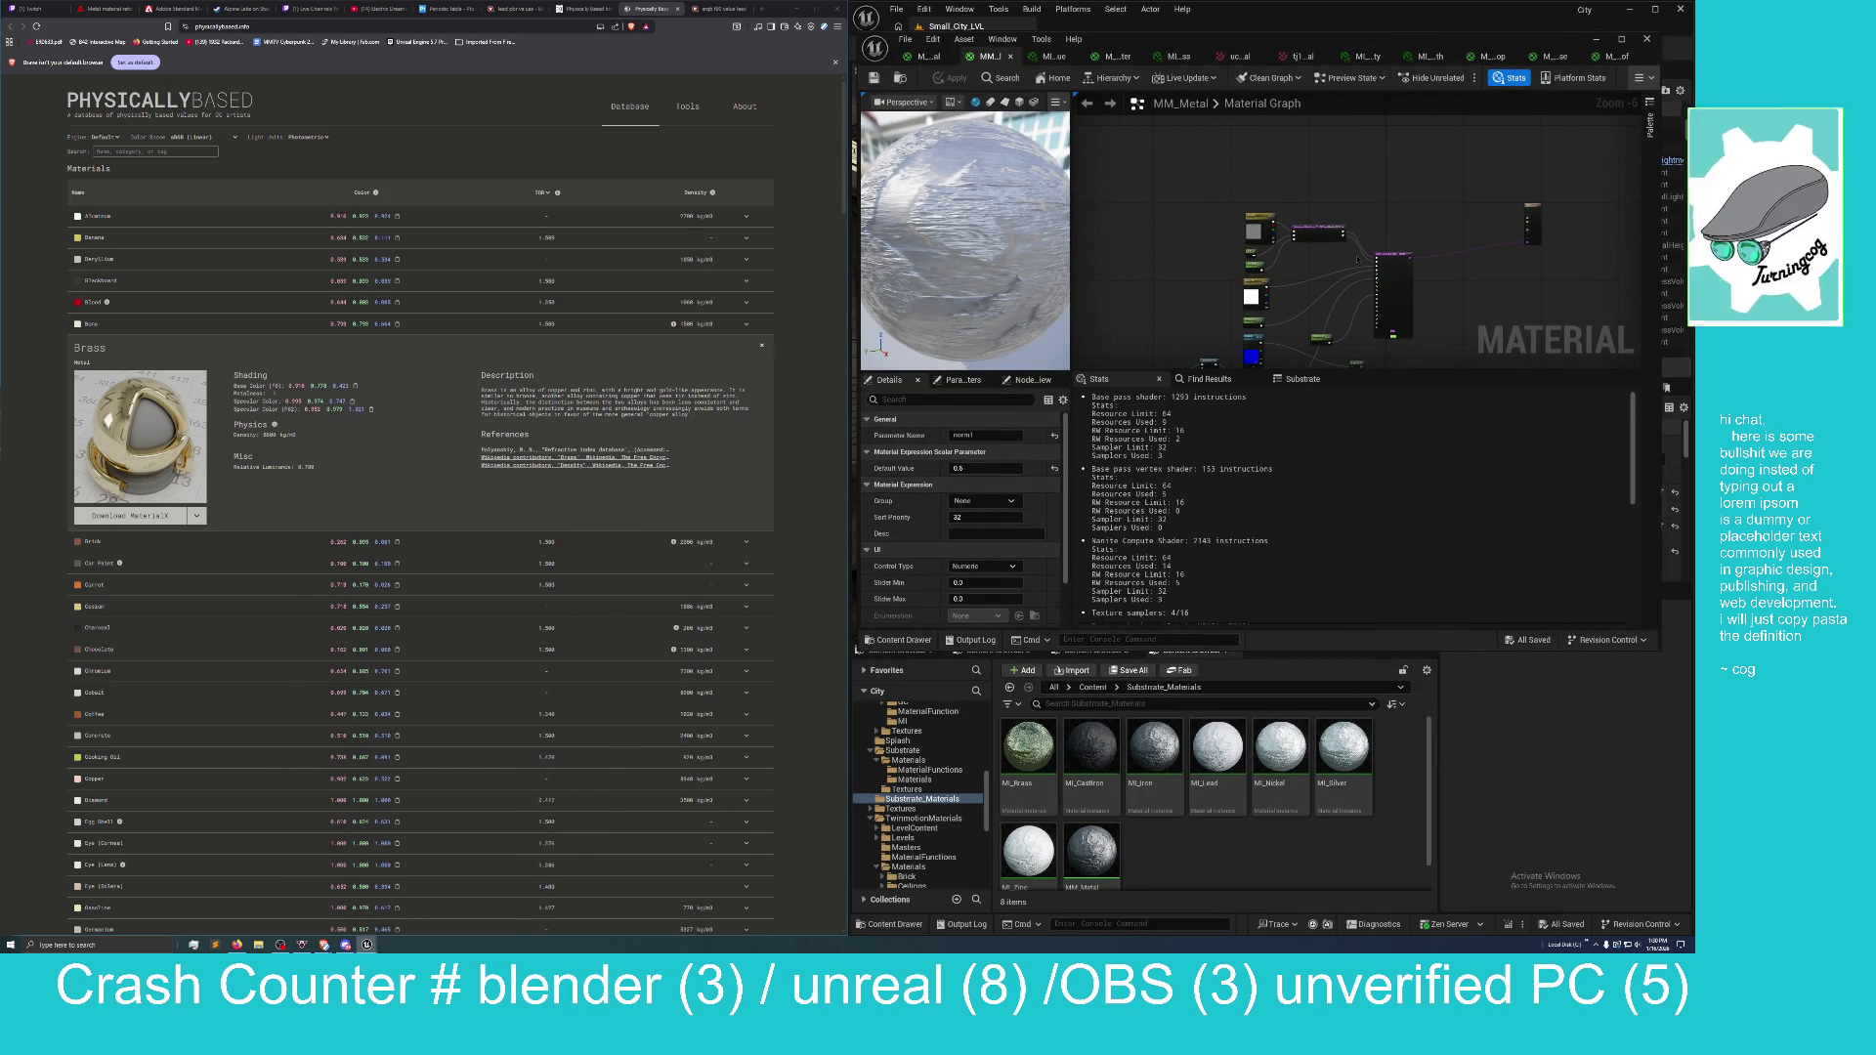